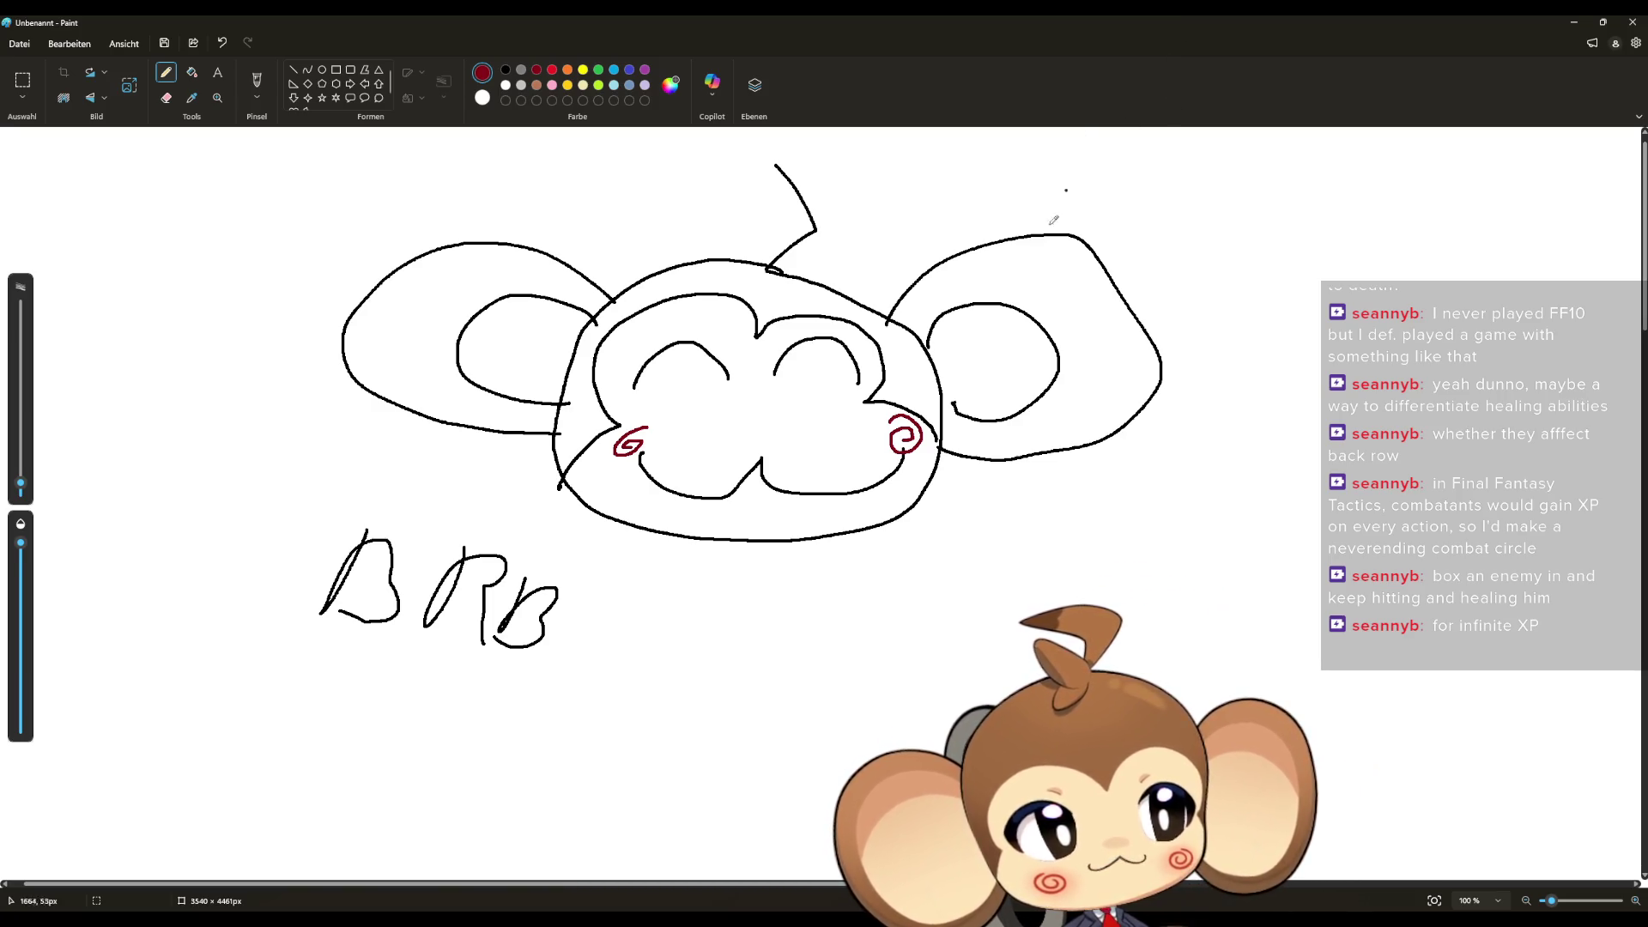
# Close the monkey BRB sketch window and discard it with 'Nicht speichern'
pyautogui.click(1631, 23)
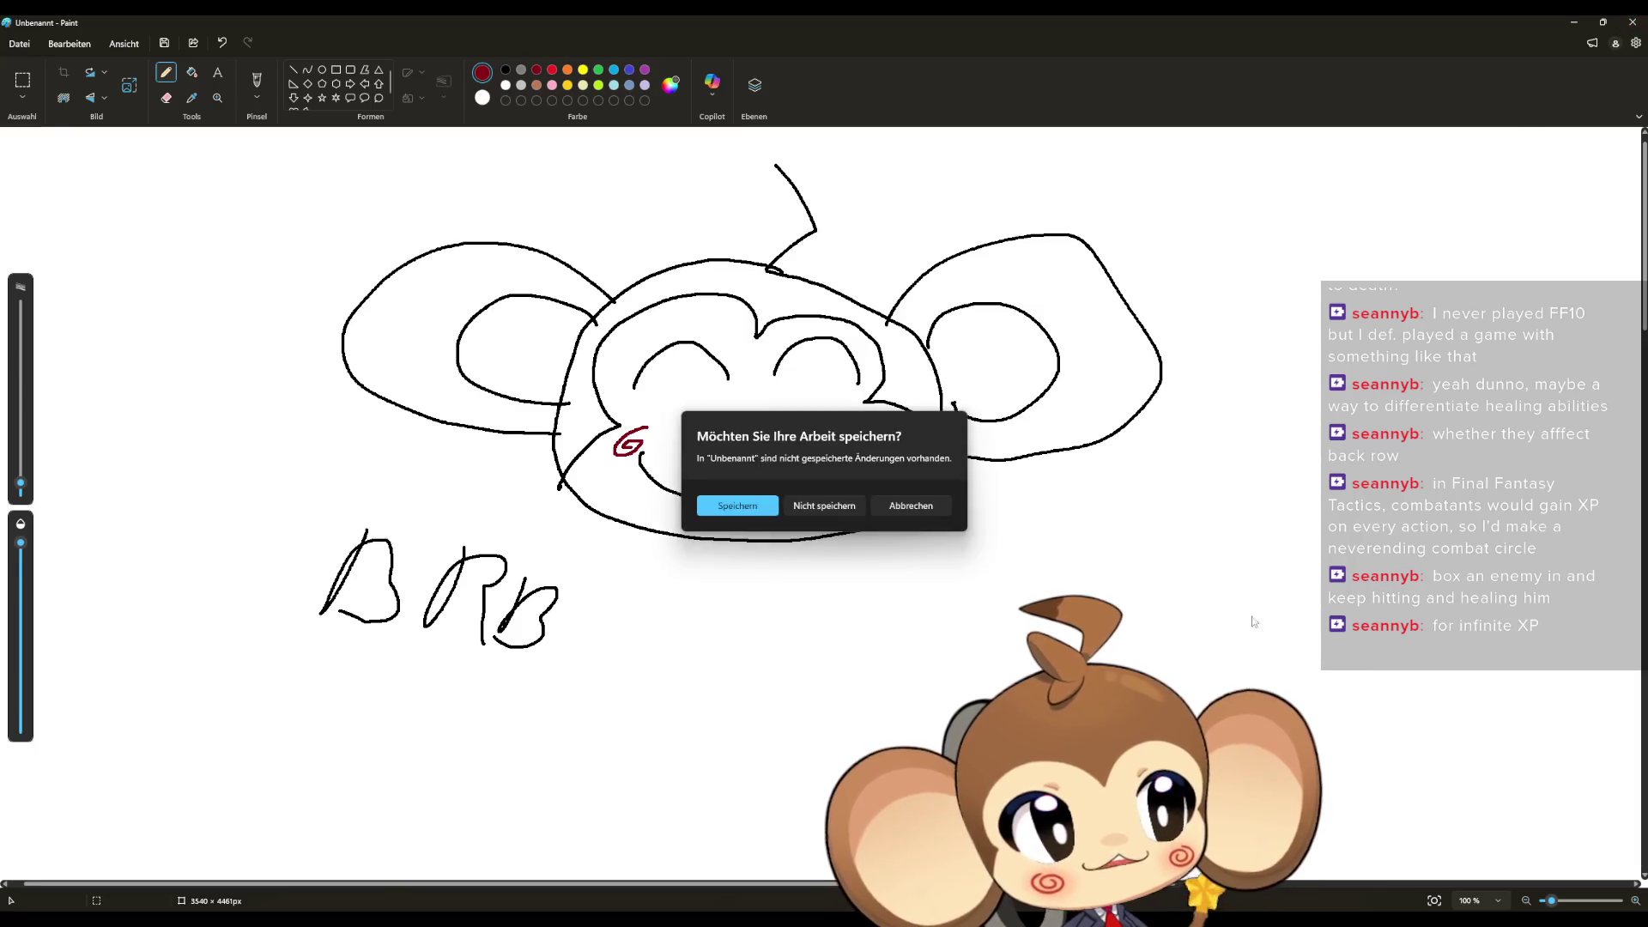
pyautogui.click(837, 508)
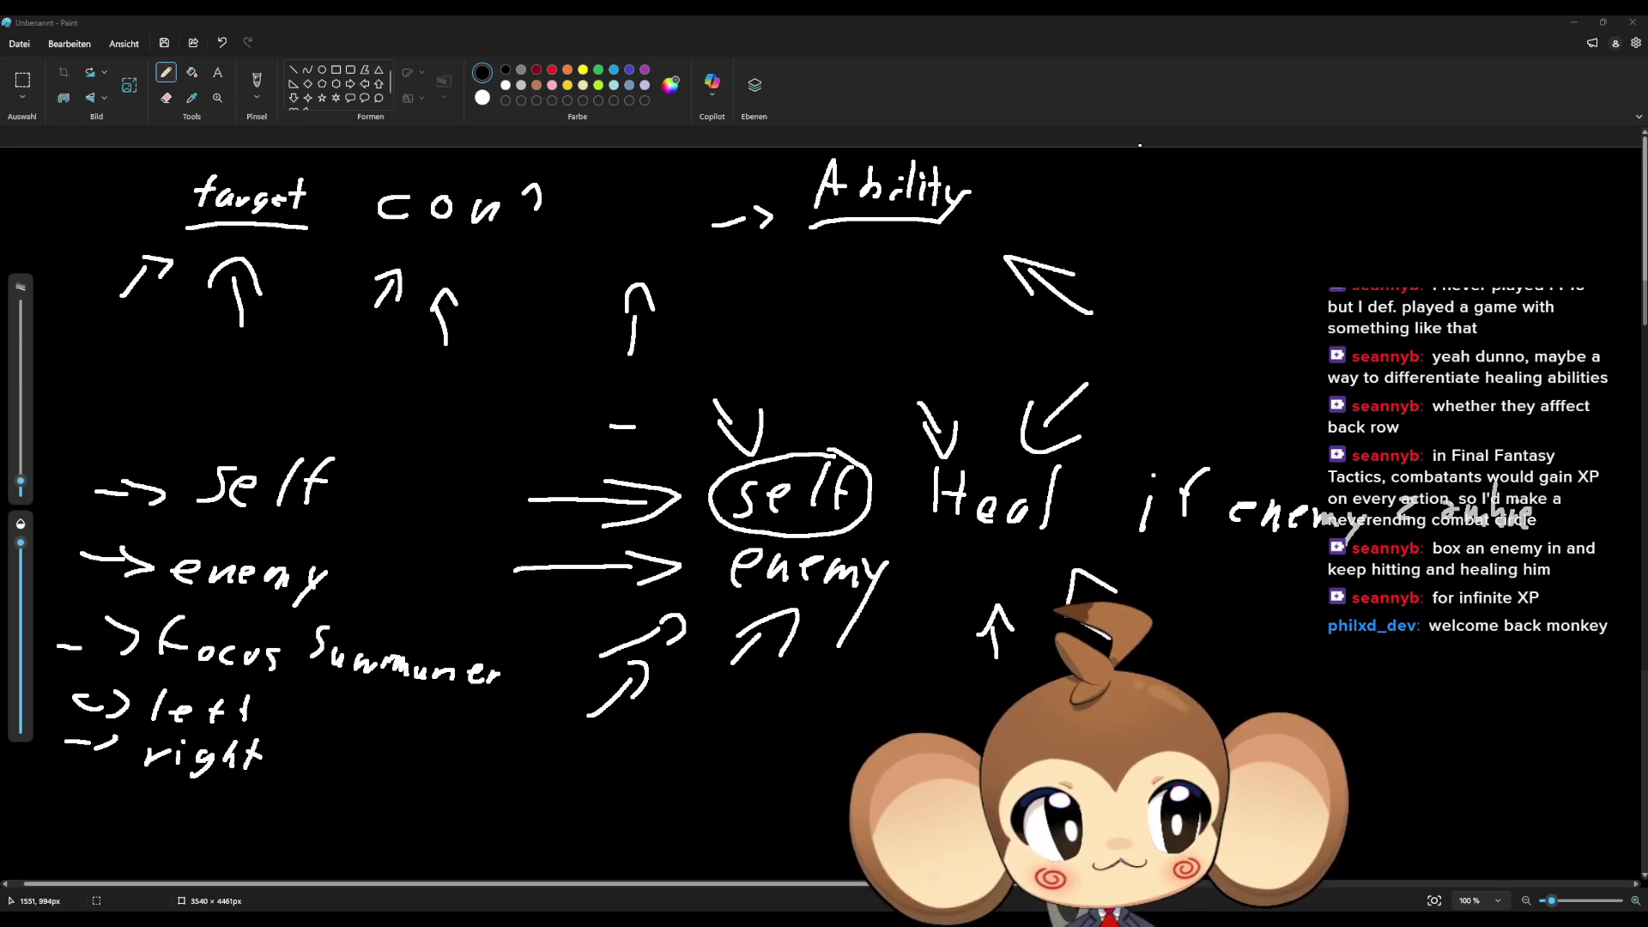
# Review the target-and-ability diagram, then minimize Paint to return to the Unreal editor
pyautogui.scroll(-5, 824, 506)
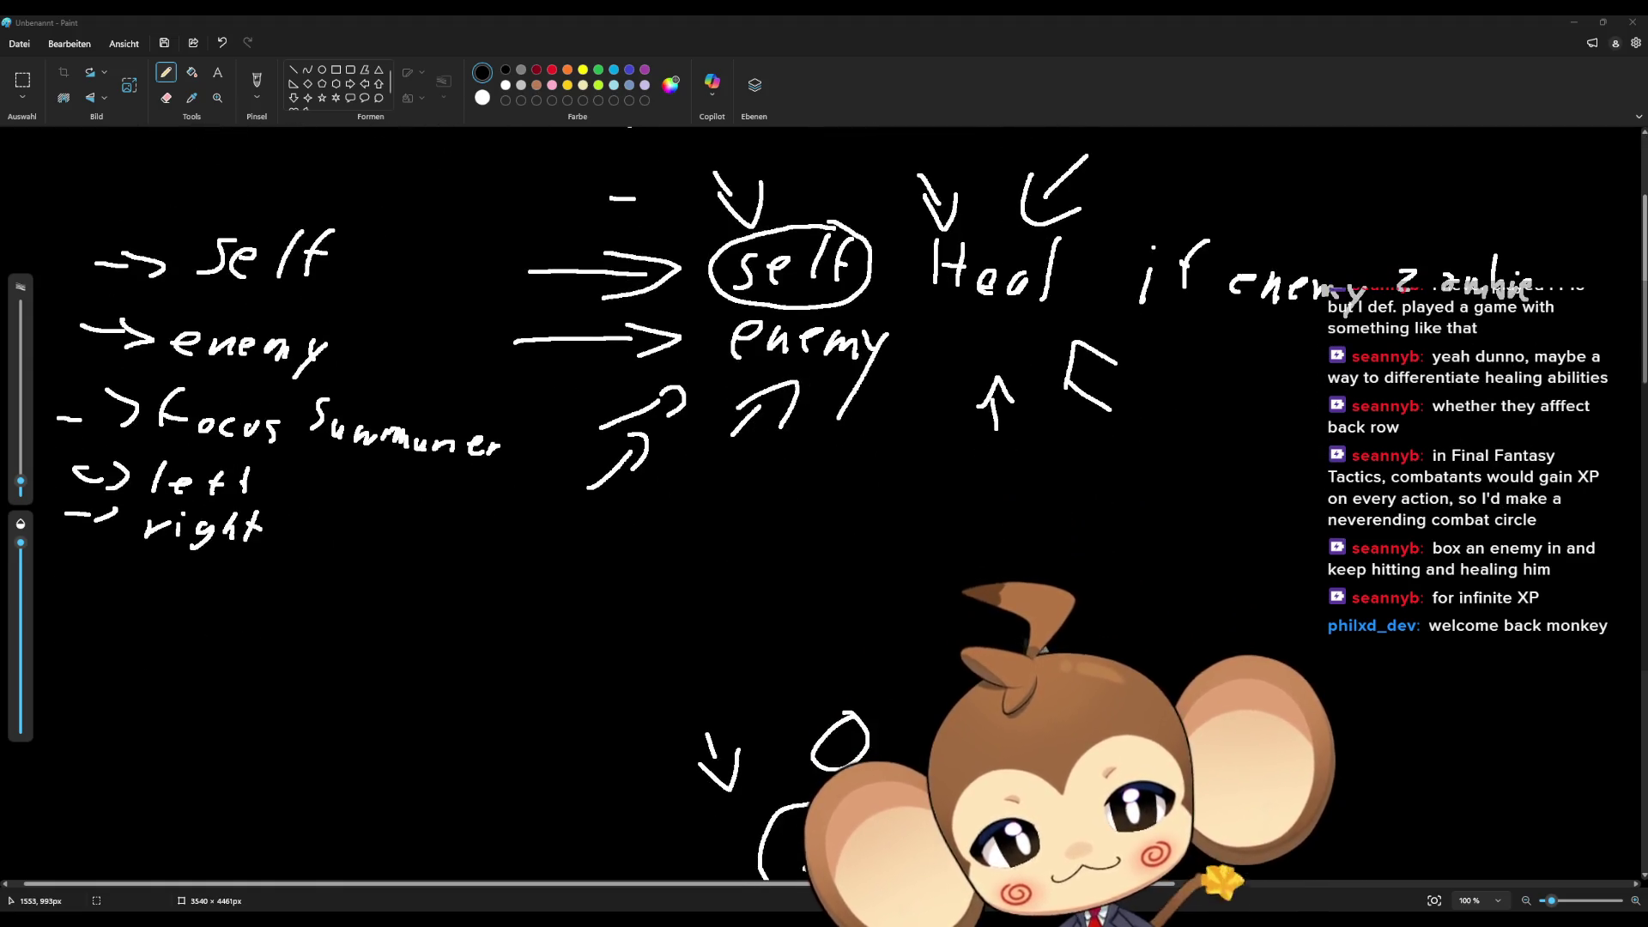
pyautogui.scroll(3, 825, 506)
pyautogui.scroll(2, 824, 506)
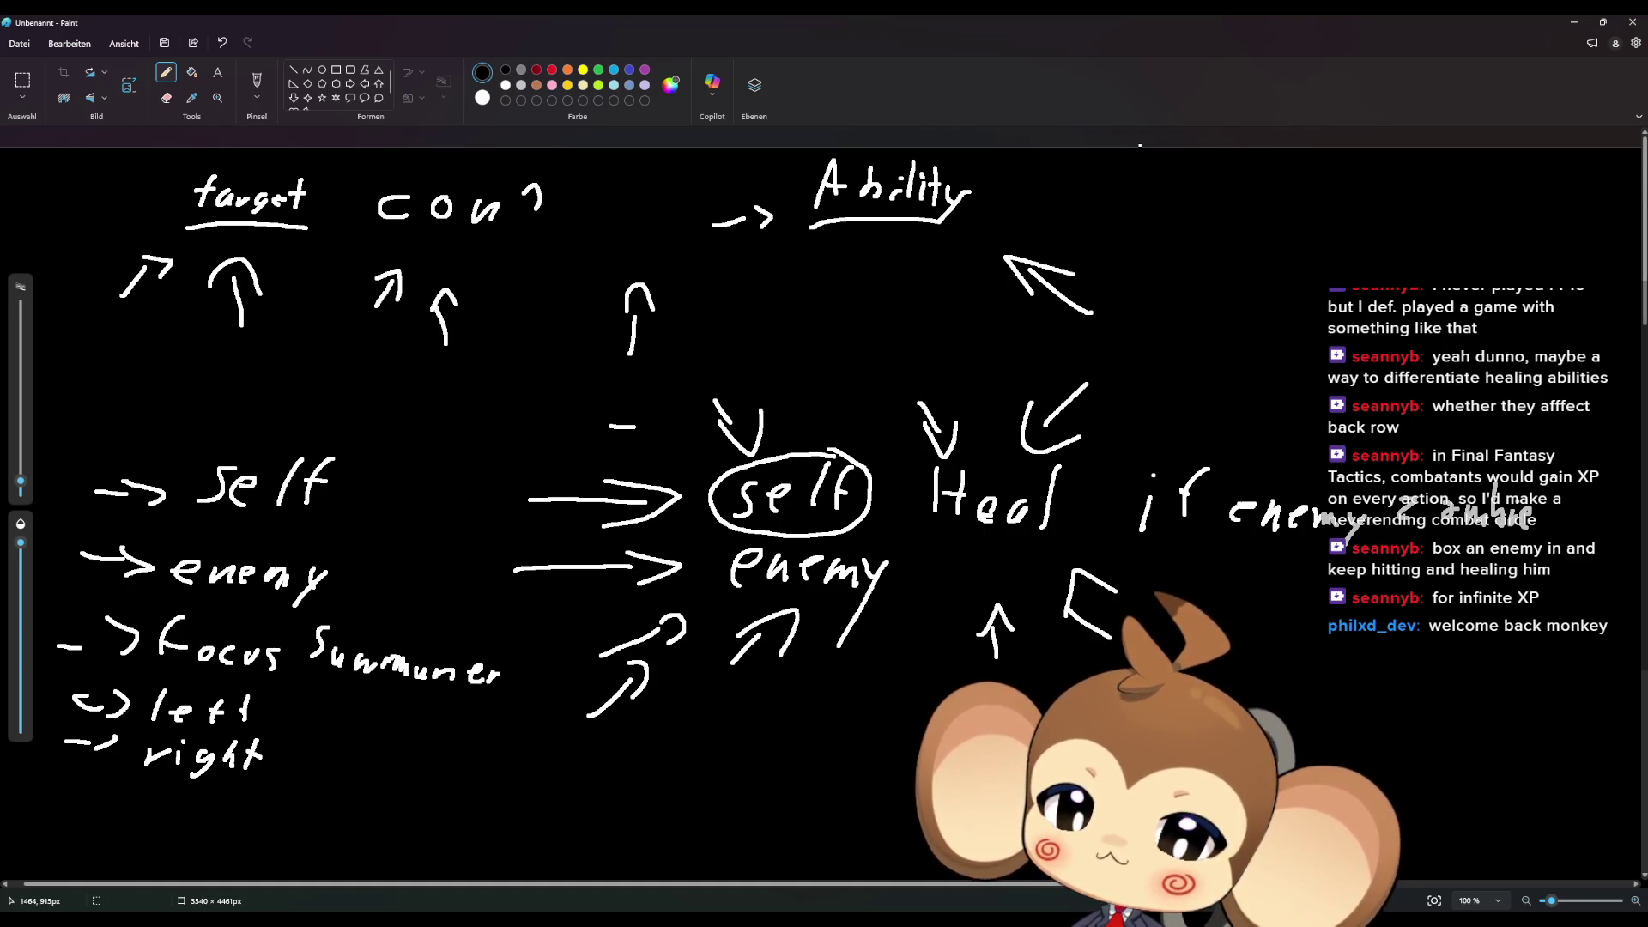
pyautogui.click(1572, 23)
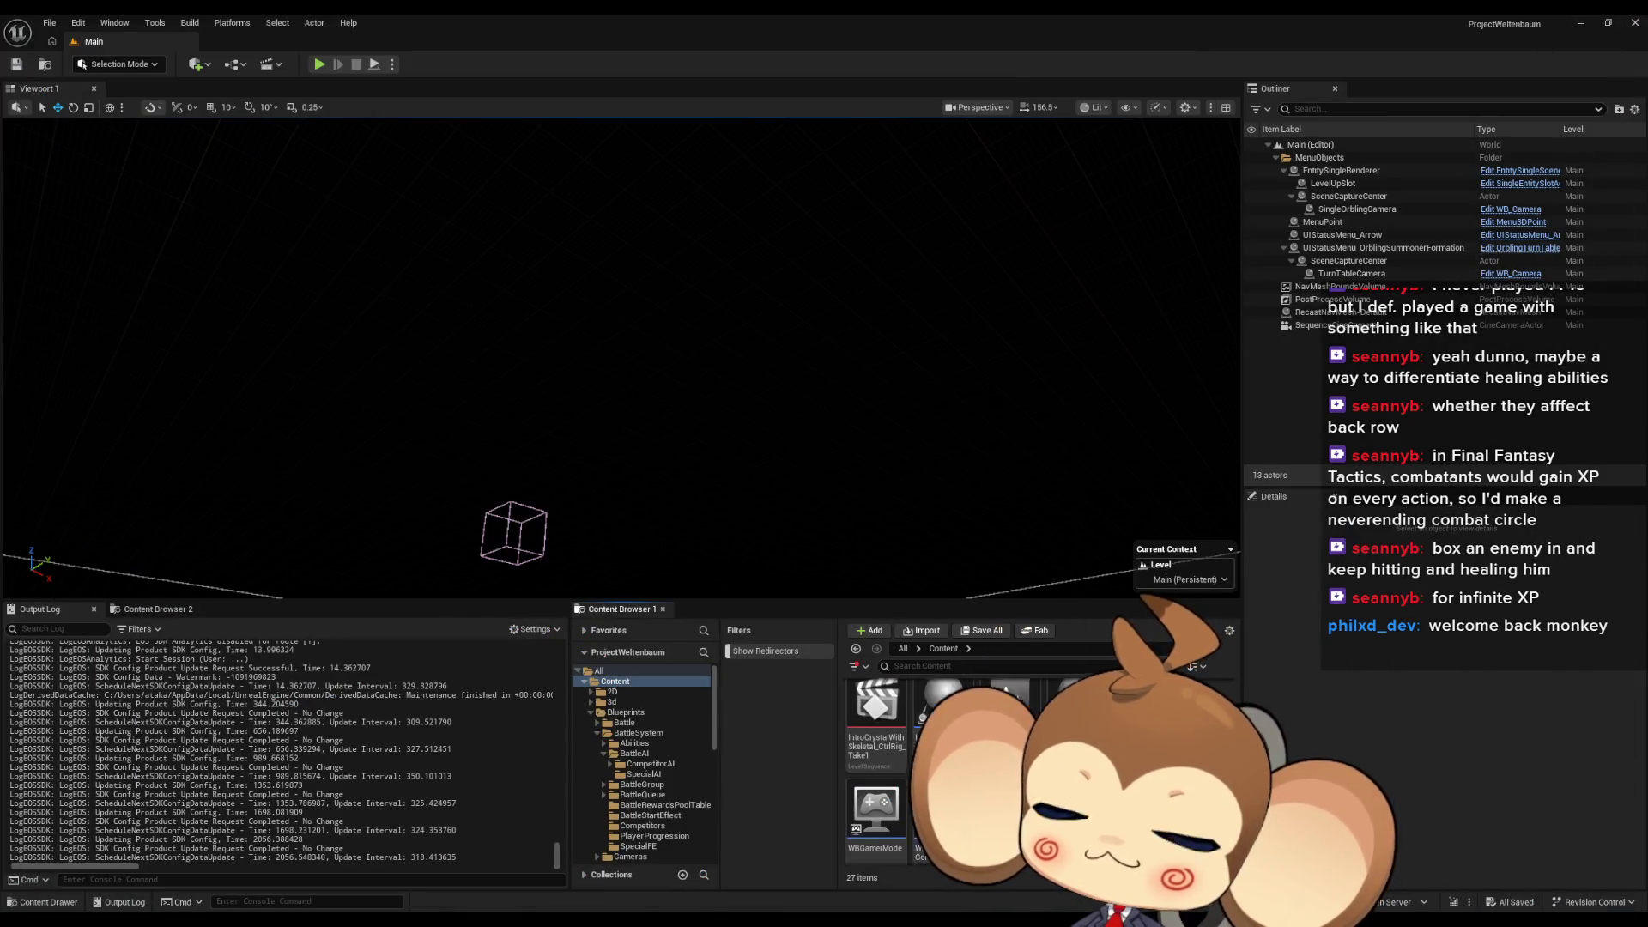
# Look over the project's Content folder, then switch back to the Paint diagram
pyautogui.scroll(5, 876, 772)
pyautogui.scroll(-5, 876, 772)
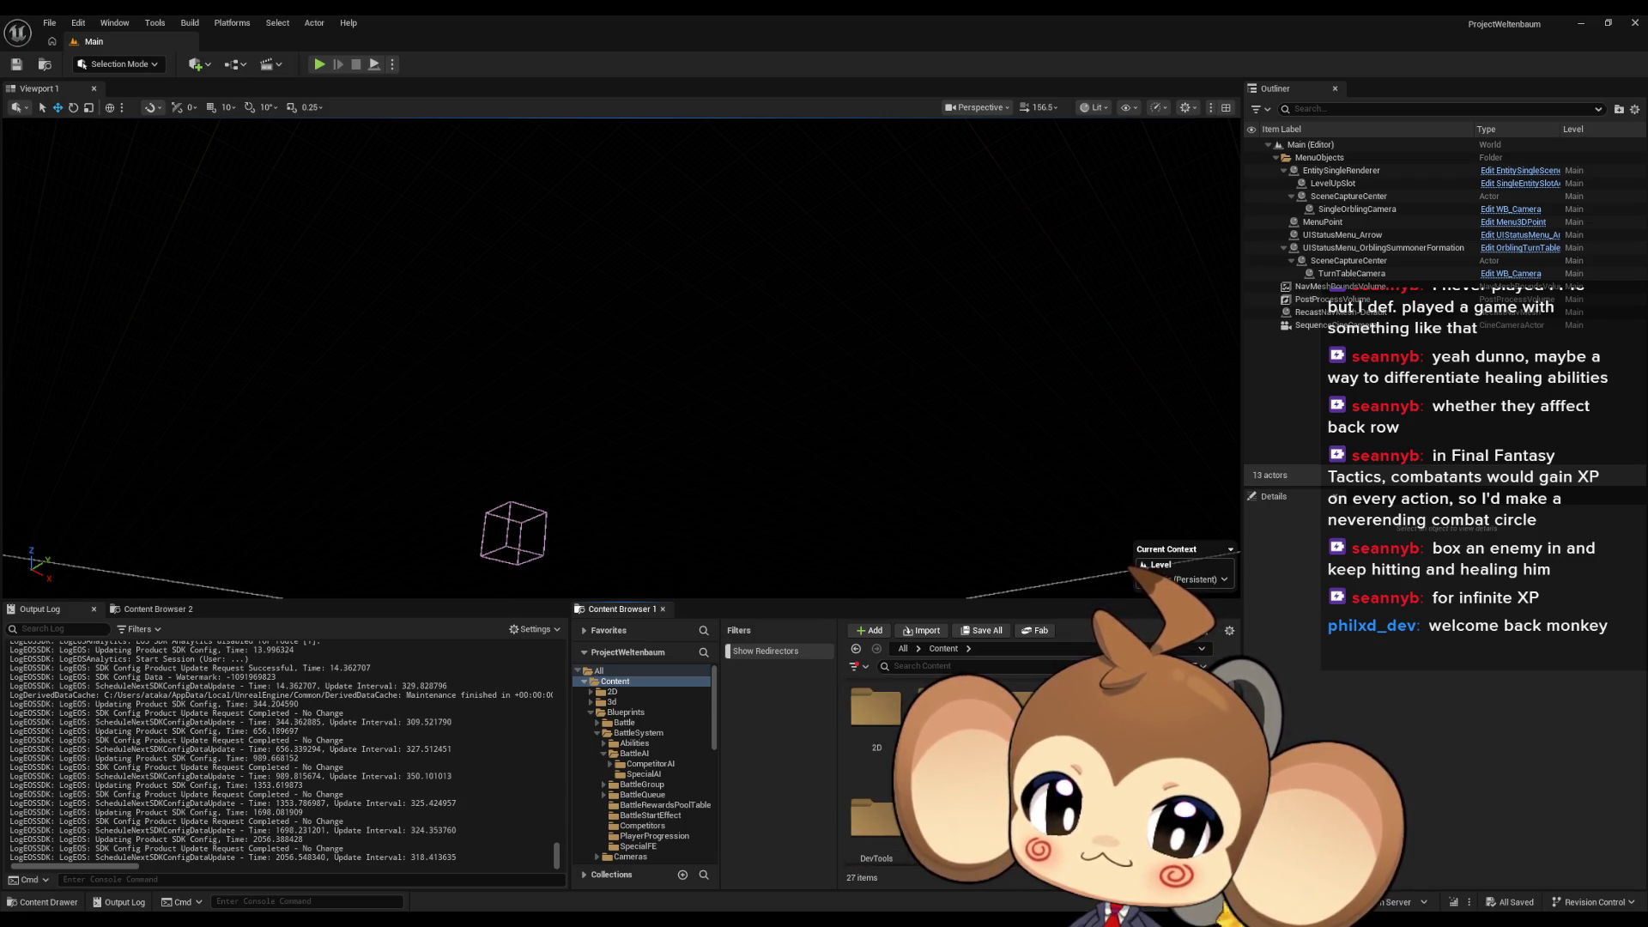
pyautogui.scroll(-1, 876, 773)
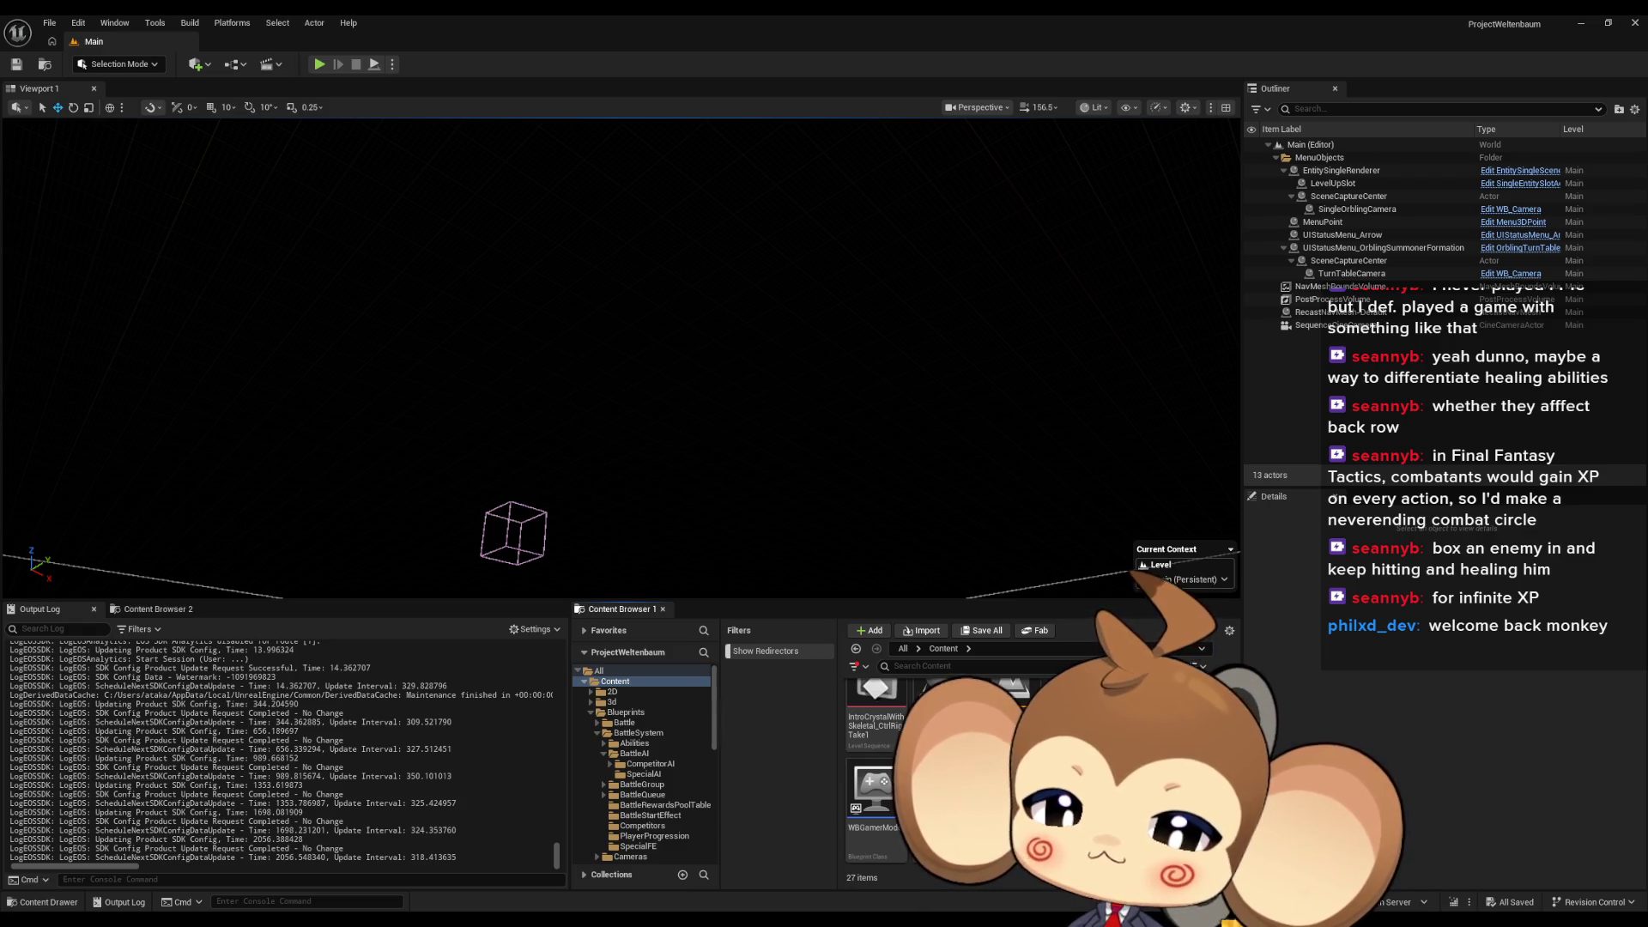
pyautogui.scroll(5, 944, 773)
pyautogui.scroll(2, 944, 772)
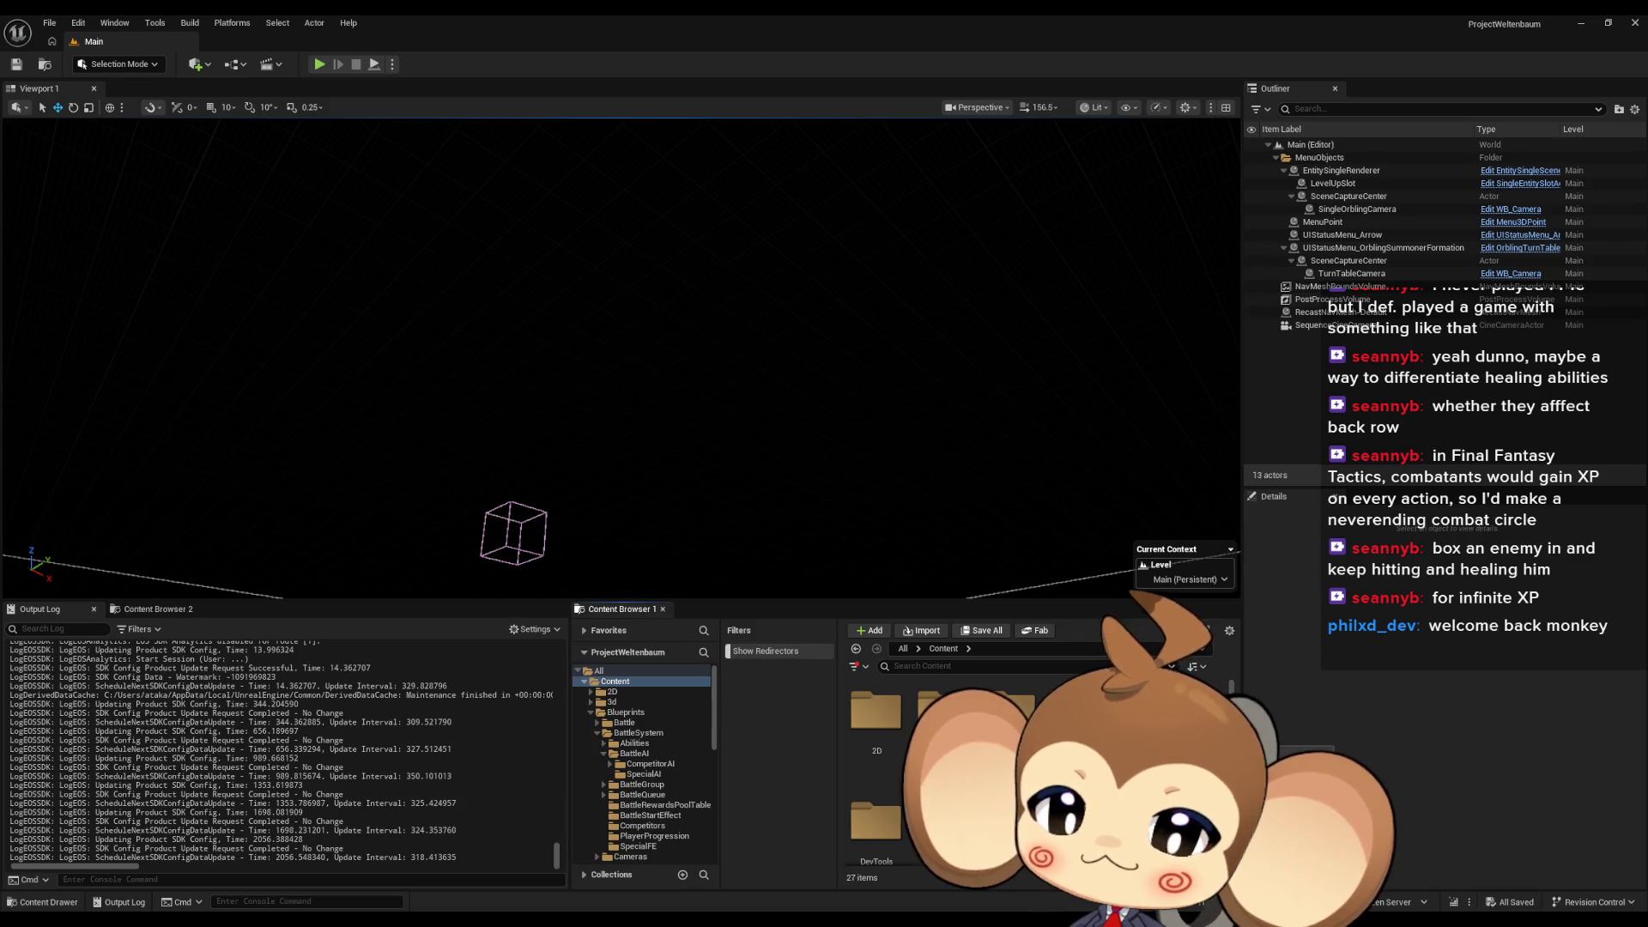
pyautogui.hotkey('alt', 'Tab')
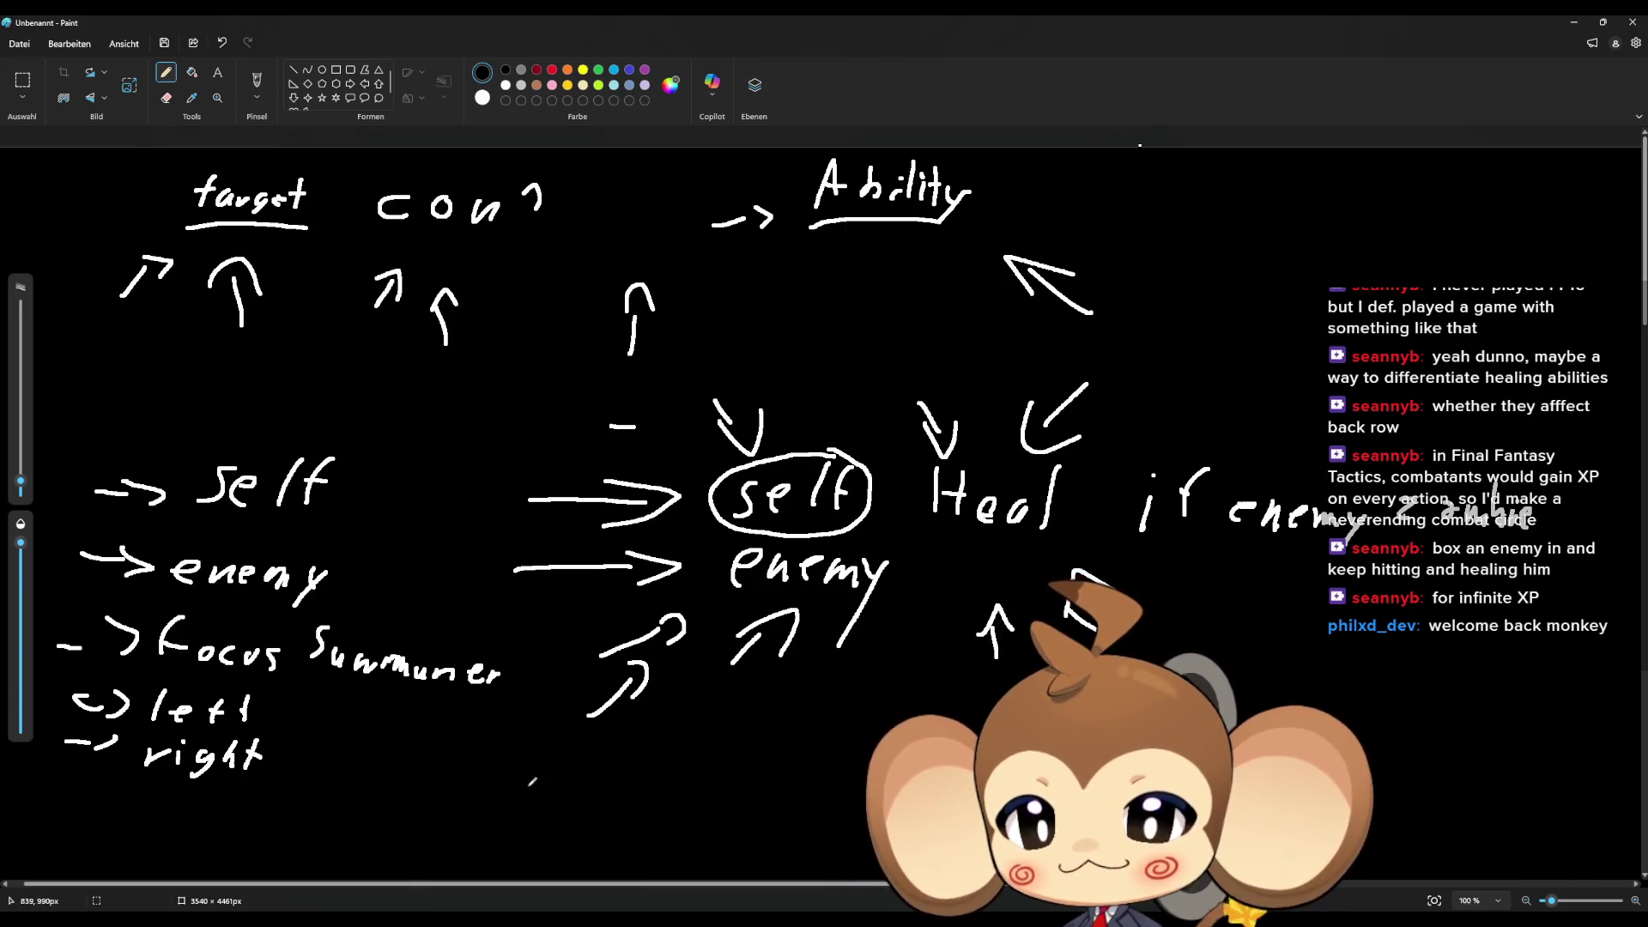
# Return from the Paint diagram to the Unreal project from the taskbar
pyautogui.click(770, 882)
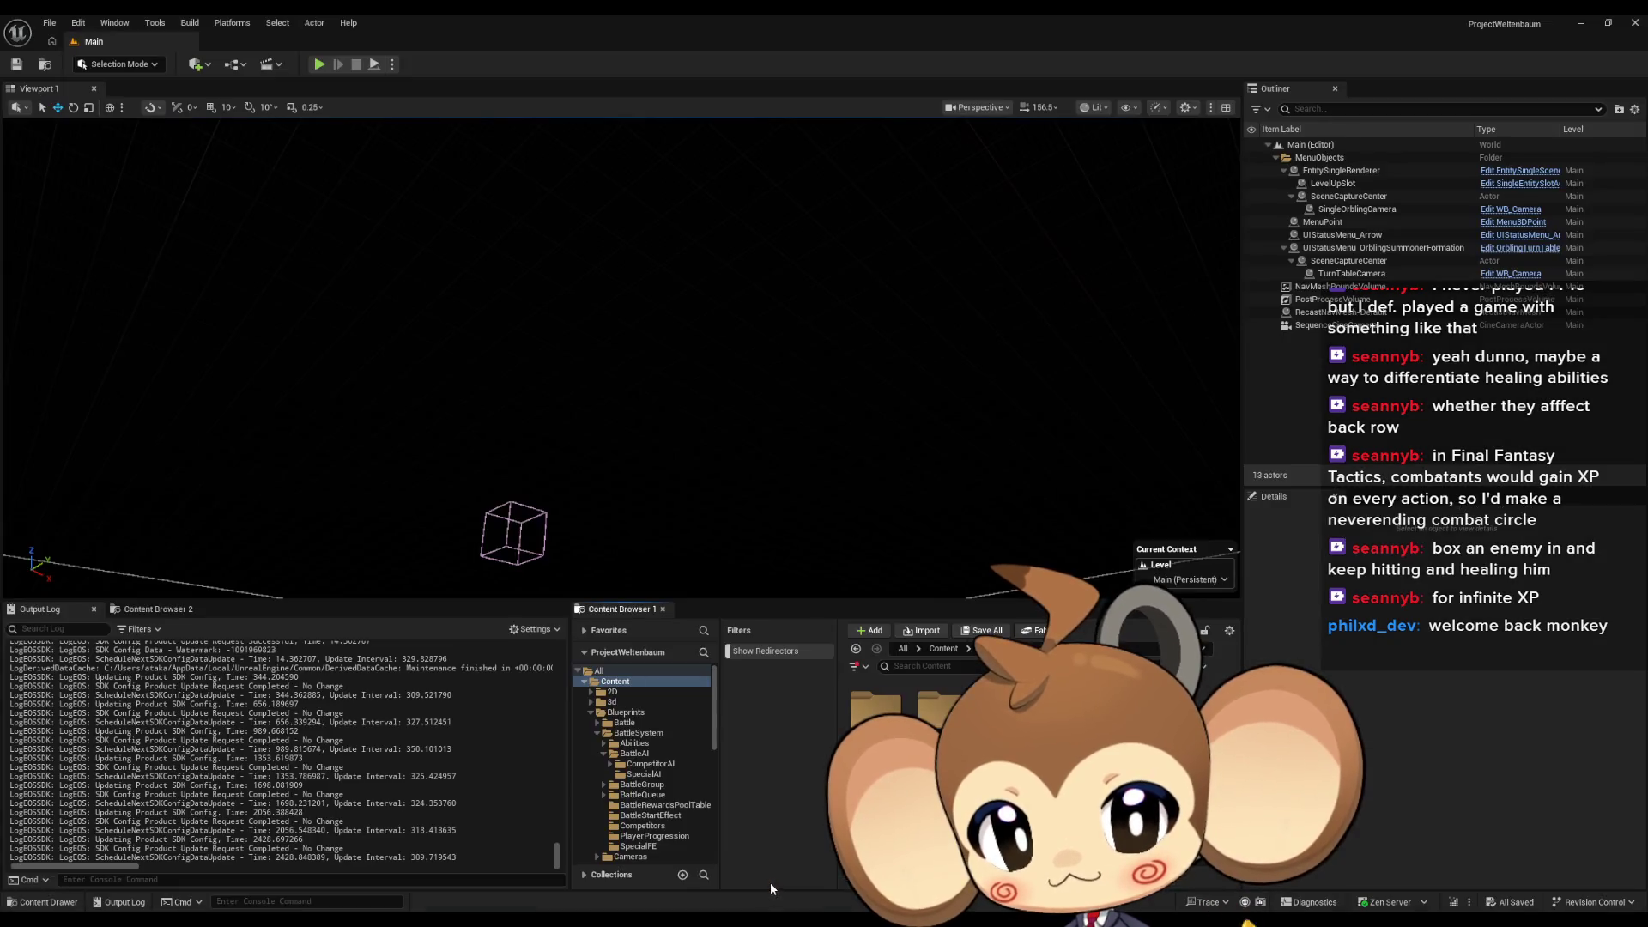
# In Blueprints > Battle, create a new folder named BattleAI
pyautogui.click(625, 711)
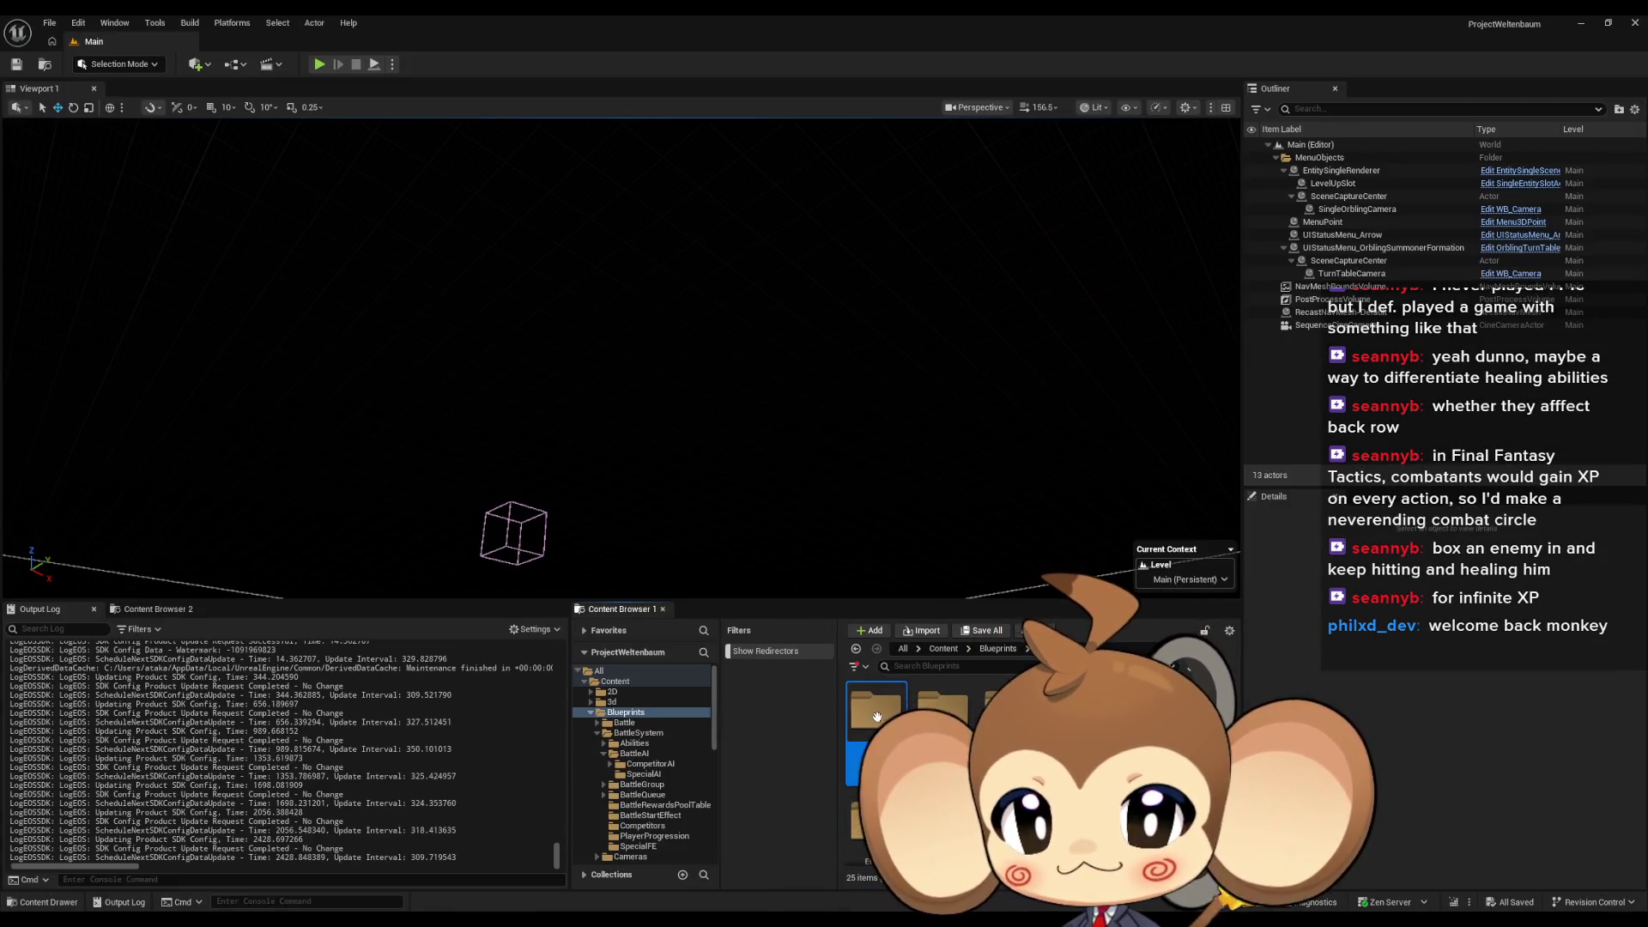
pyautogui.click(624, 722)
pyautogui.rightClick(1193, 730)
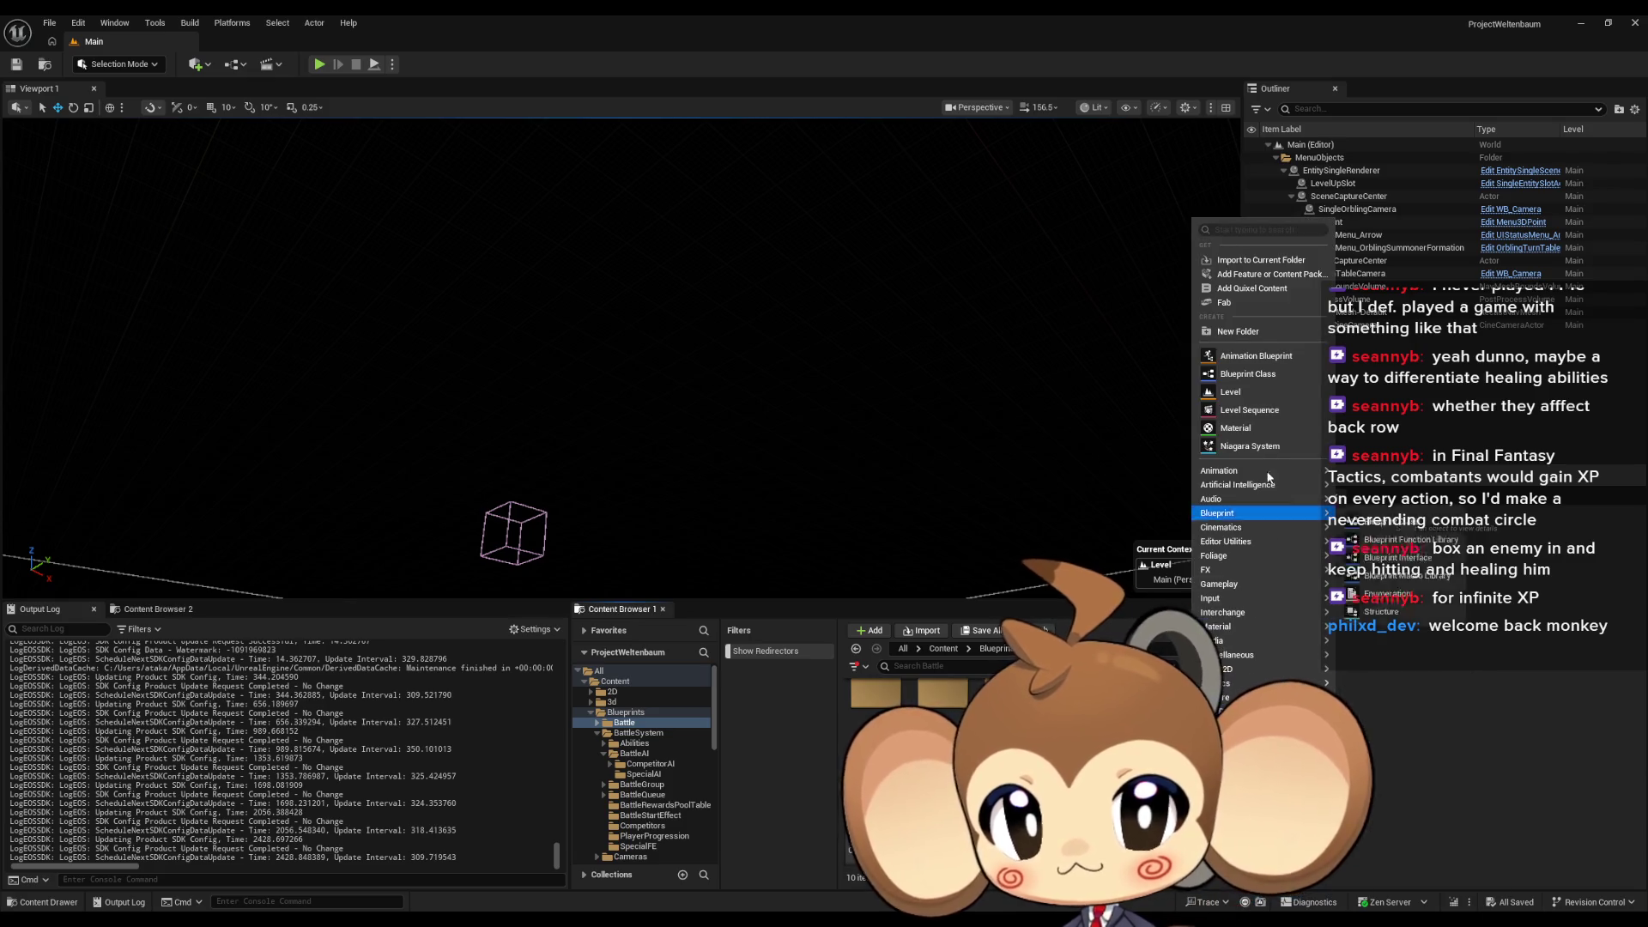
pyautogui.click(1259, 338)
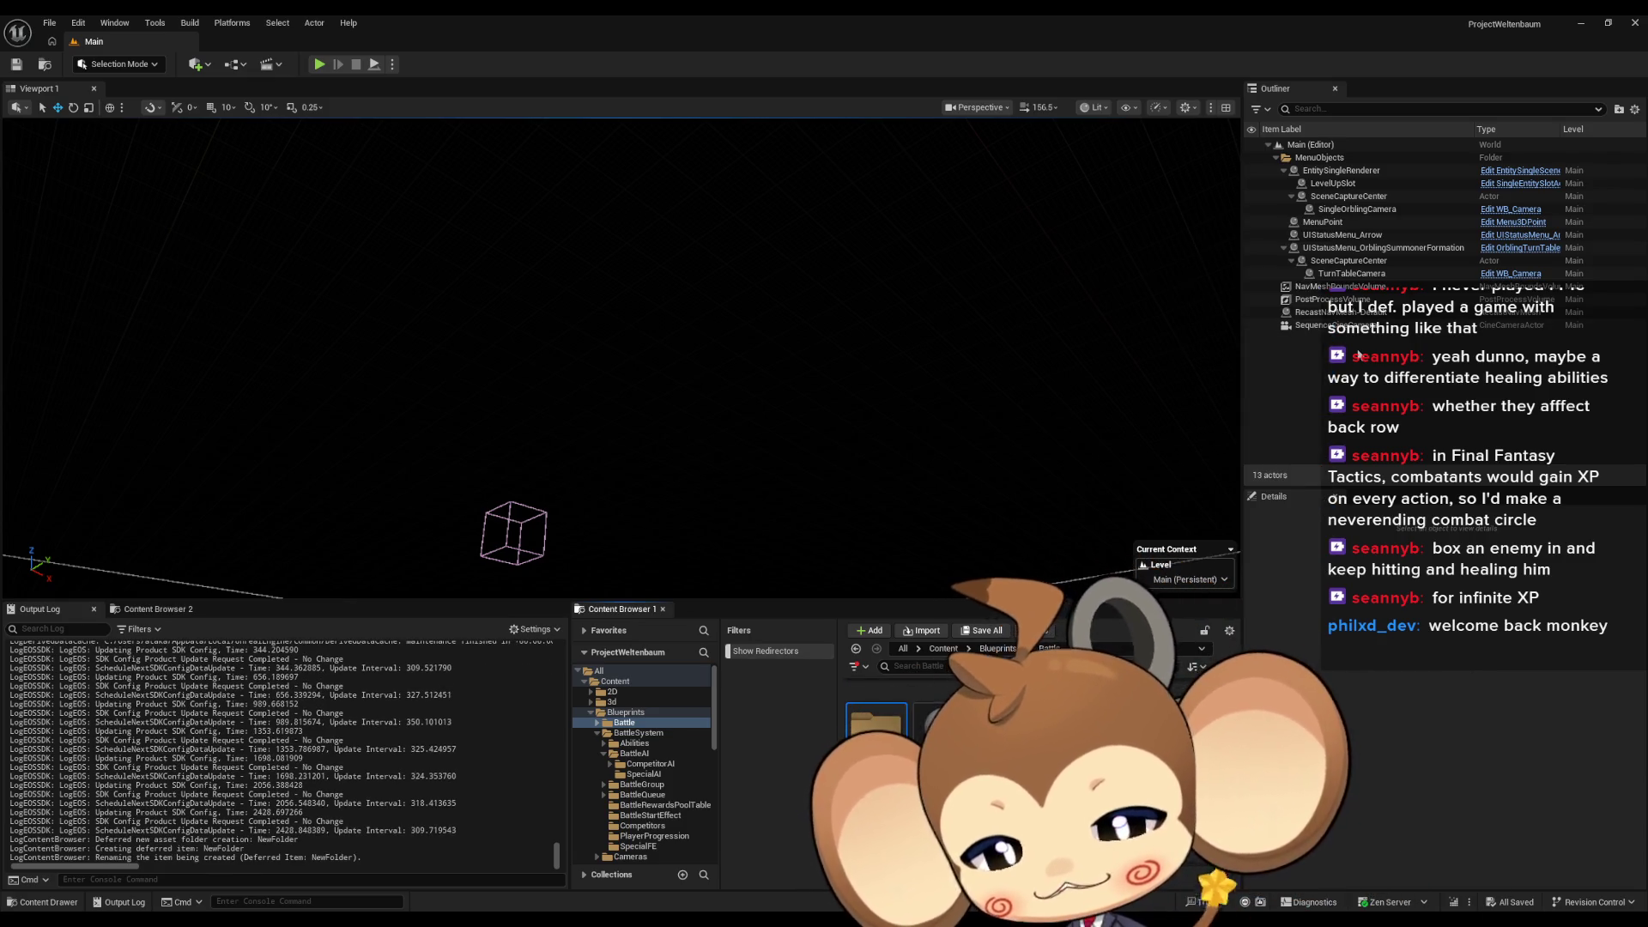
pyautogui.write('BattleAI')
pyautogui.press('Return')
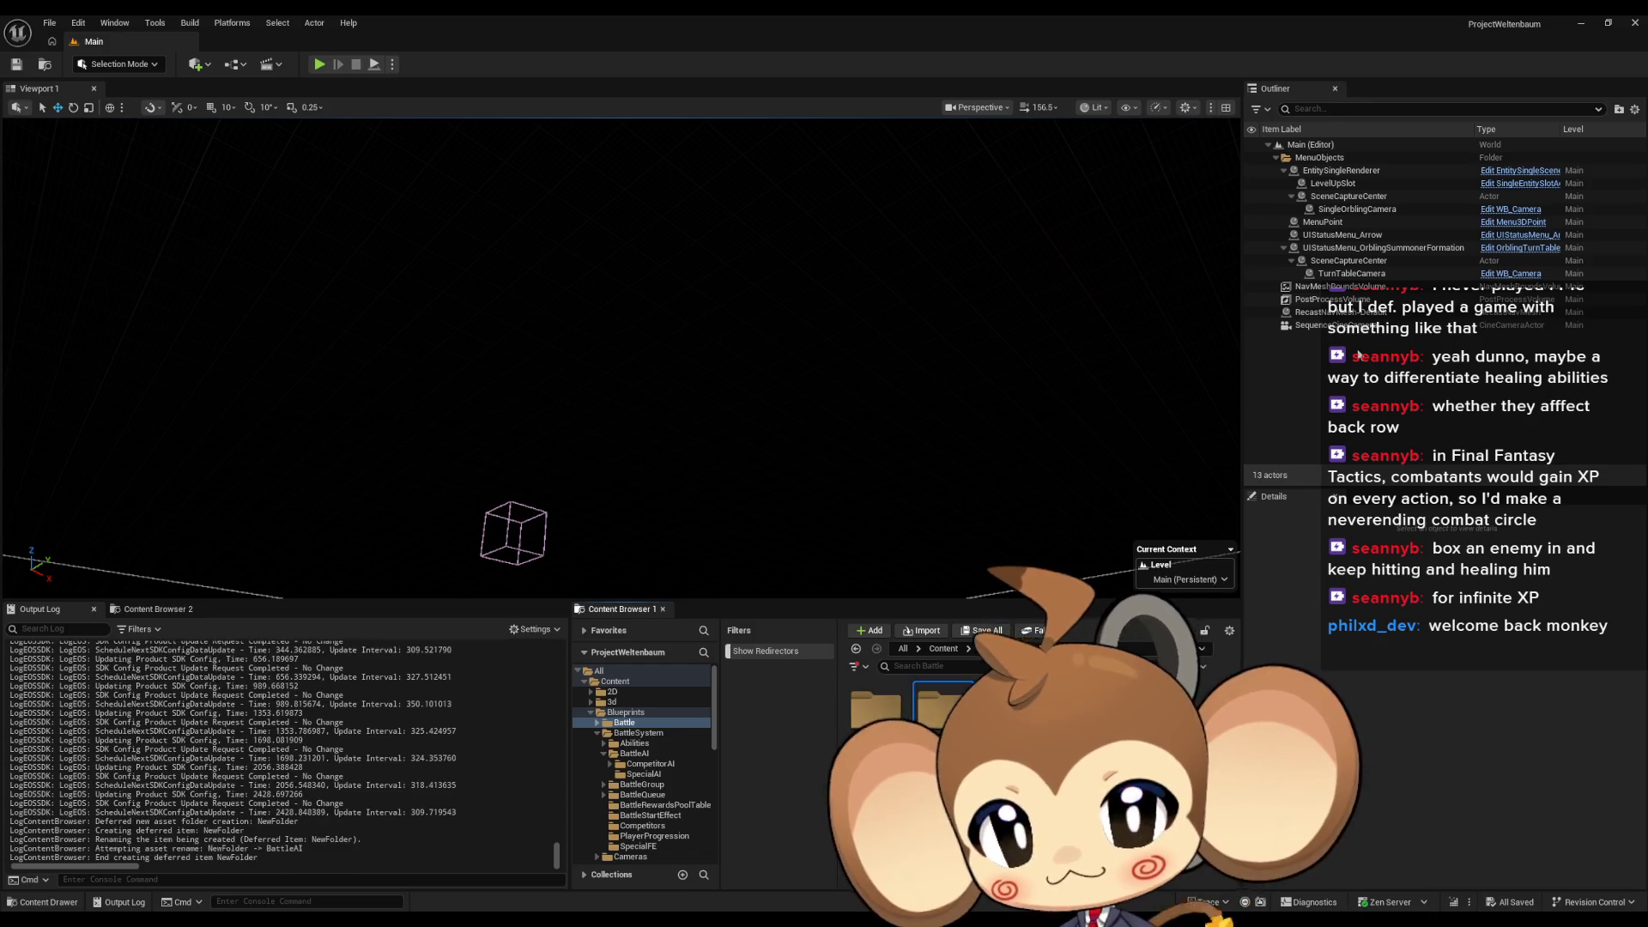
# Inside BattleAI, create a new folder named EntityAI
pyautogui.doubleClick(917, 692)
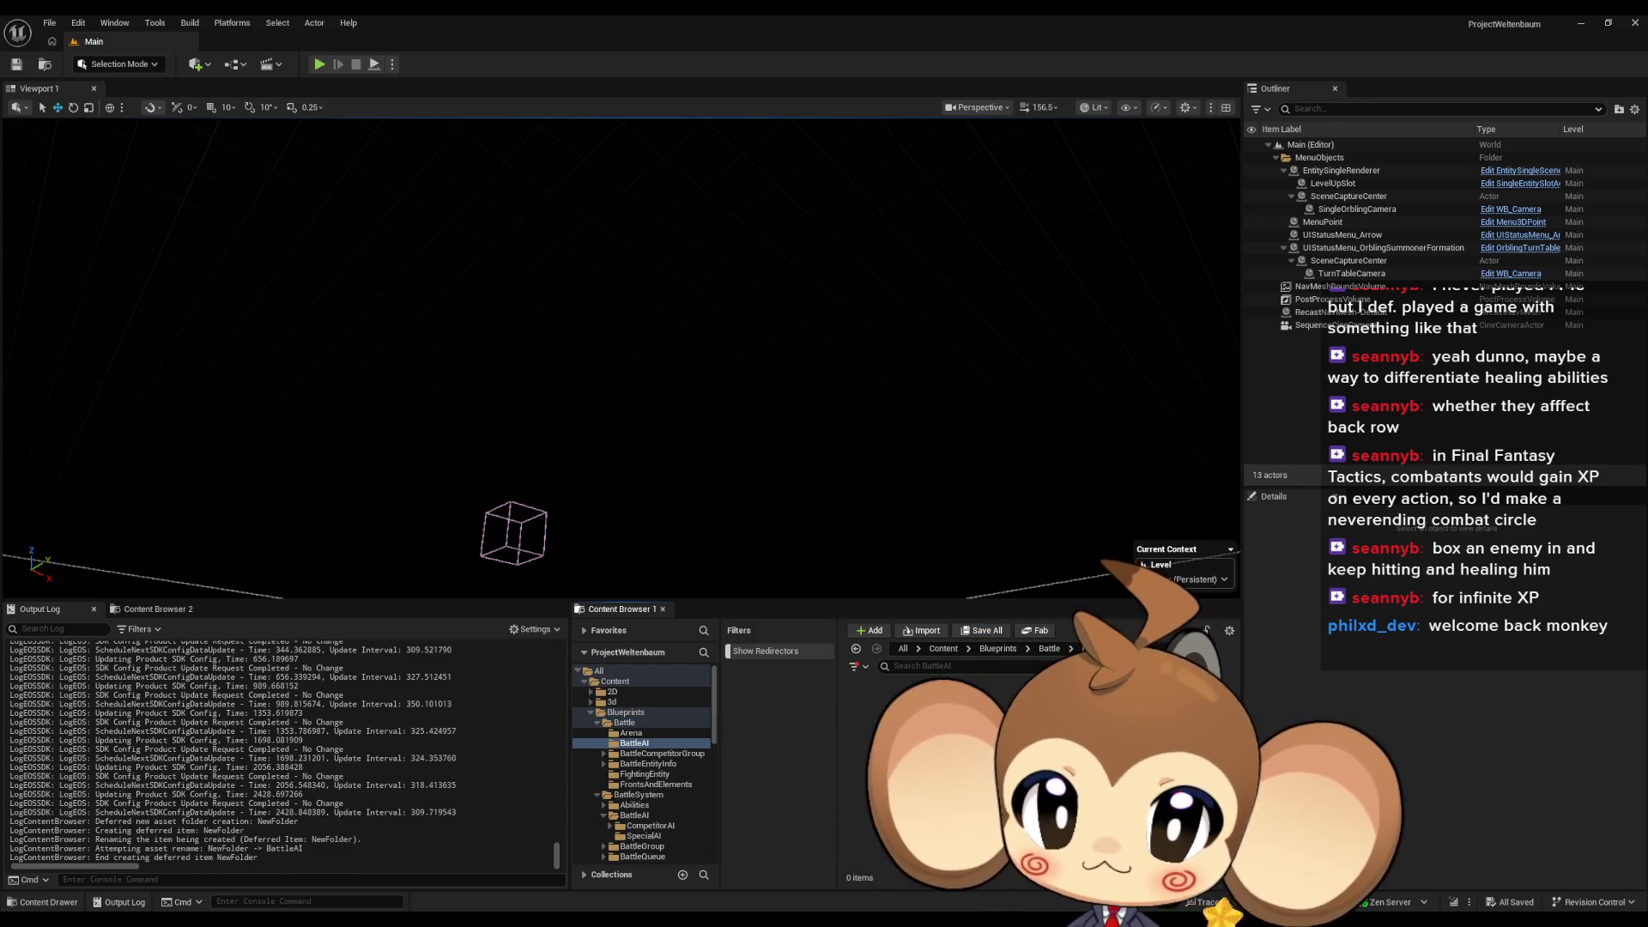
pyautogui.rightClick(892, 687)
pyautogui.click(946, 336)
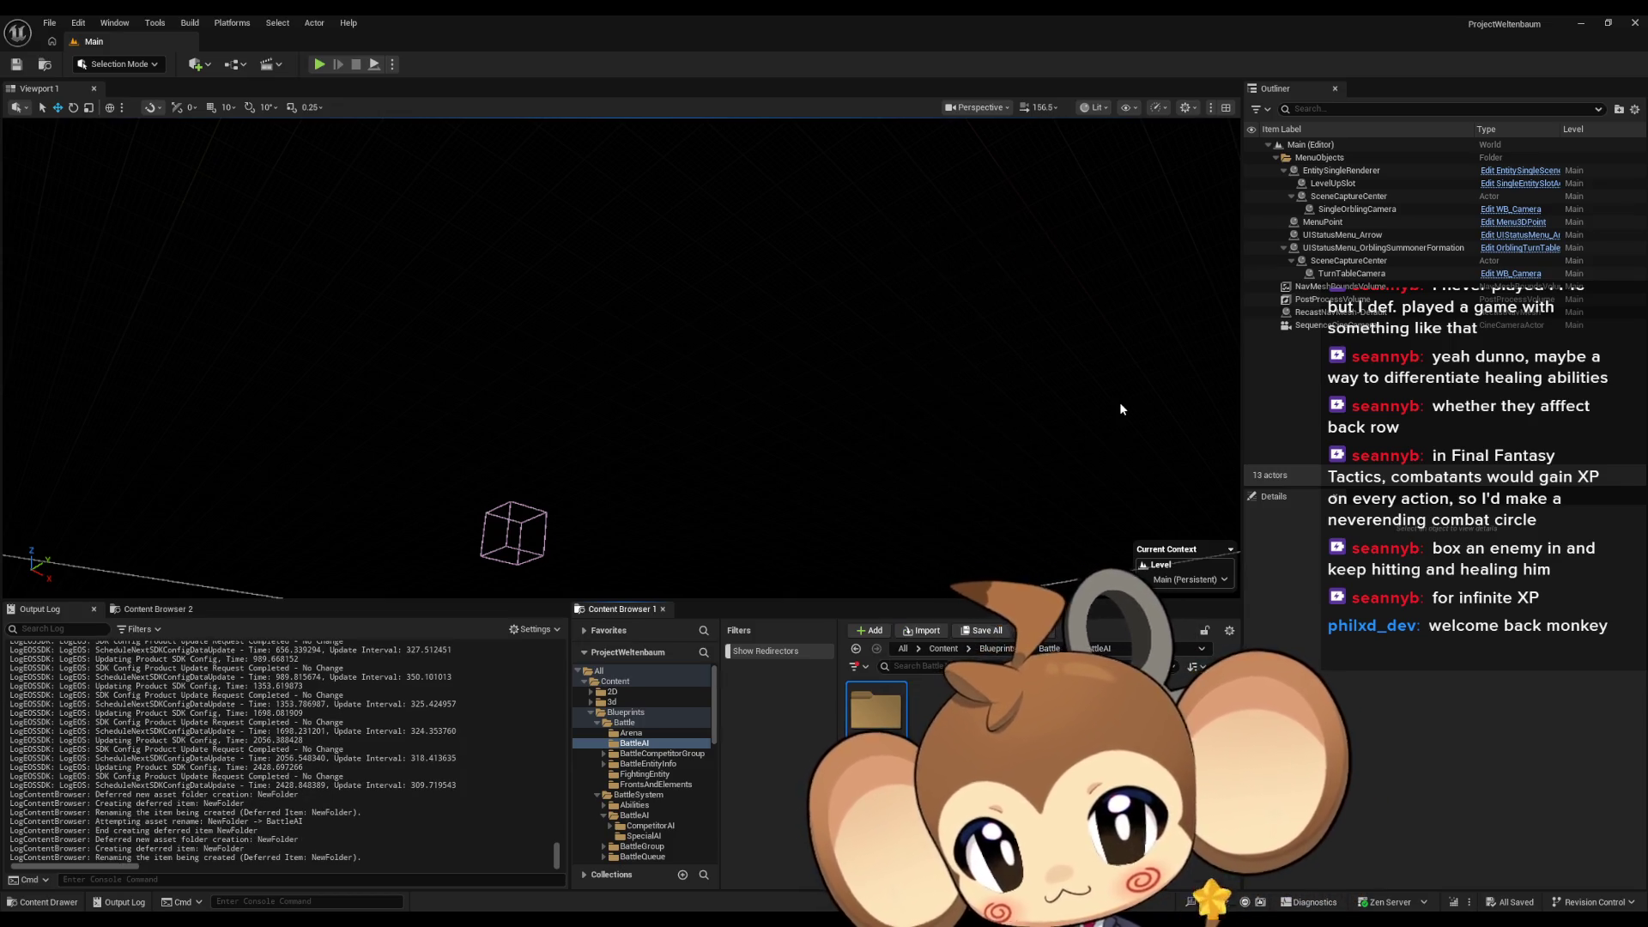
pyautogui.press('Return')
# Open EntityAI and start a new Blueprint Class there
pyautogui.doubleClick(846, 719)
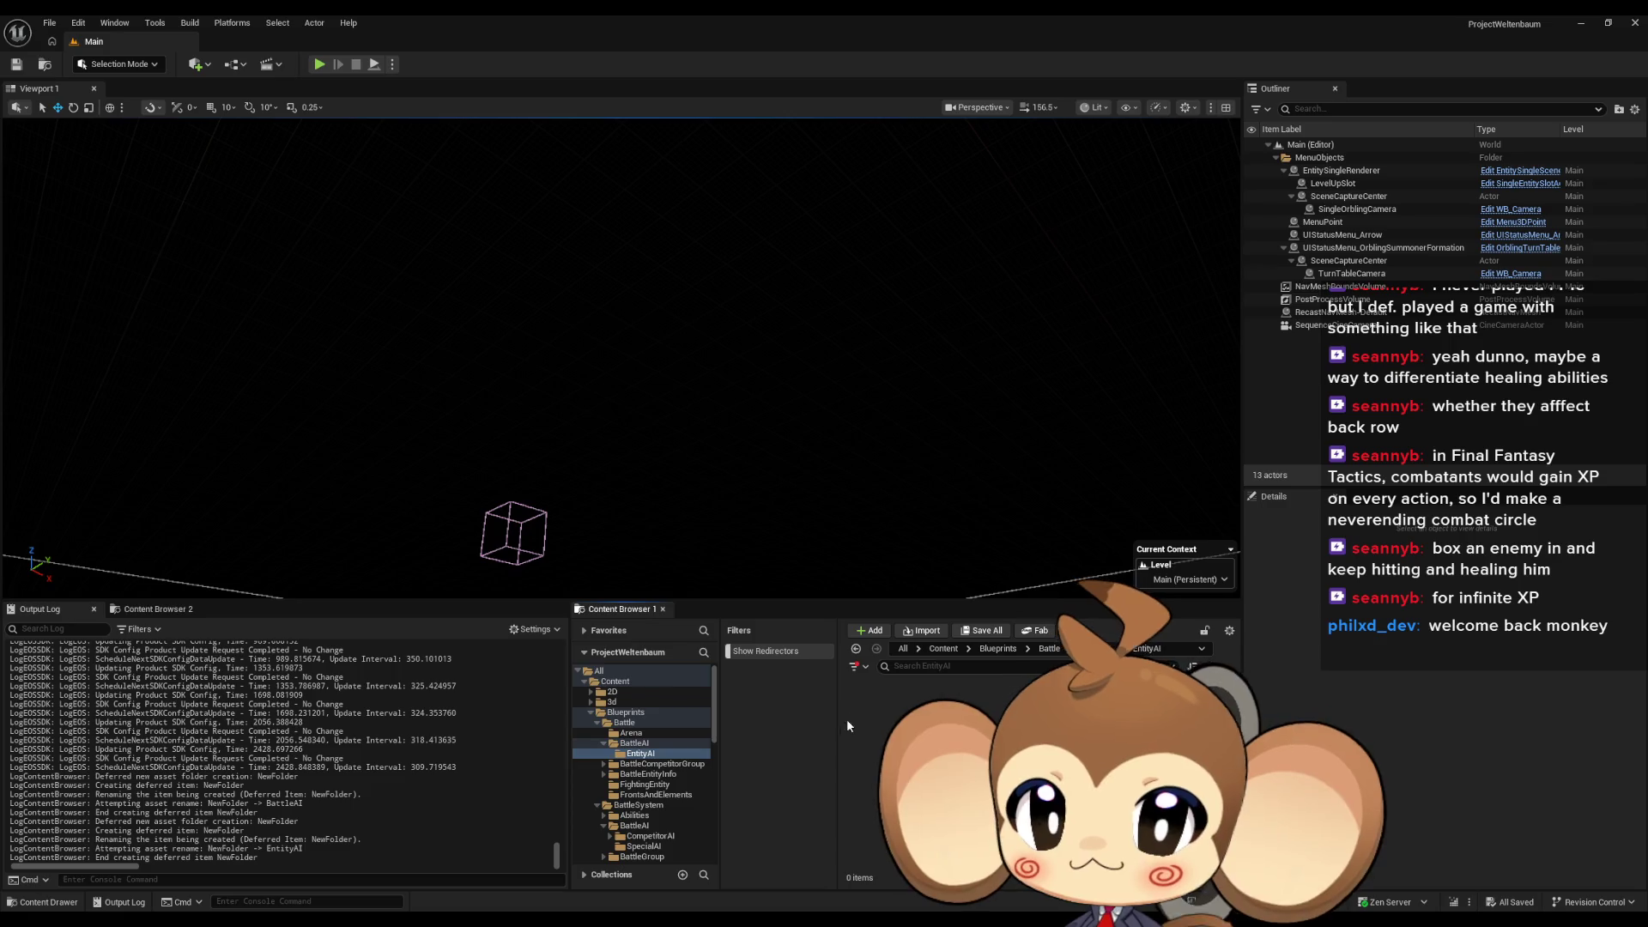
pyautogui.rightClick(927, 717)
pyautogui.click(969, 340)
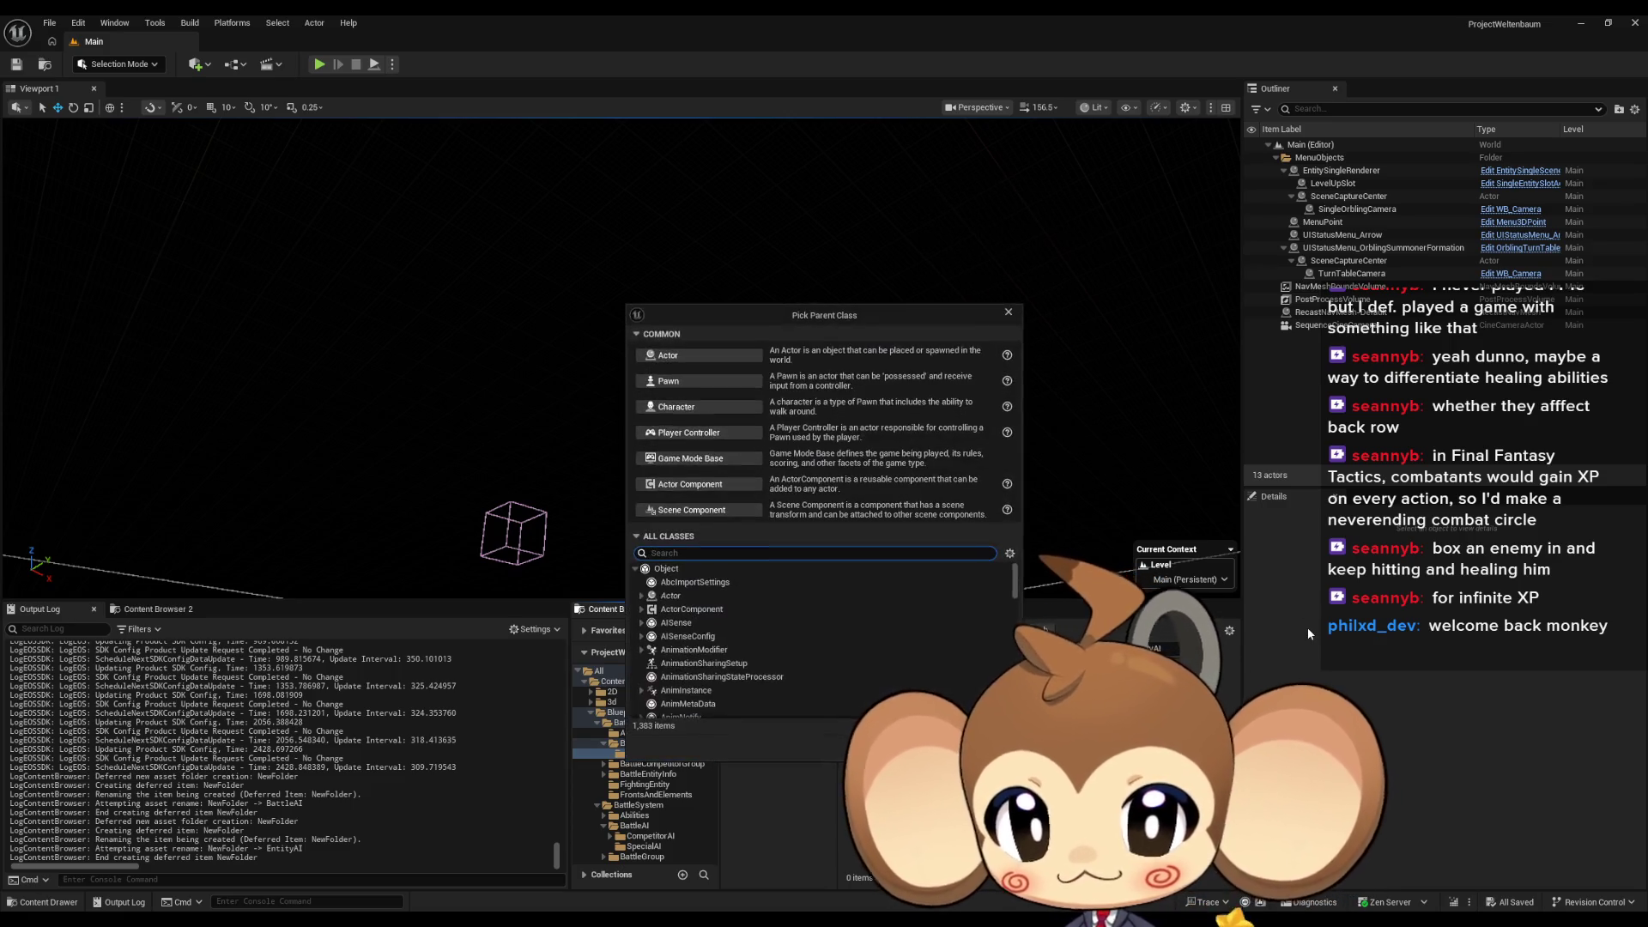
# Pick the parent class and name the new Blueprint Abstract_EntityBattleAI
pyautogui.click(761, 388)
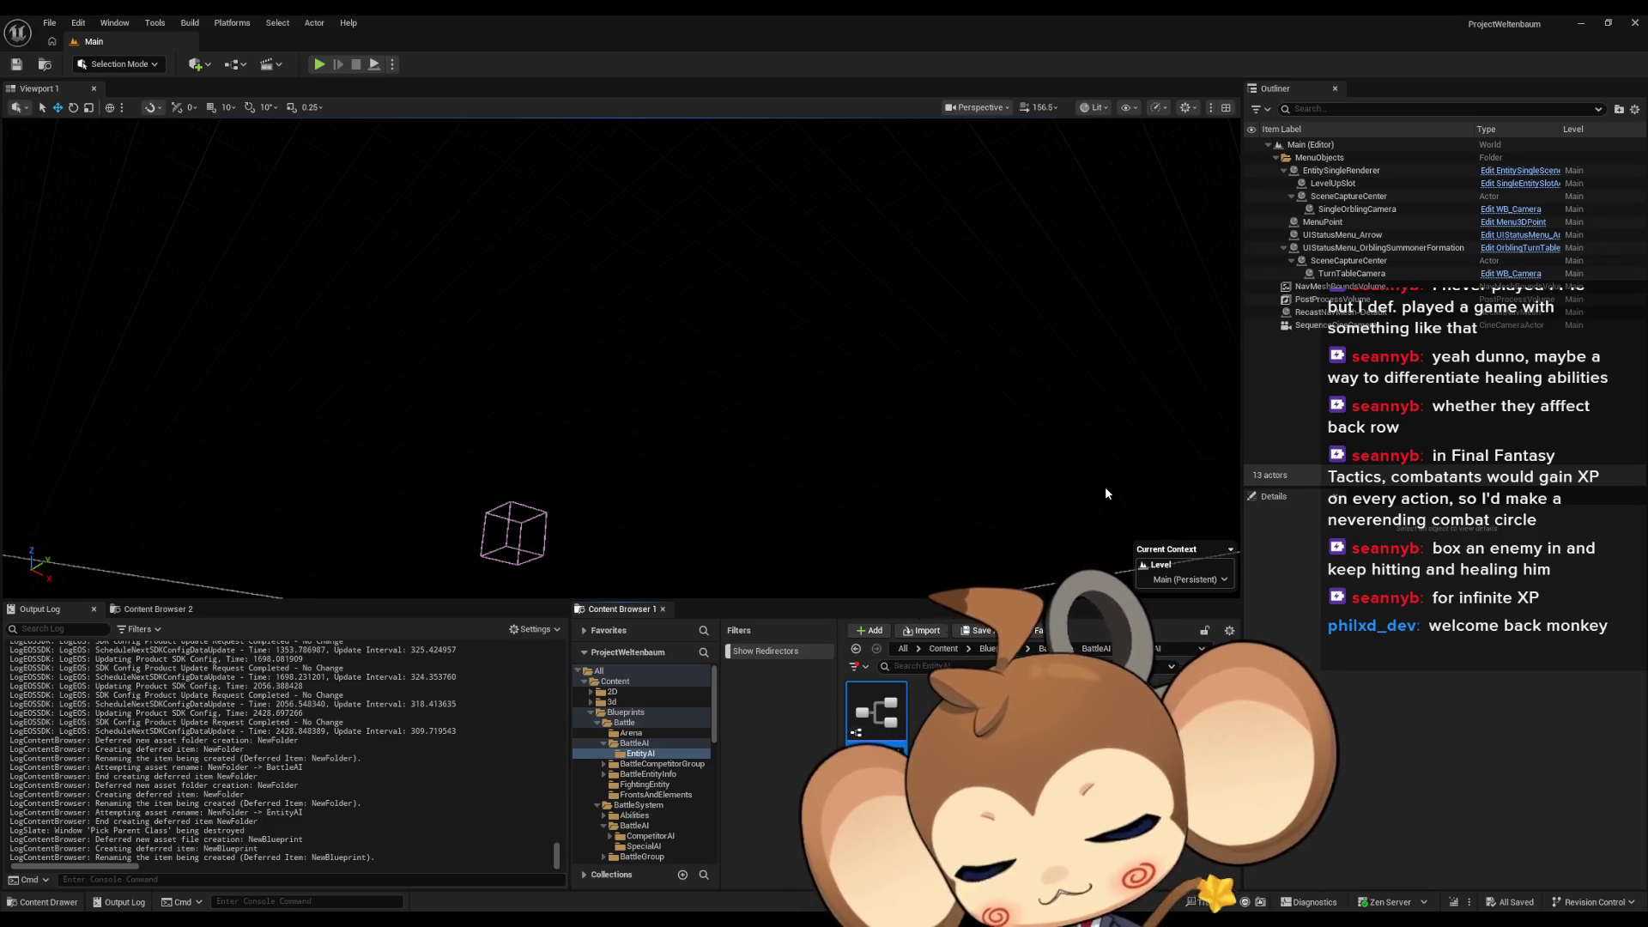
pyautogui.write('_Entit')
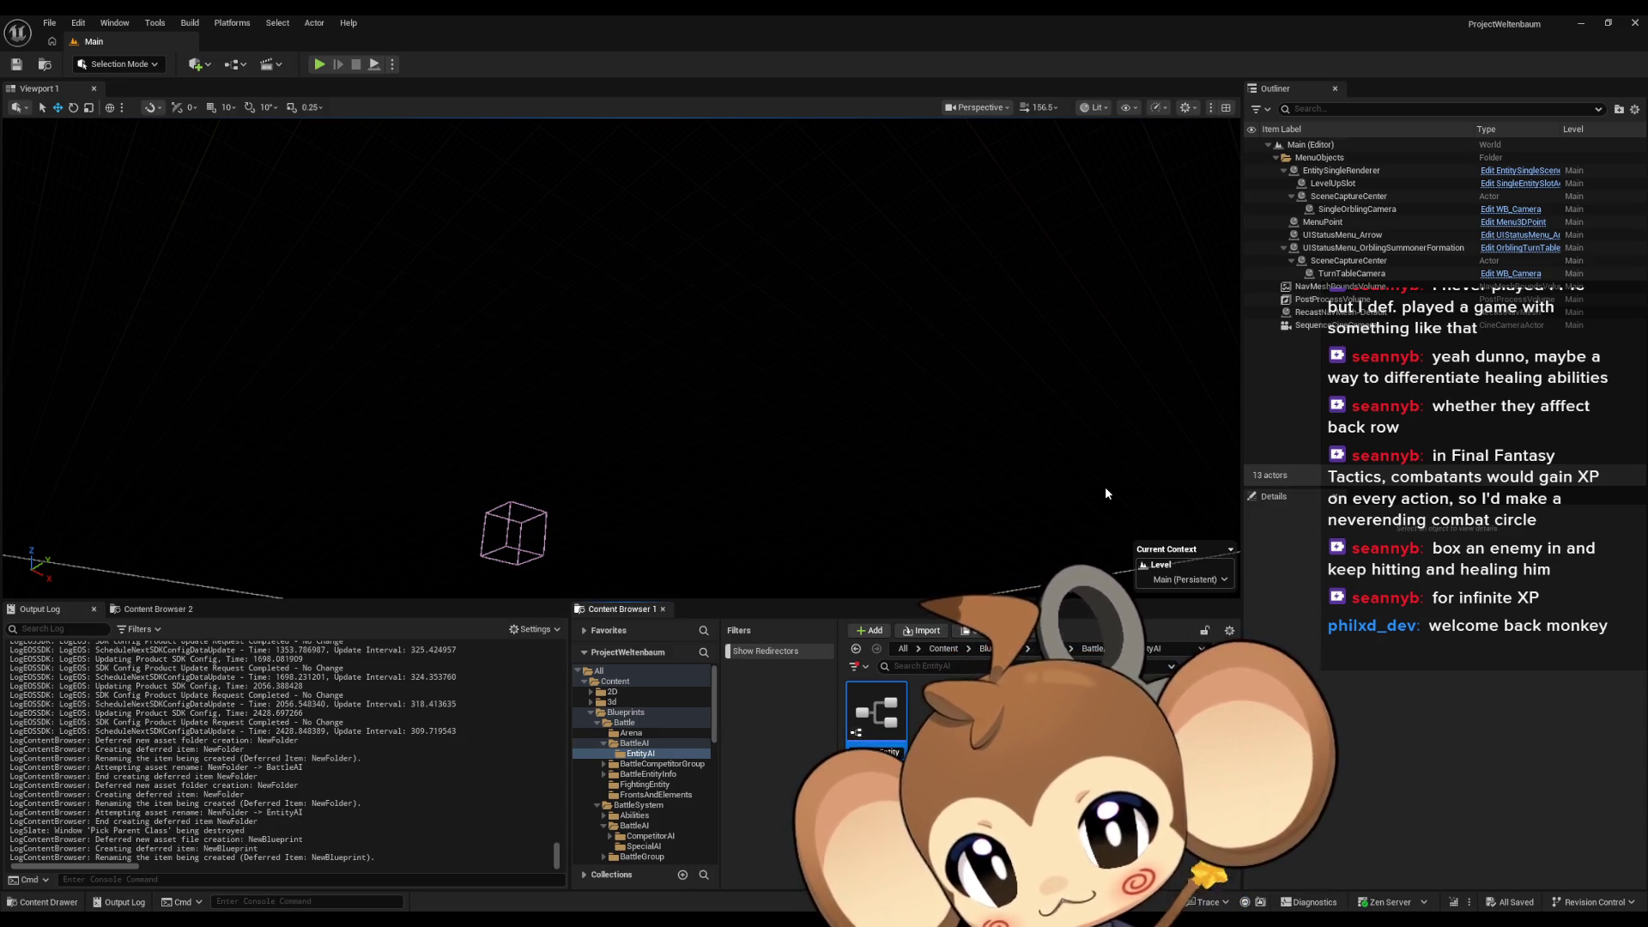
pyautogui.press('Return')
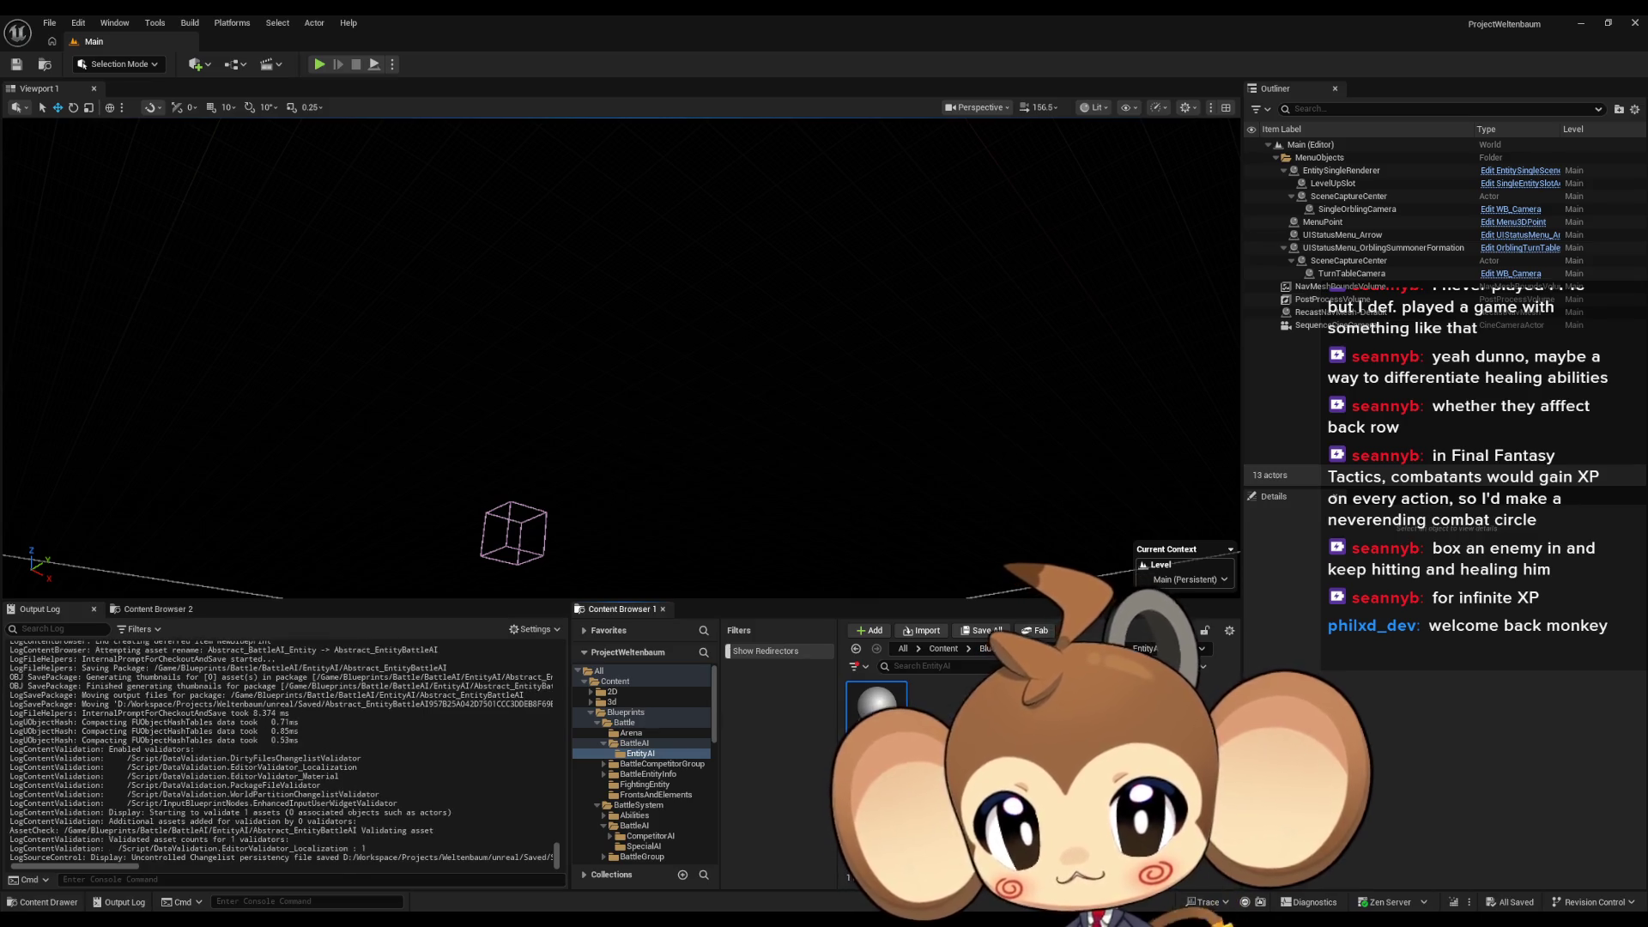
# Create a child Blueprint class from Abstract_EntityBattleAI
pyautogui.rightClick(870, 705)
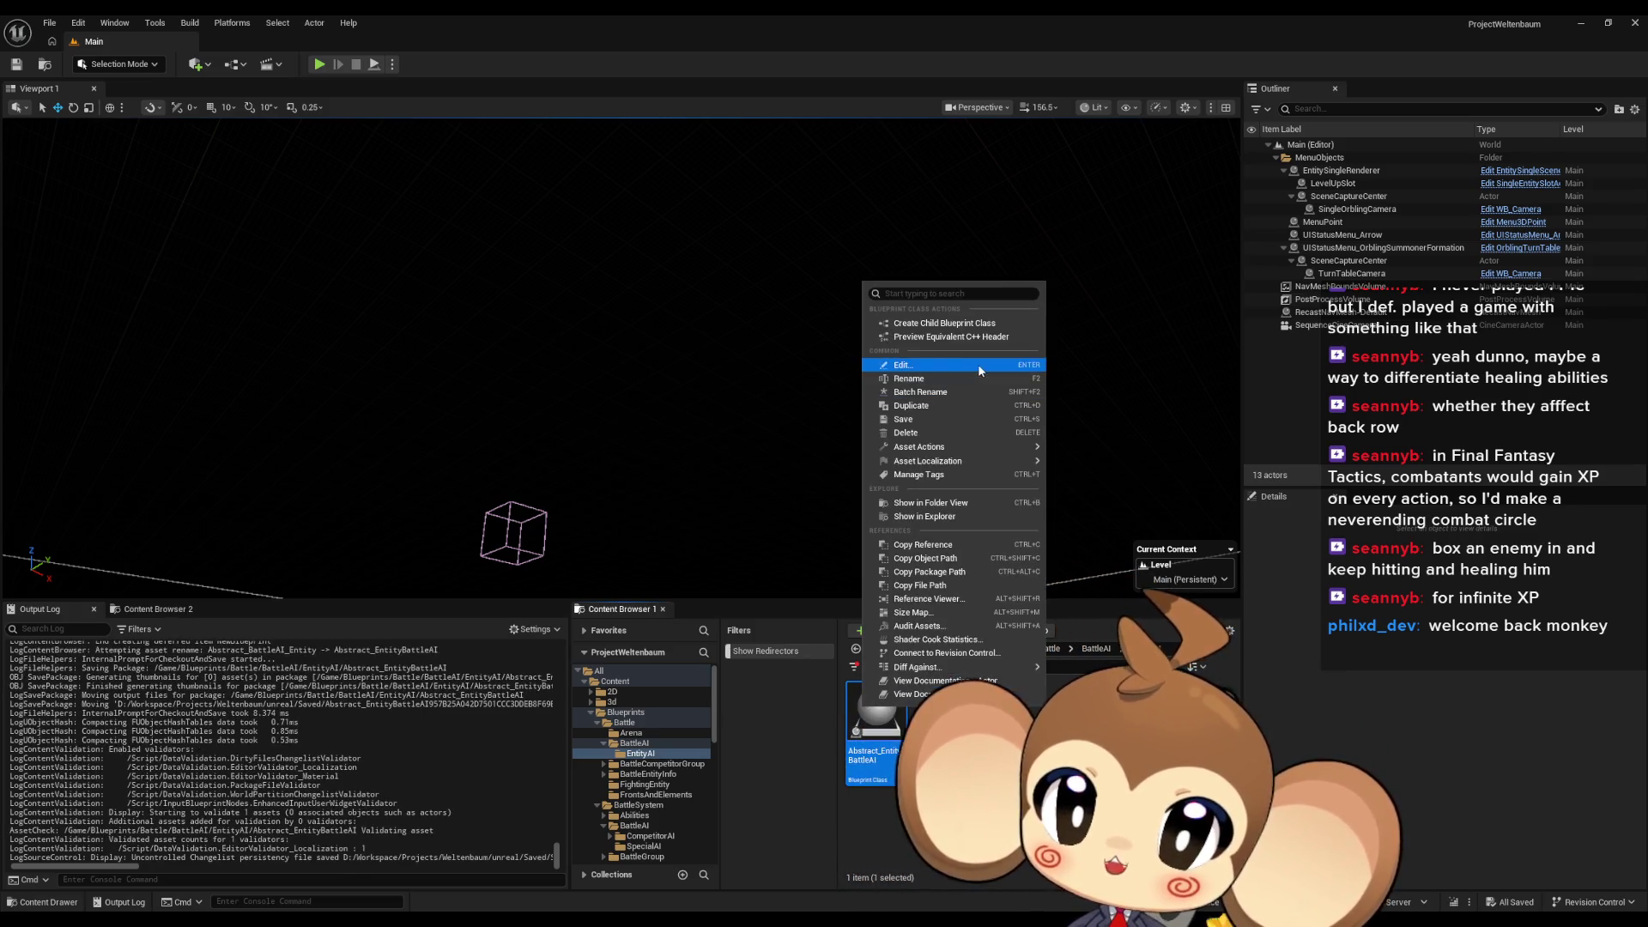
pyautogui.click(945, 326)
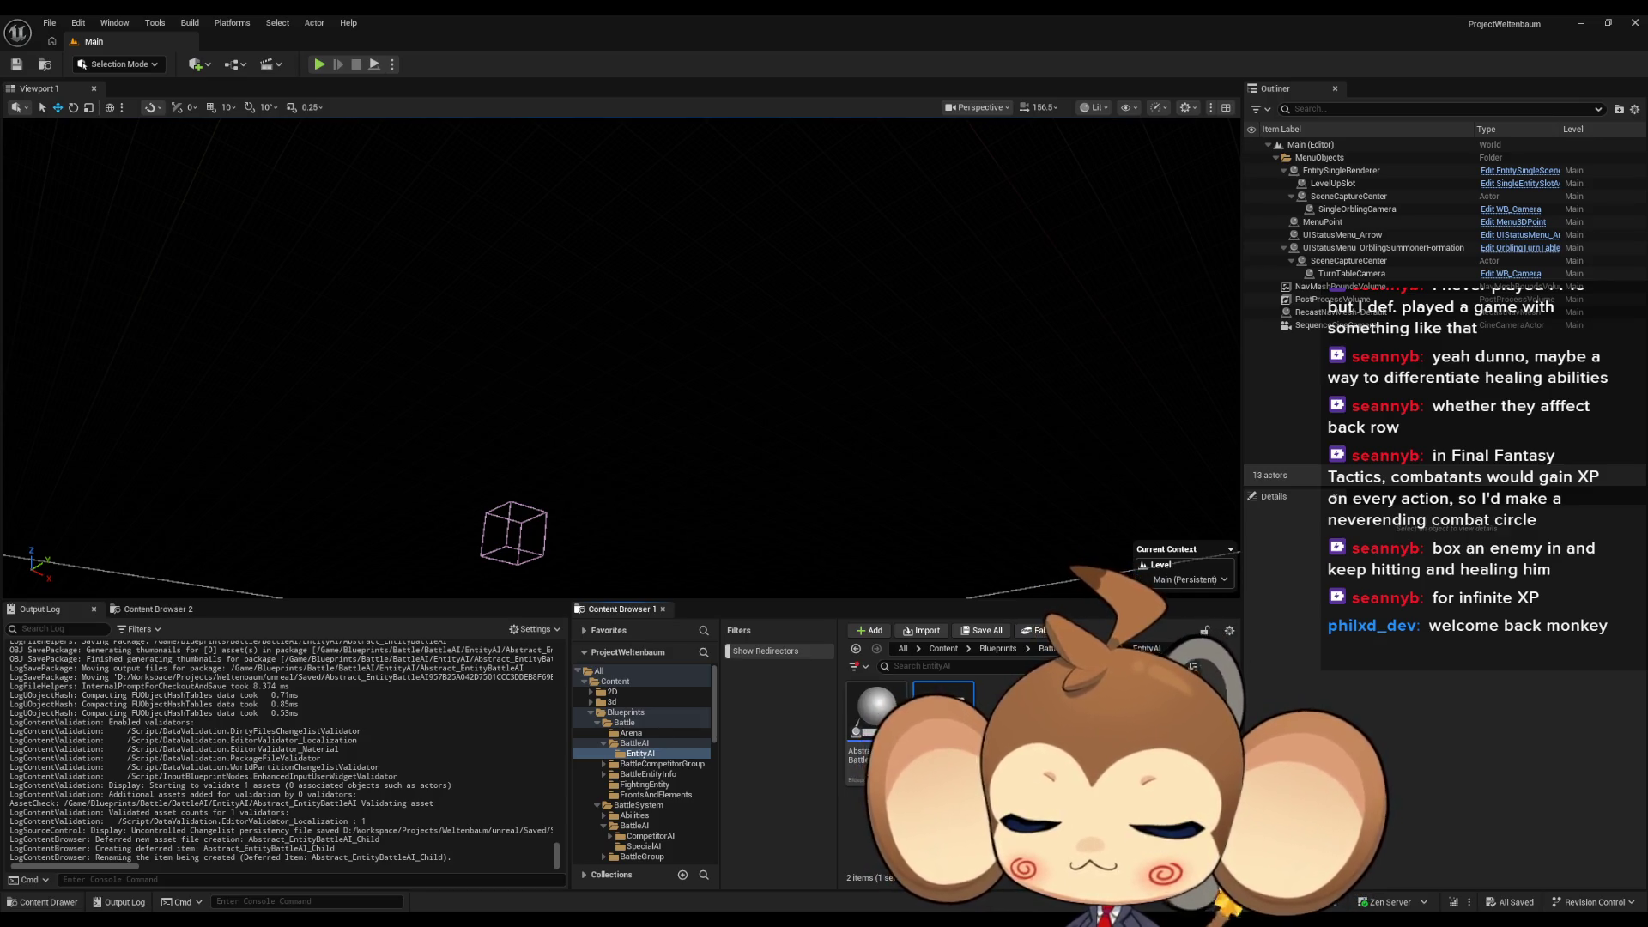
# Confirm the child Blueprint name EBAI_CustomizableAI, then bring up Abstract_EntityBattleAI's context menu
pyautogui.press('Return')
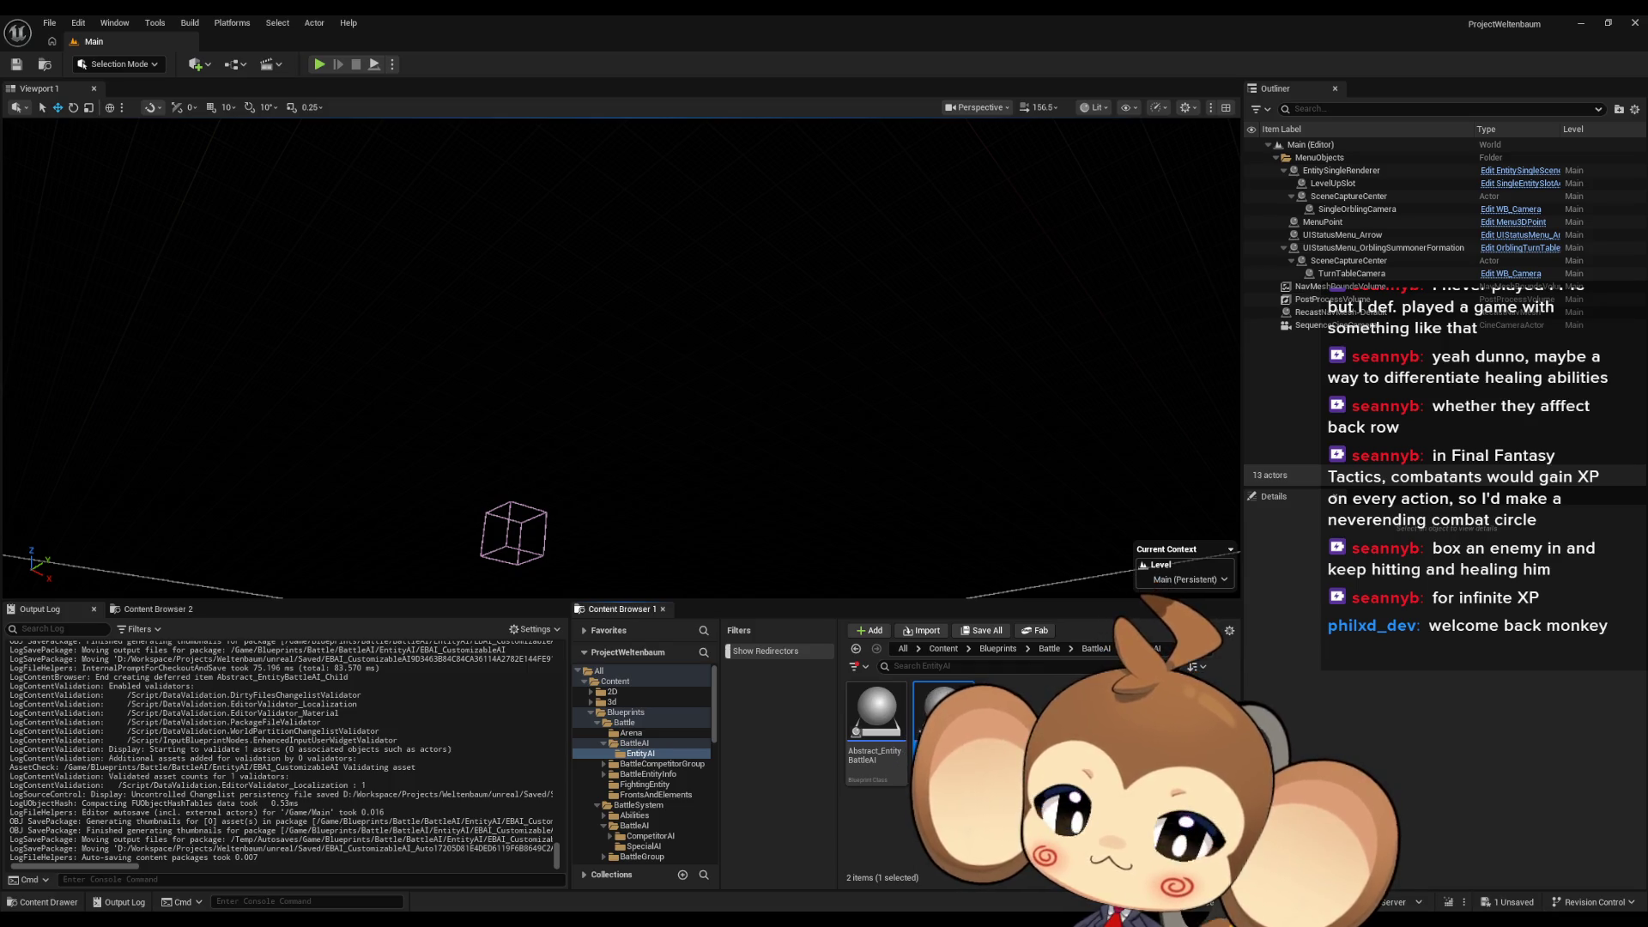
pyautogui.rightClick(854, 732)
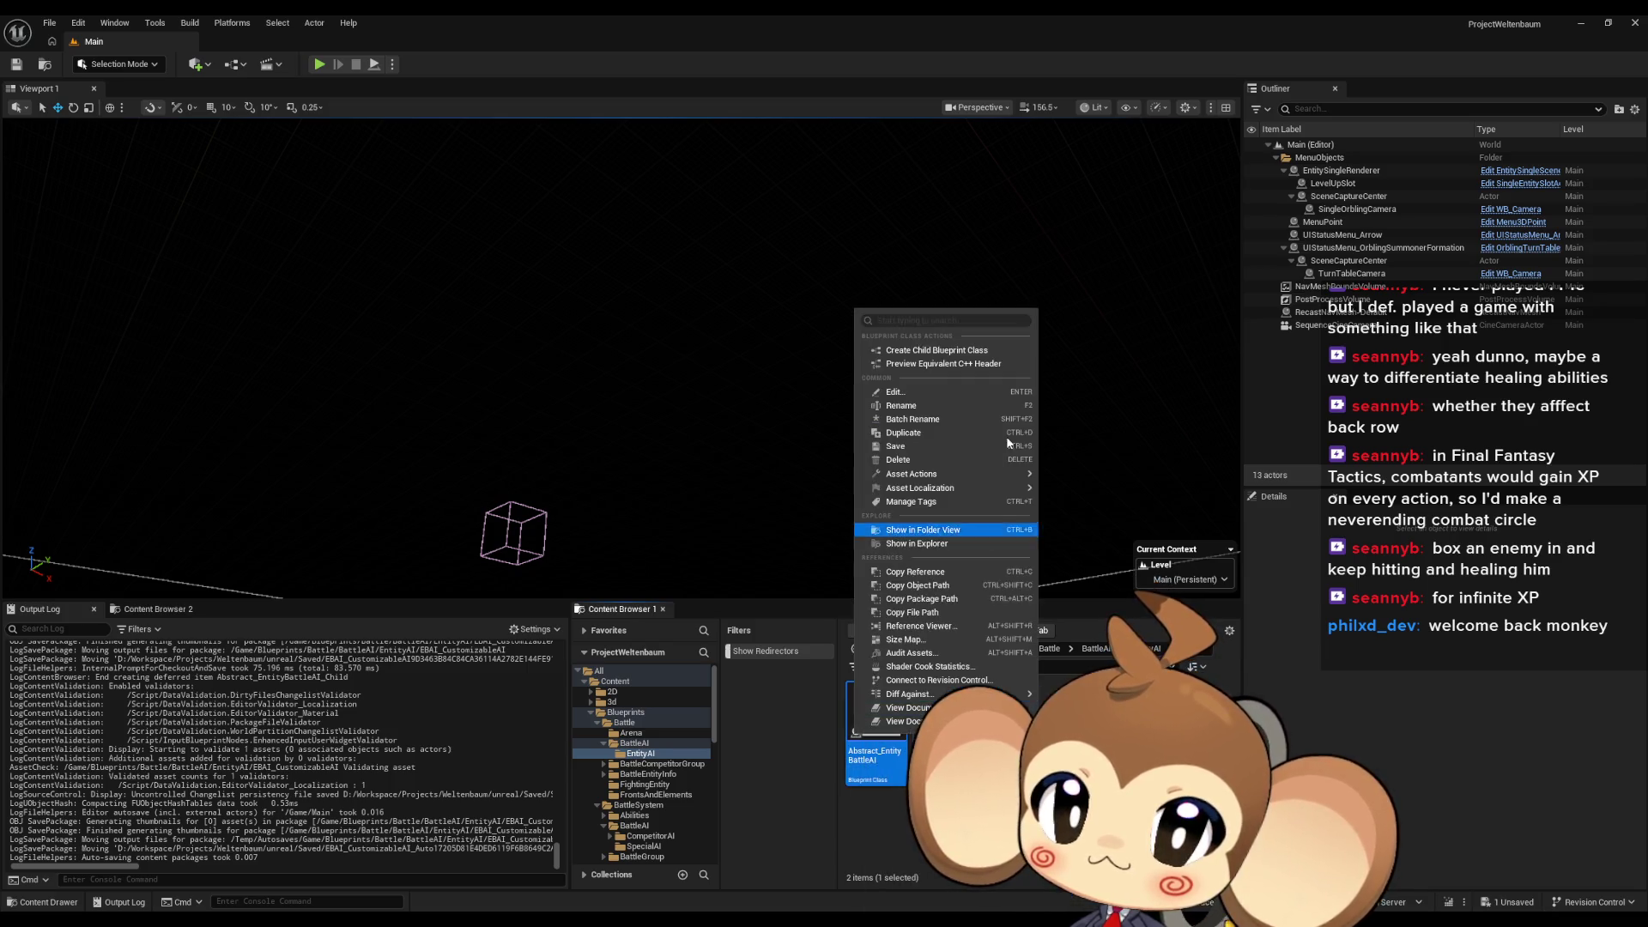
# Create and delete an extra Abstract_EntityBattleAI_Child, then open Abstract_EntityBattleAI for editing
pyautogui.click(931, 352)
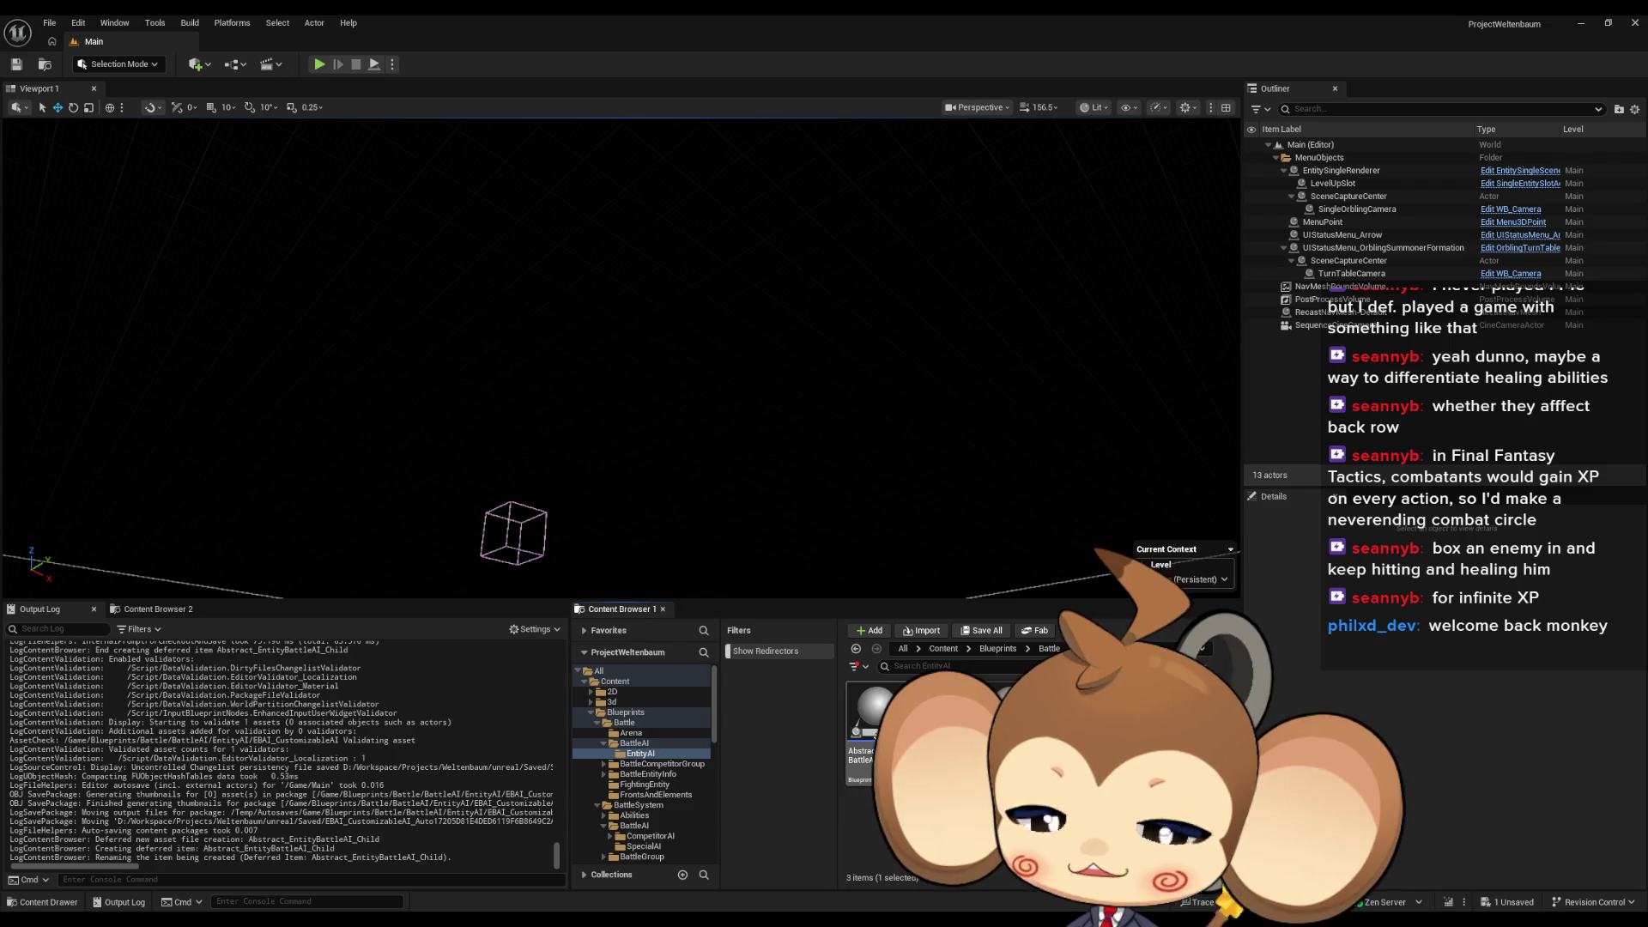
pyautogui.press('Return')
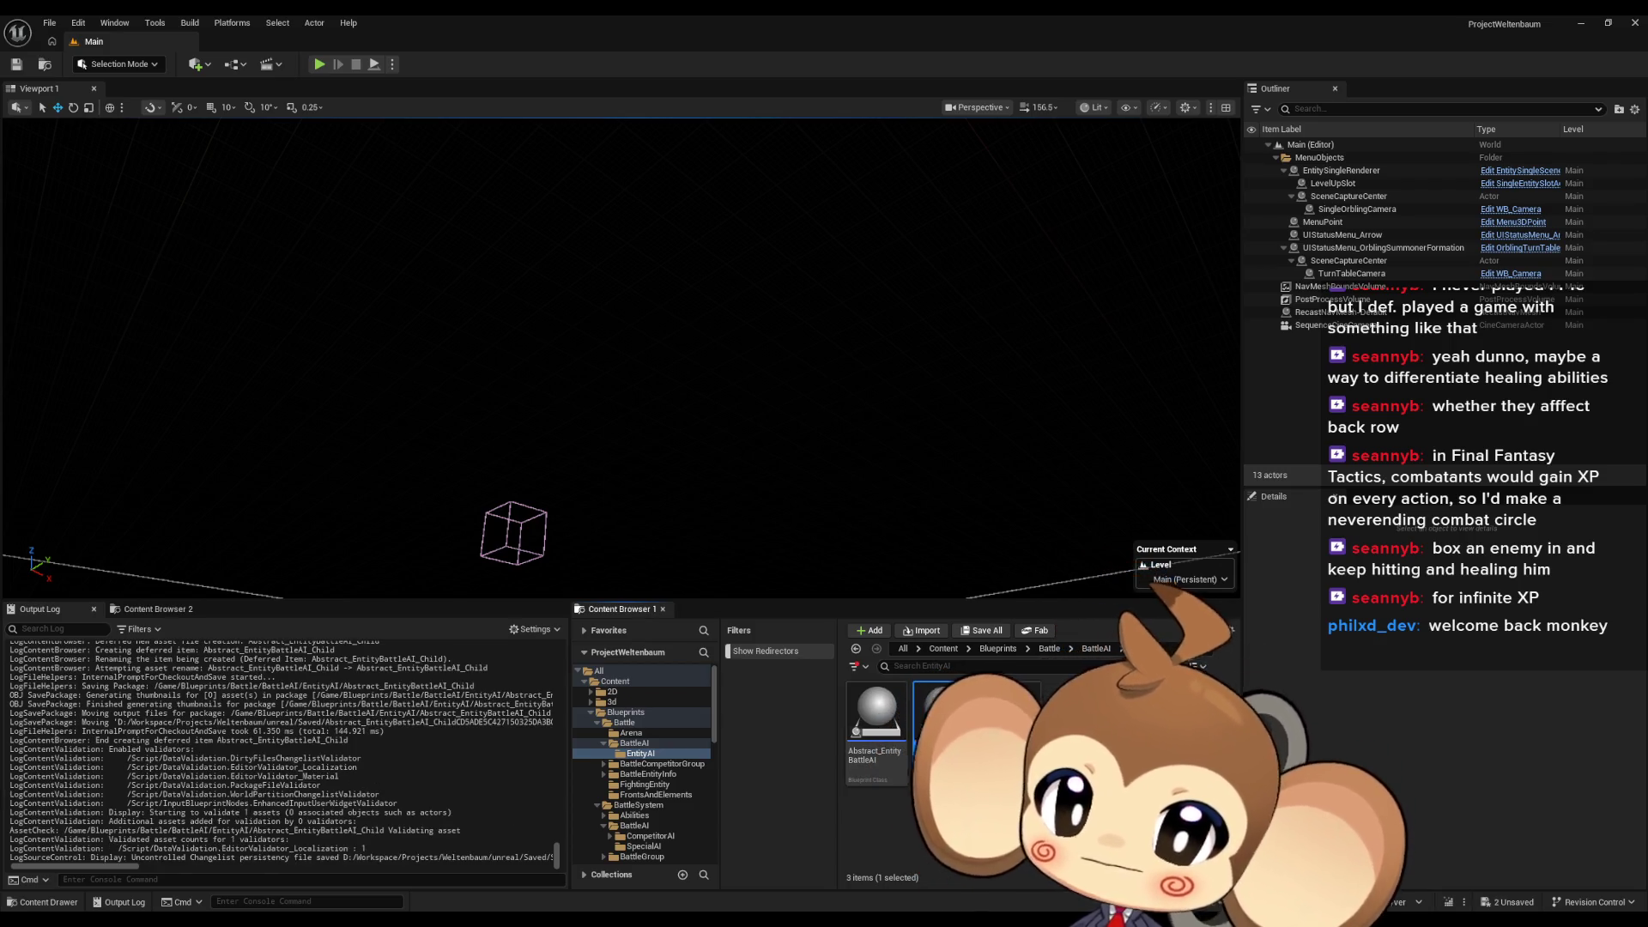
pyautogui.press('Delete')
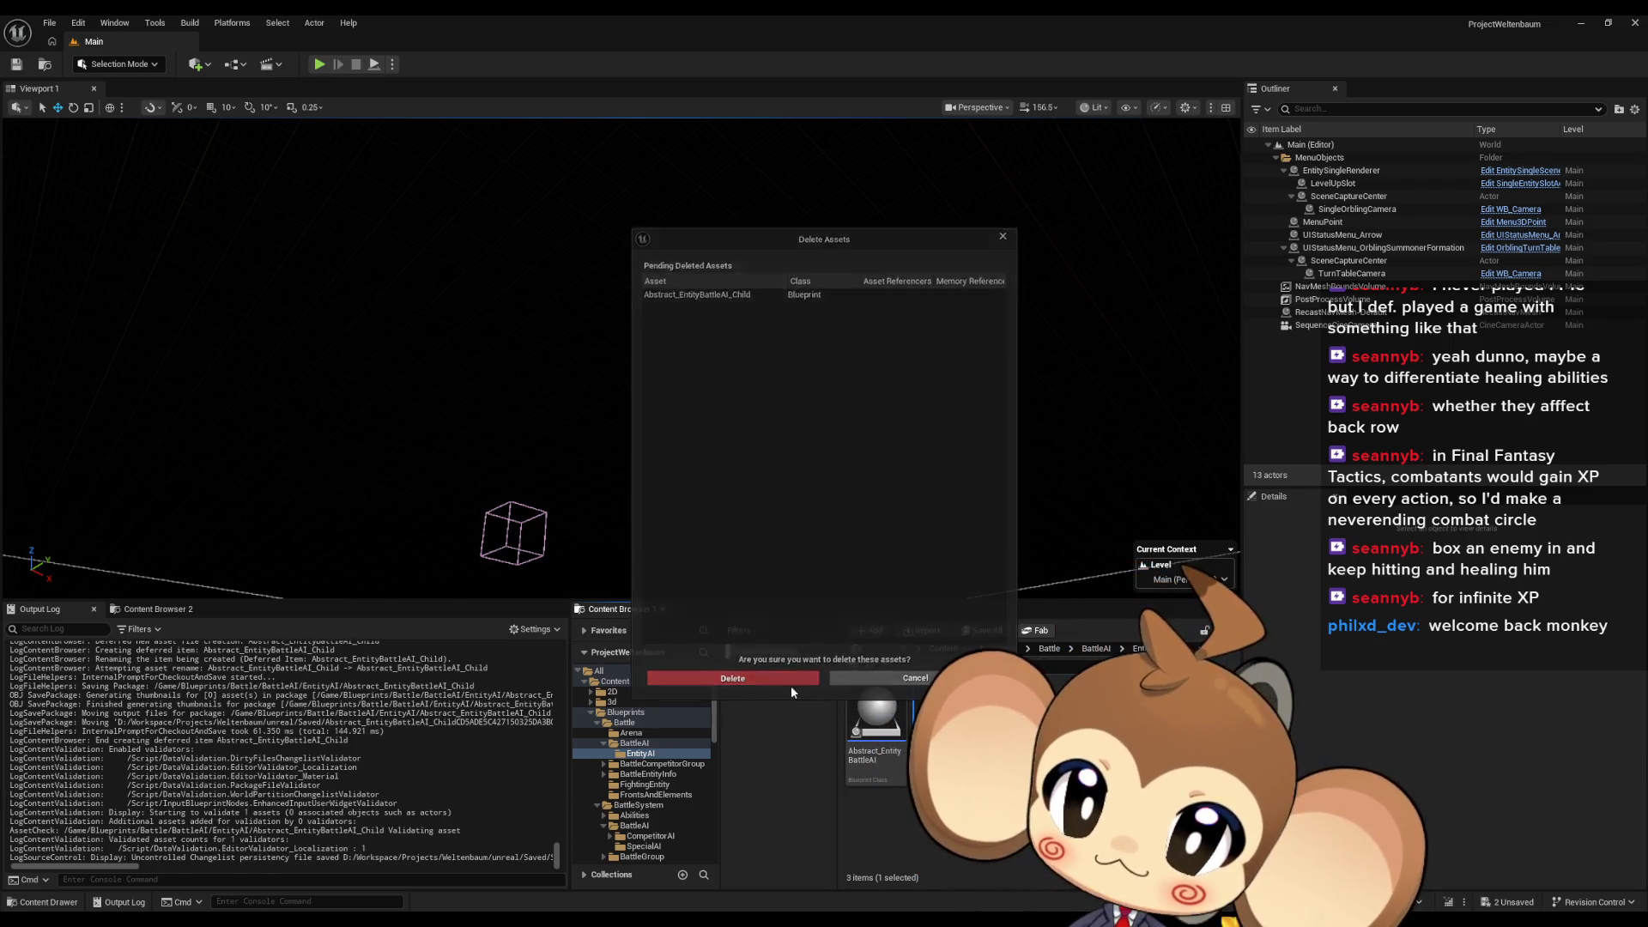
pyautogui.click(791, 685)
pyautogui.click(890, 726)
pyautogui.doubleClick(891, 726)
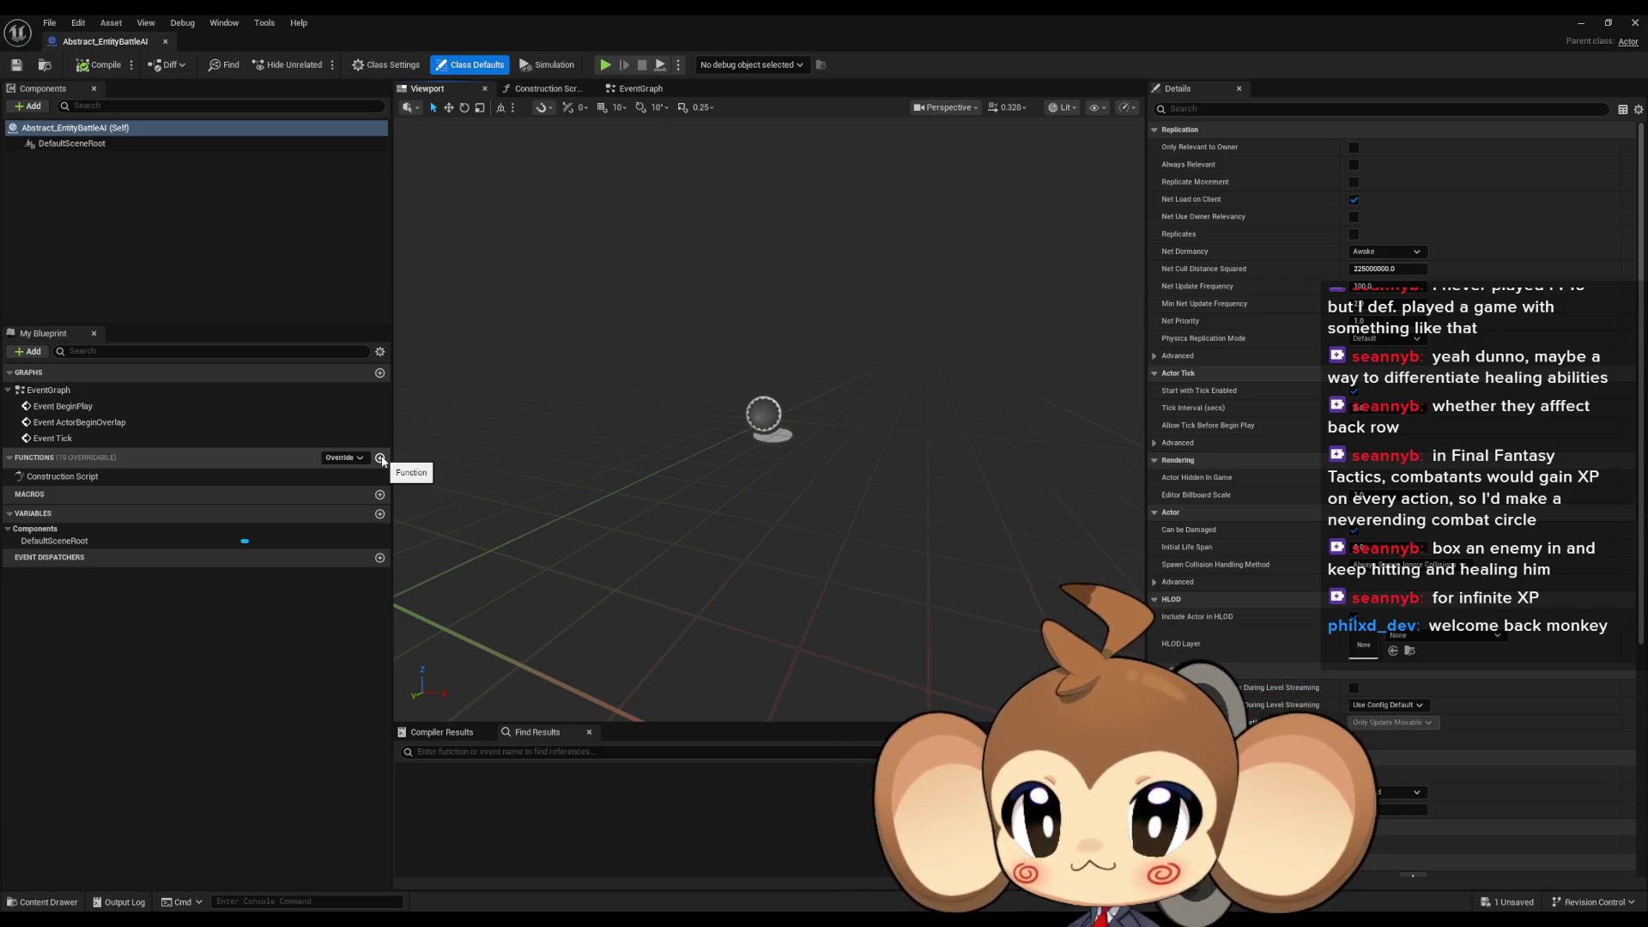
# Add a new function named SetTargetsAndChooseAbility to Abstract_EntityBattleAI
pyautogui.click(381, 459)
pyautogui.write('ExecuteLogic')
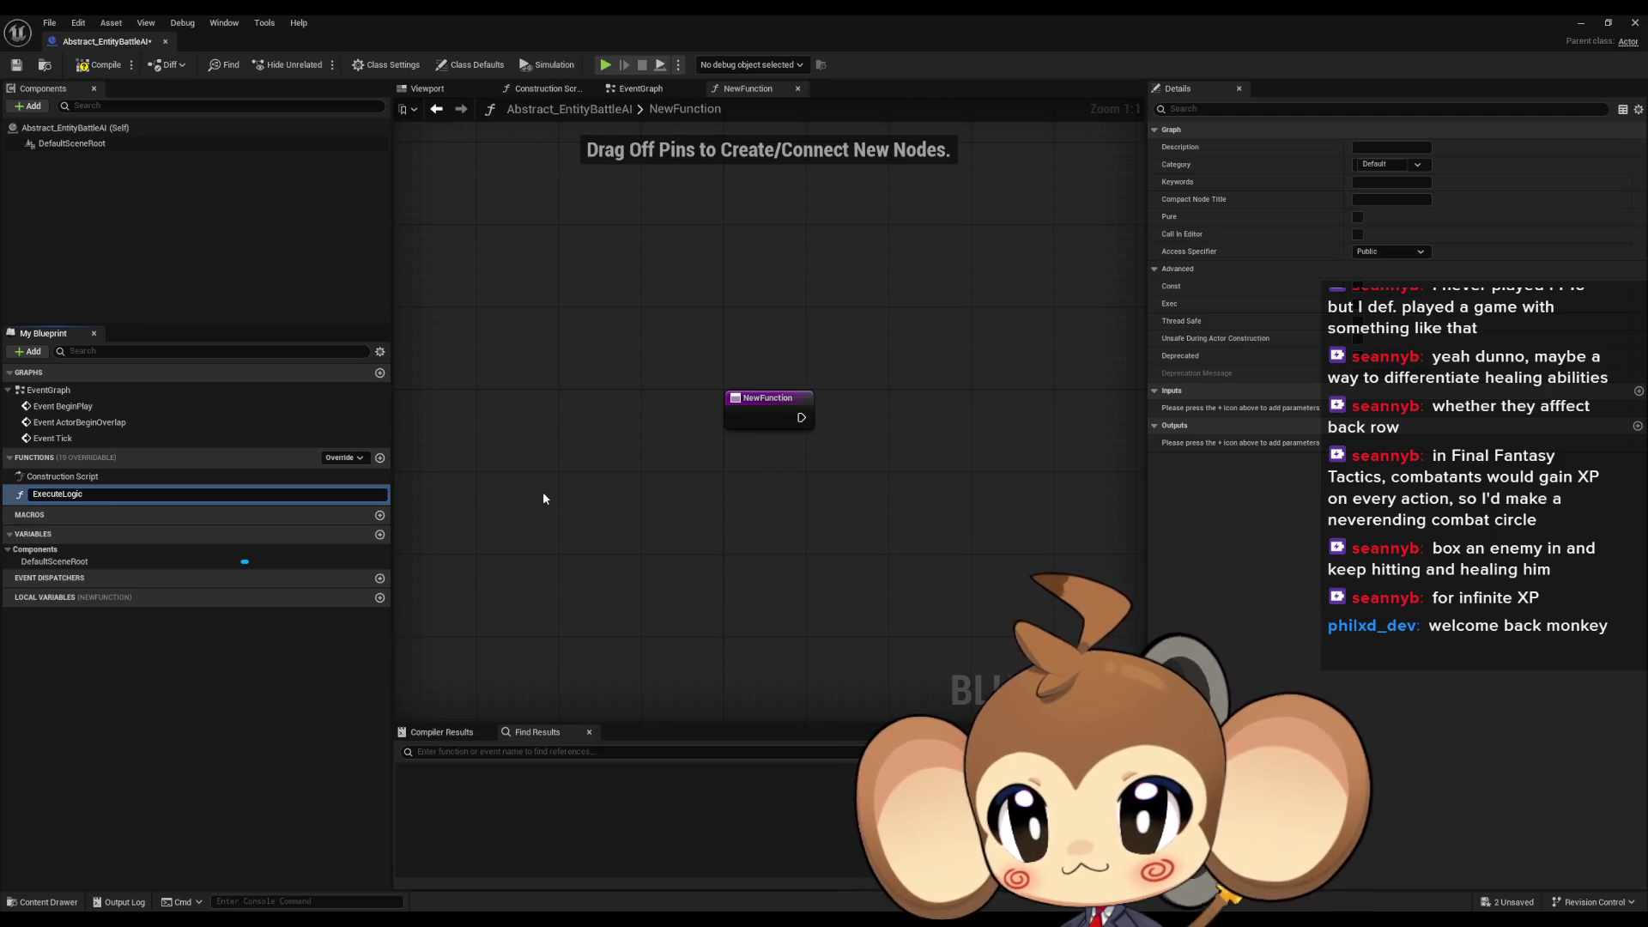
pyautogui.hotkey('ctrl', 'a')
pyautogui.write('Set')
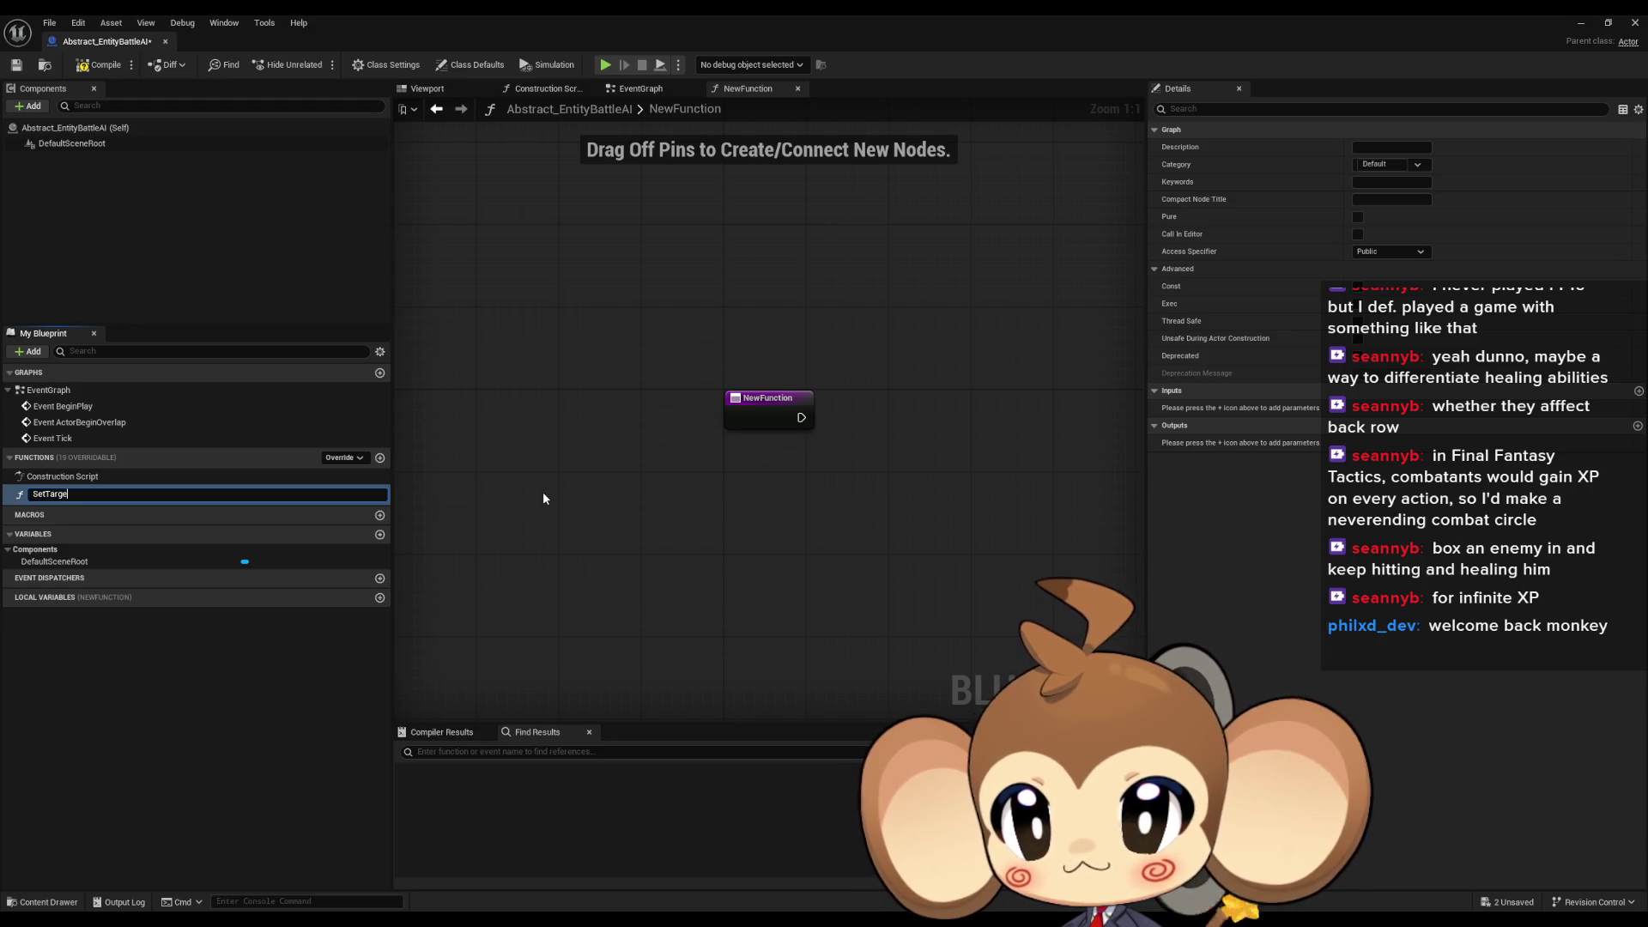
pyautogui.write('ndChooseAbi')
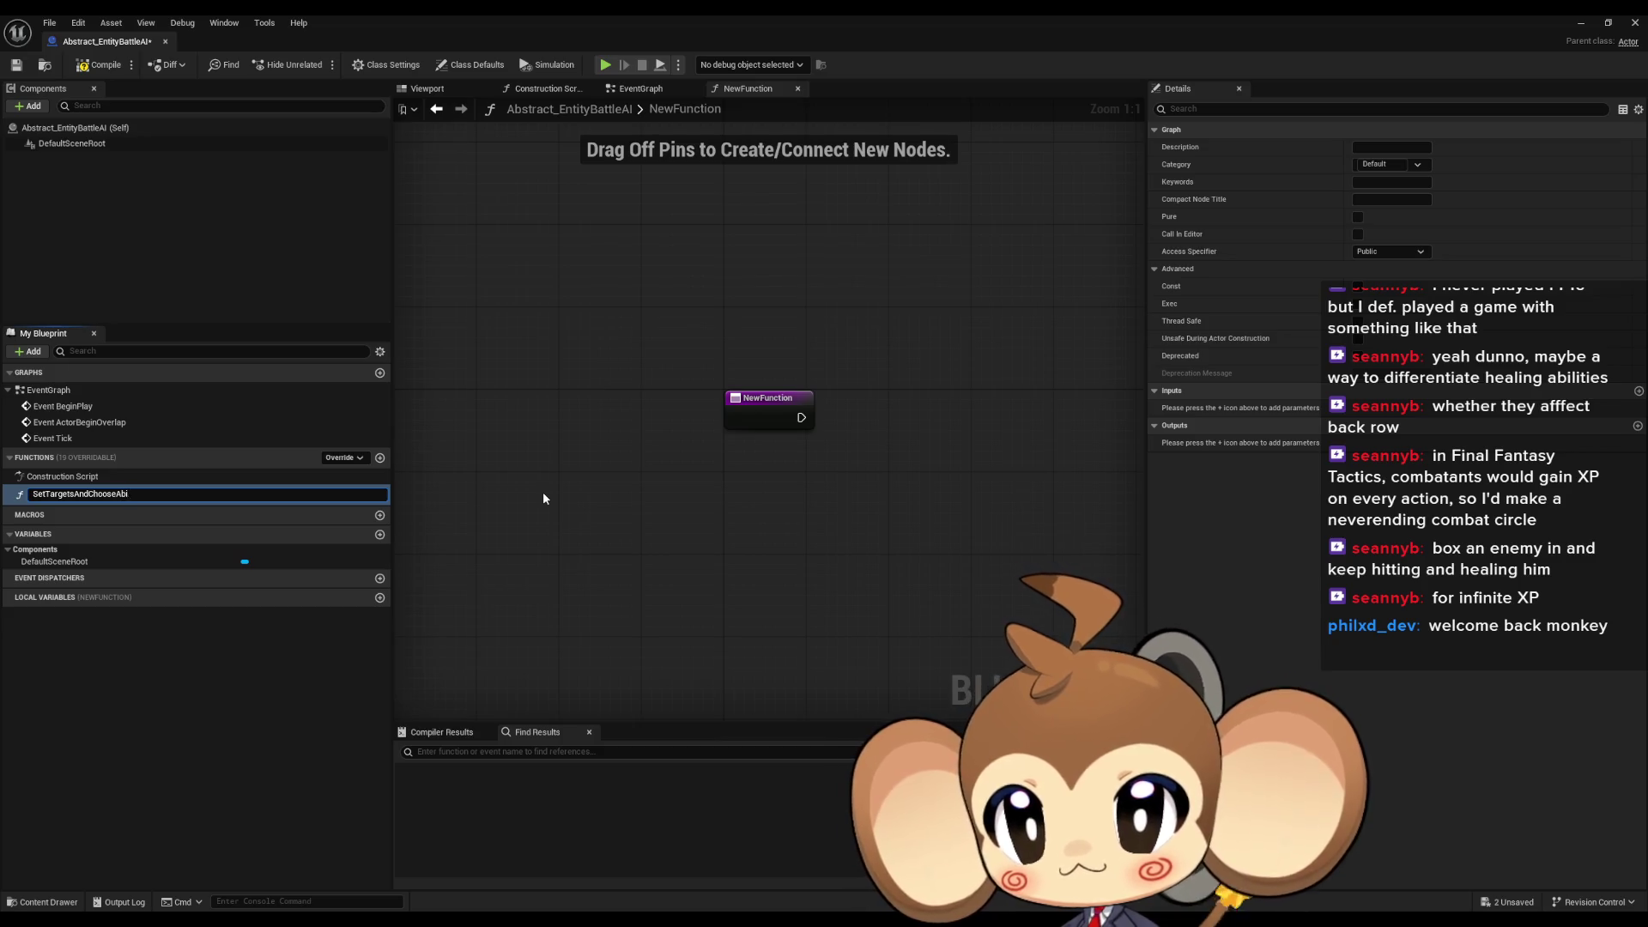
pyautogui.write('lity')
pyautogui.press('Return')
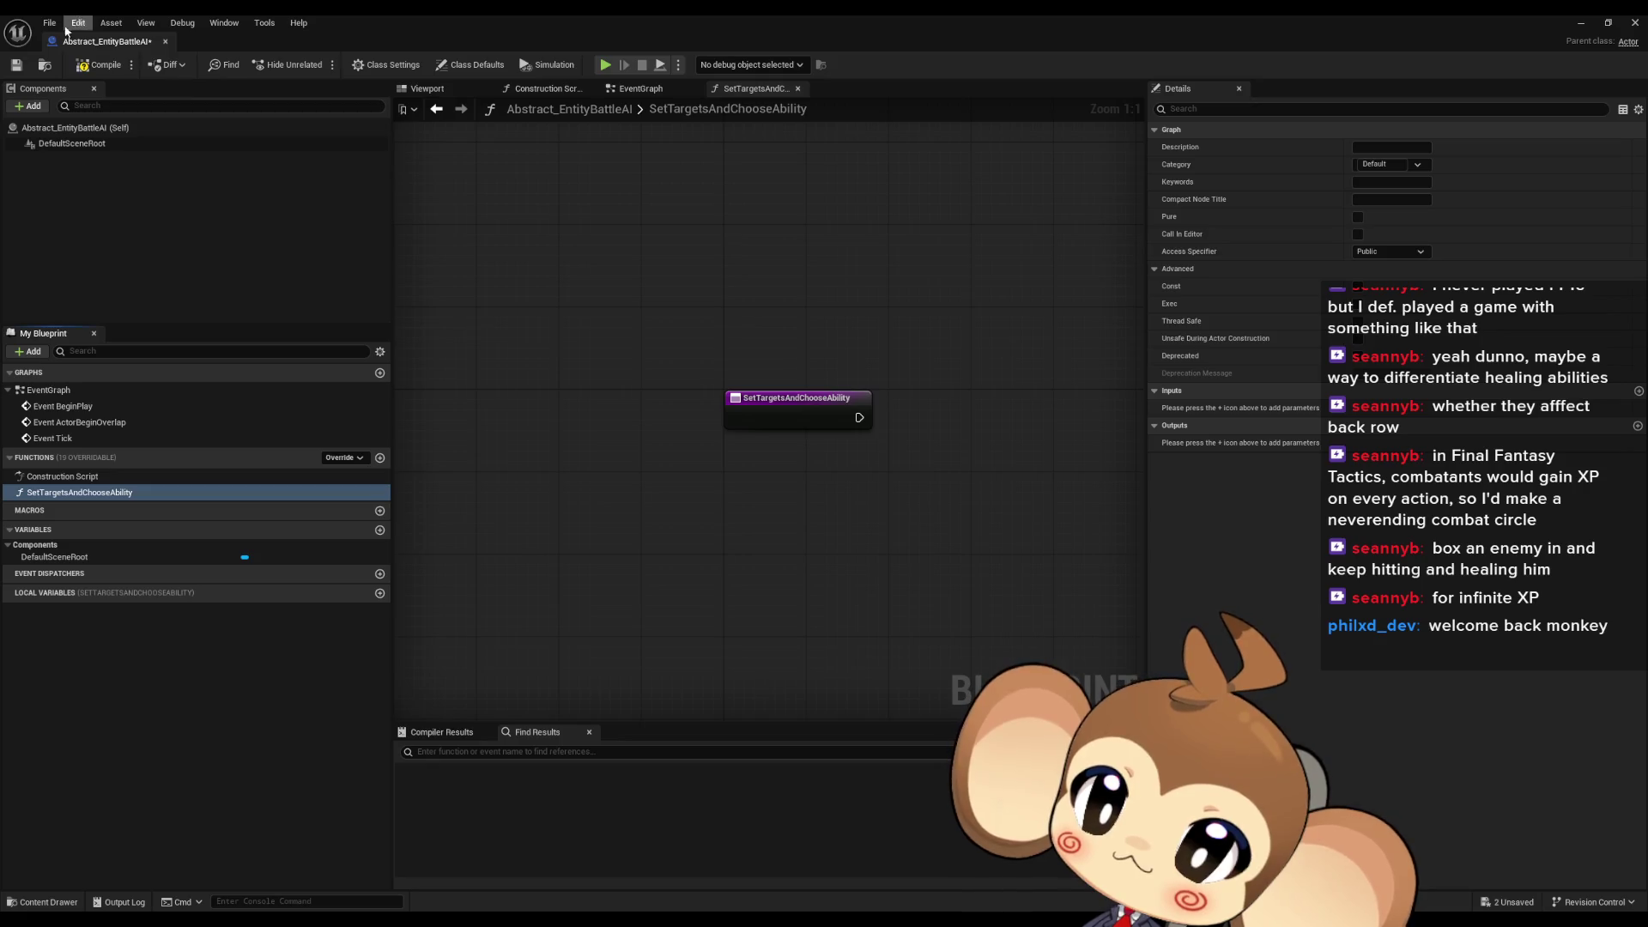
# Compile the Blueprint with the new function, then minimize its editor window
pyautogui.click(100, 62)
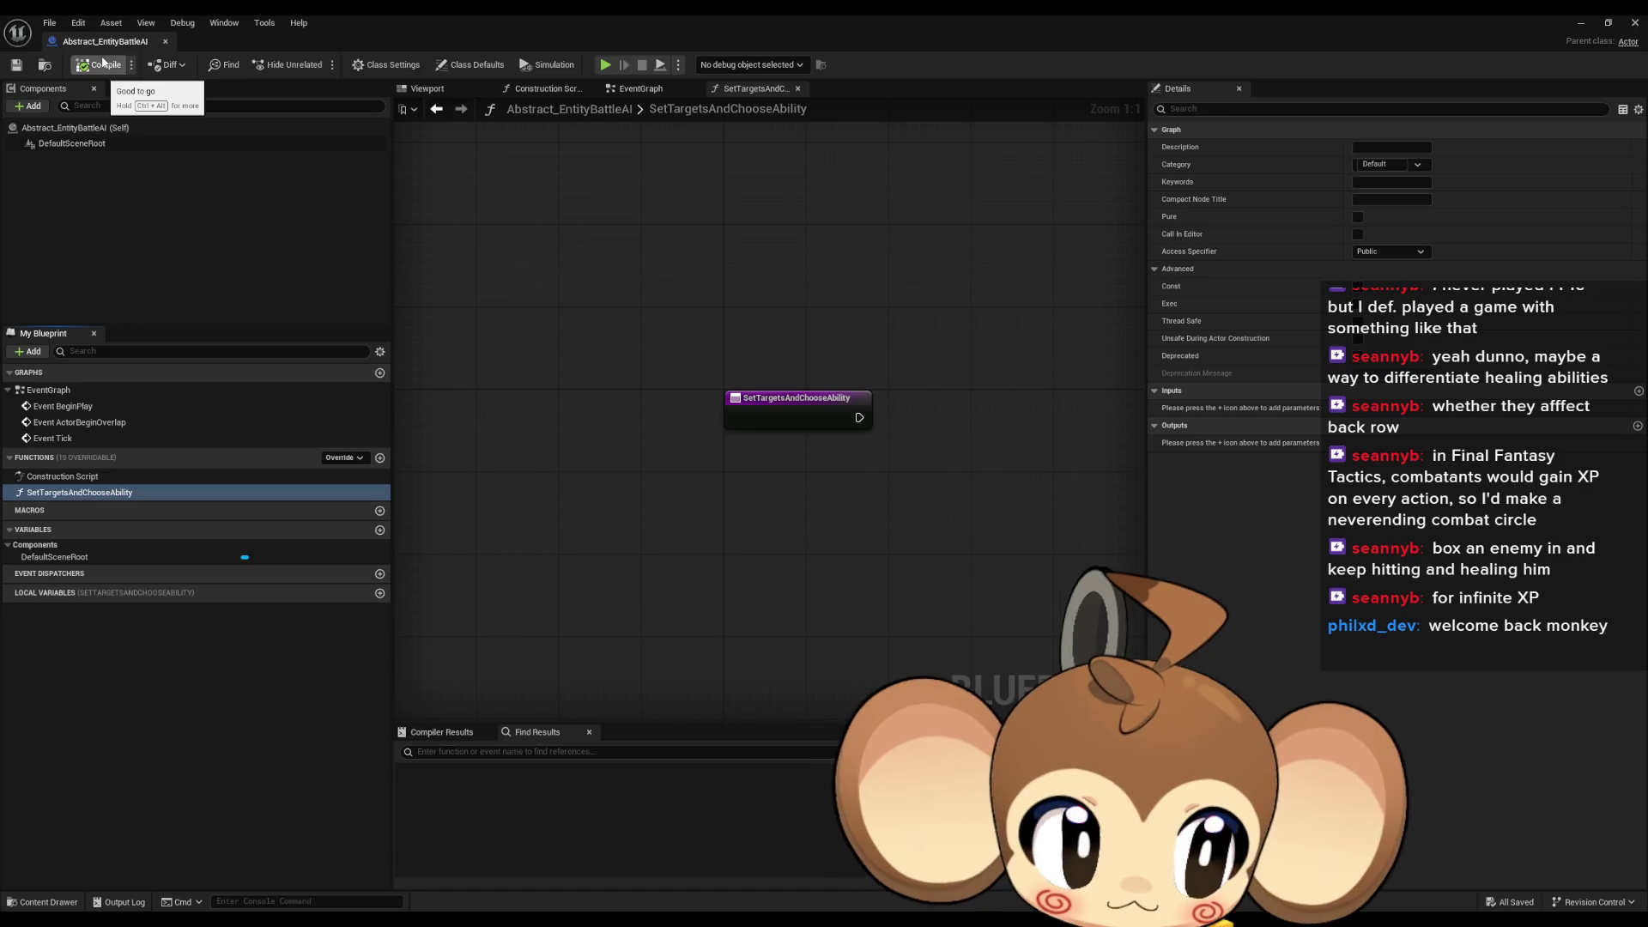
pyautogui.click(103, 61)
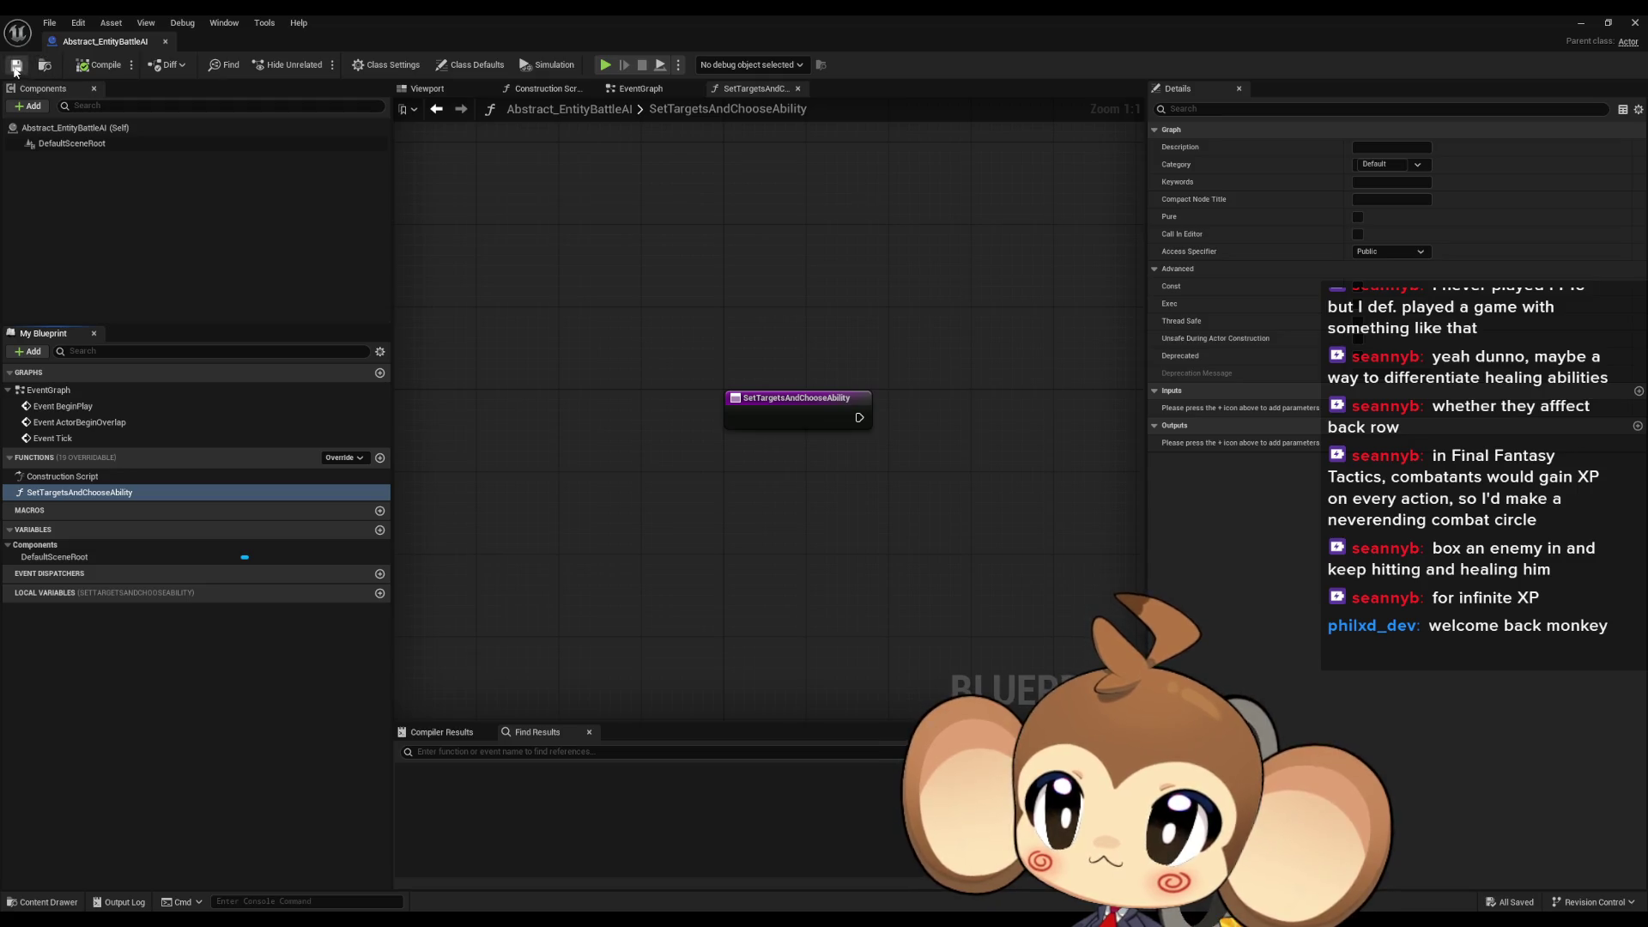
pyautogui.click(1580, 24)
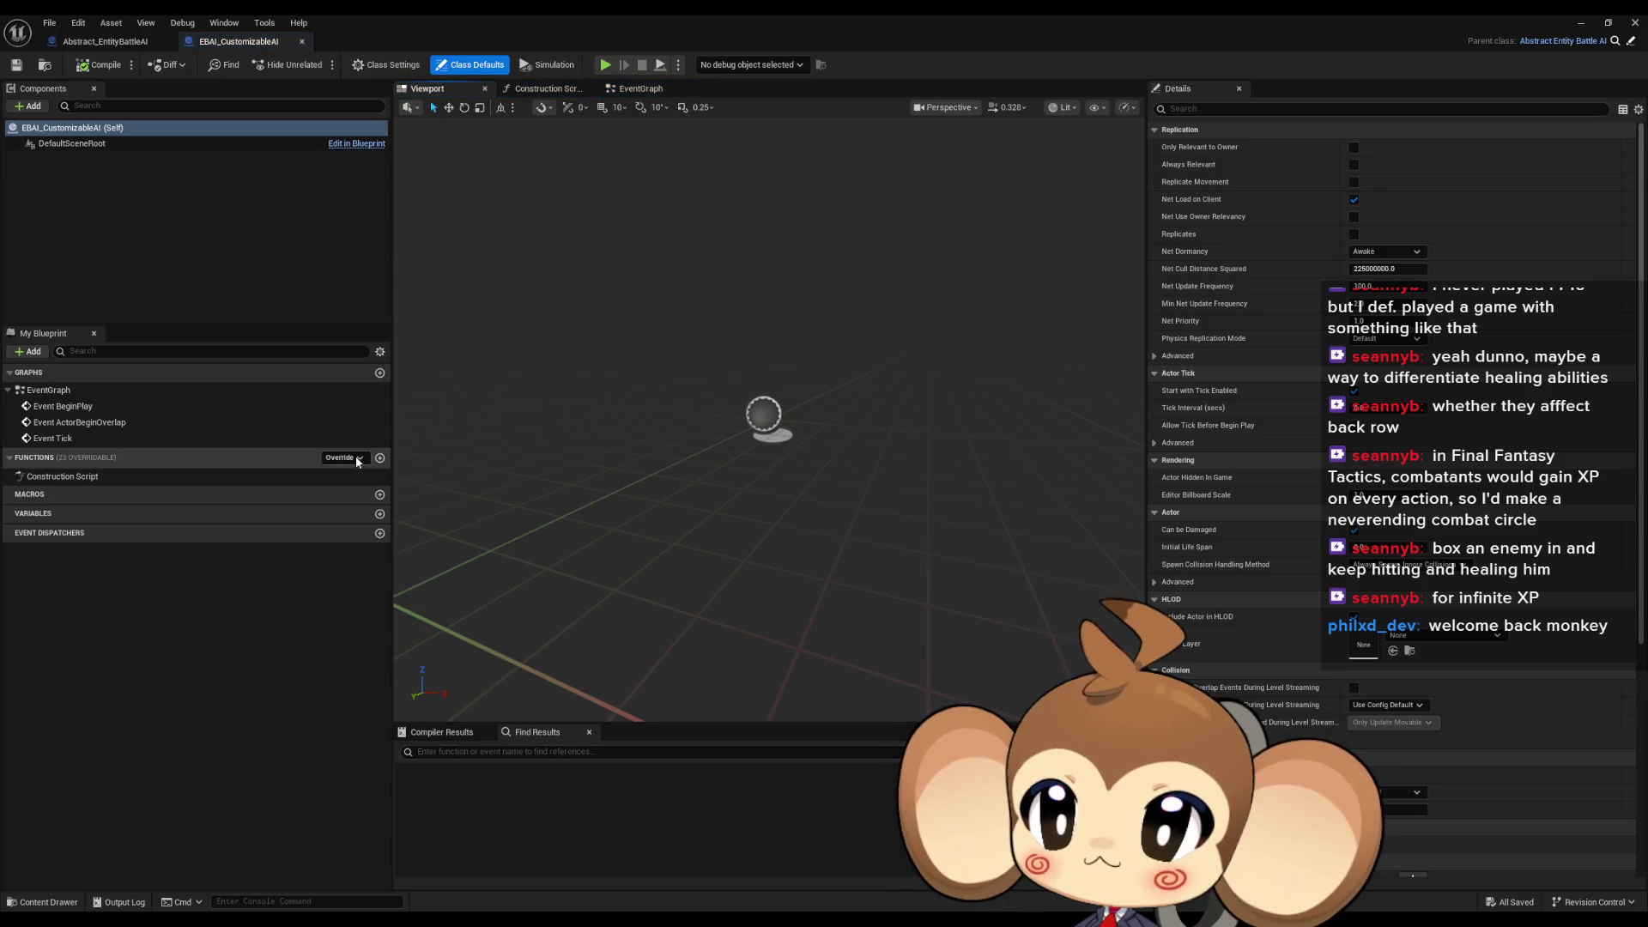
# Override SetTargetsAndChooseAbility in EBAI_CustomizableAI with a parent call, then return to the level editor
pyautogui.click(354, 455)
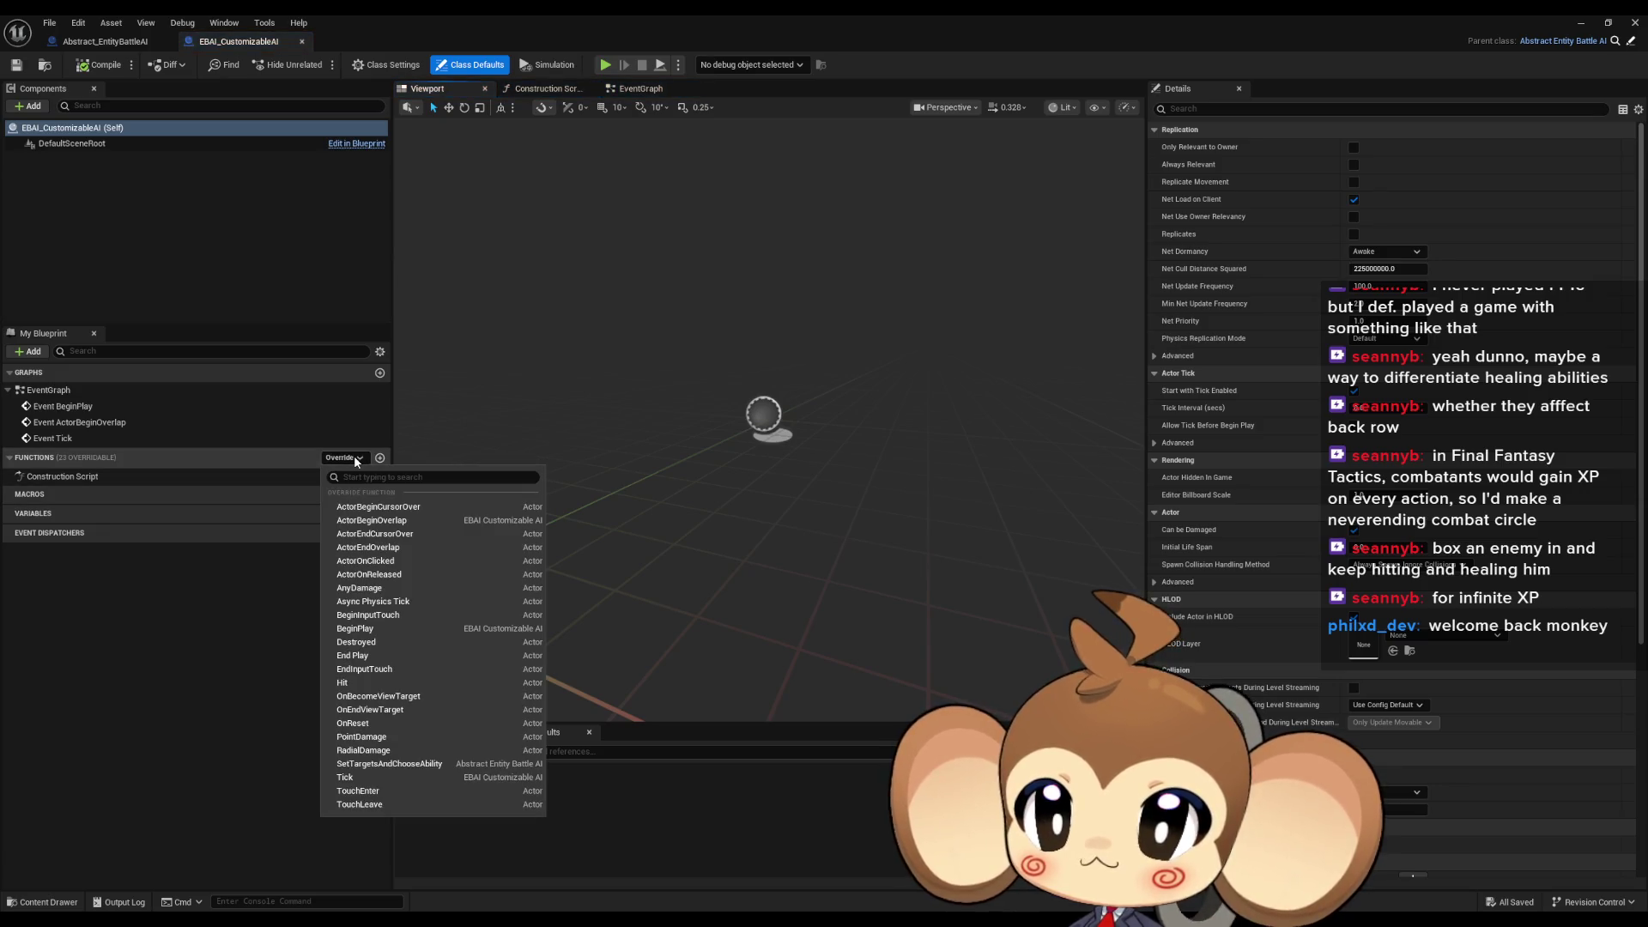
pyautogui.click(410, 764)
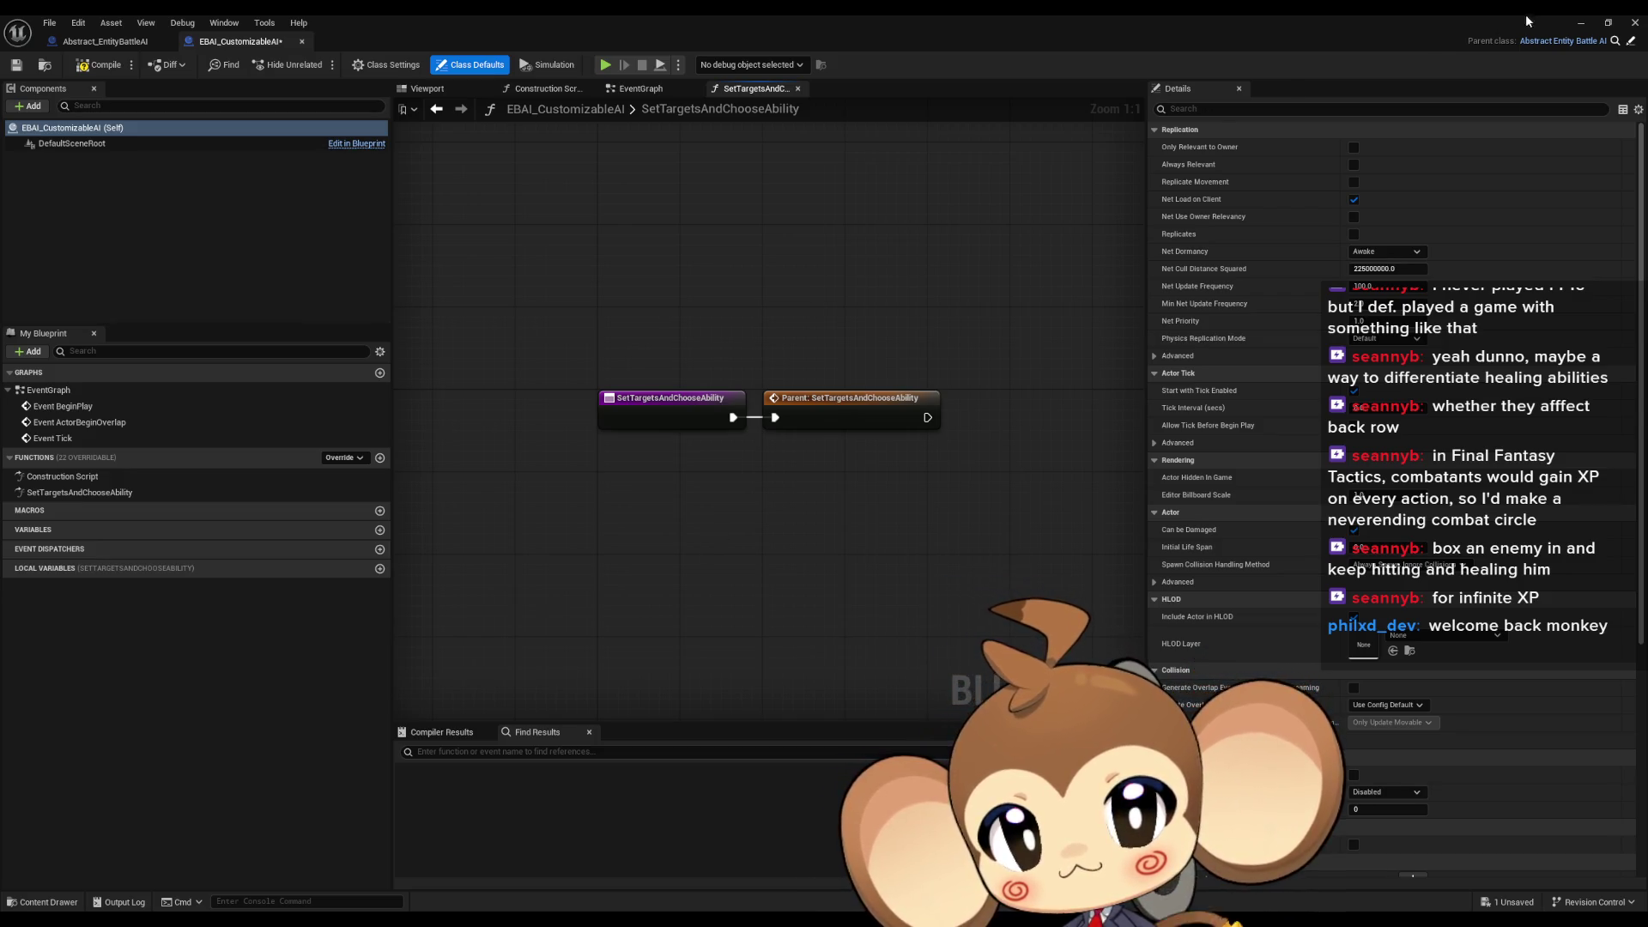
pyautogui.click(1581, 22)
pyautogui.rightClick(1026, 704)
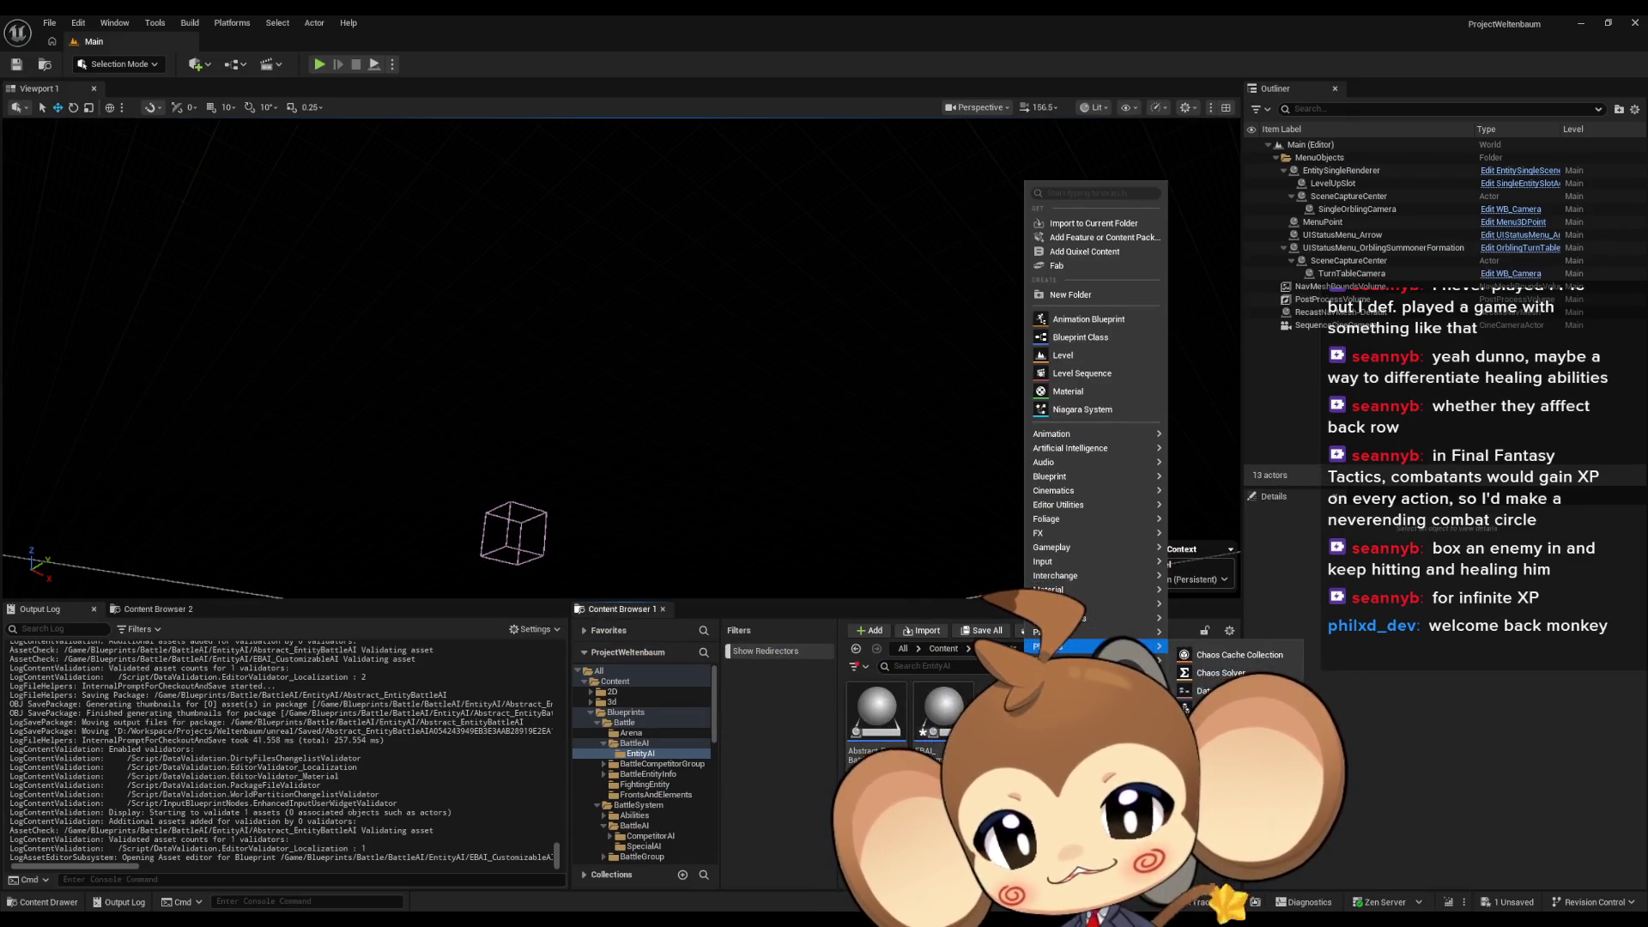
# Create a PrimaryDataAsset-based Blueprint named testtekmplate in the EntityAI folder and open it
pyautogui.click(1093, 339)
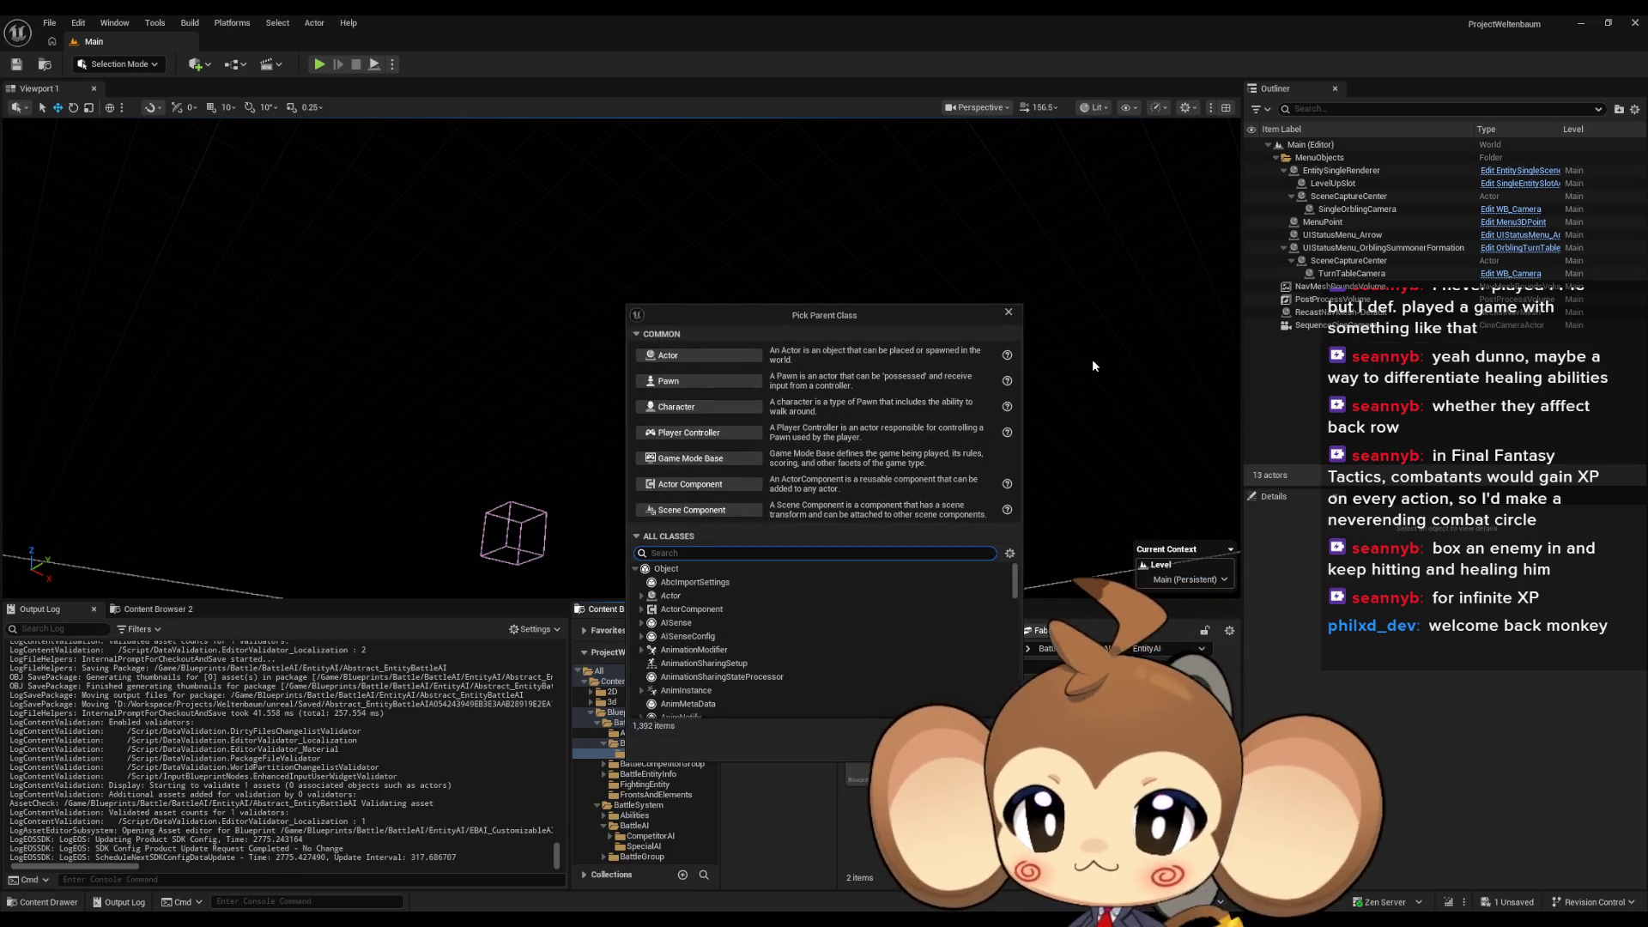
pyautogui.write('prim')
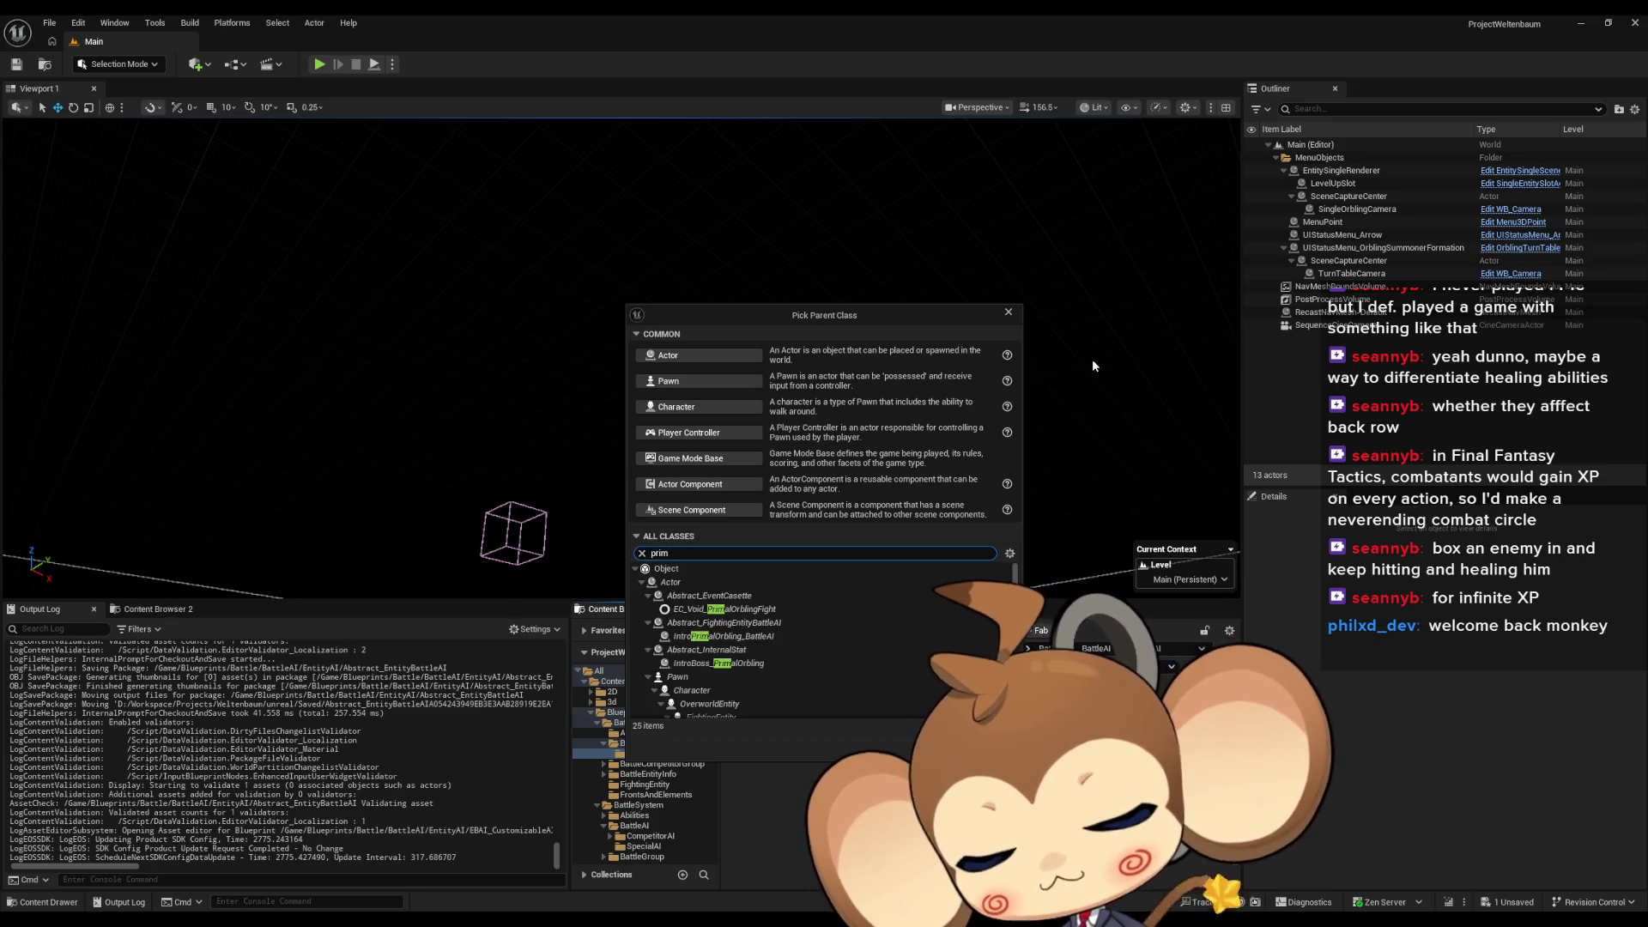
pyautogui.write(' ass')
pyautogui.click(721, 595)
pyautogui.click(939, 644)
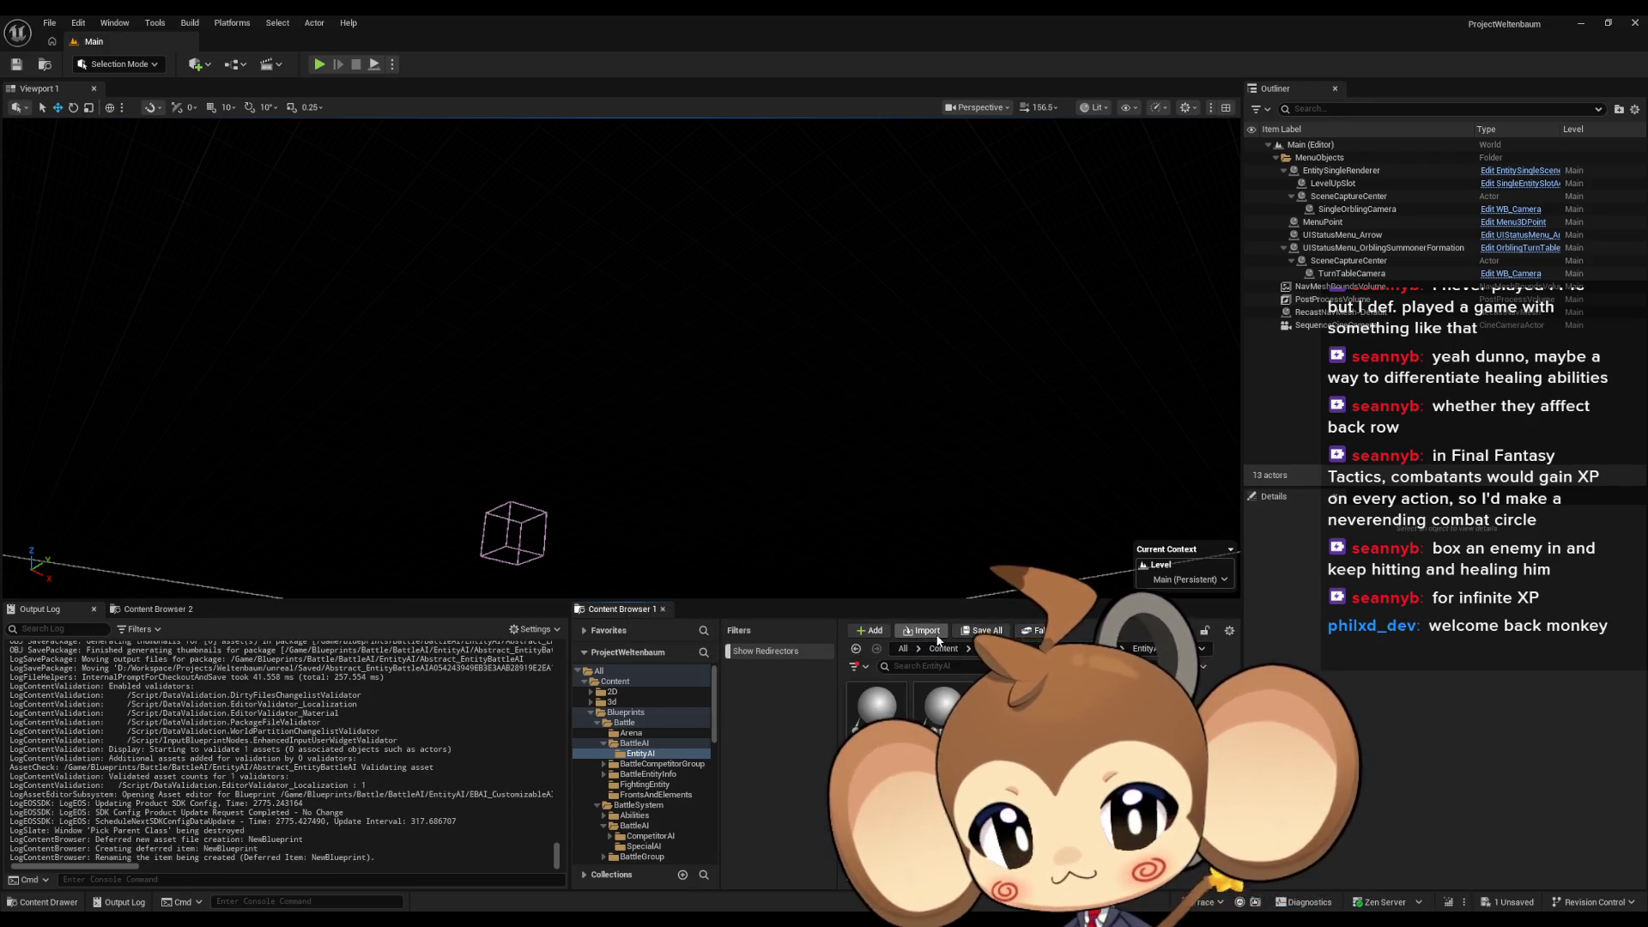
pyautogui.press('Return')
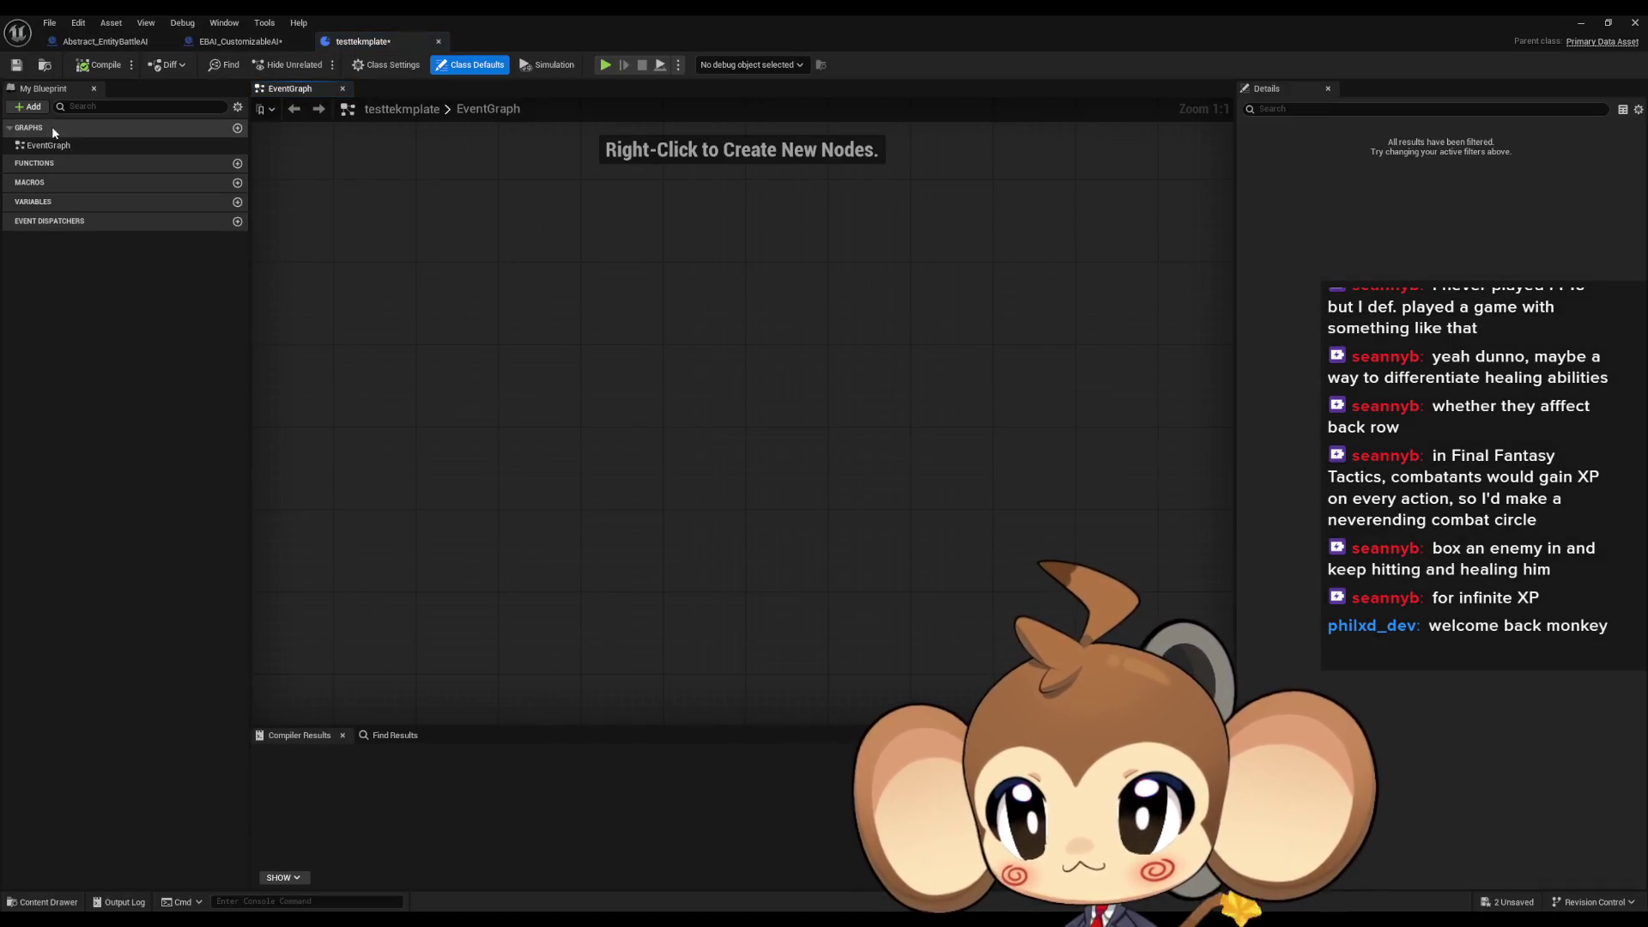
# Add a fire function to testtekmplate that runs Print String with Hello, then compile and save
pyautogui.click(237, 164)
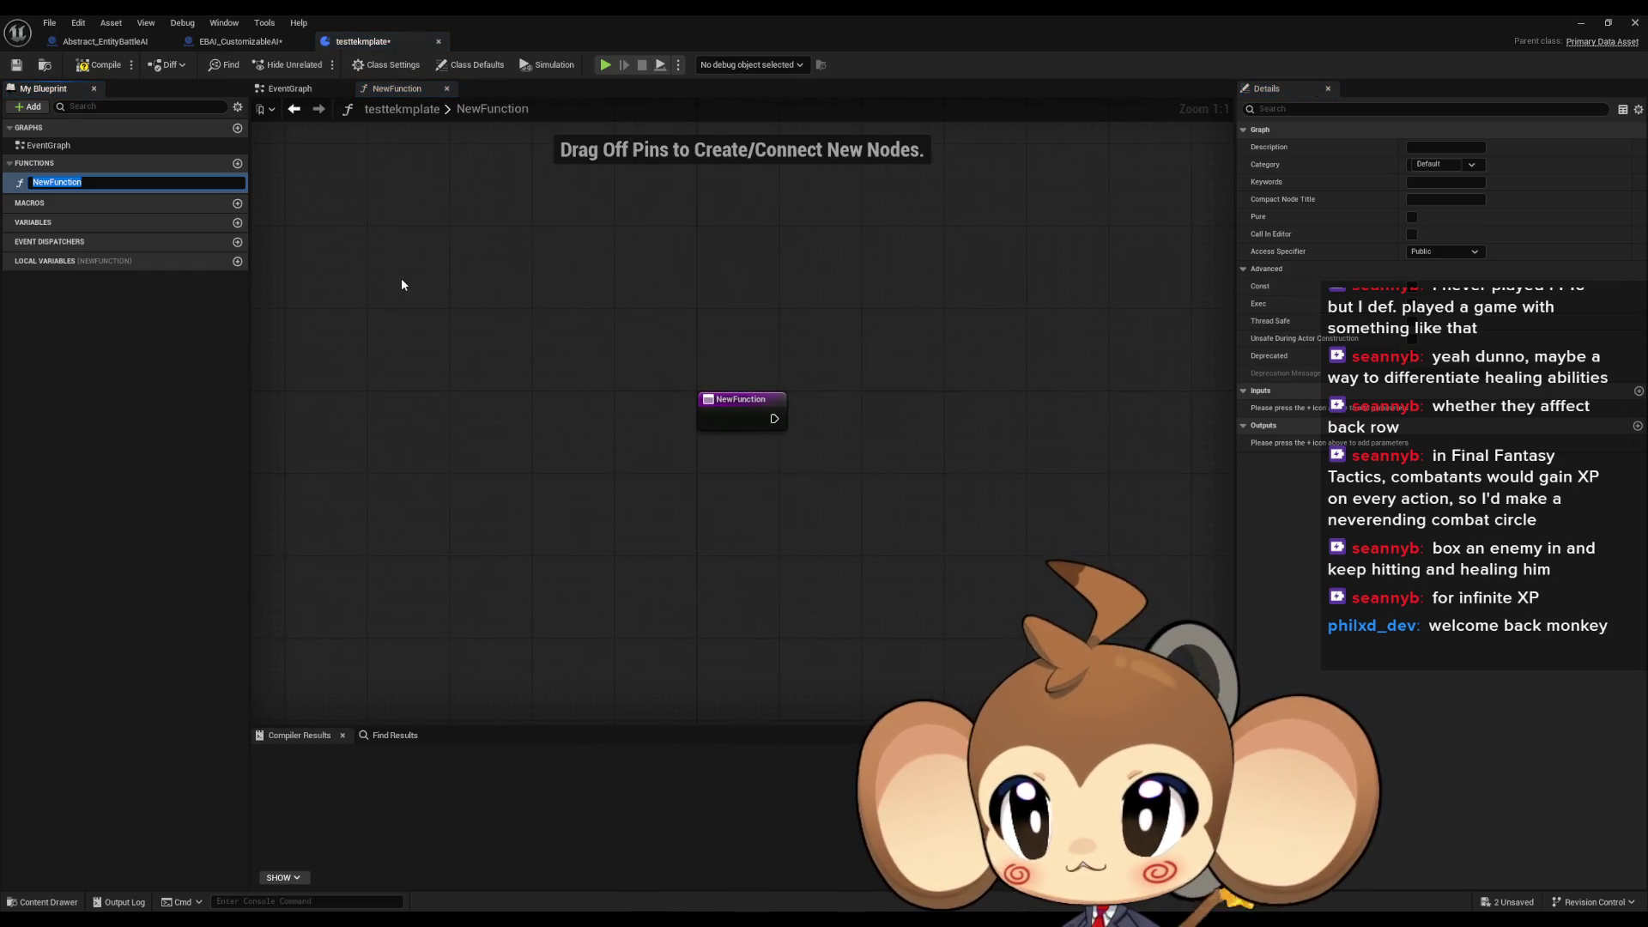
pyautogui.write('fire')
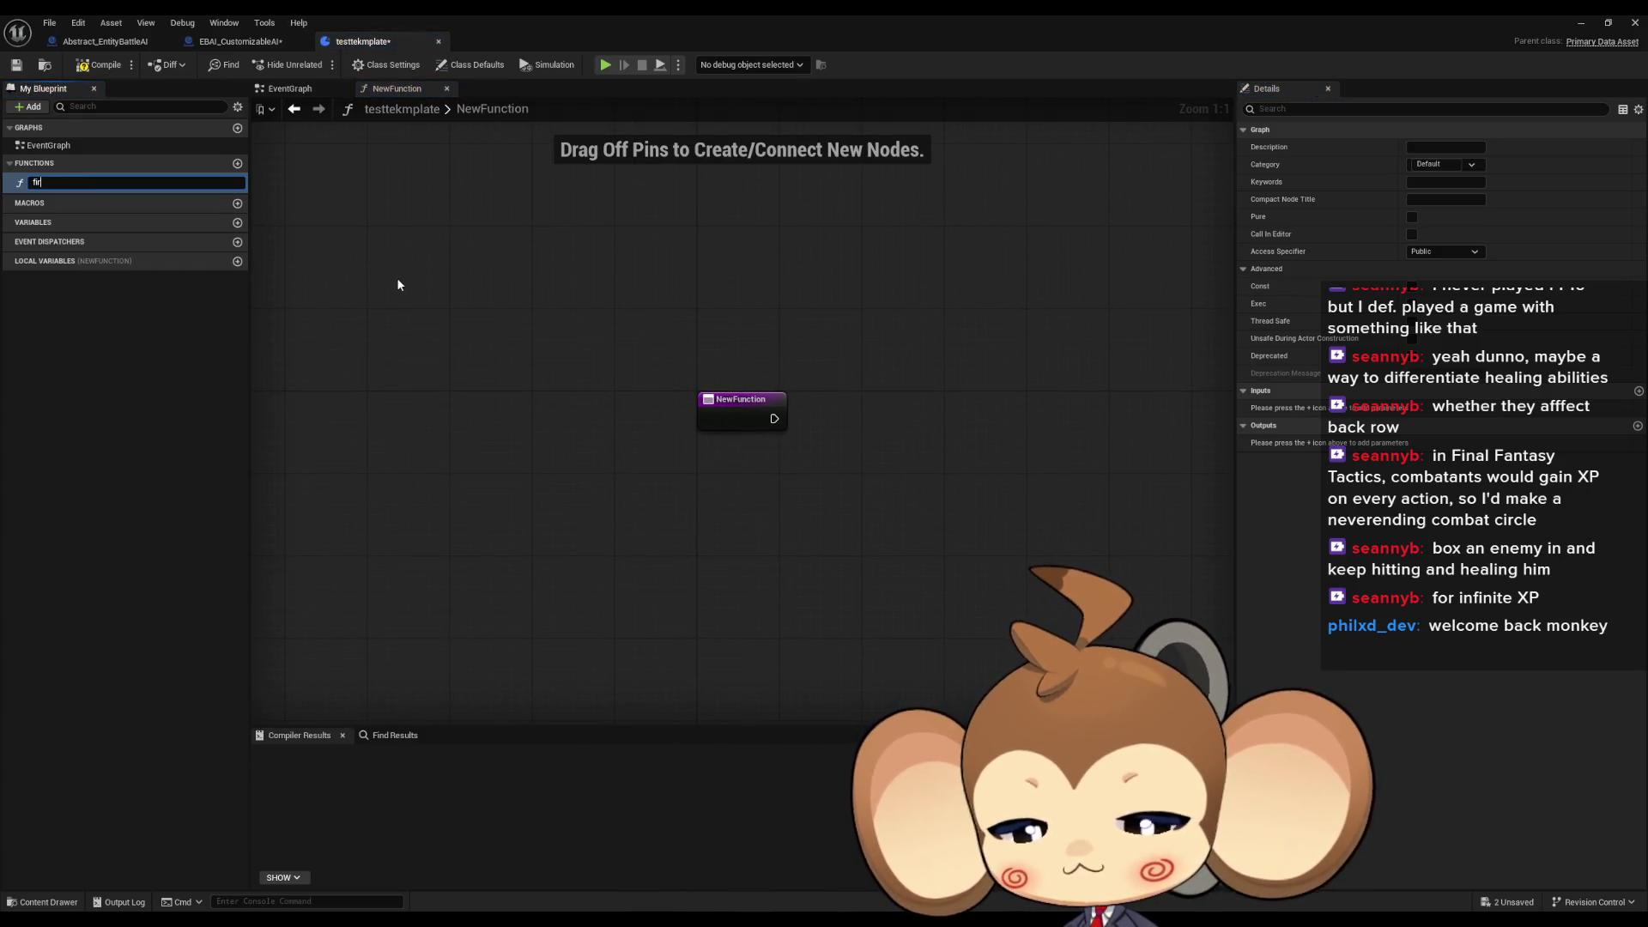
pyautogui.press('Return')
pyautogui.moveTo(738, 418); pyautogui.dragTo(823, 410)
pyautogui.write('print')
pyautogui.press('Return')
pyautogui.click(731, 456)
pyautogui.hotkey('ctrl', 's')
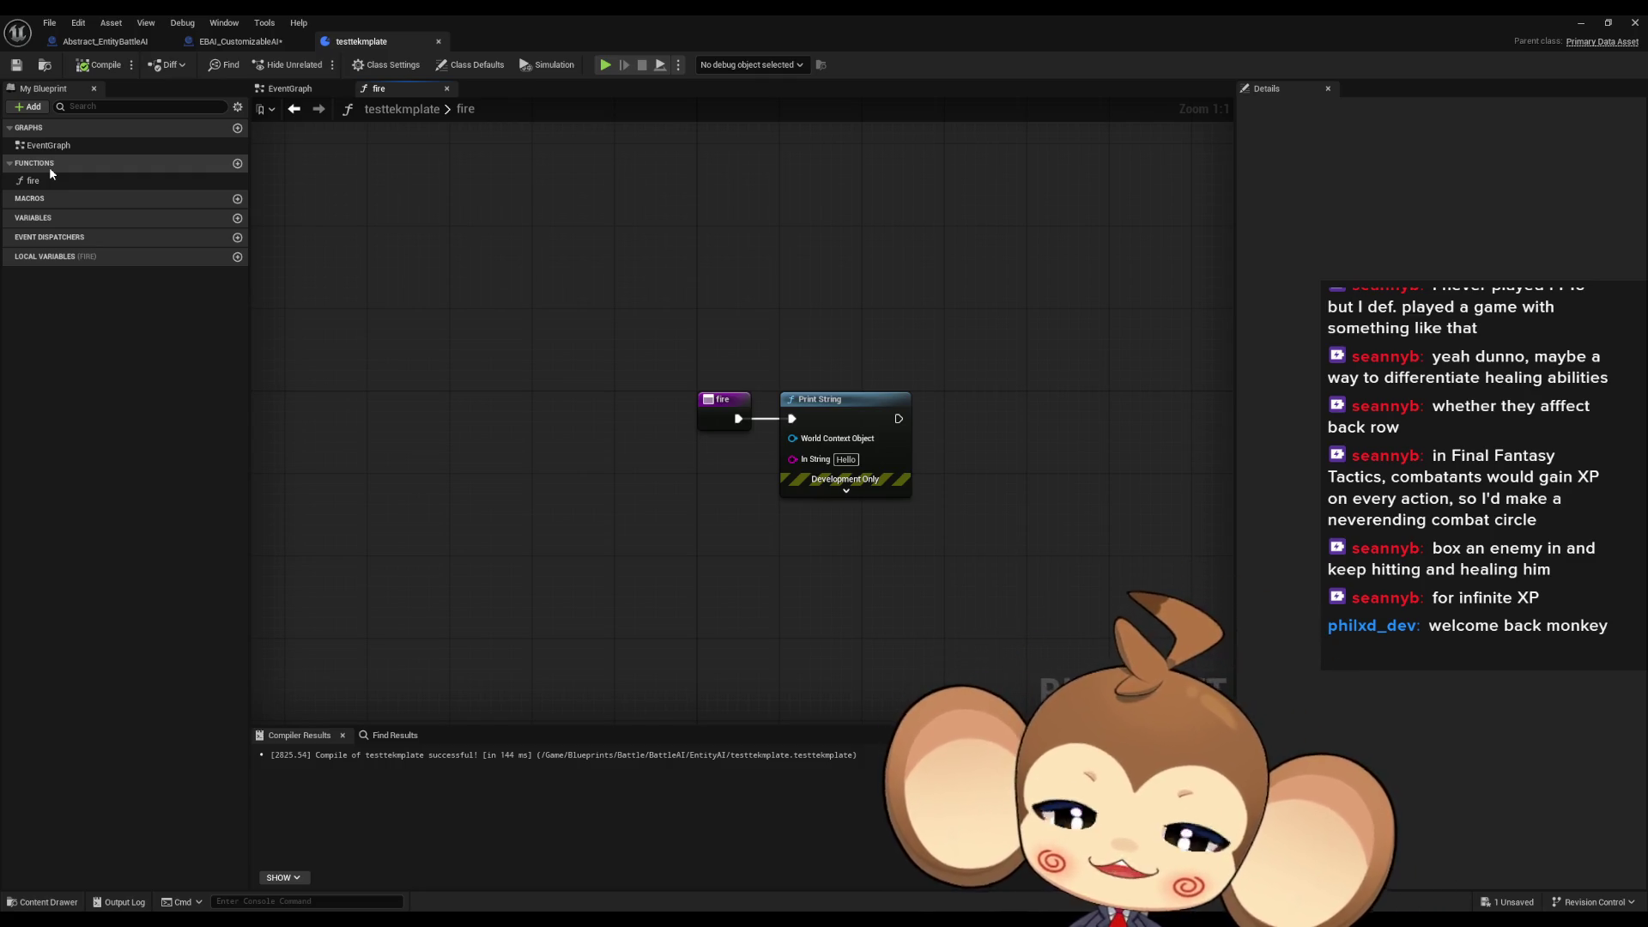
# Close the testtekmplate editor tab to bring back EBAI_CustomizableAI's SetTargetsAndChooseAbility graph
pyautogui.click(439, 41)
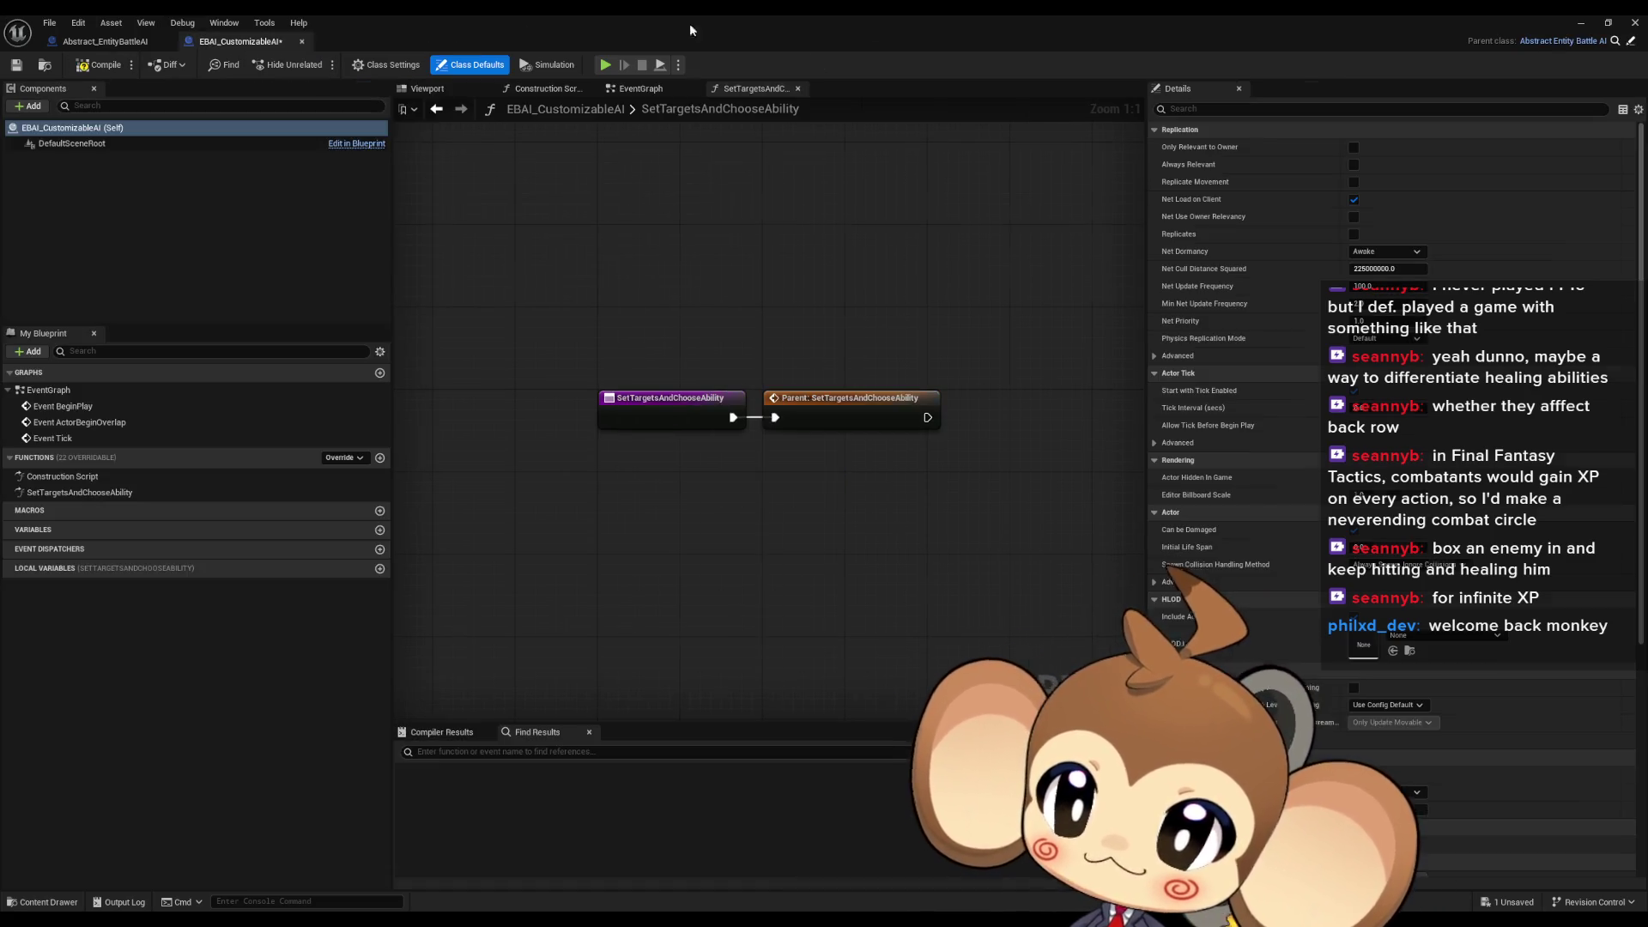
# Back in the level editor, delete the testtekmplate asset
pyautogui.click(1582, 22)
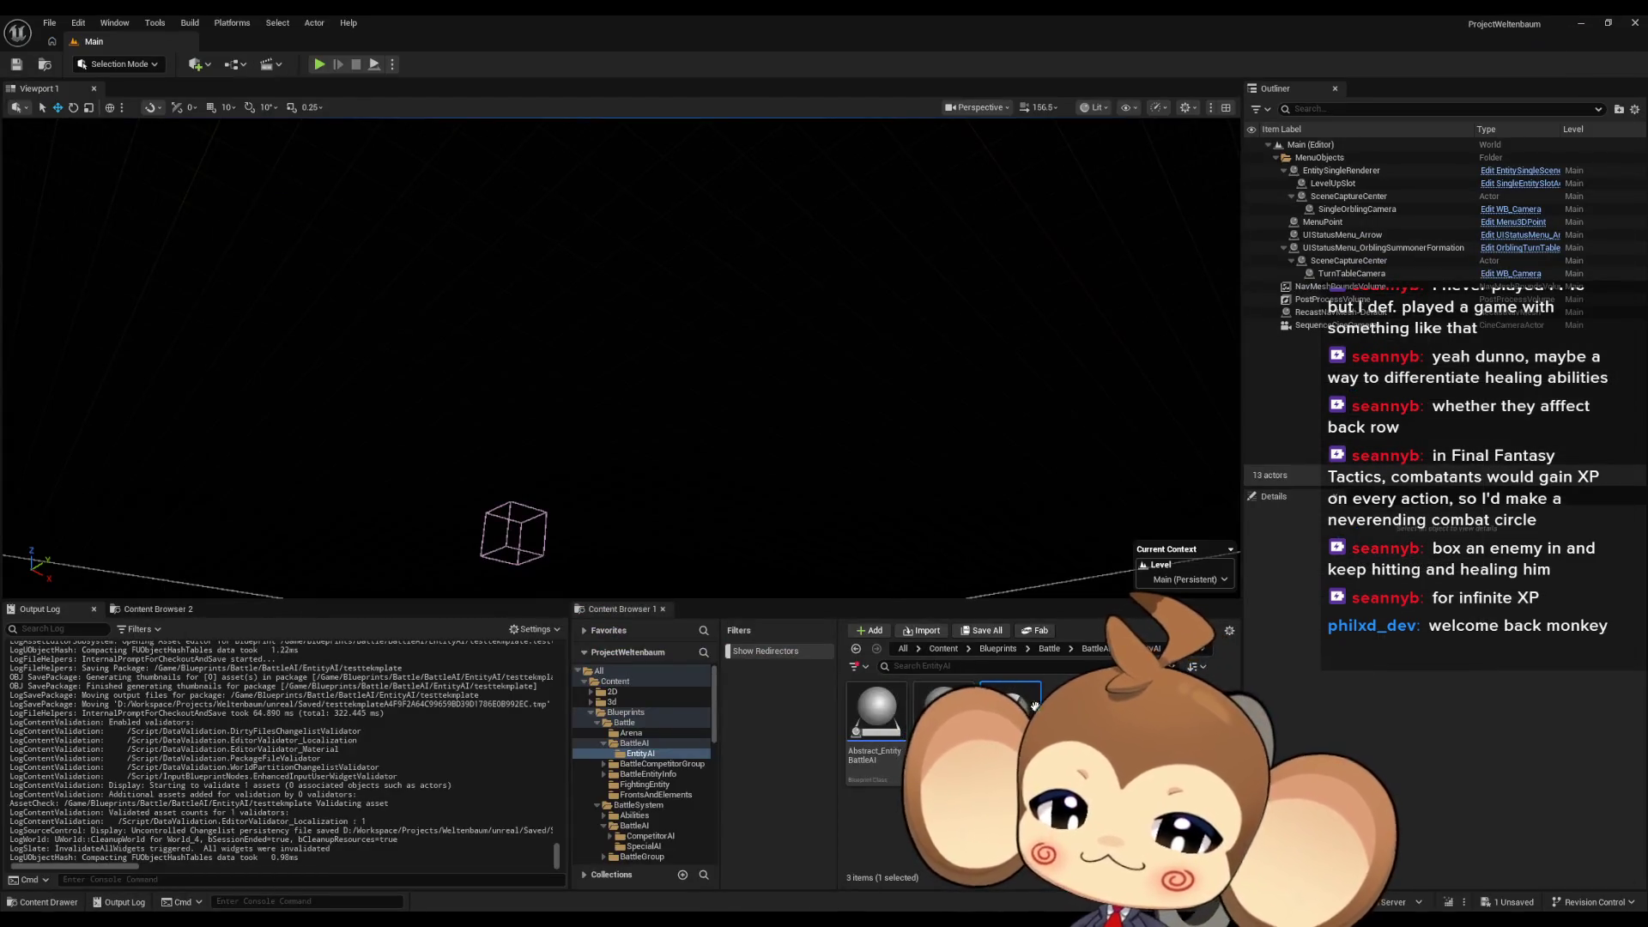
pyautogui.press('Delete')
pyautogui.click(687, 678)
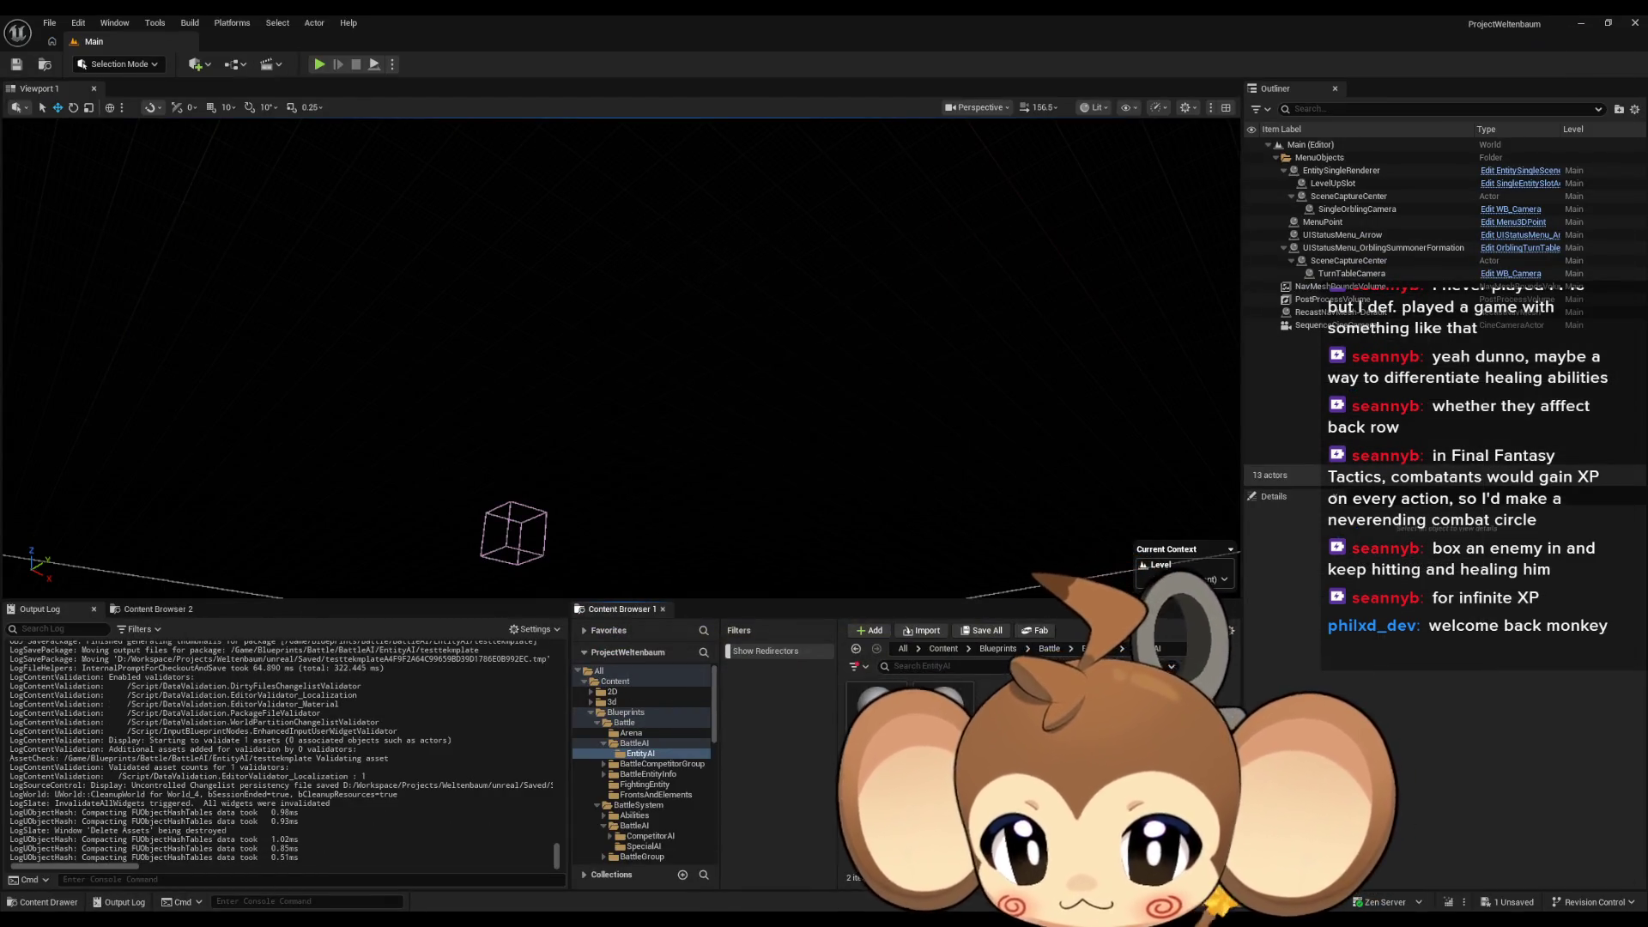
# Create an Object-based Blueprint named Abstract_CustomAbilityBrick in the EntityAI folder
pyautogui.rightClick(1030, 772)
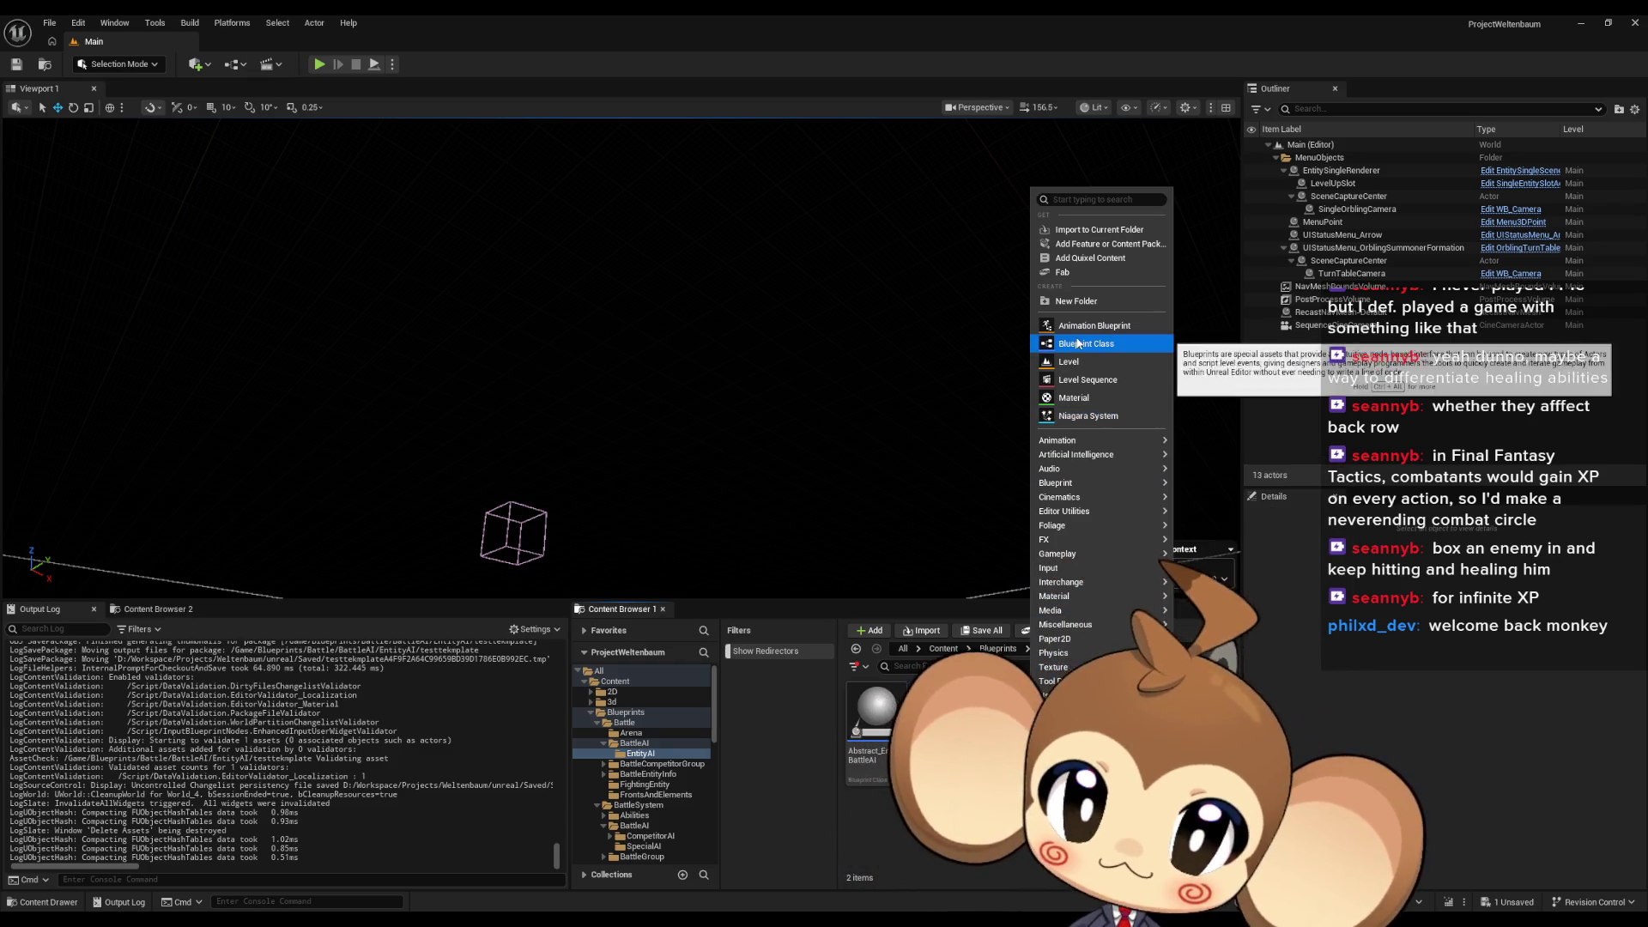
pyautogui.click(1086, 344)
pyautogui.click(824, 568)
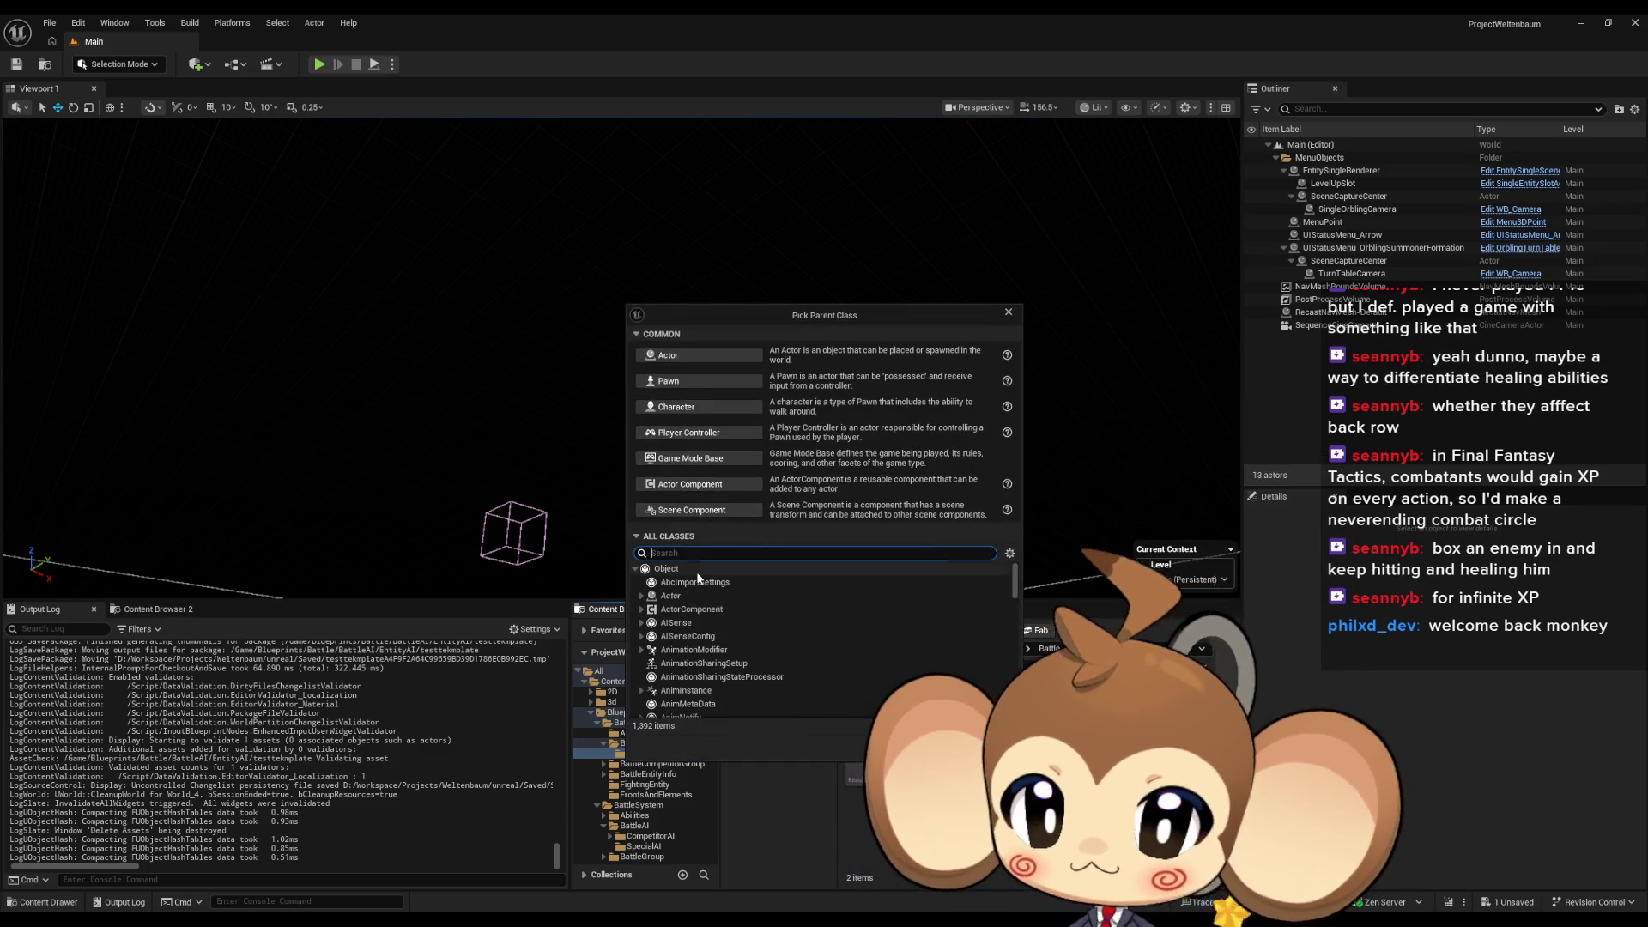
pyautogui.click(944, 745)
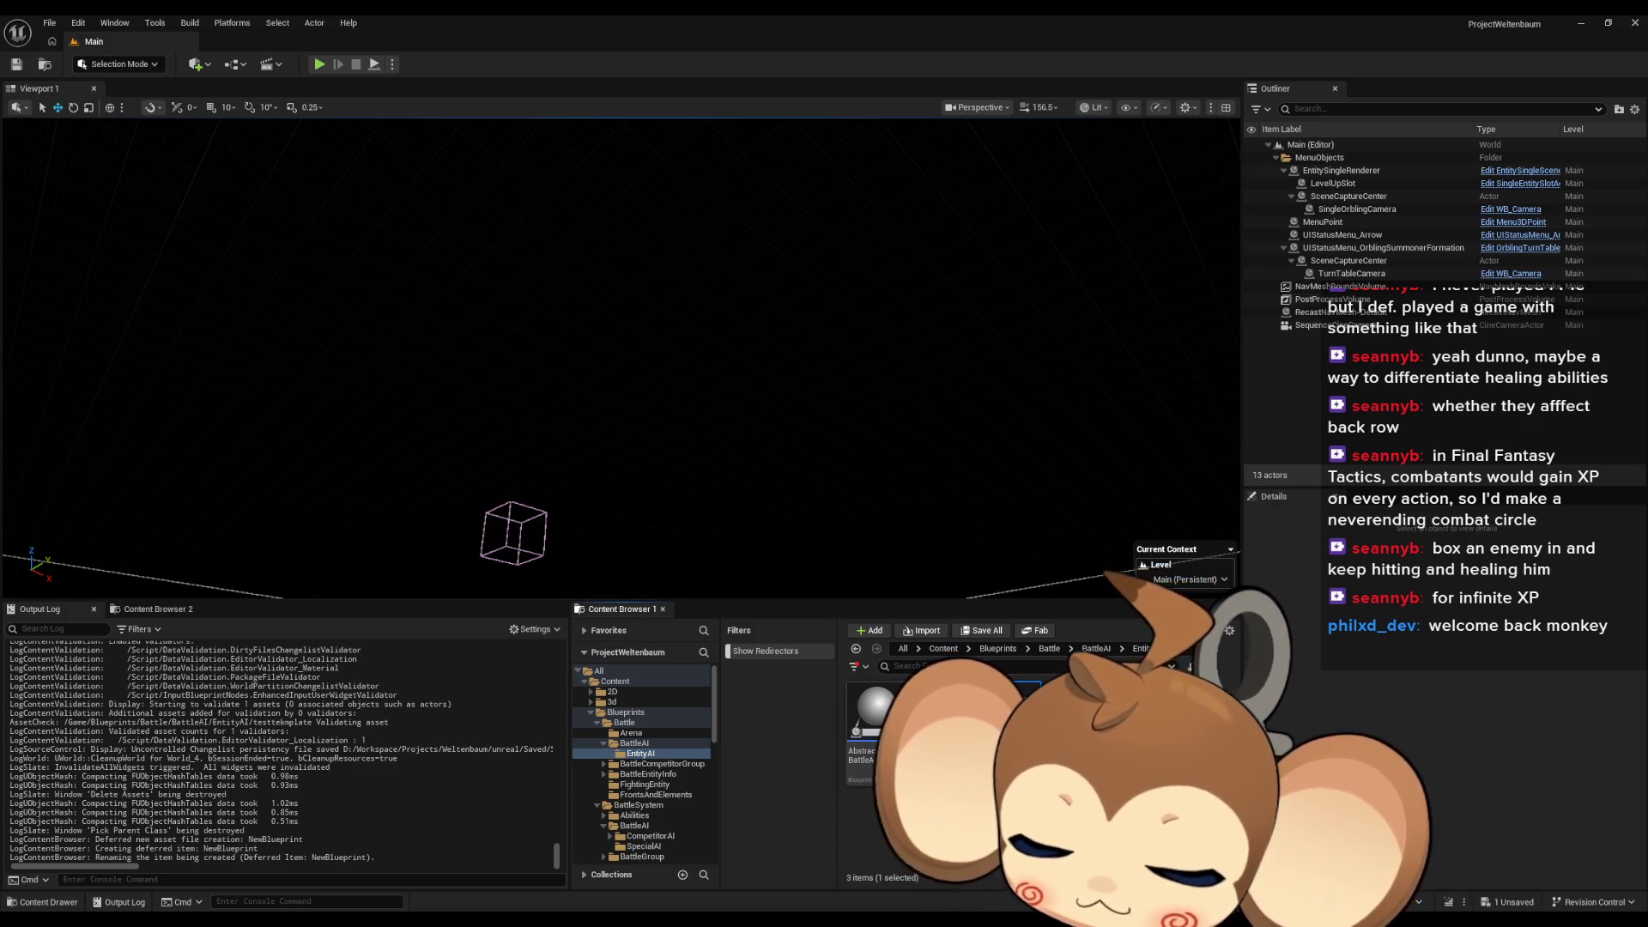
pyautogui.press('Return')
# Rename the brick to Abstract_BattleAI_CustomLogicBrick and open it in the Blueprint editor
pyautogui.press('F2')
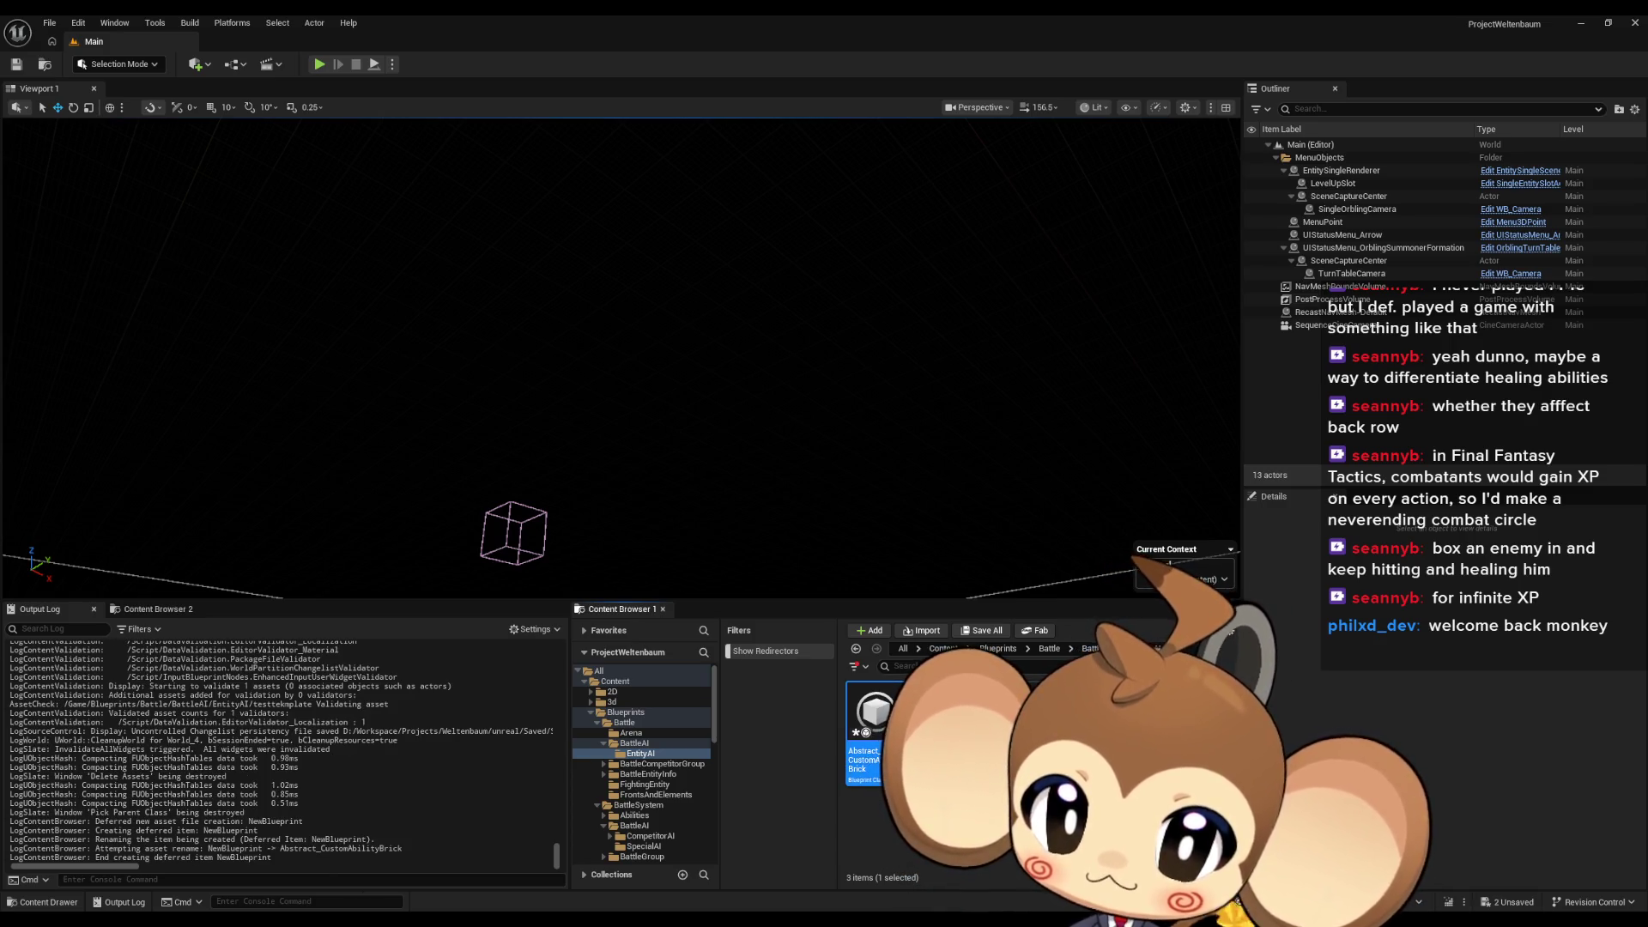
pyautogui.click(867, 752)
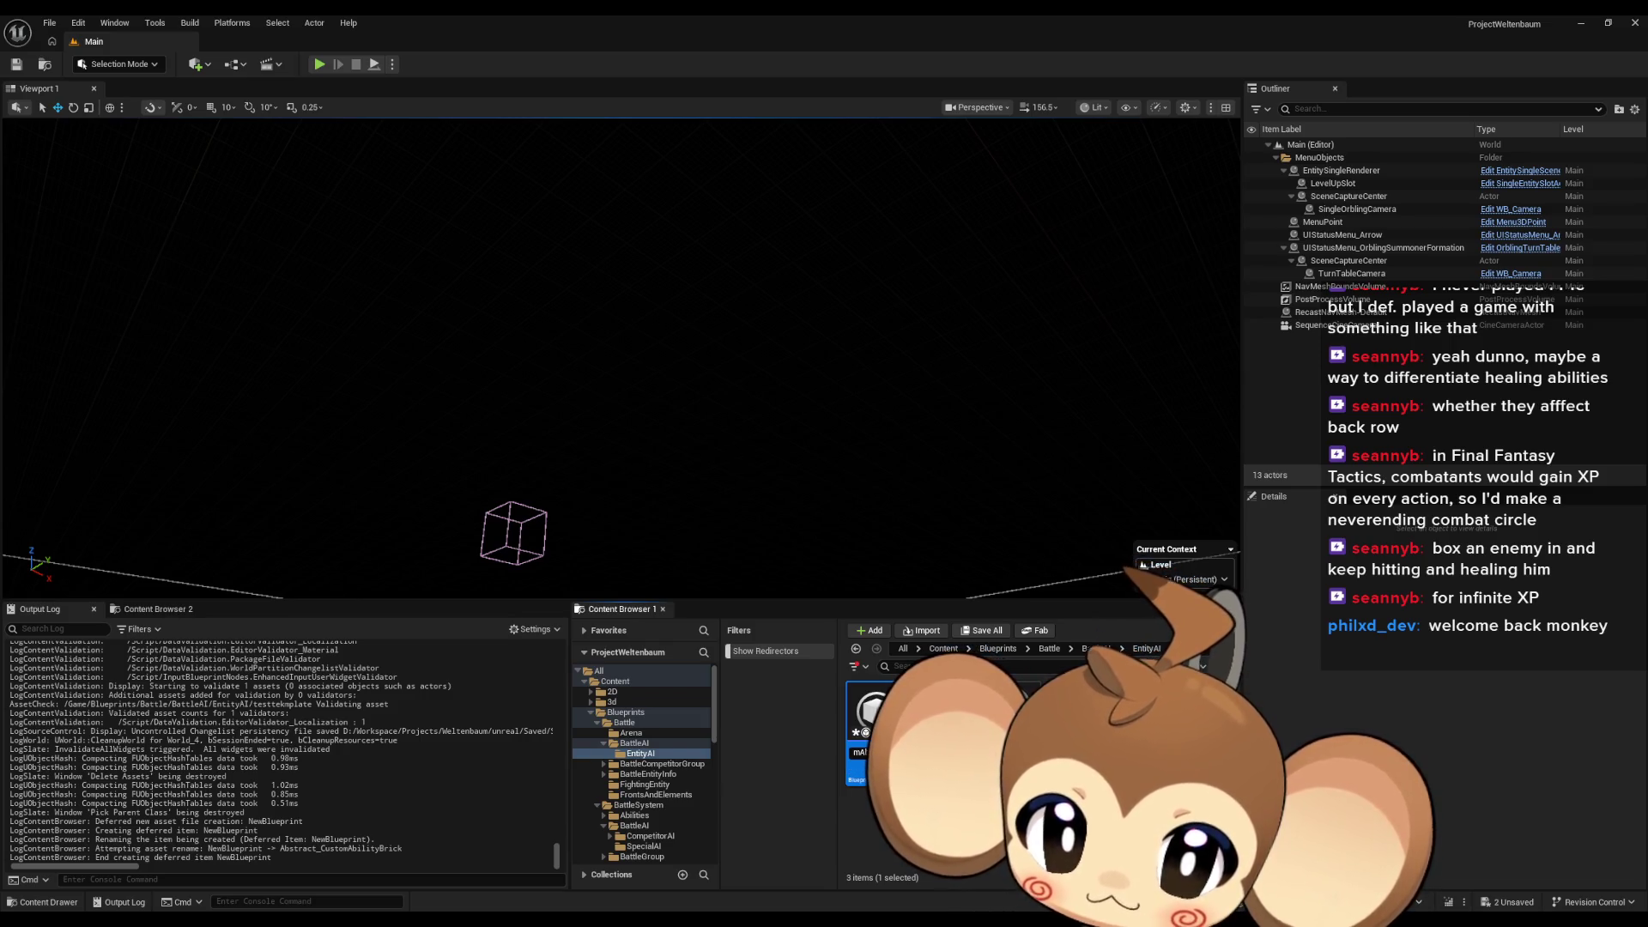
pyautogui.press('Left')
pyautogui.press('Left')
pyautogui.press('Left')
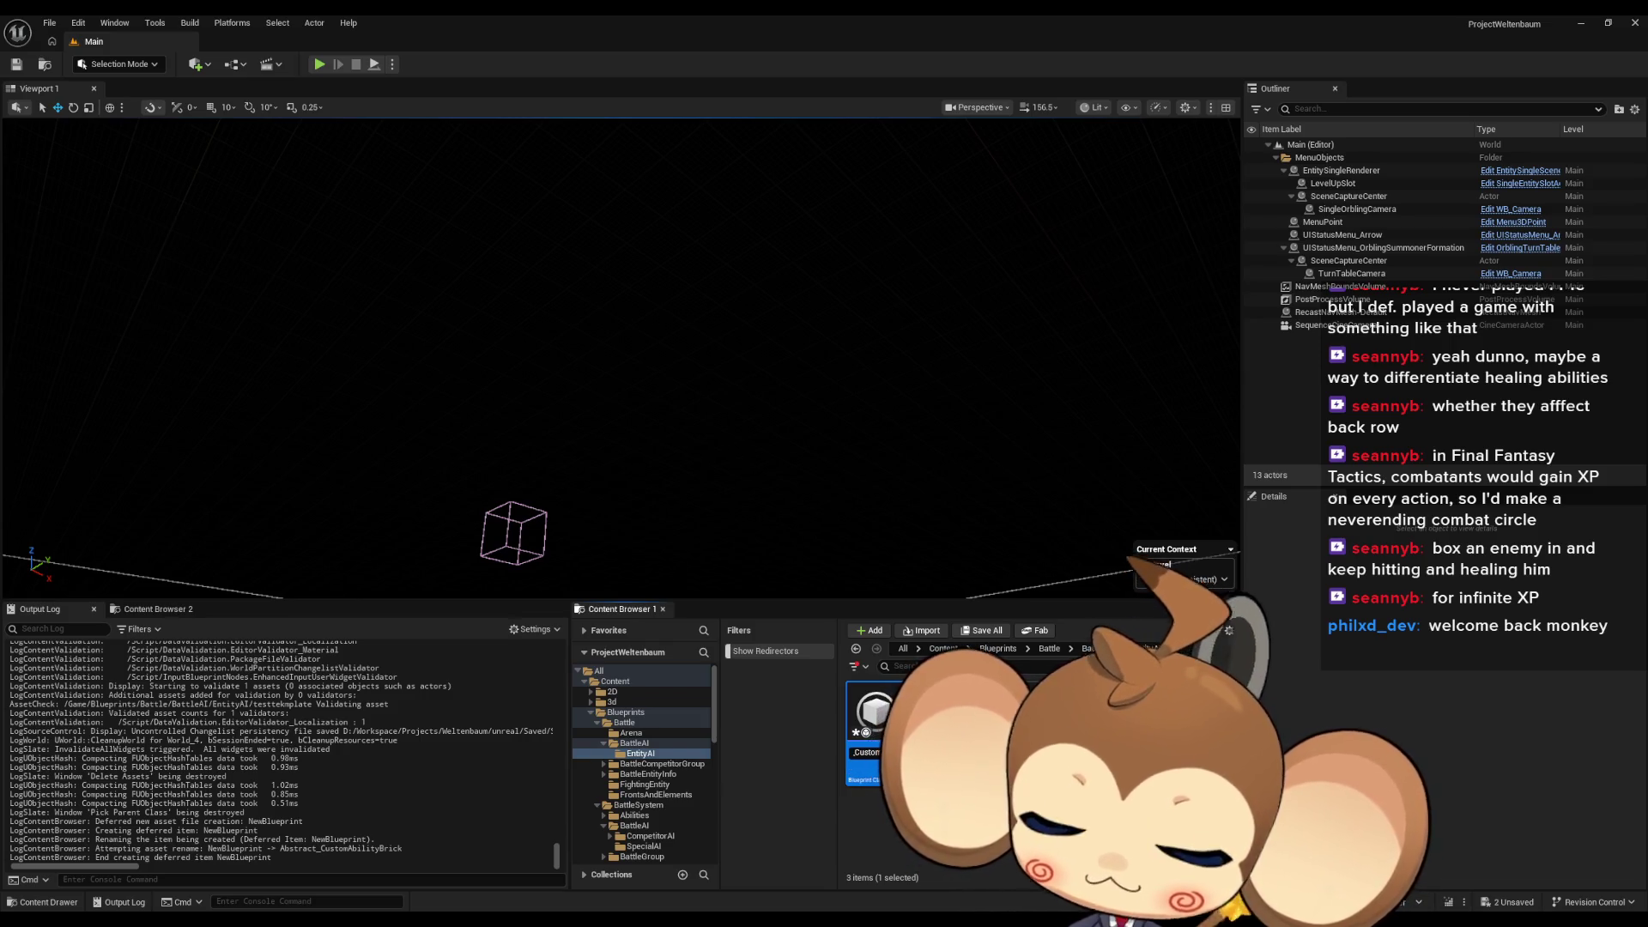
pyautogui.press('BackSpace')
pyautogui.press('BackSpace')
pyautogui.press('BackSpace')
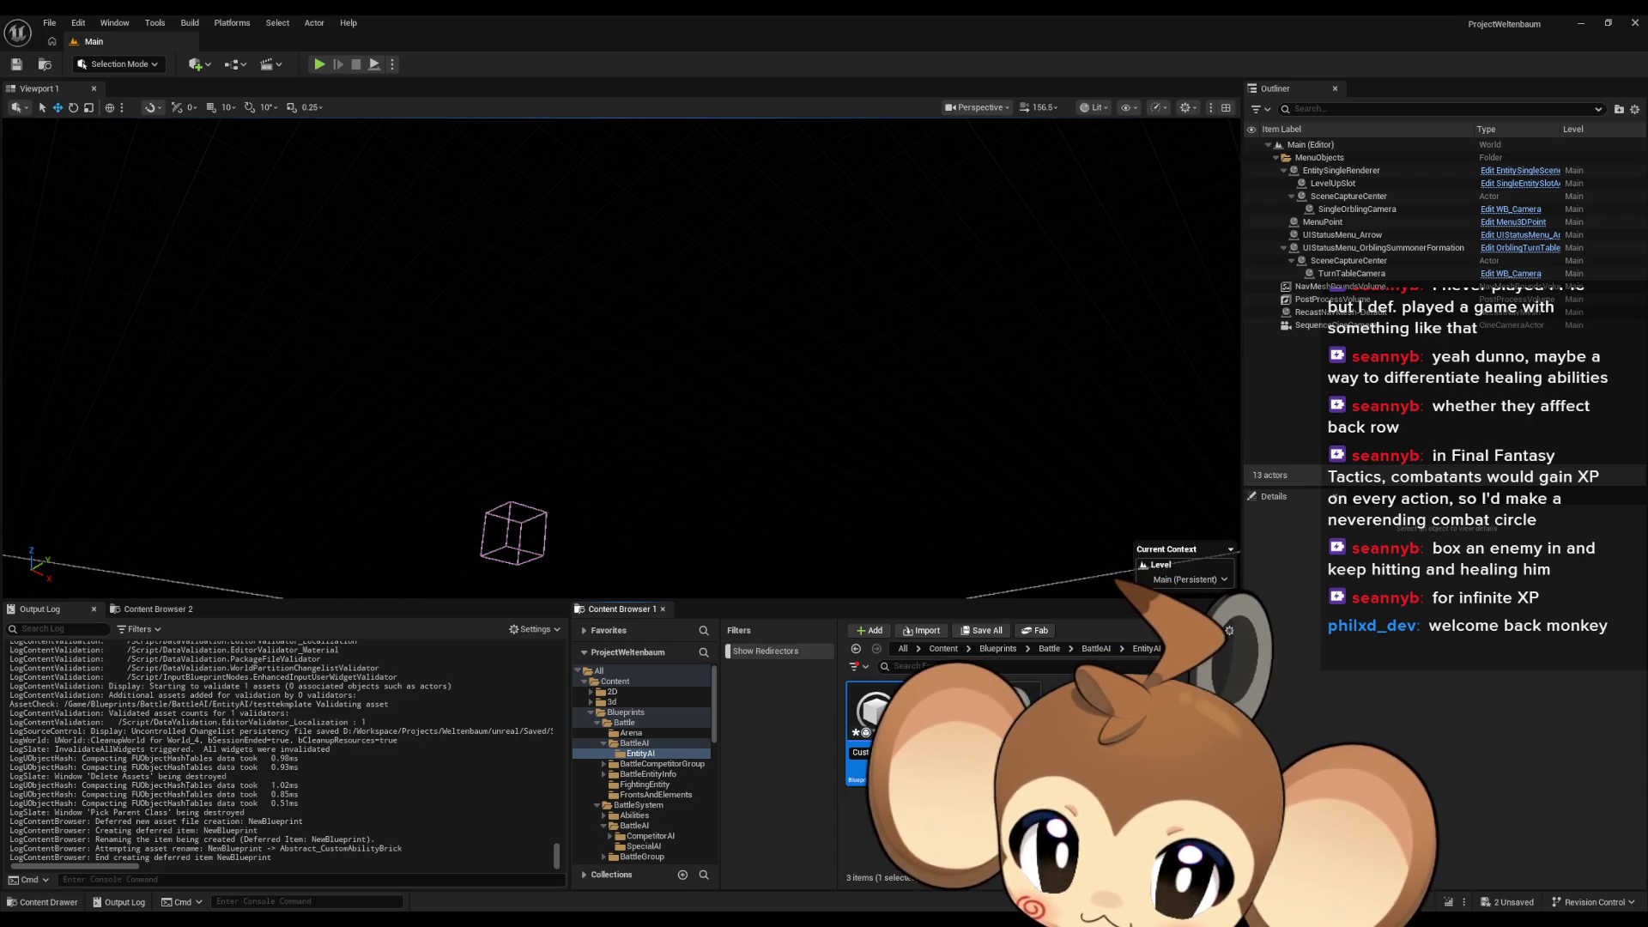
pyautogui.write('Battle')
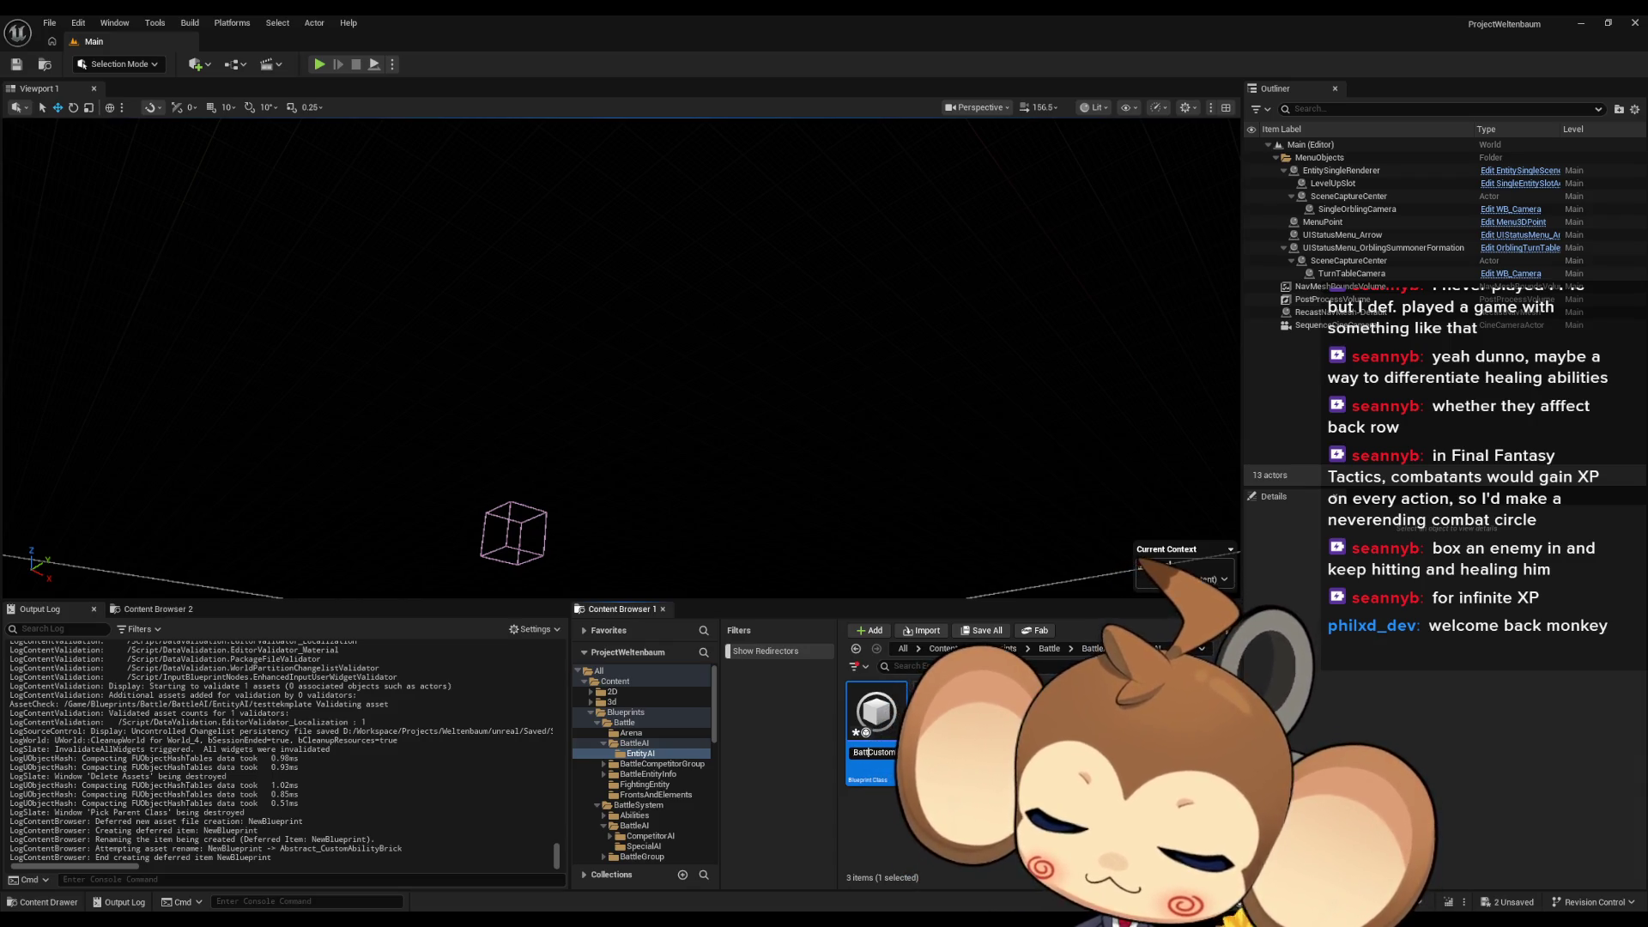
pyautogui.press('Return')
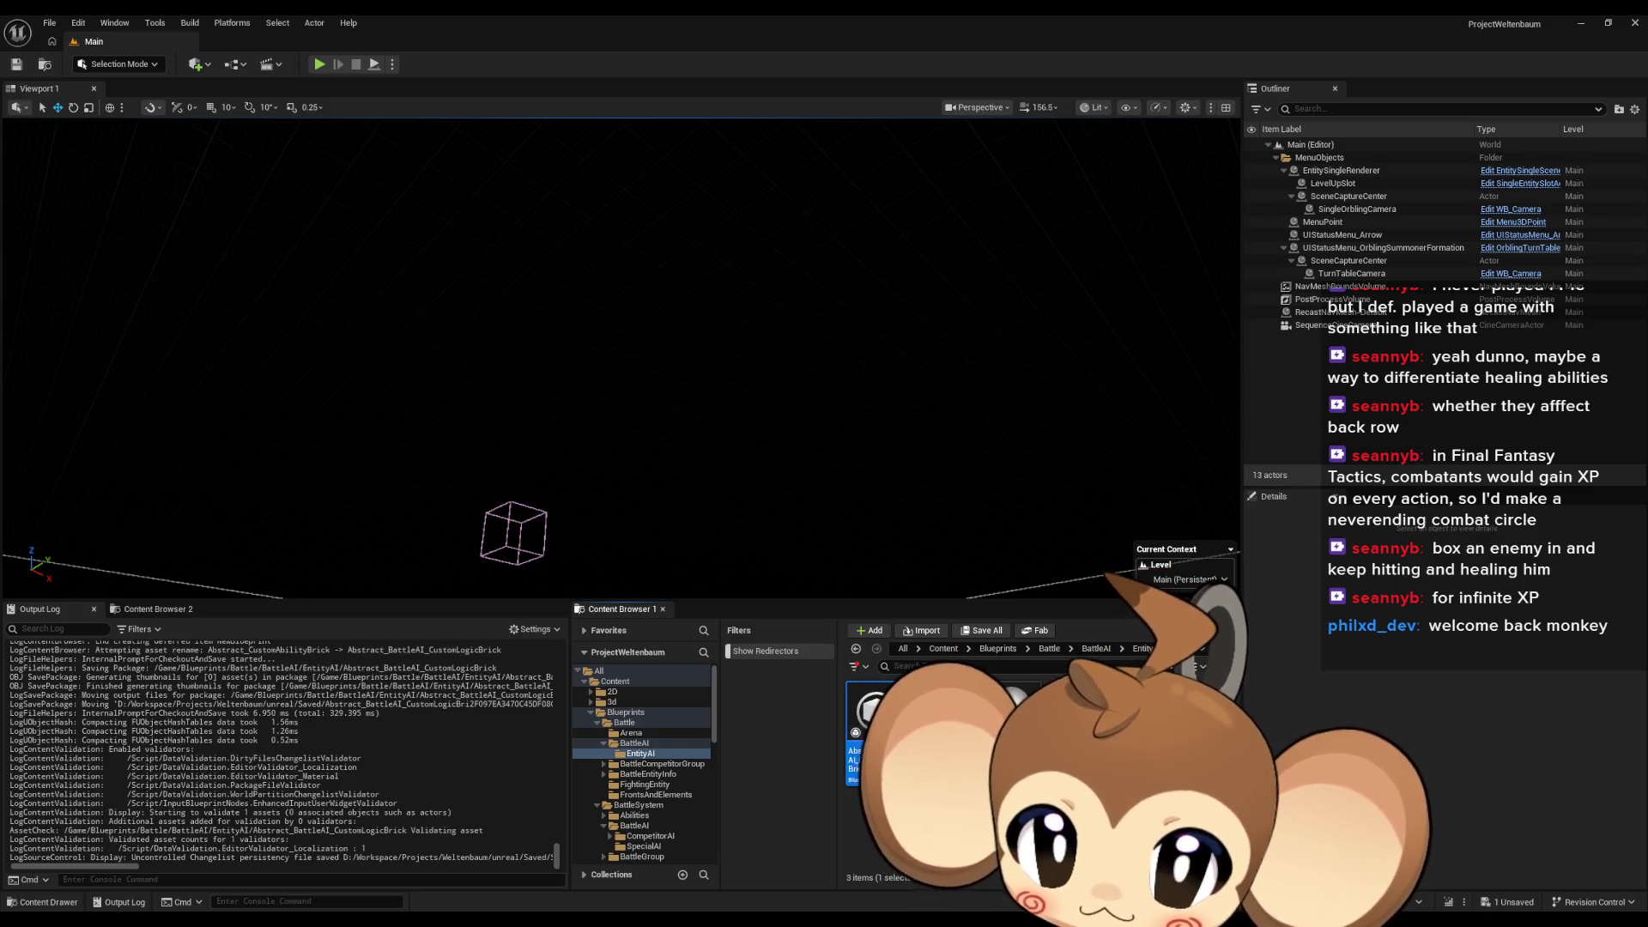
pyautogui.doubleClick(877, 727)
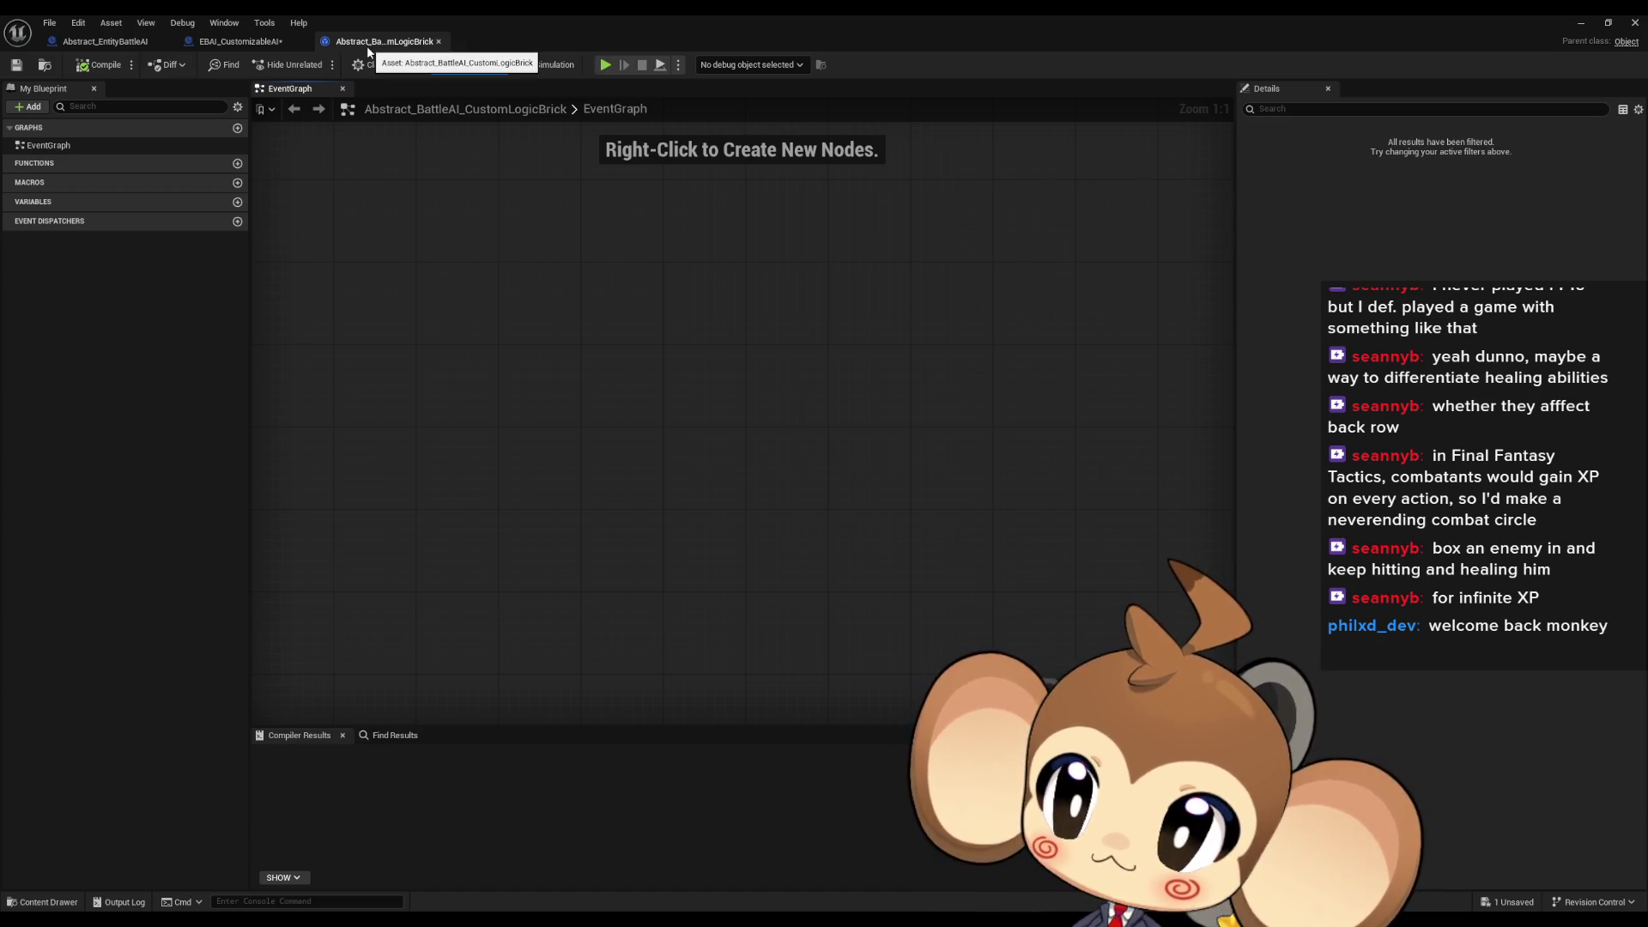
# Add an ExecuteLogicBrick function to the brick Blueprint, then close its tab and restore the window
pyautogui.click(238, 164)
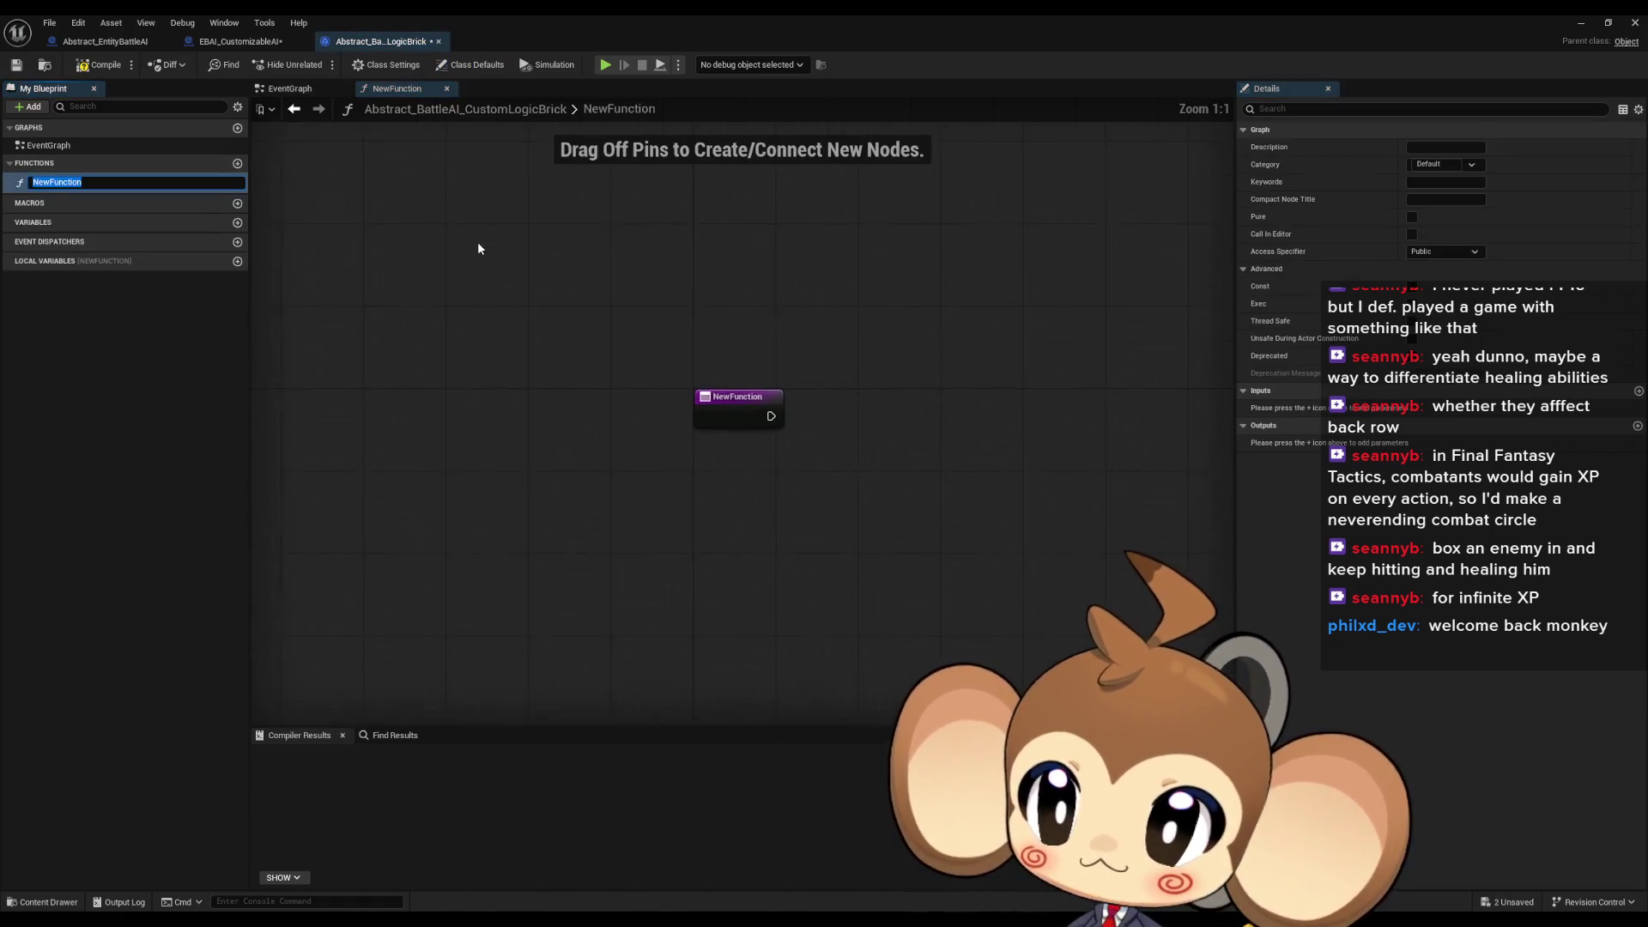
pyautogui.write('ExecuteLogicBrick')
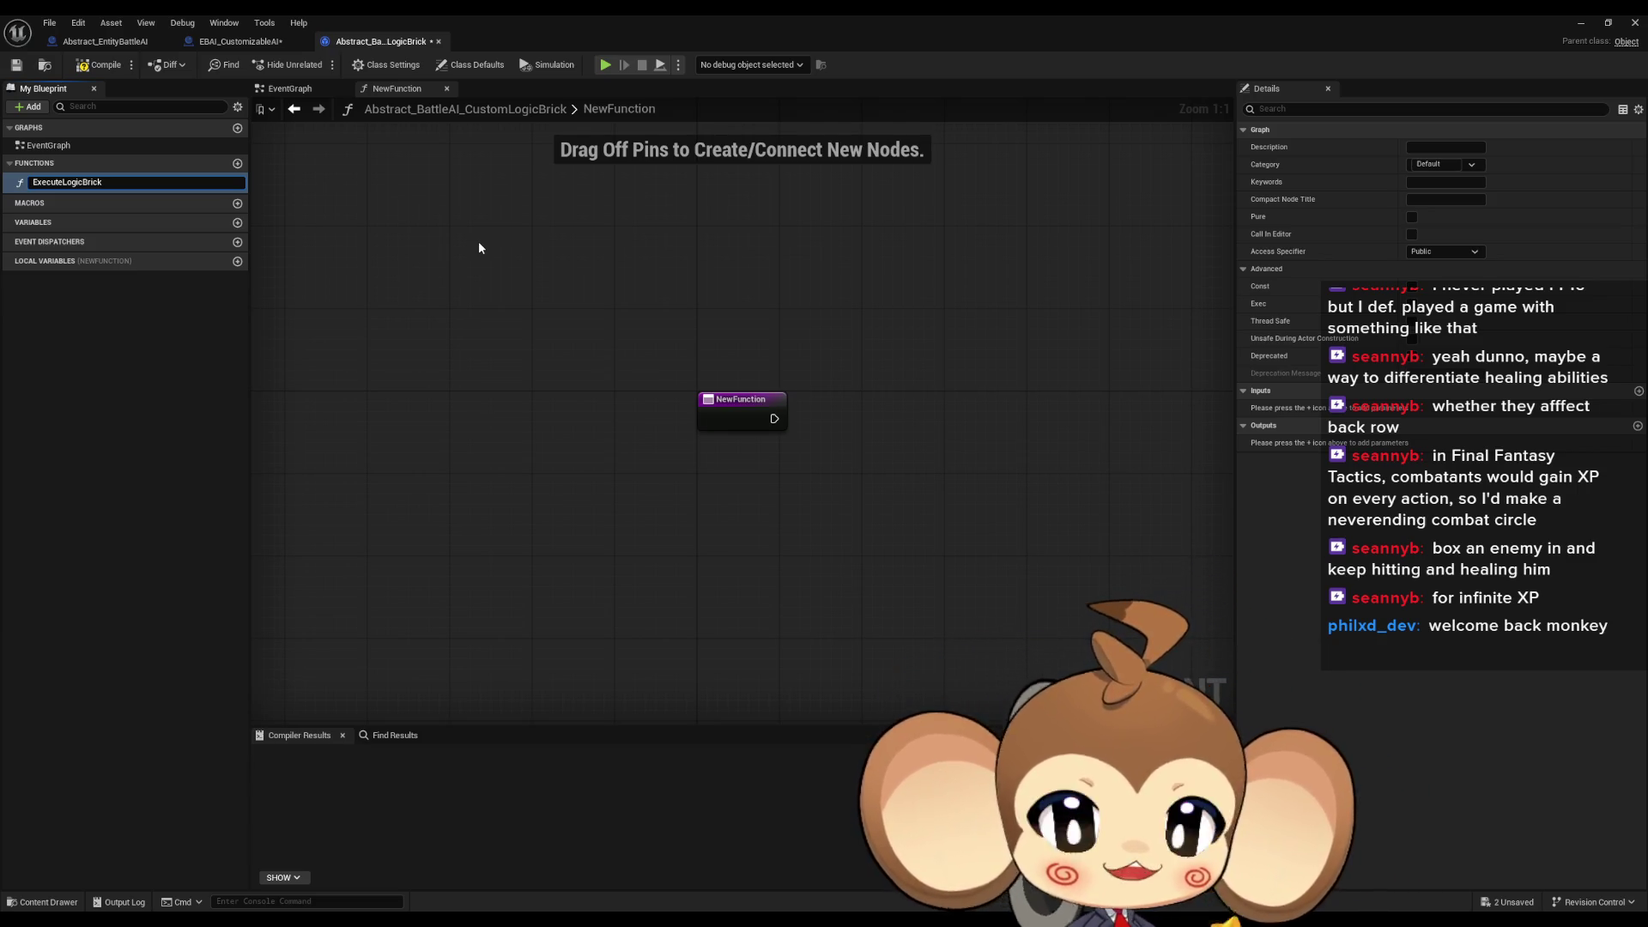
pyautogui.press('Return')
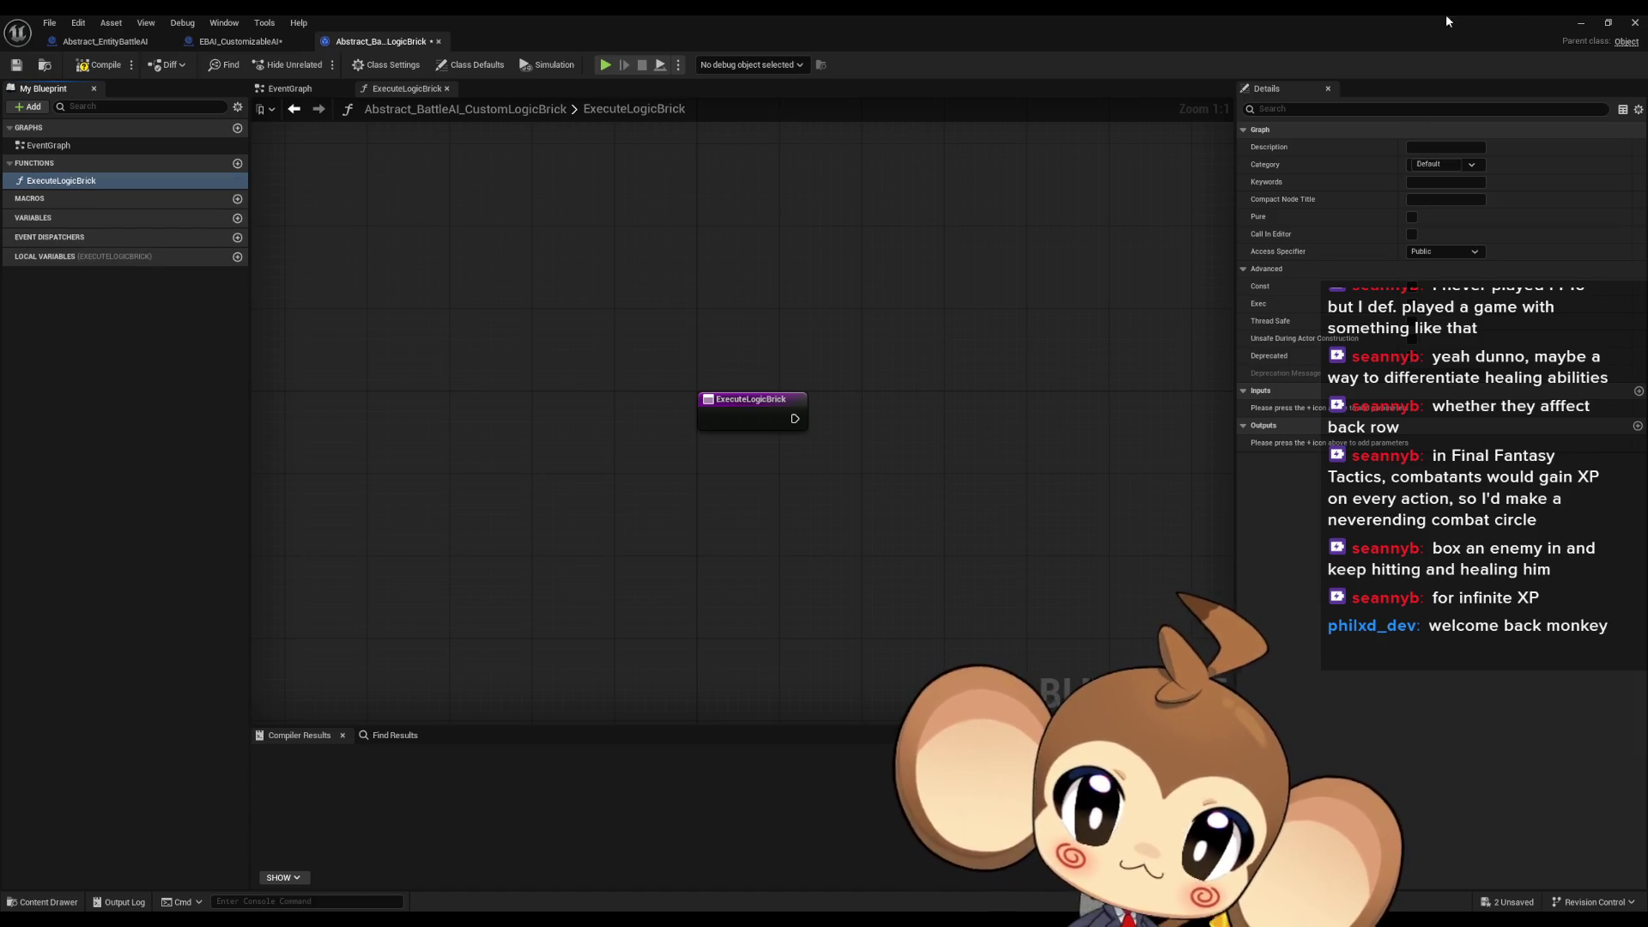
pyautogui.click(438, 41)
pyautogui.doubleClick(478, 18)
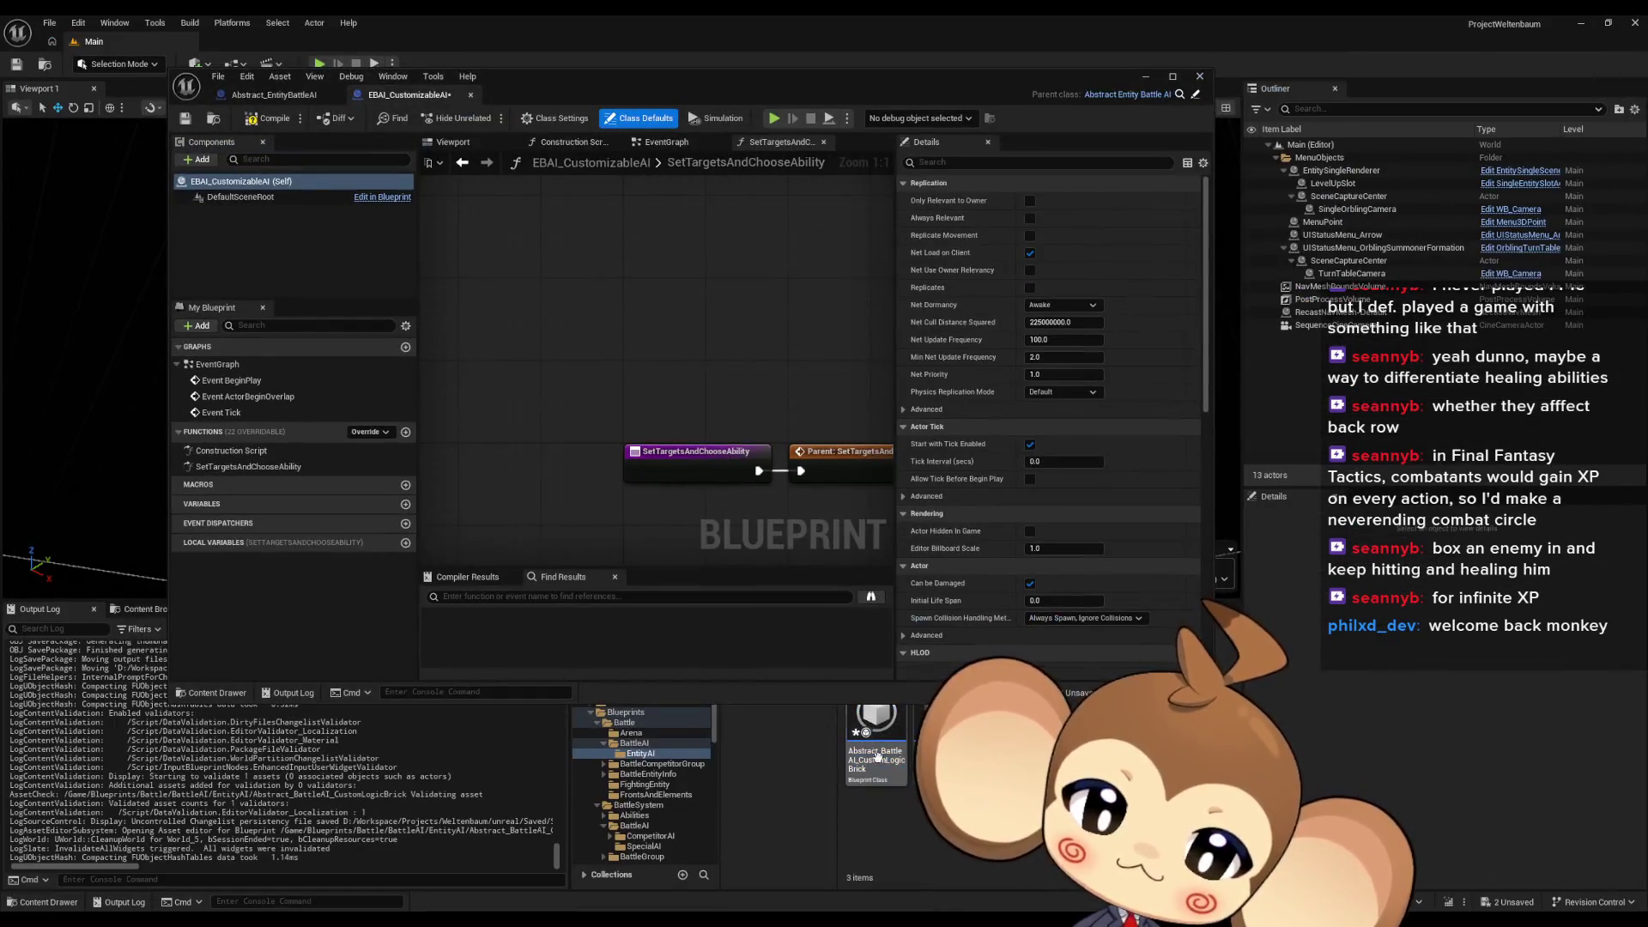
# Delete the selected asset from the EntityAI folder, confirming the deletion
pyautogui.press('Delete')
pyautogui.click(752, 678)
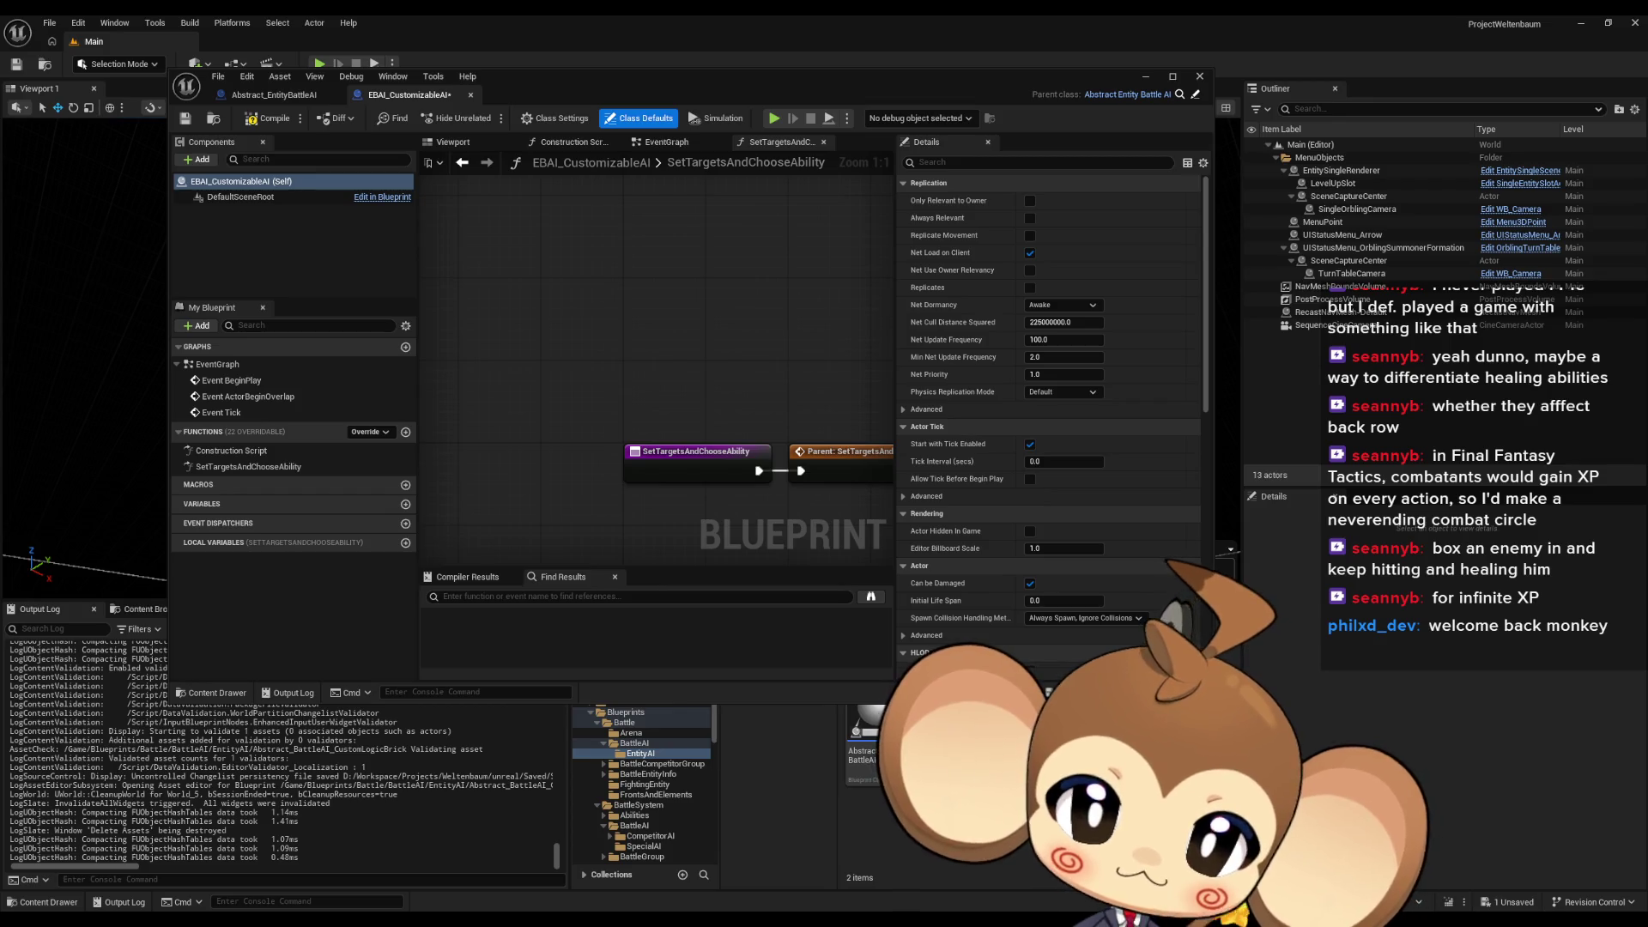
# Create a new Blueprint class named BattleAI_TargetConditionBrick in EntityAI
pyautogui.rightClick(1084, 229)
pyautogui.click(1105, 393)
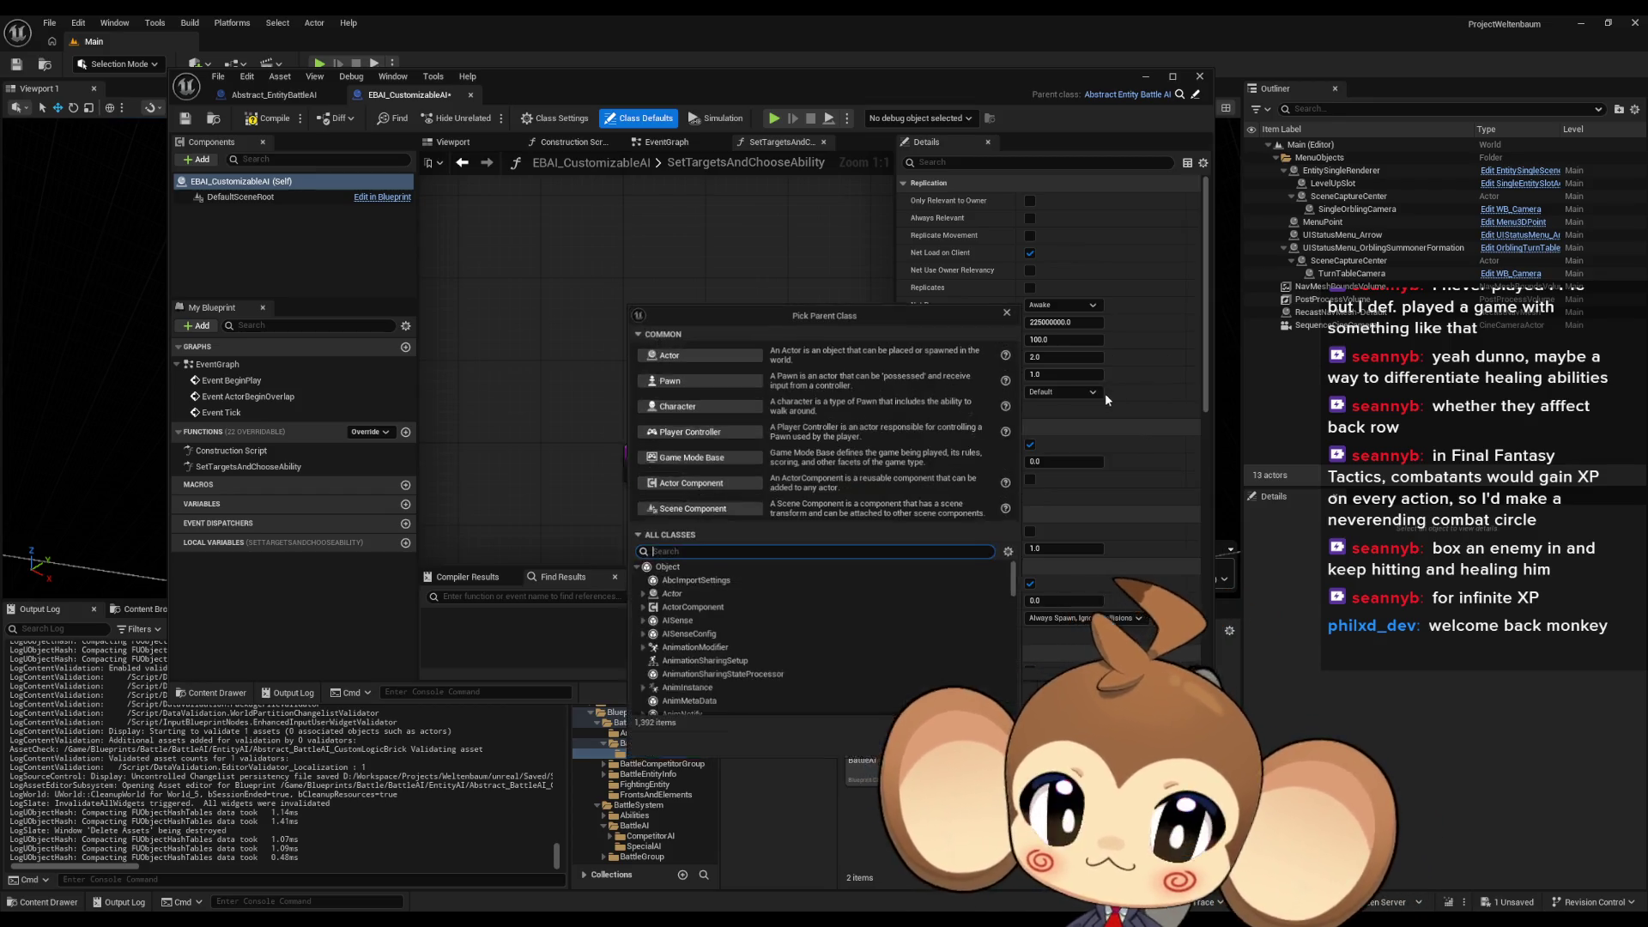
pyautogui.click(695, 567)
pyautogui.click(936, 748)
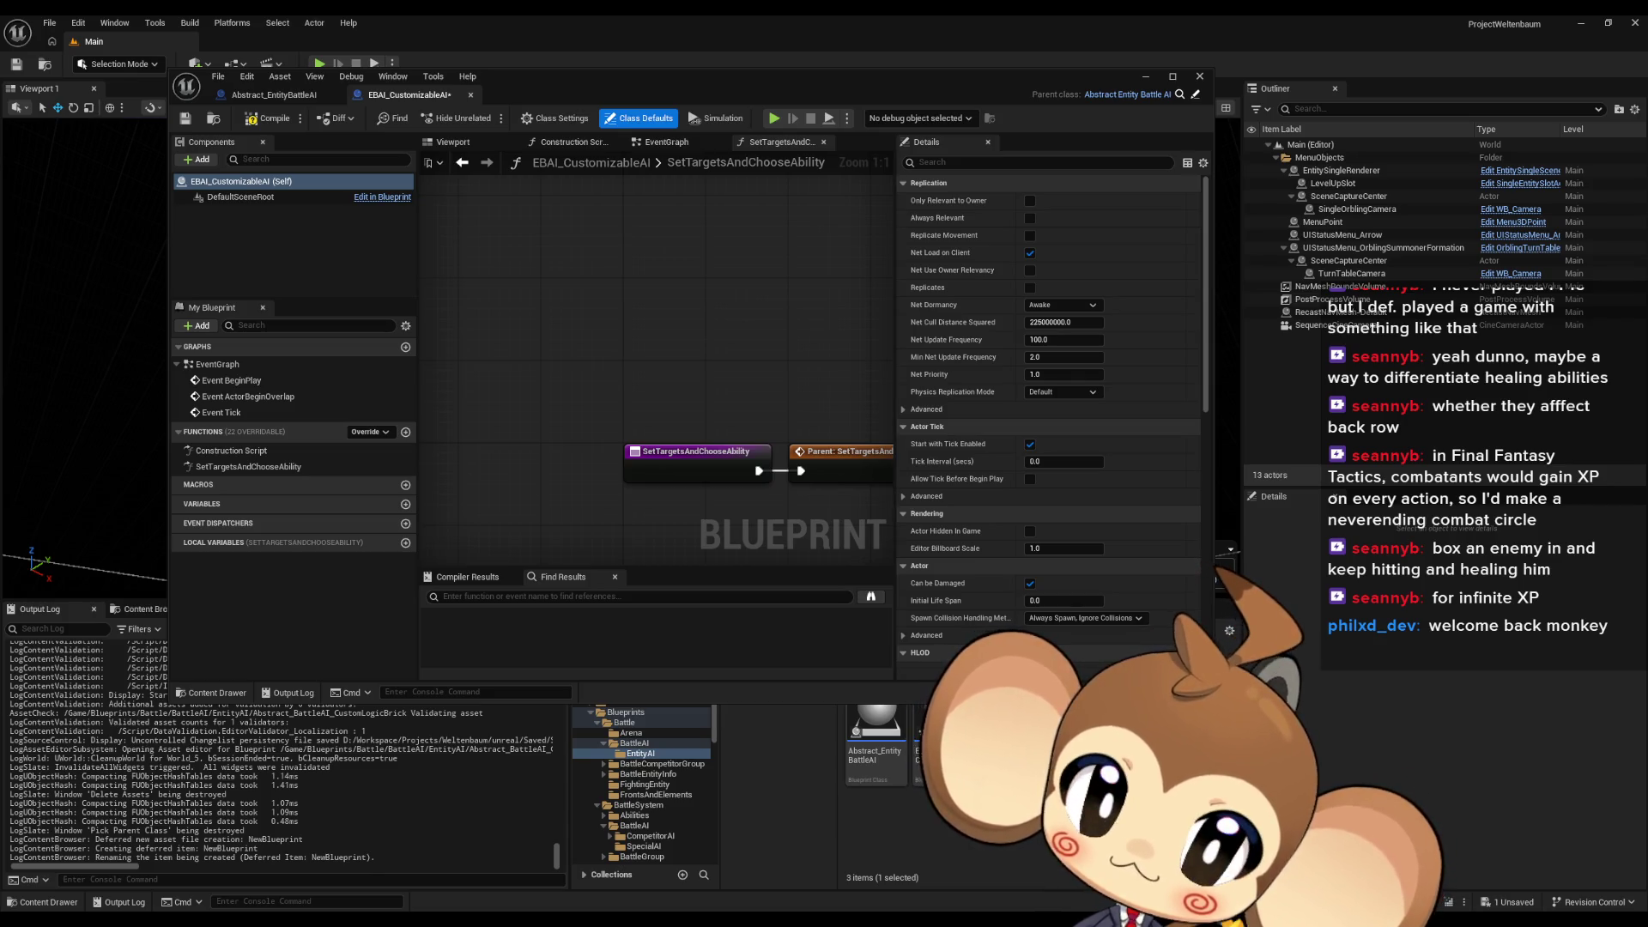
pyautogui.press('Return')
# Create an Object-based Blueprint class named BattleAI_LogicConditionBrick
pyautogui.rightClick(1106, 738)
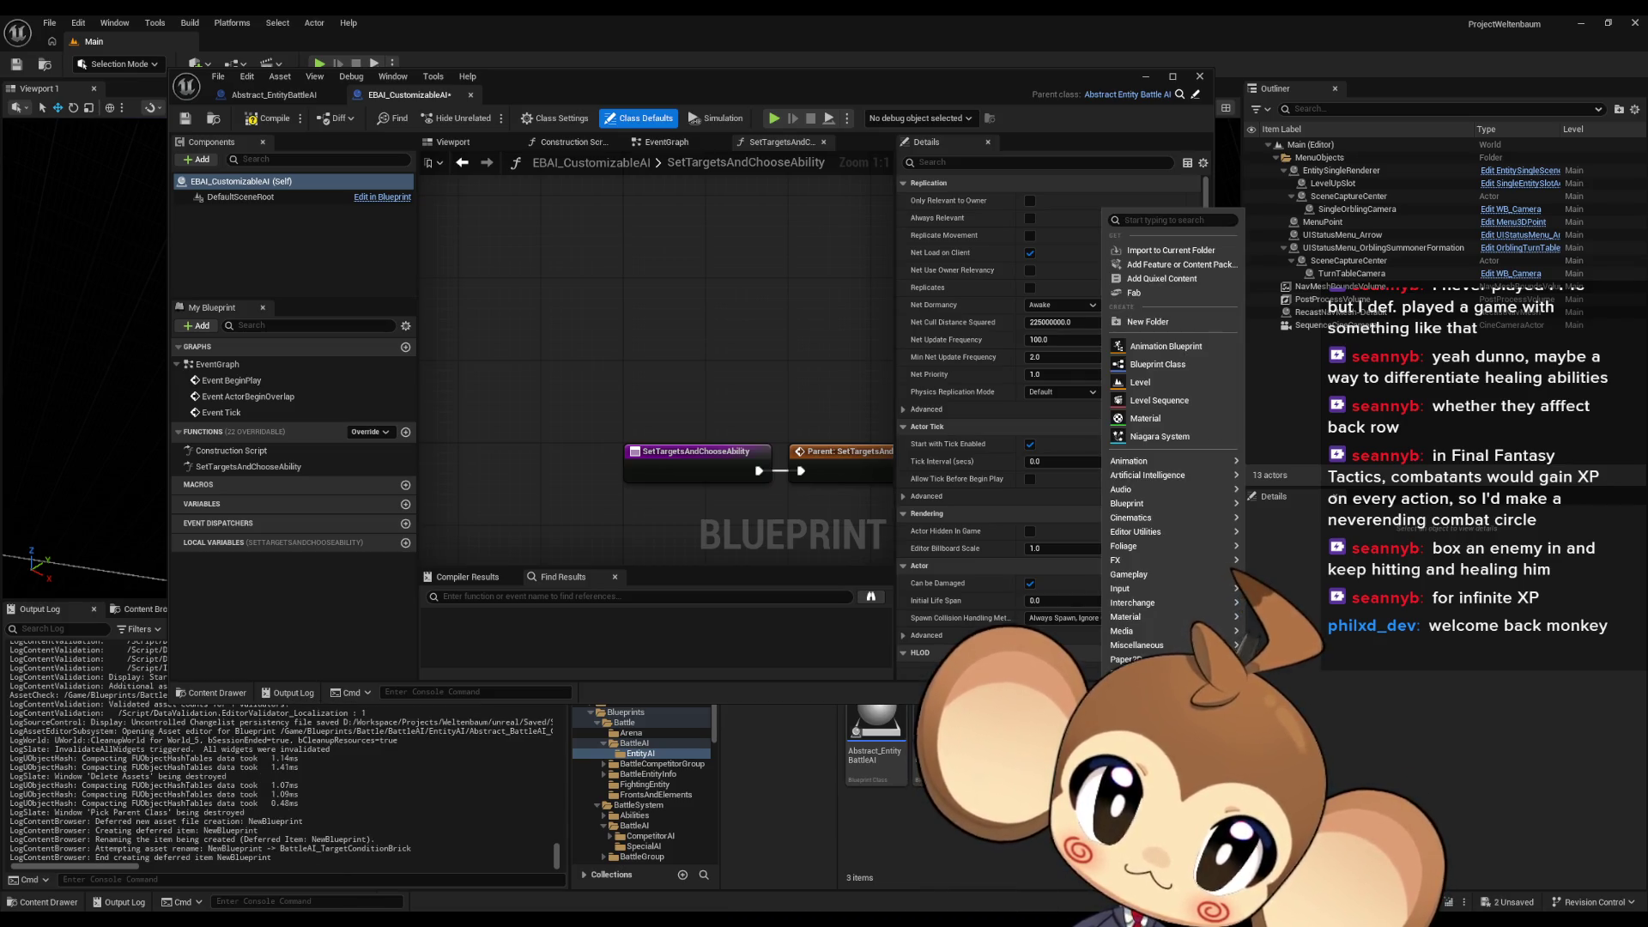
pyautogui.click(1197, 362)
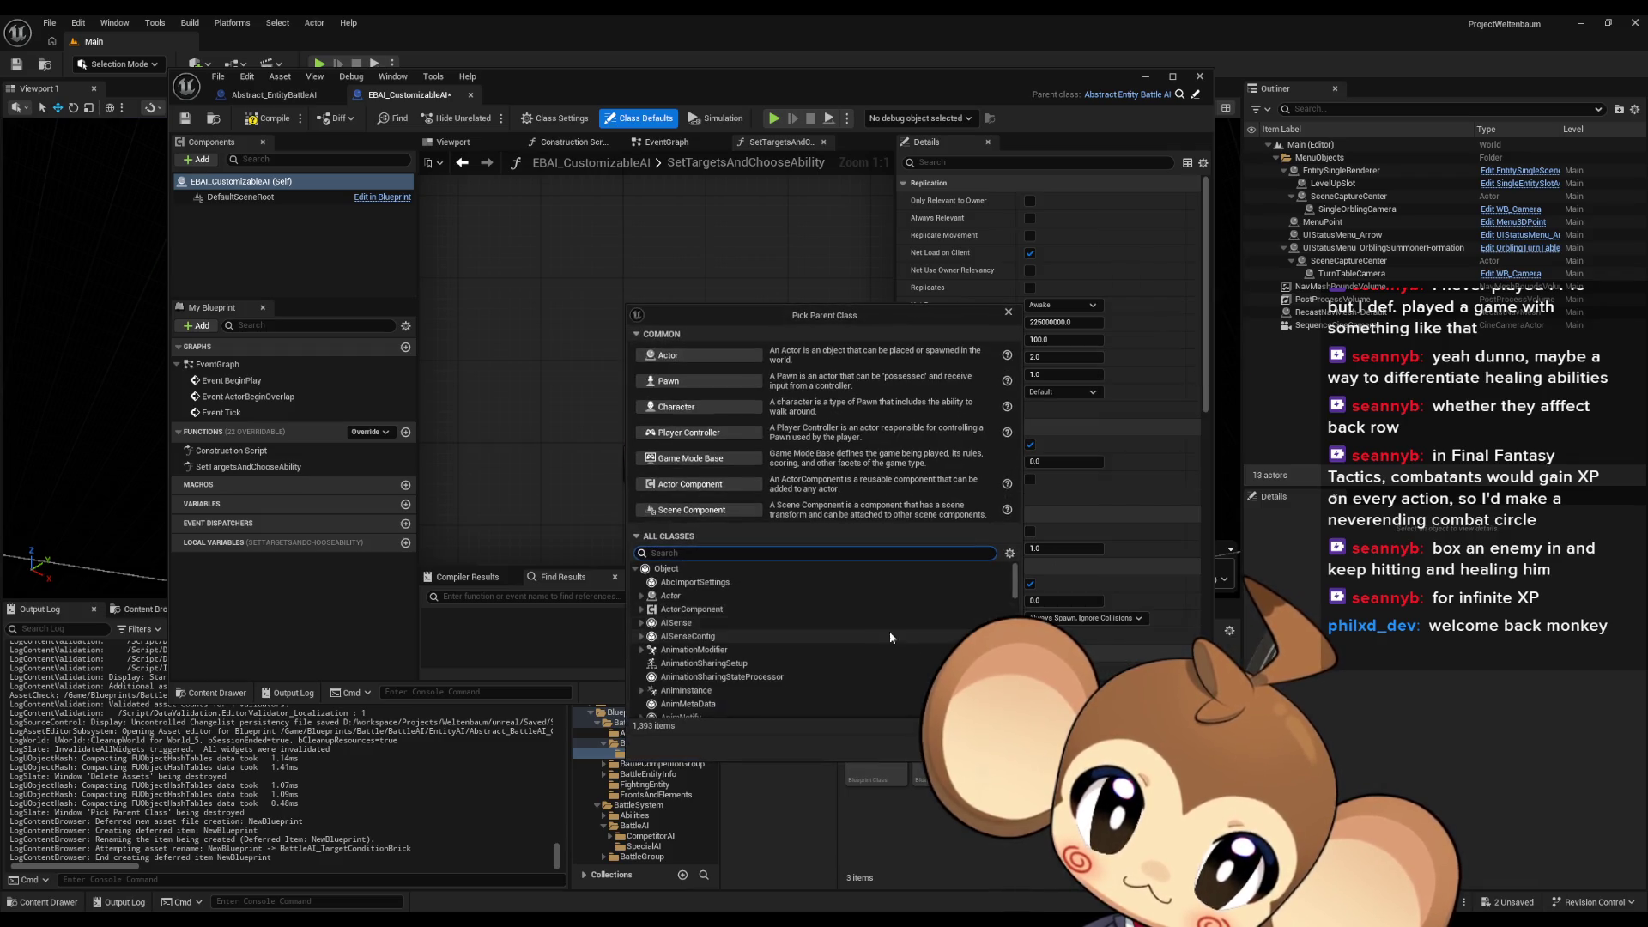
pyautogui.click(696, 571)
pyautogui.click(696, 568)
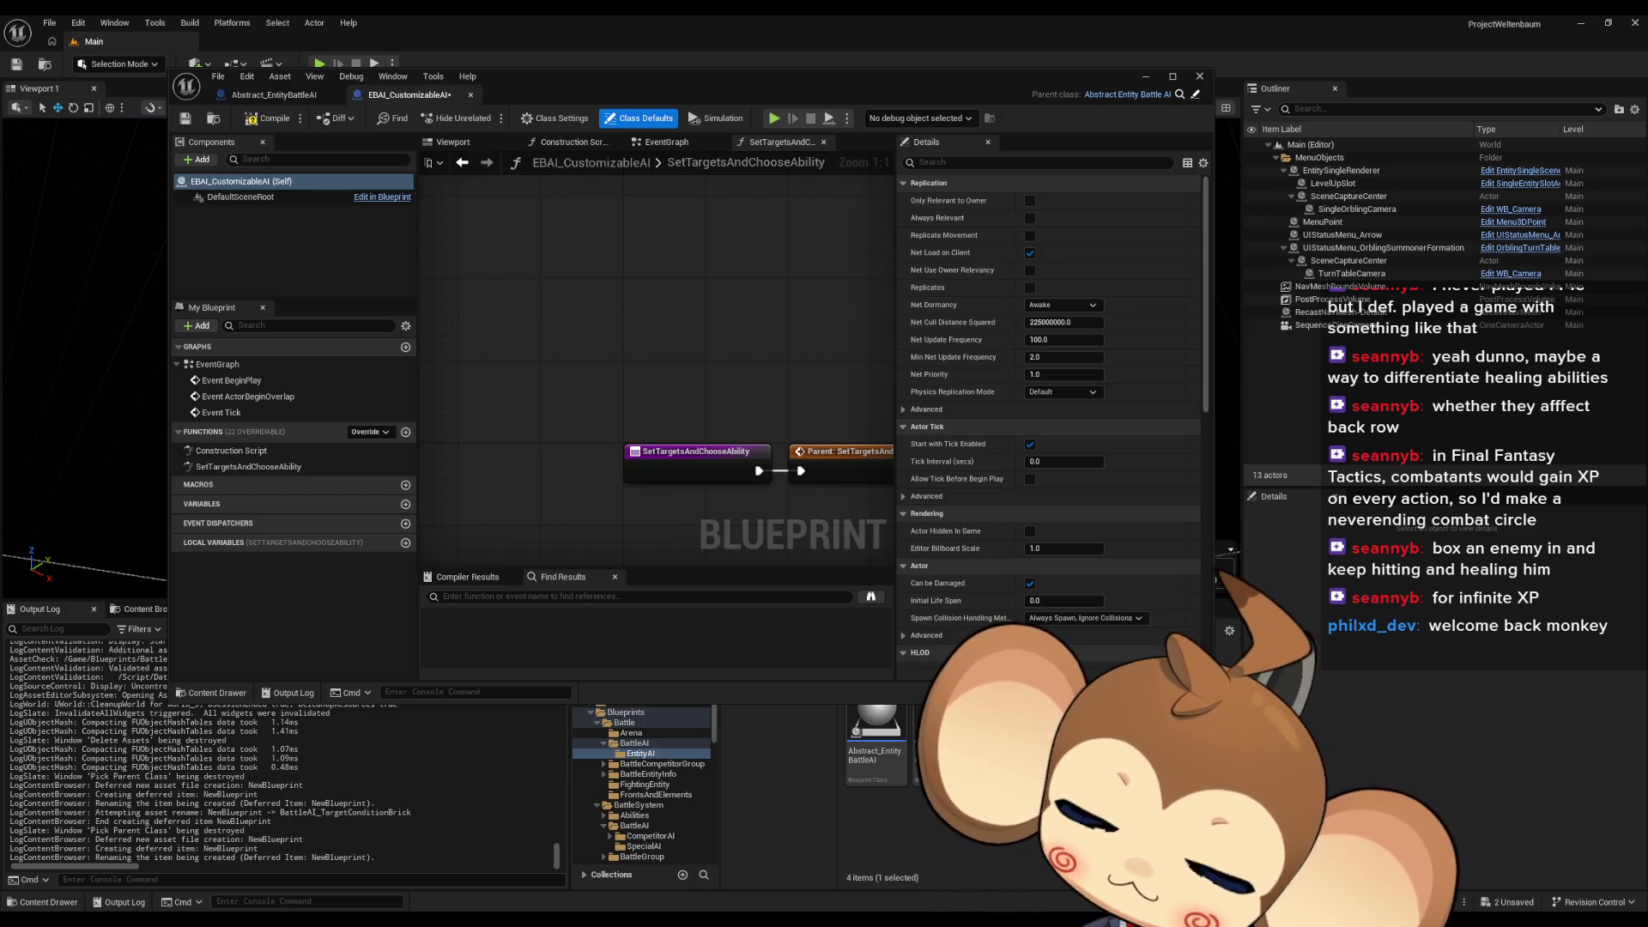
pyautogui.press('Return')
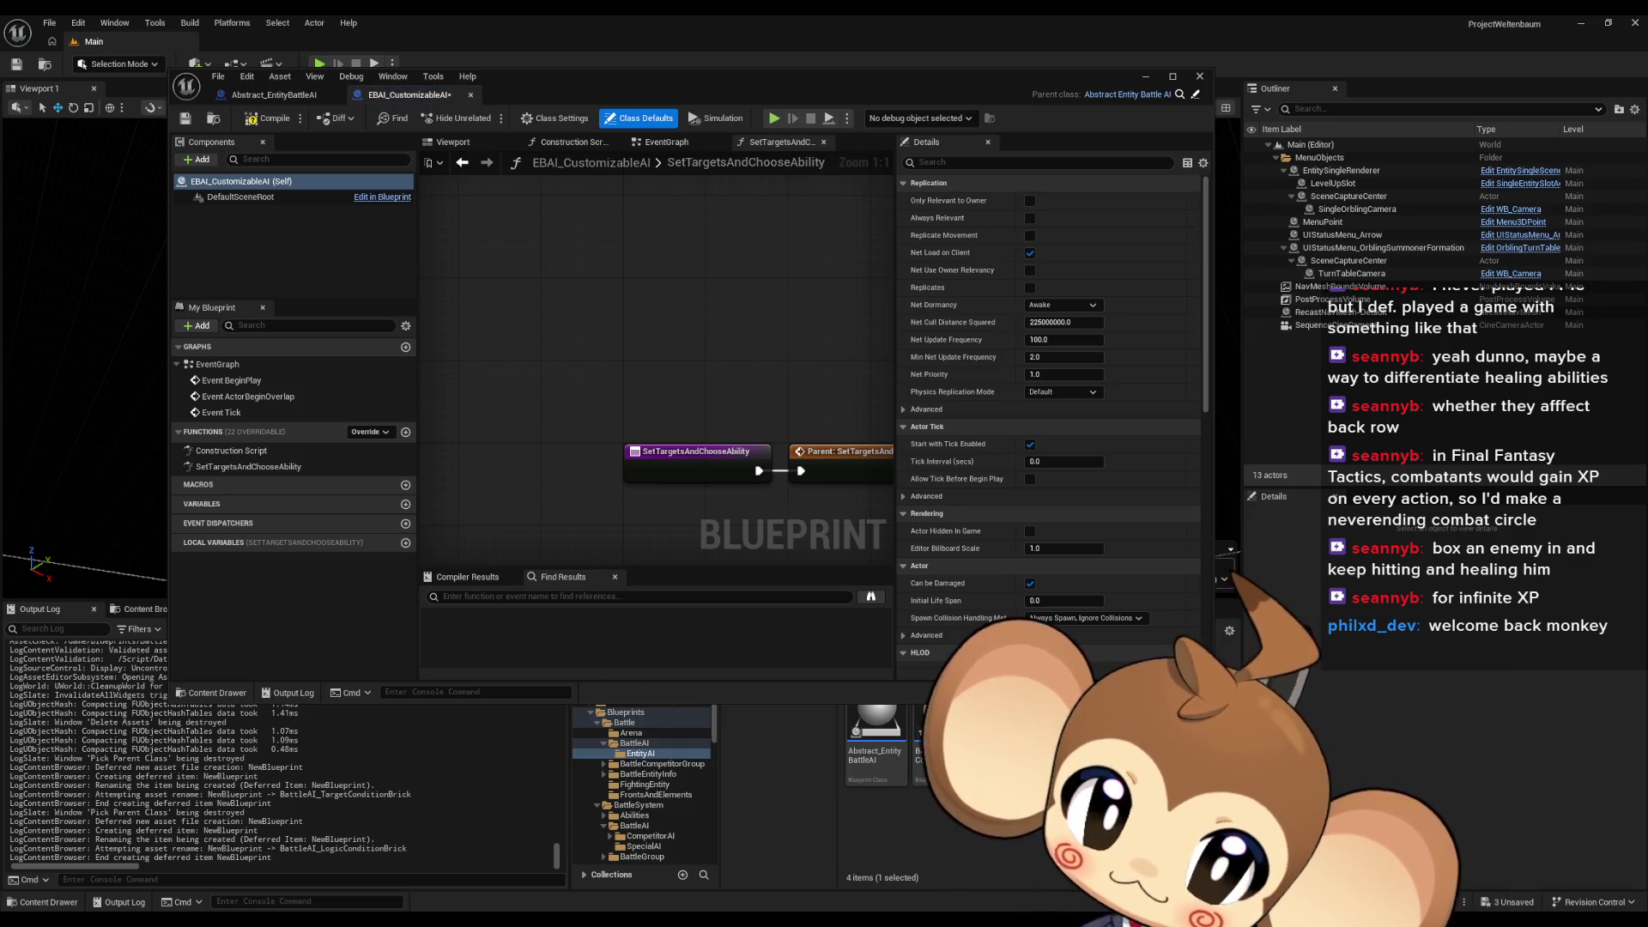
# Save both the logic condition brick and target condition brick Blueprints
pyautogui.rightClick(1143, 773)
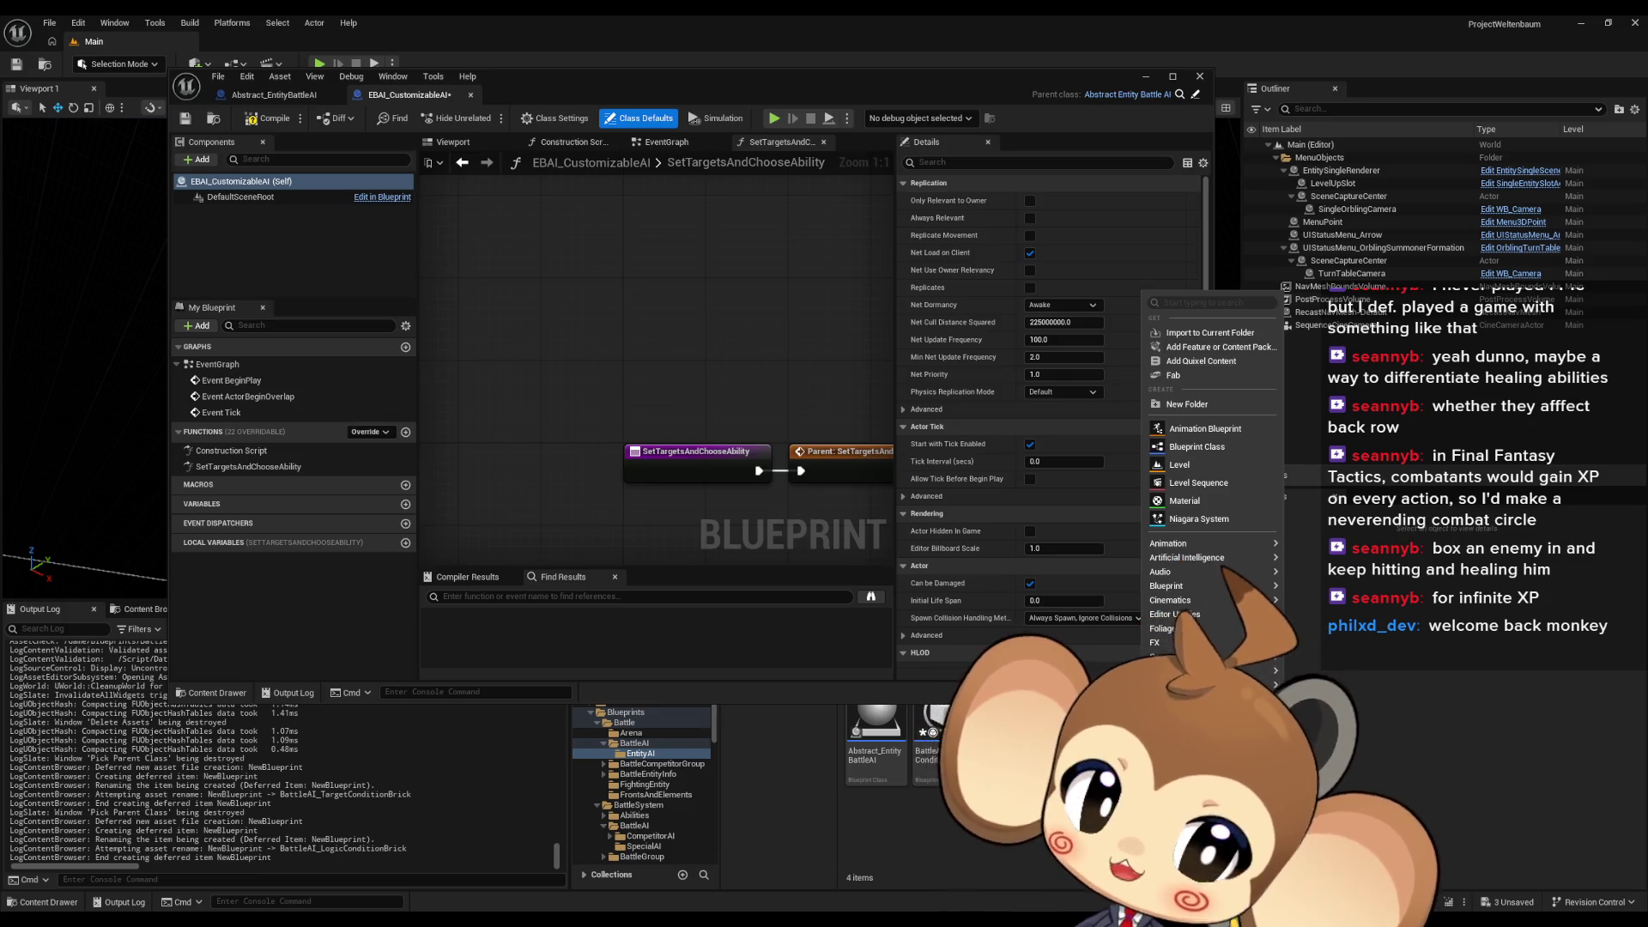
pyautogui.click(925, 742)
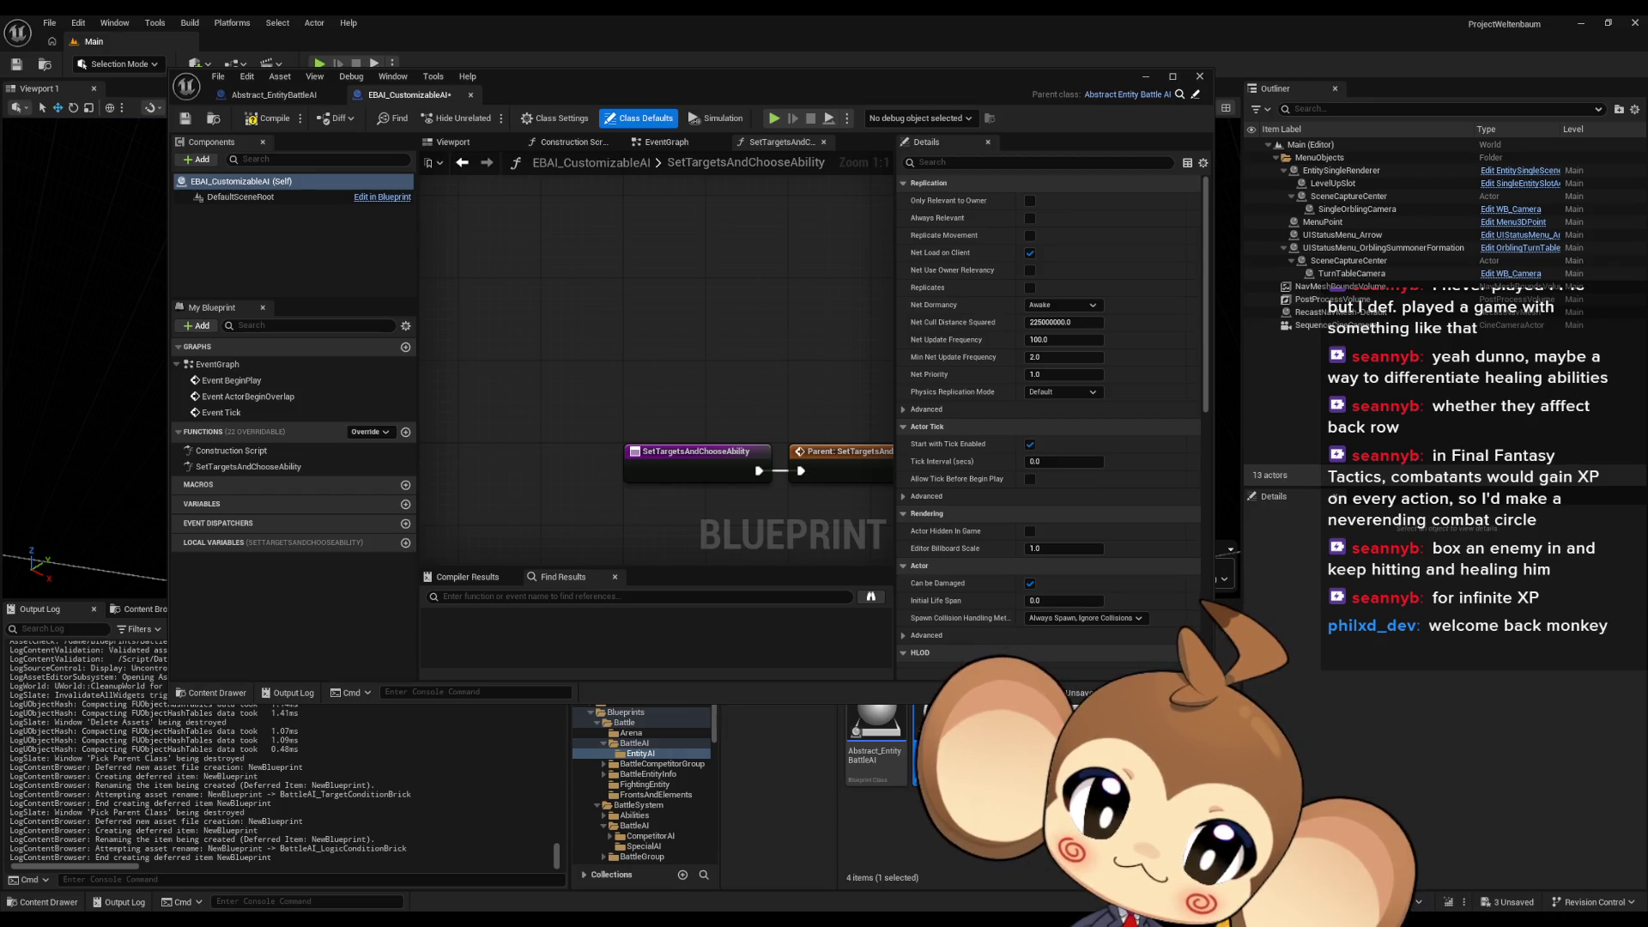
pyautogui.hotkey('ctrl', 's')
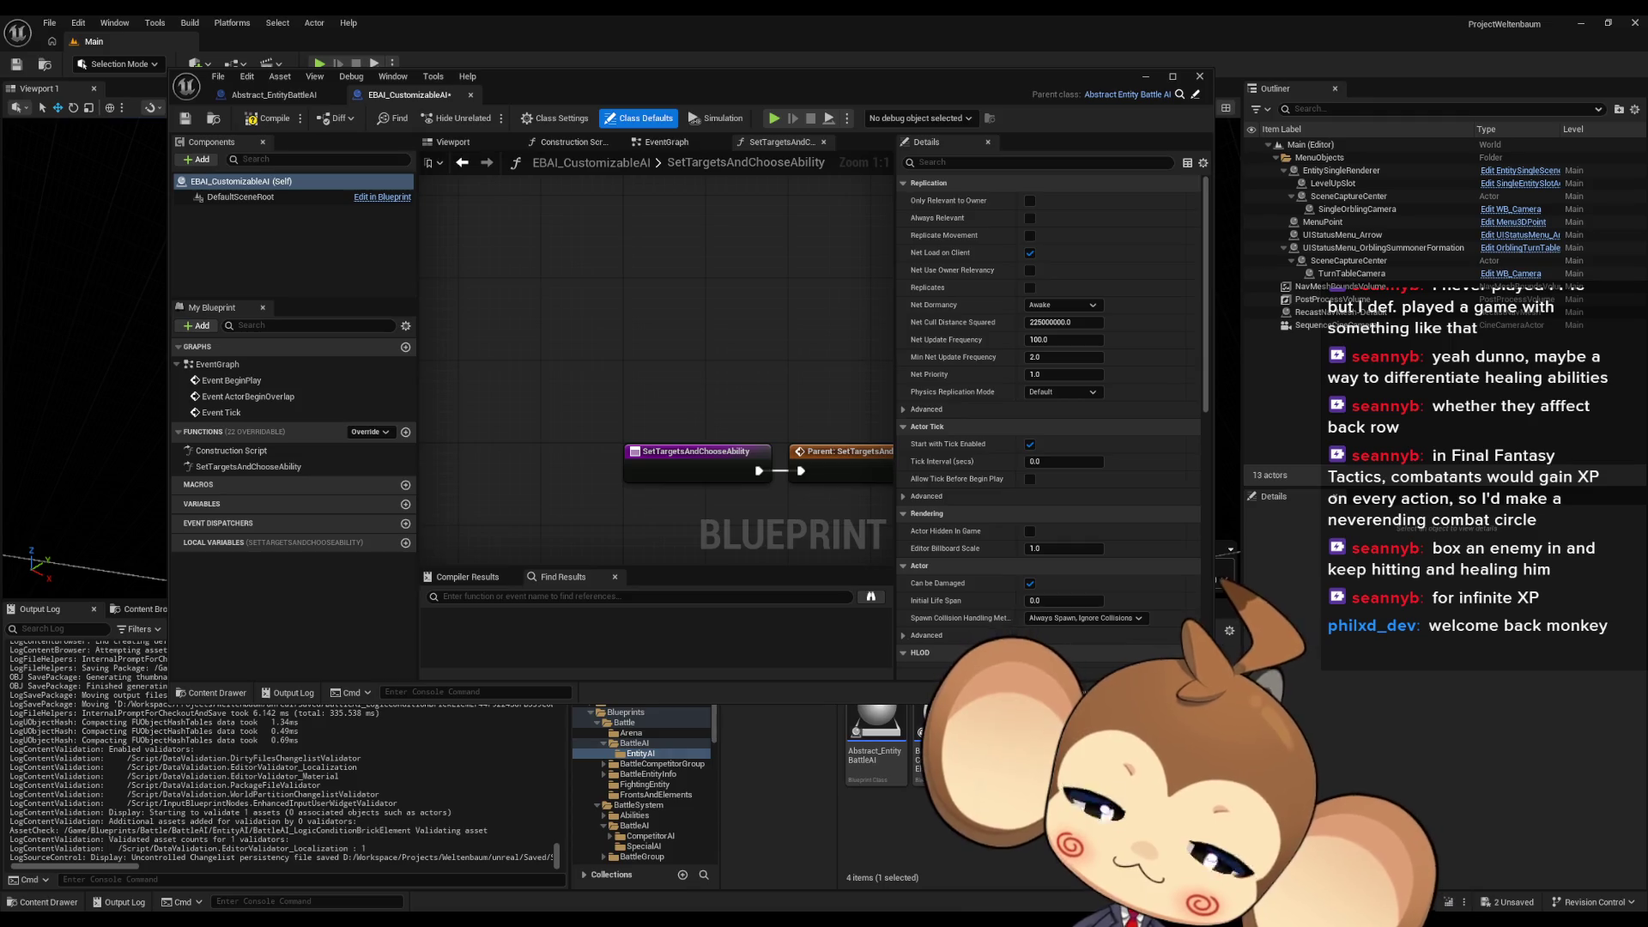
pyautogui.hotkey('ctrl', 's')
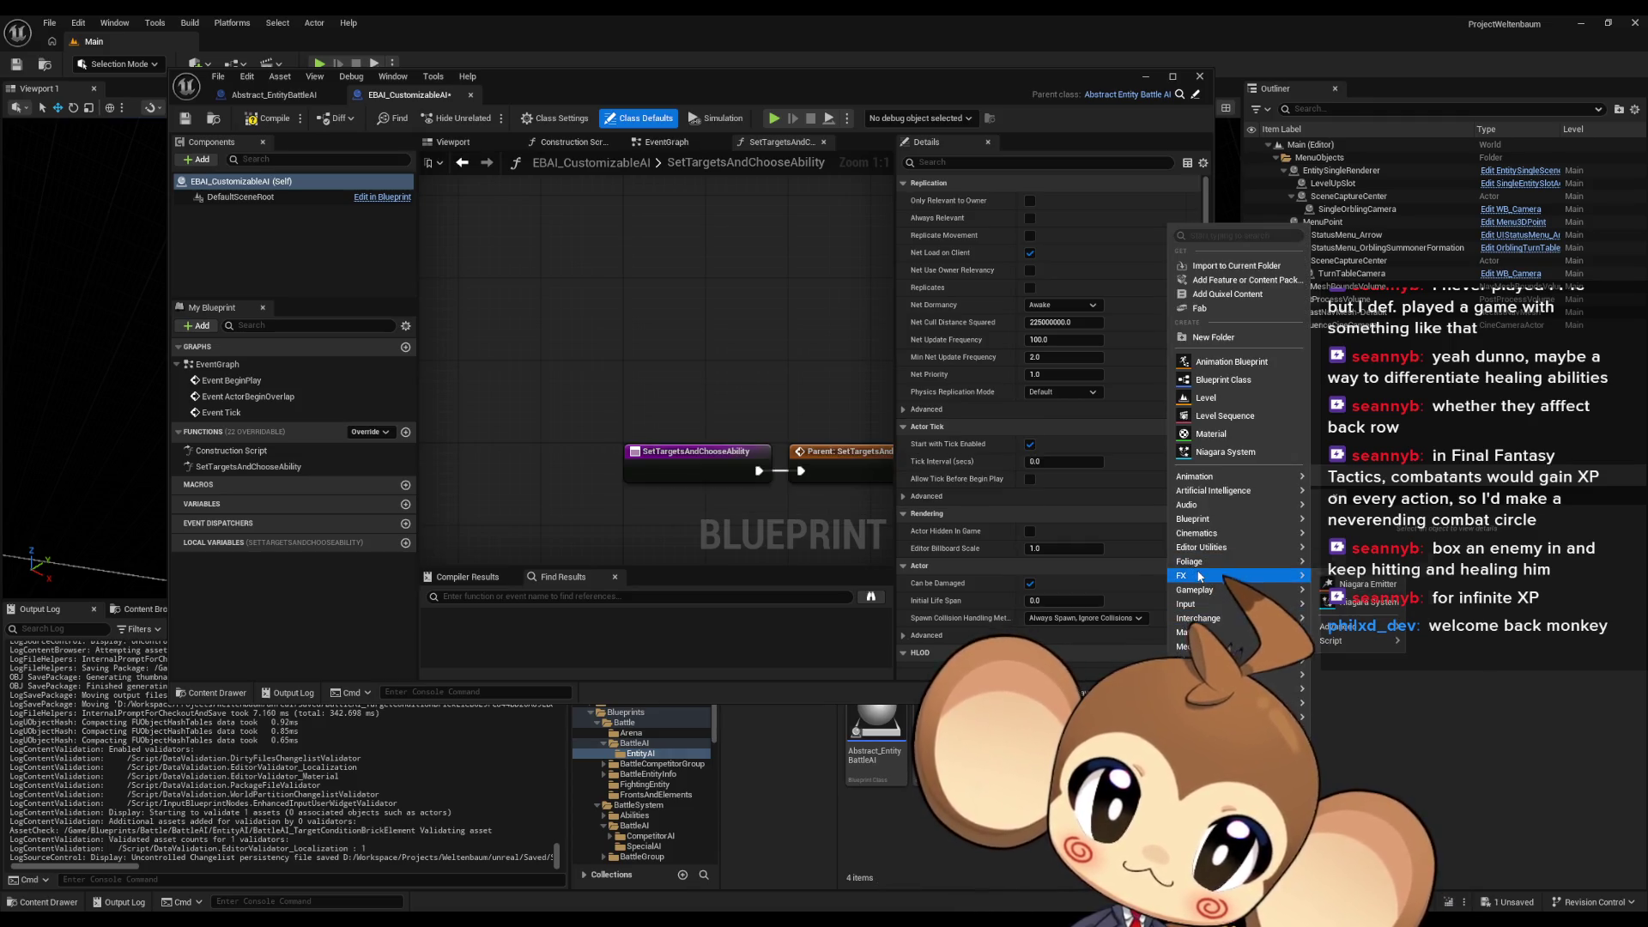
# Create a new Blueprint structure asset in the EntityAI folder
pyautogui.moveTo(1215, 480)
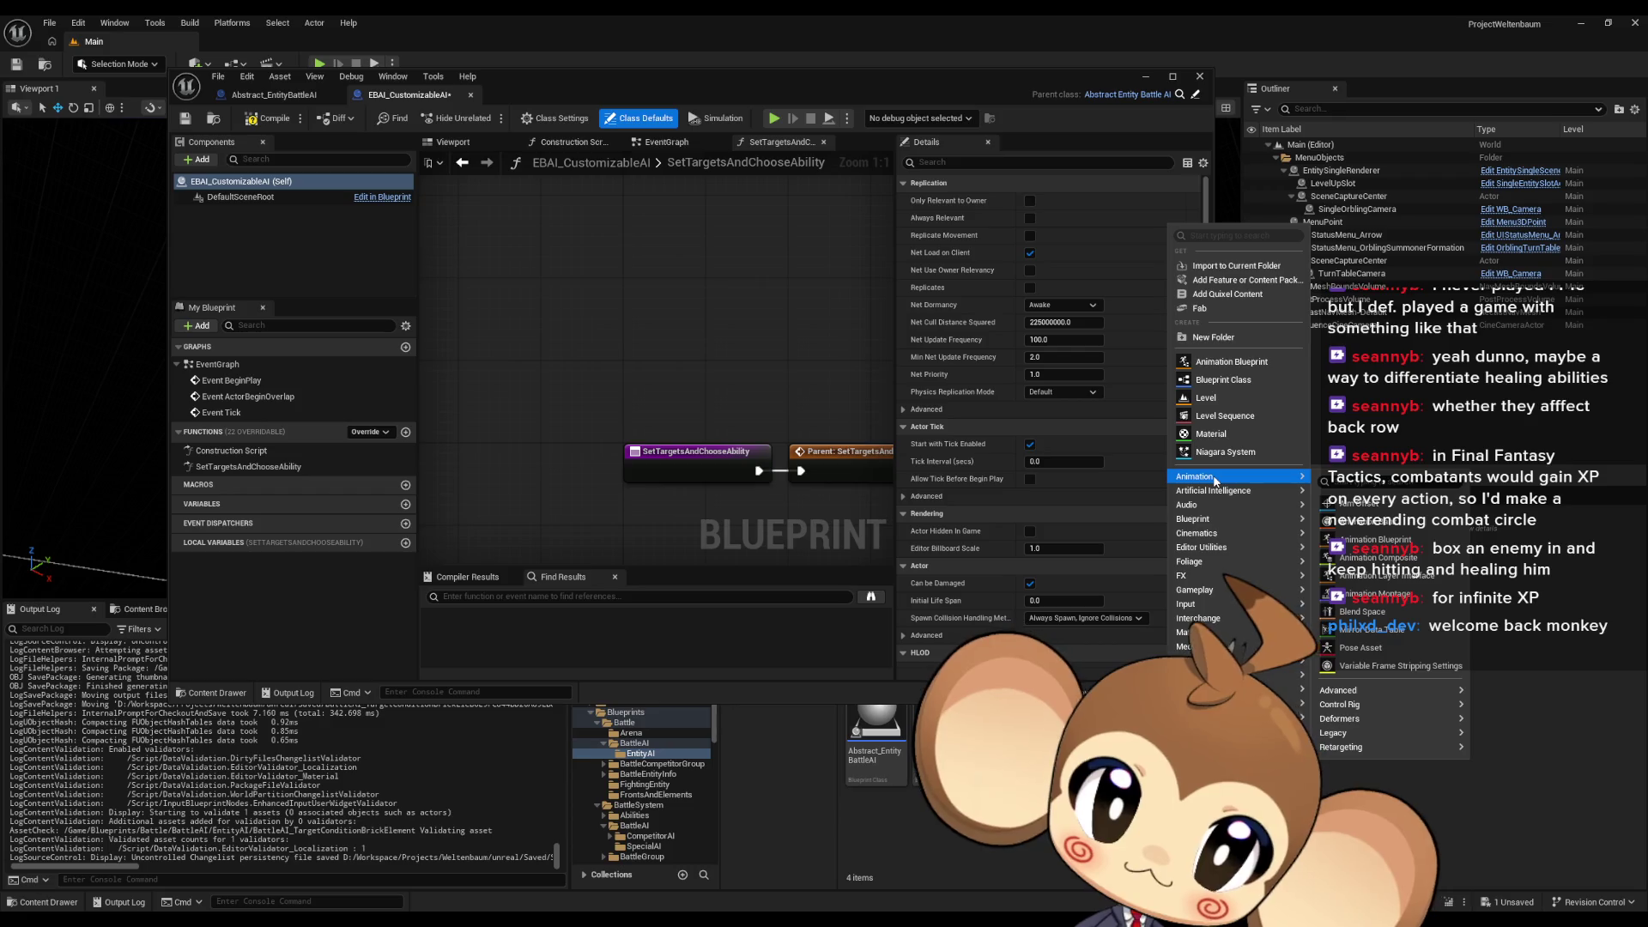
pyautogui.moveTo(1205, 521)
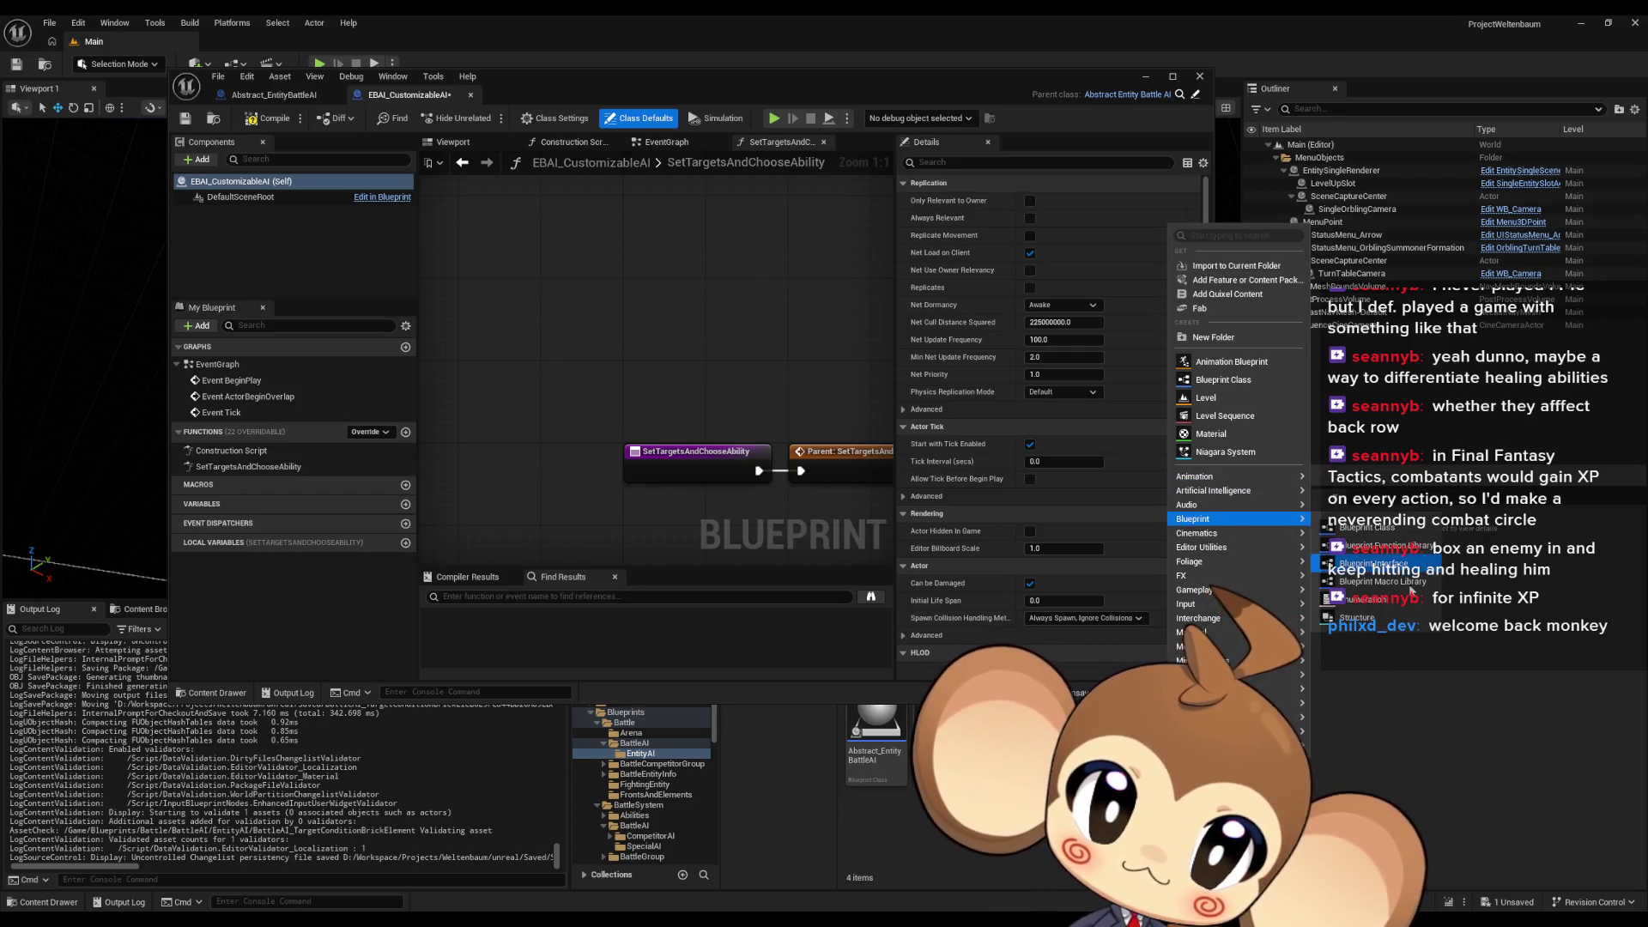
pyautogui.click(1374, 618)
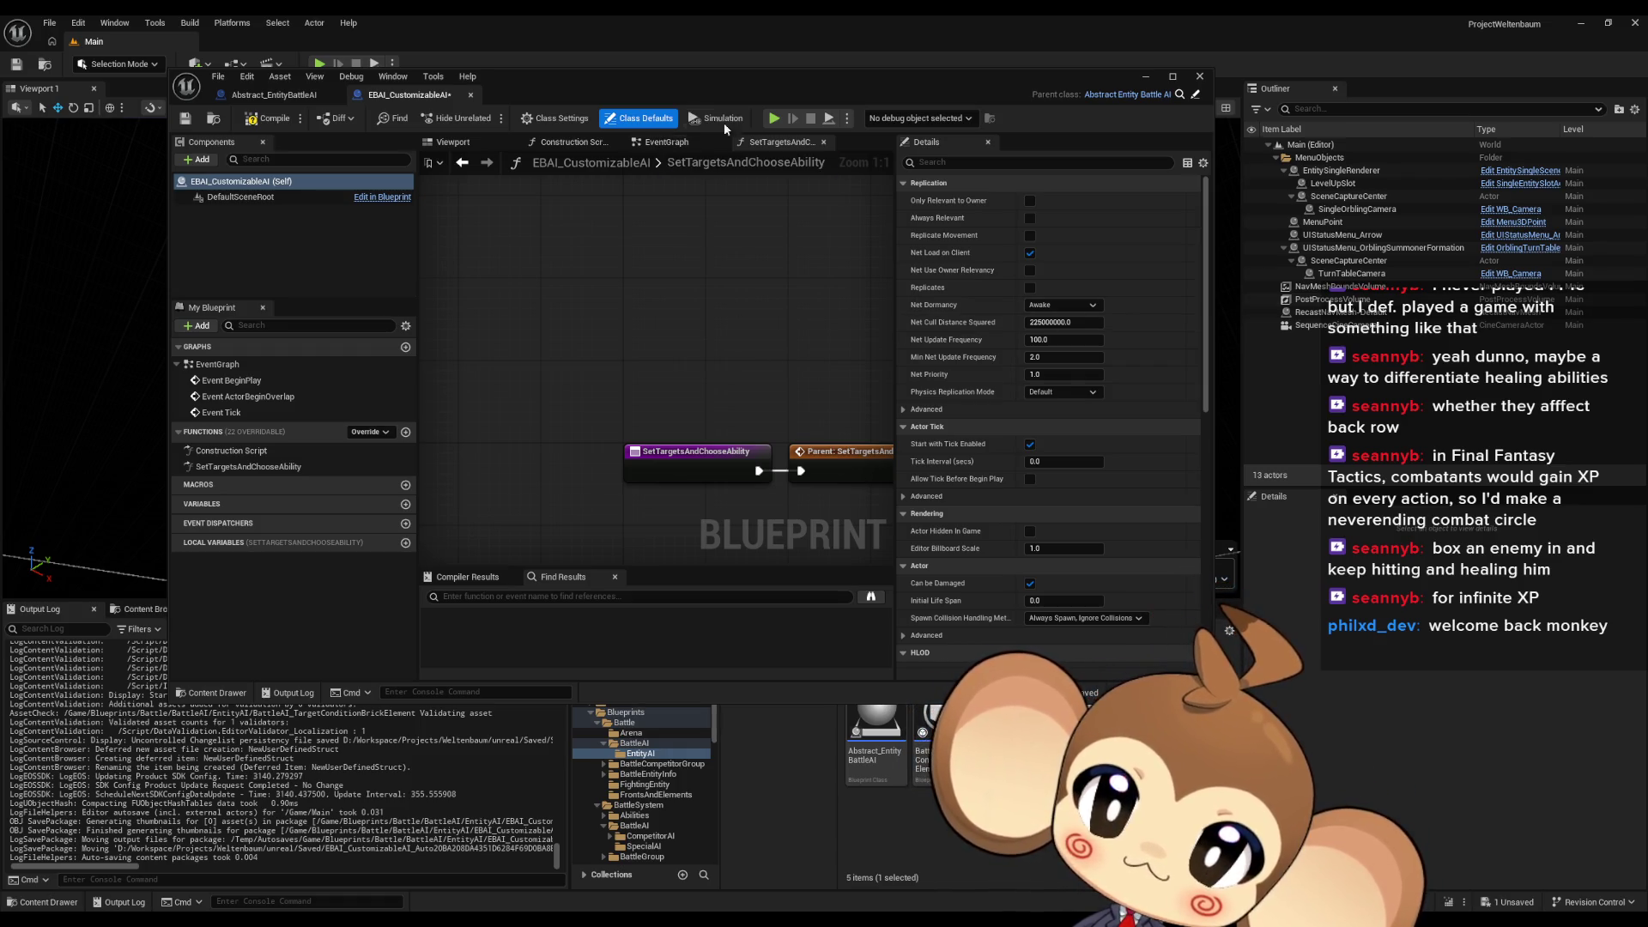
# Name the new logic brick structure and save it along with the pending asset changes
pyautogui.doubleClick(715, 90)
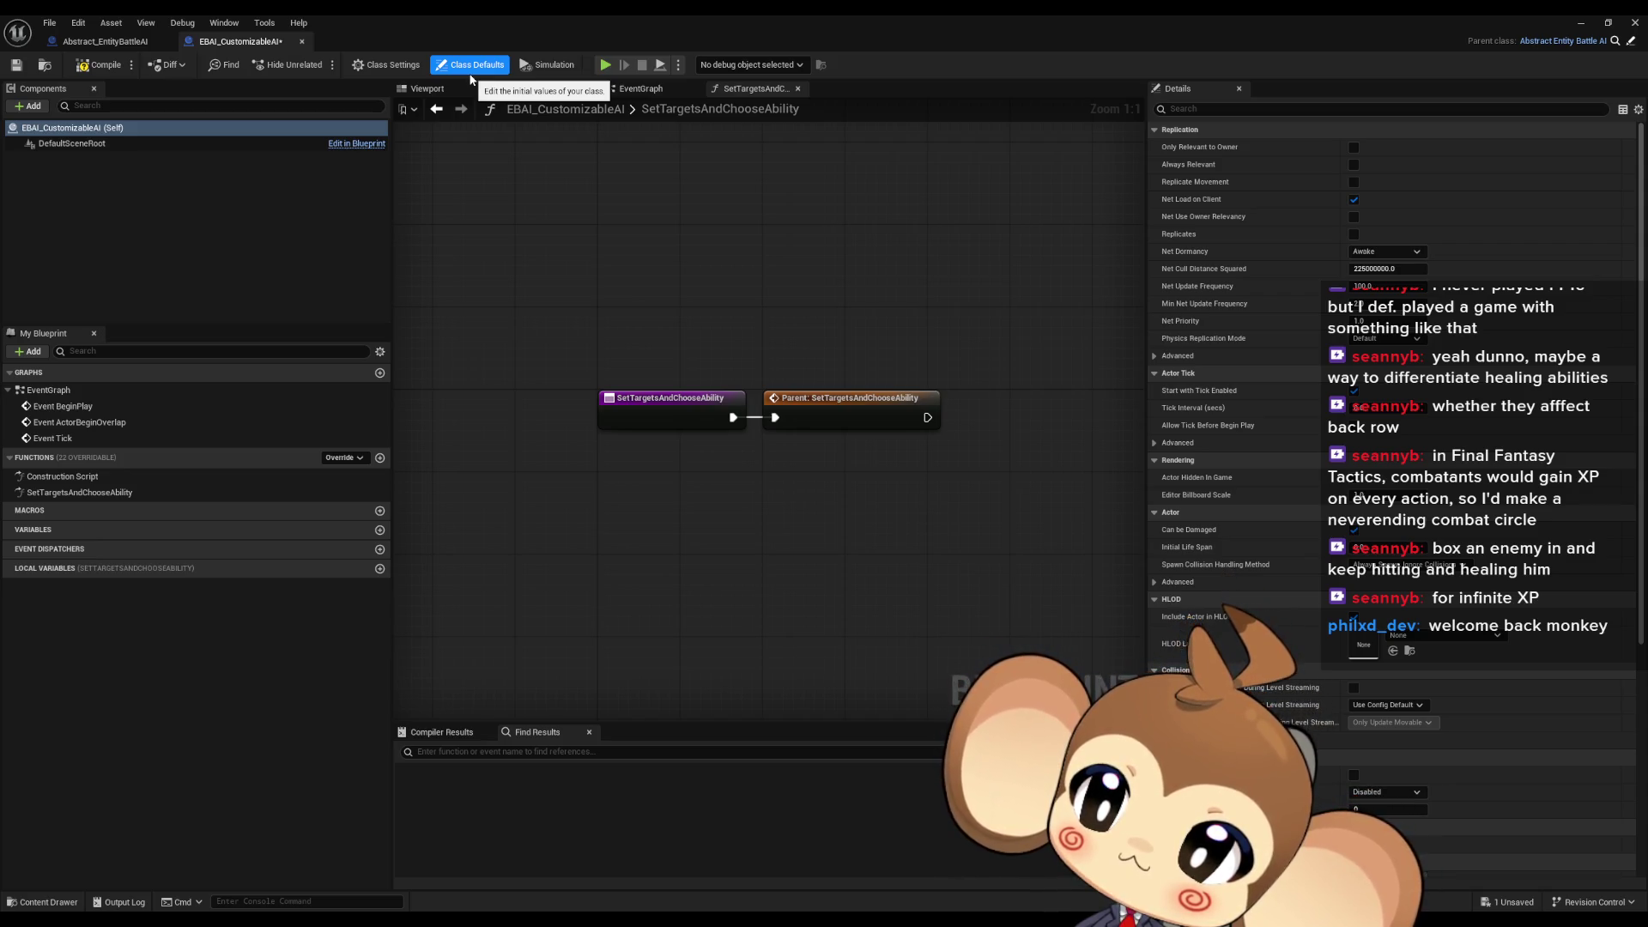
pyautogui.doubleClick(519, 14)
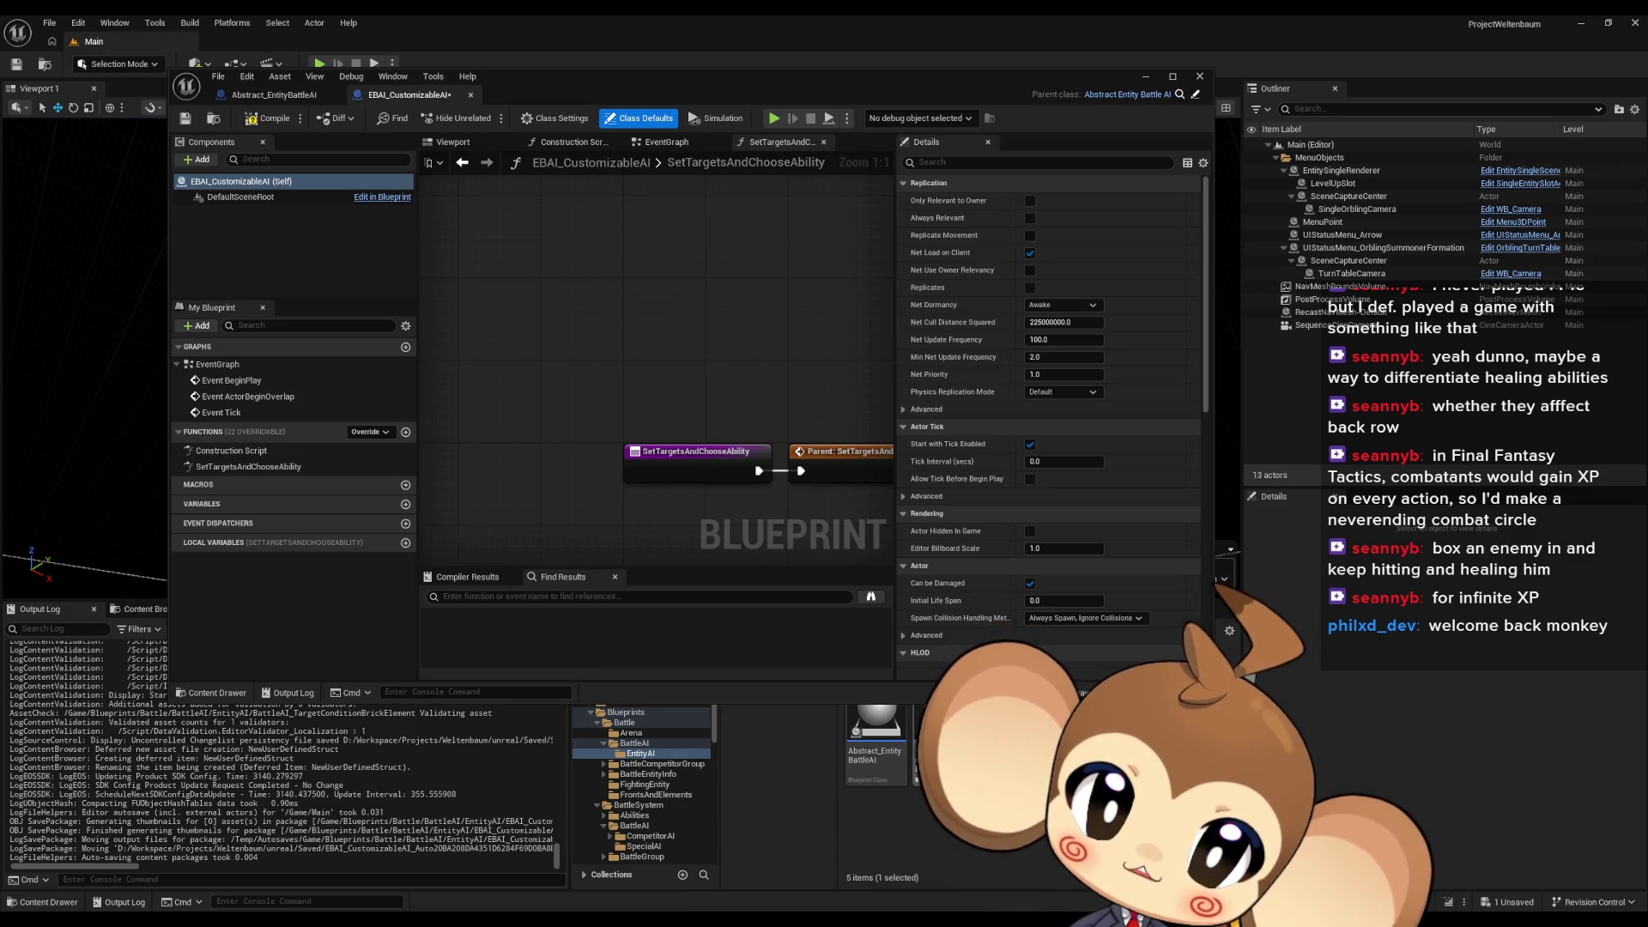
pyautogui.press('Return')
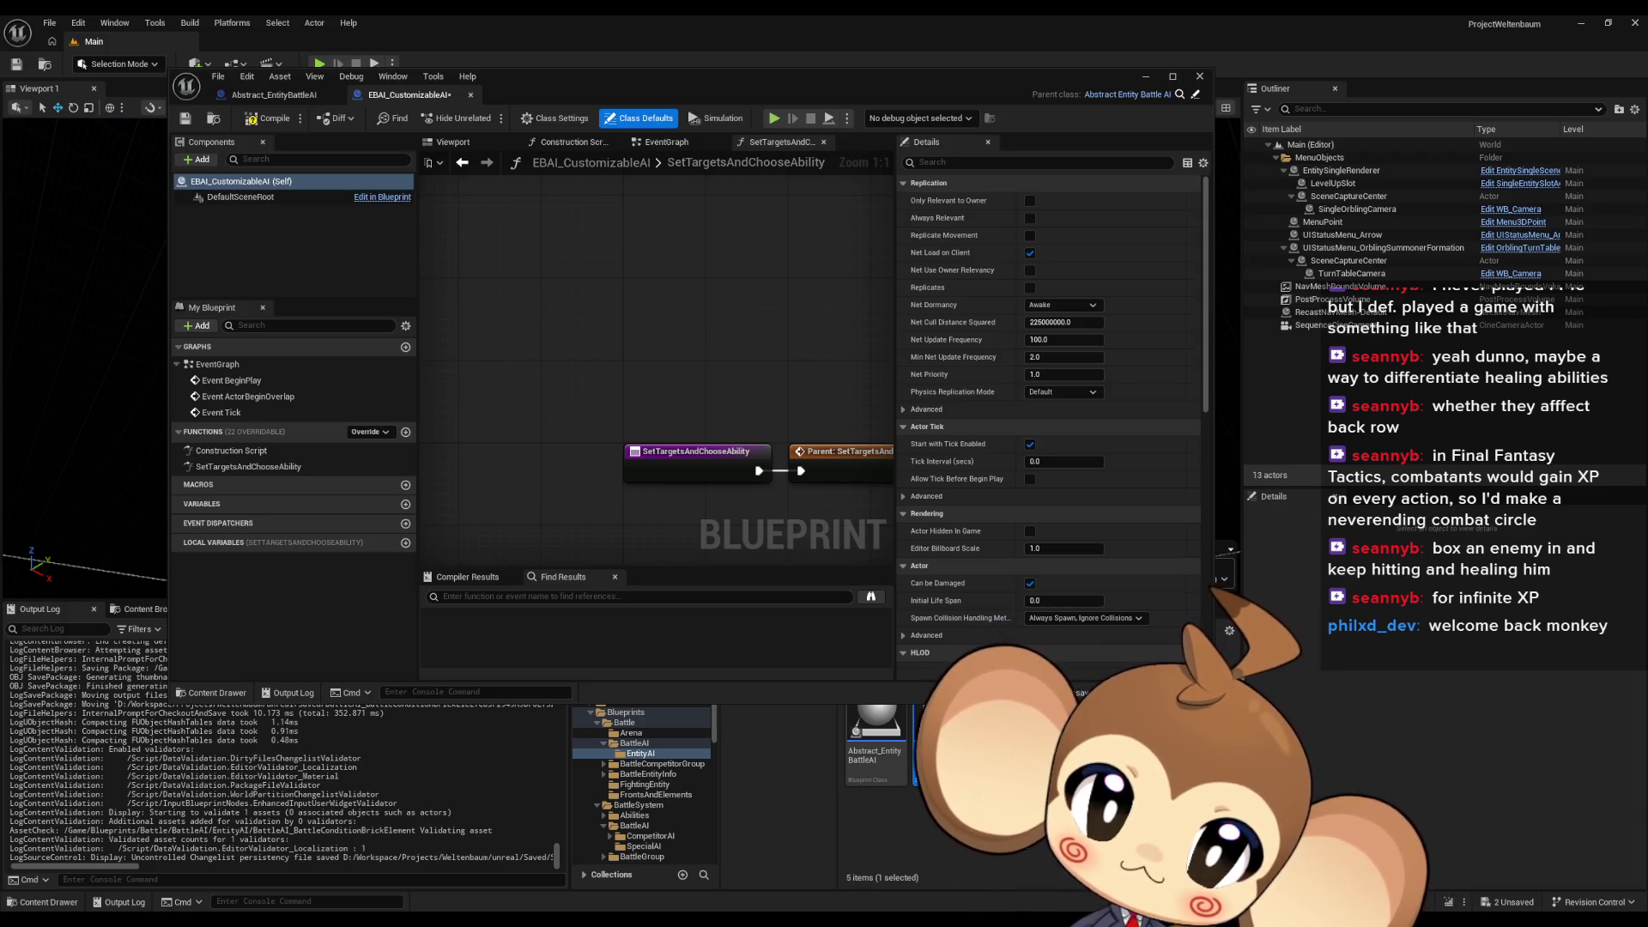
pyautogui.hotkey('ctrl', 's')
pyautogui.click(1022, 836)
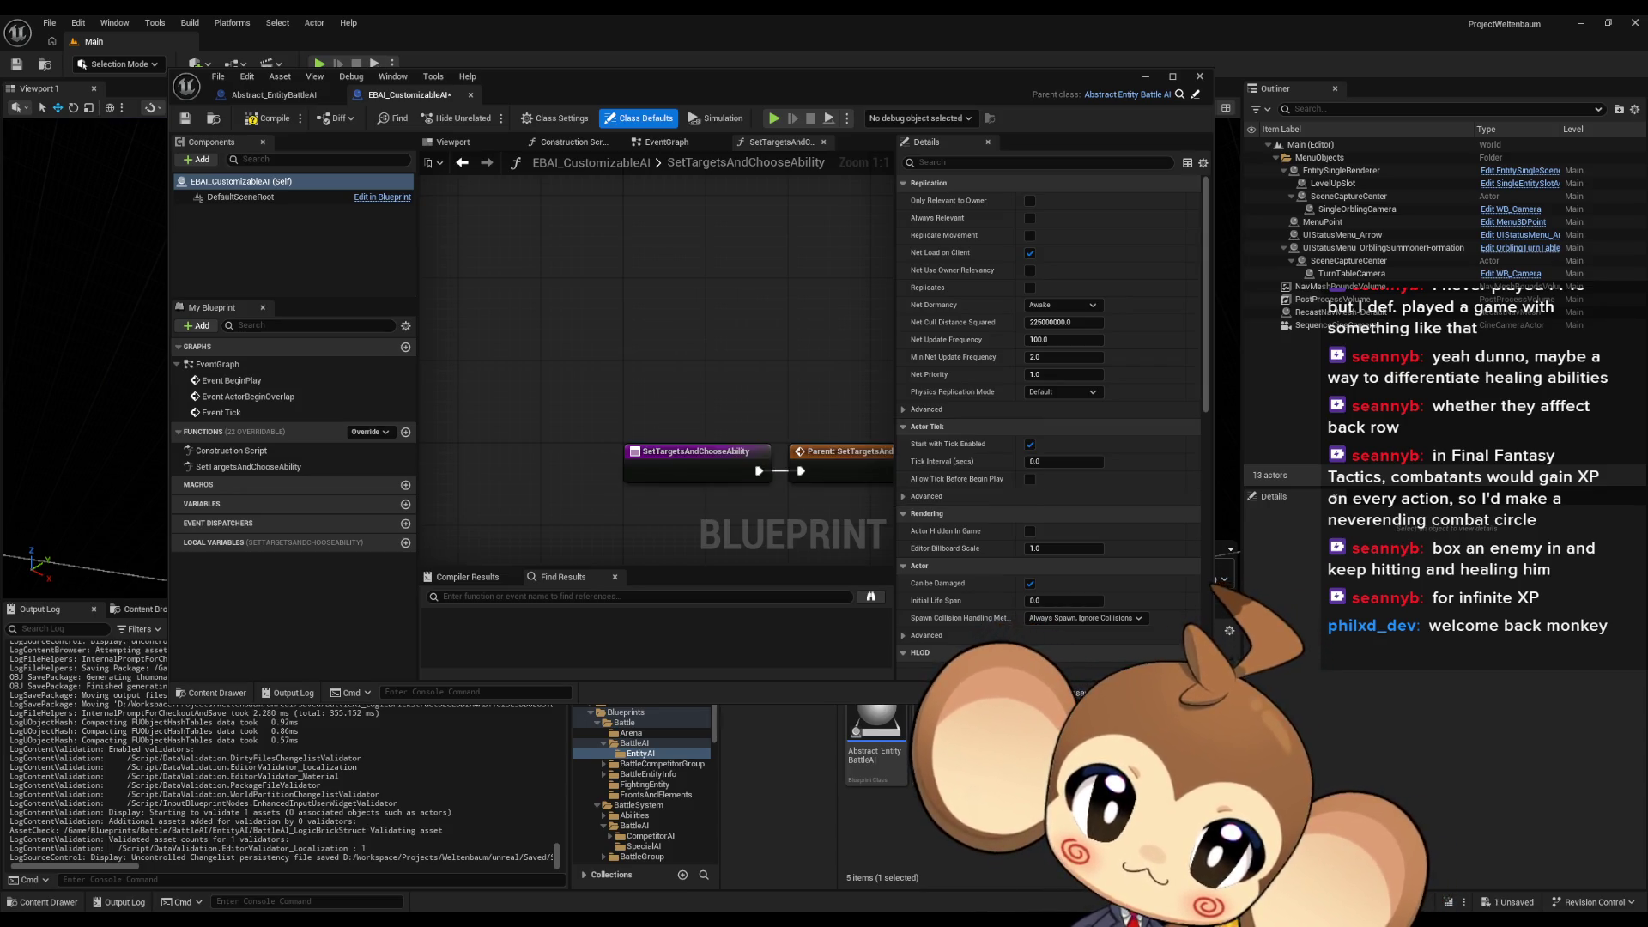
pyautogui.rightClick(1030, 824)
# Create the BattleAI_ActivityType enumeration in EntityAI, open it, and add its first enumerator
pyautogui.moveTo(1067, 579)
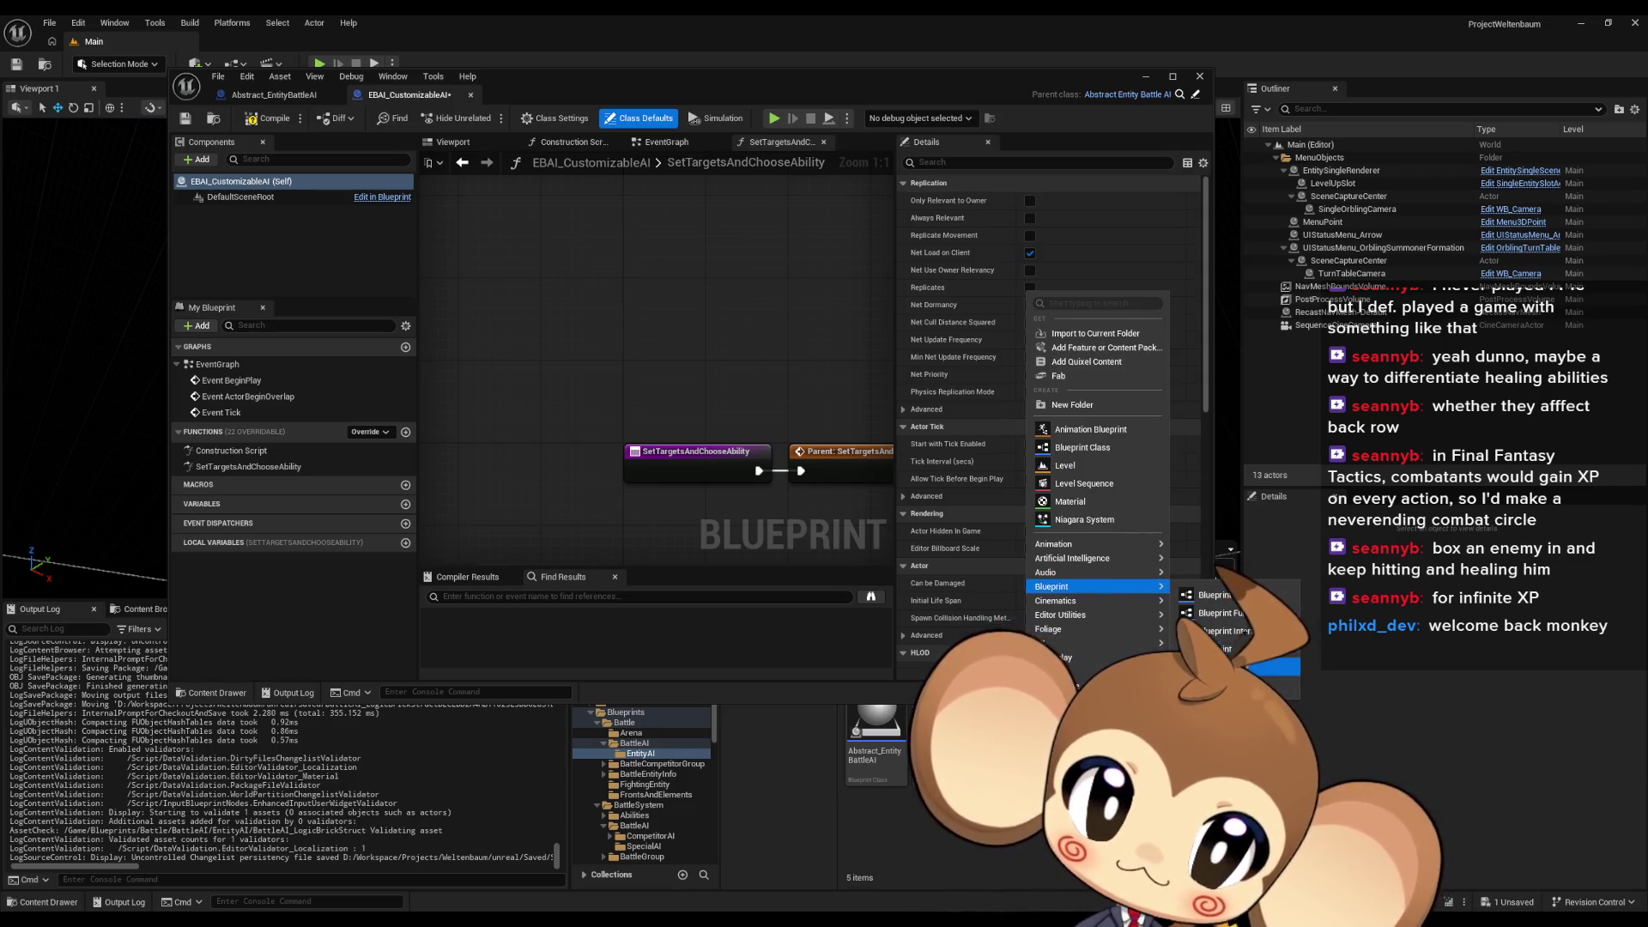
pyautogui.click(1227, 674)
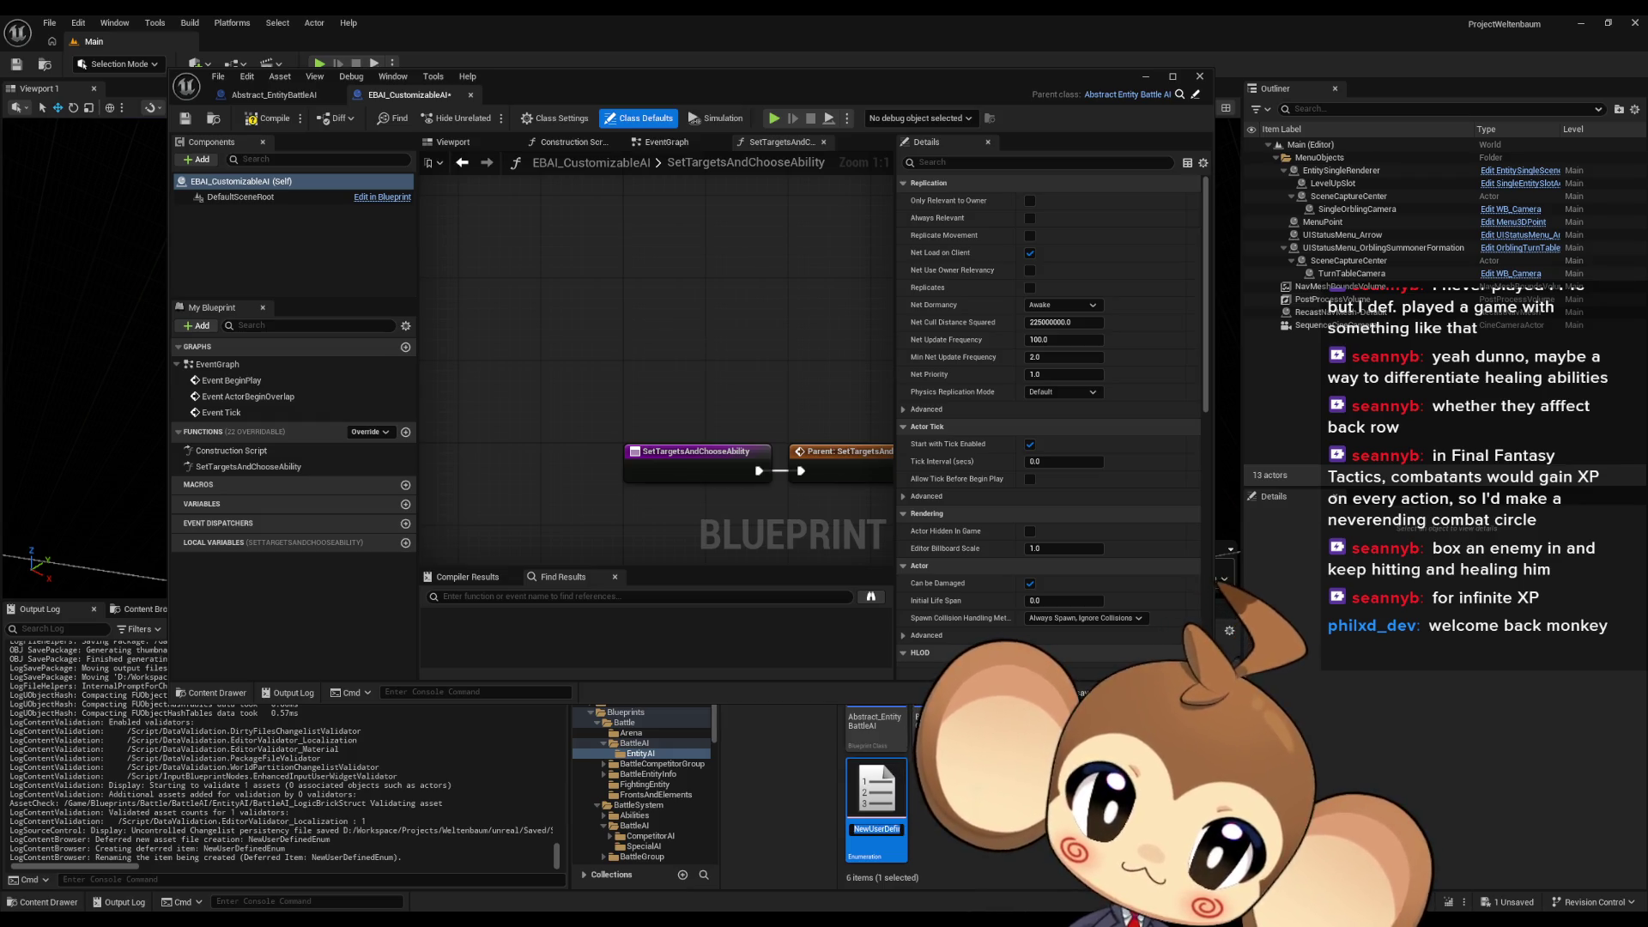
pyautogui.write('BattleAI_Action')
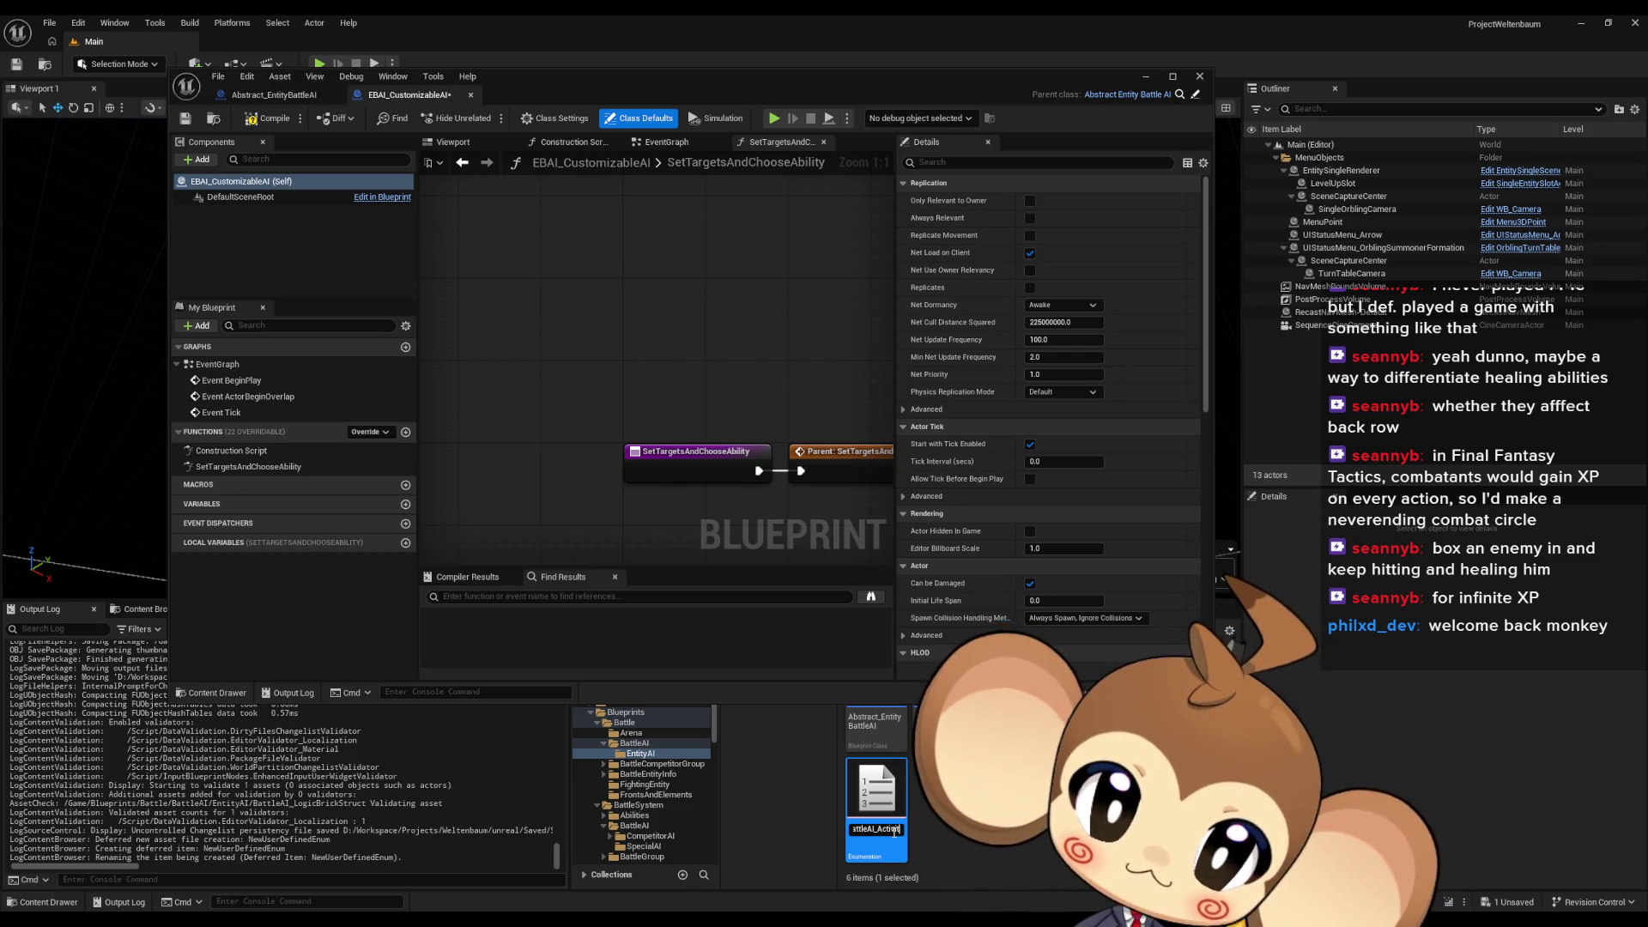
pyautogui.write('Type')
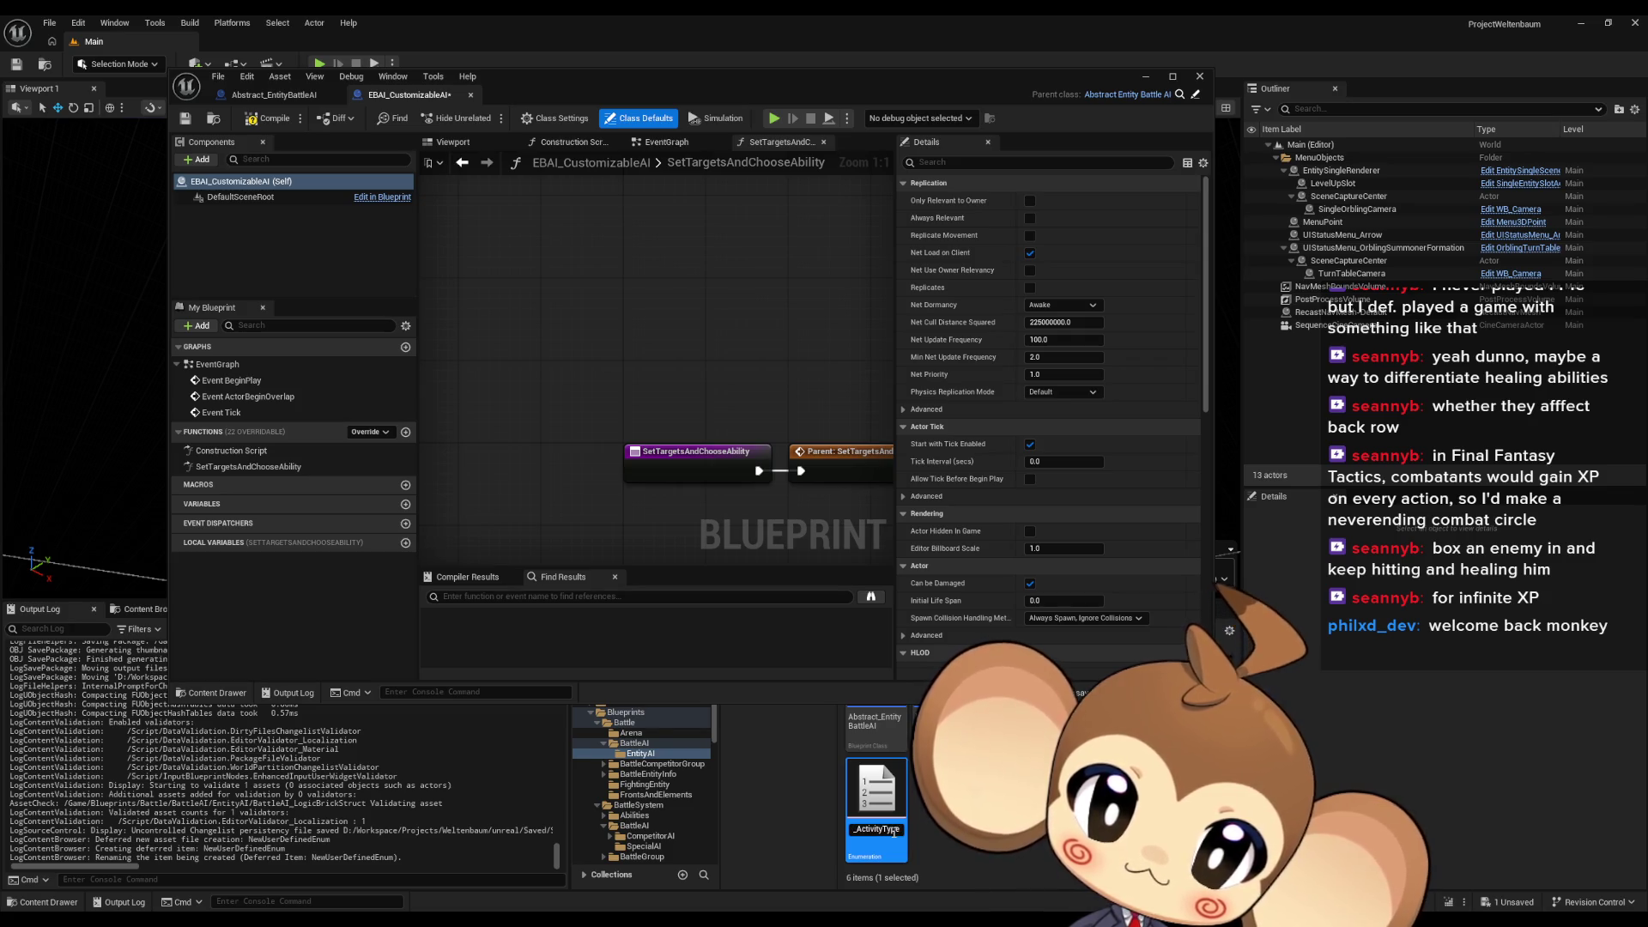
pyautogui.press('Return')
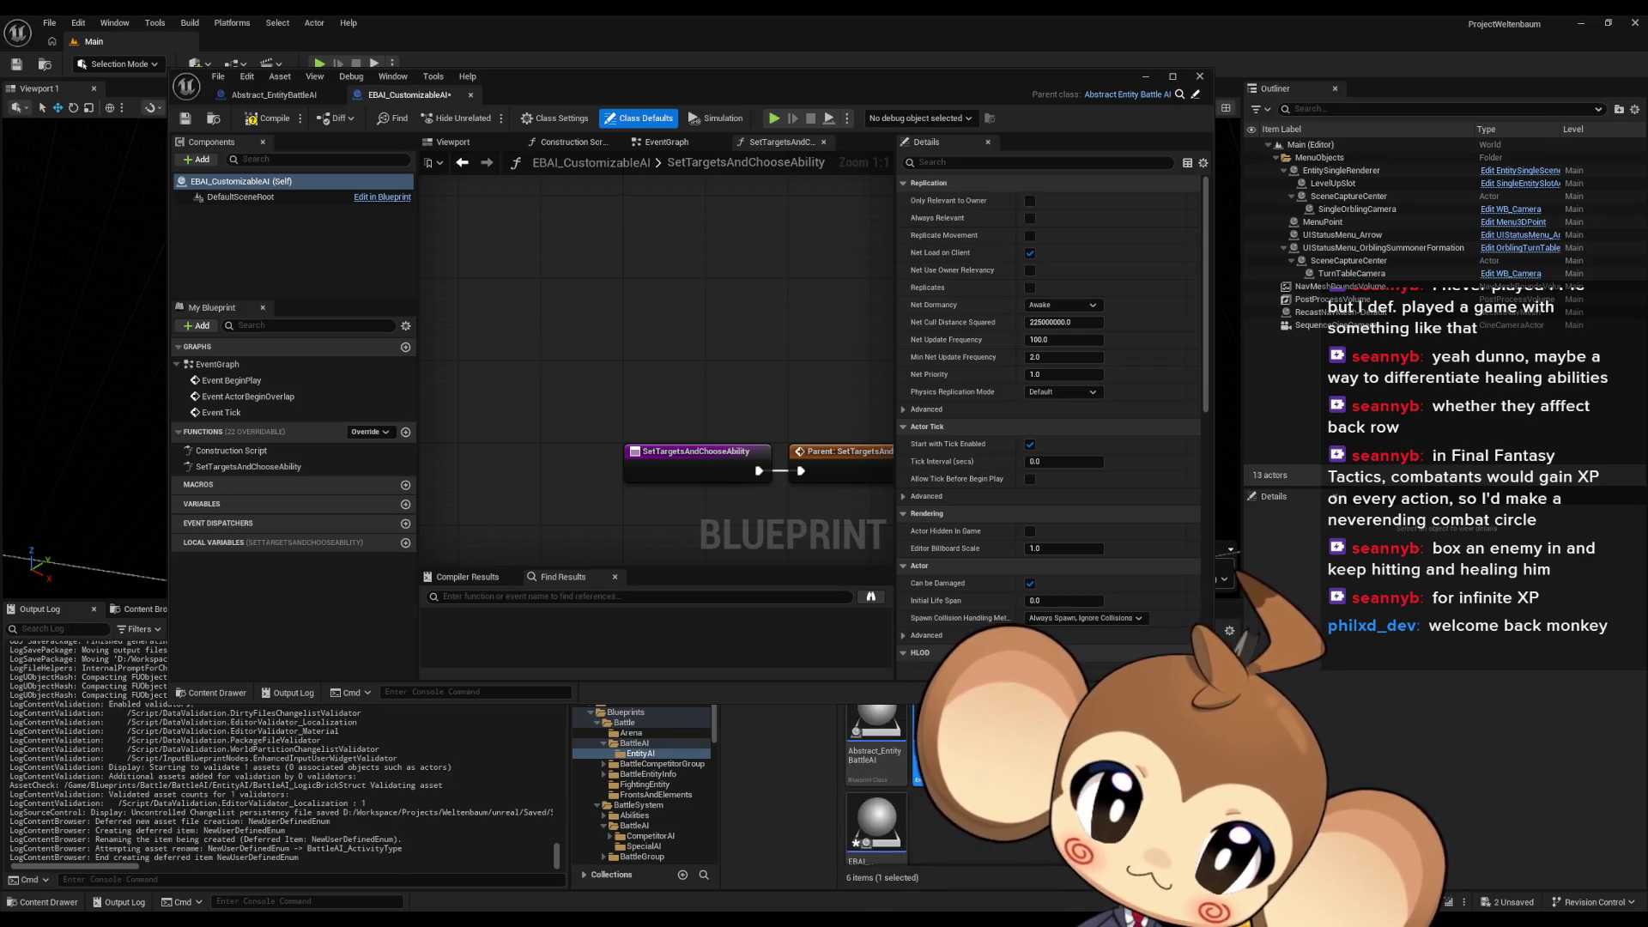
pyautogui.doubleClick(927, 743)
pyautogui.click(283, 118)
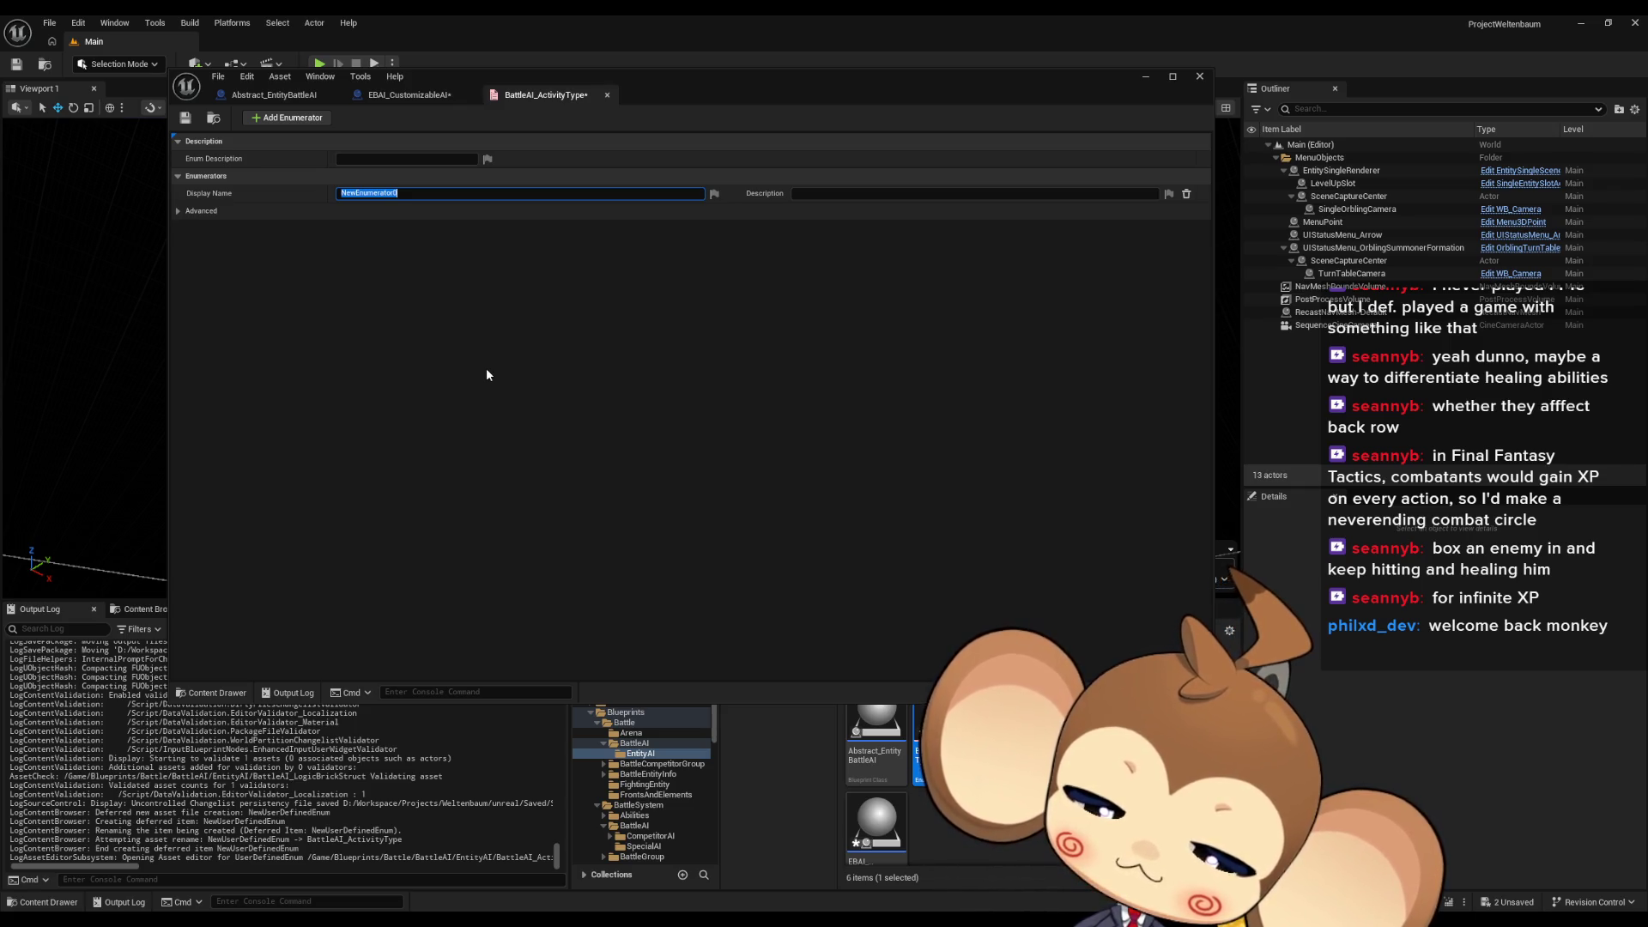
# Name the enumerators UseSkill, UseBaseAttack and DoNothing
pyautogui.write('U')
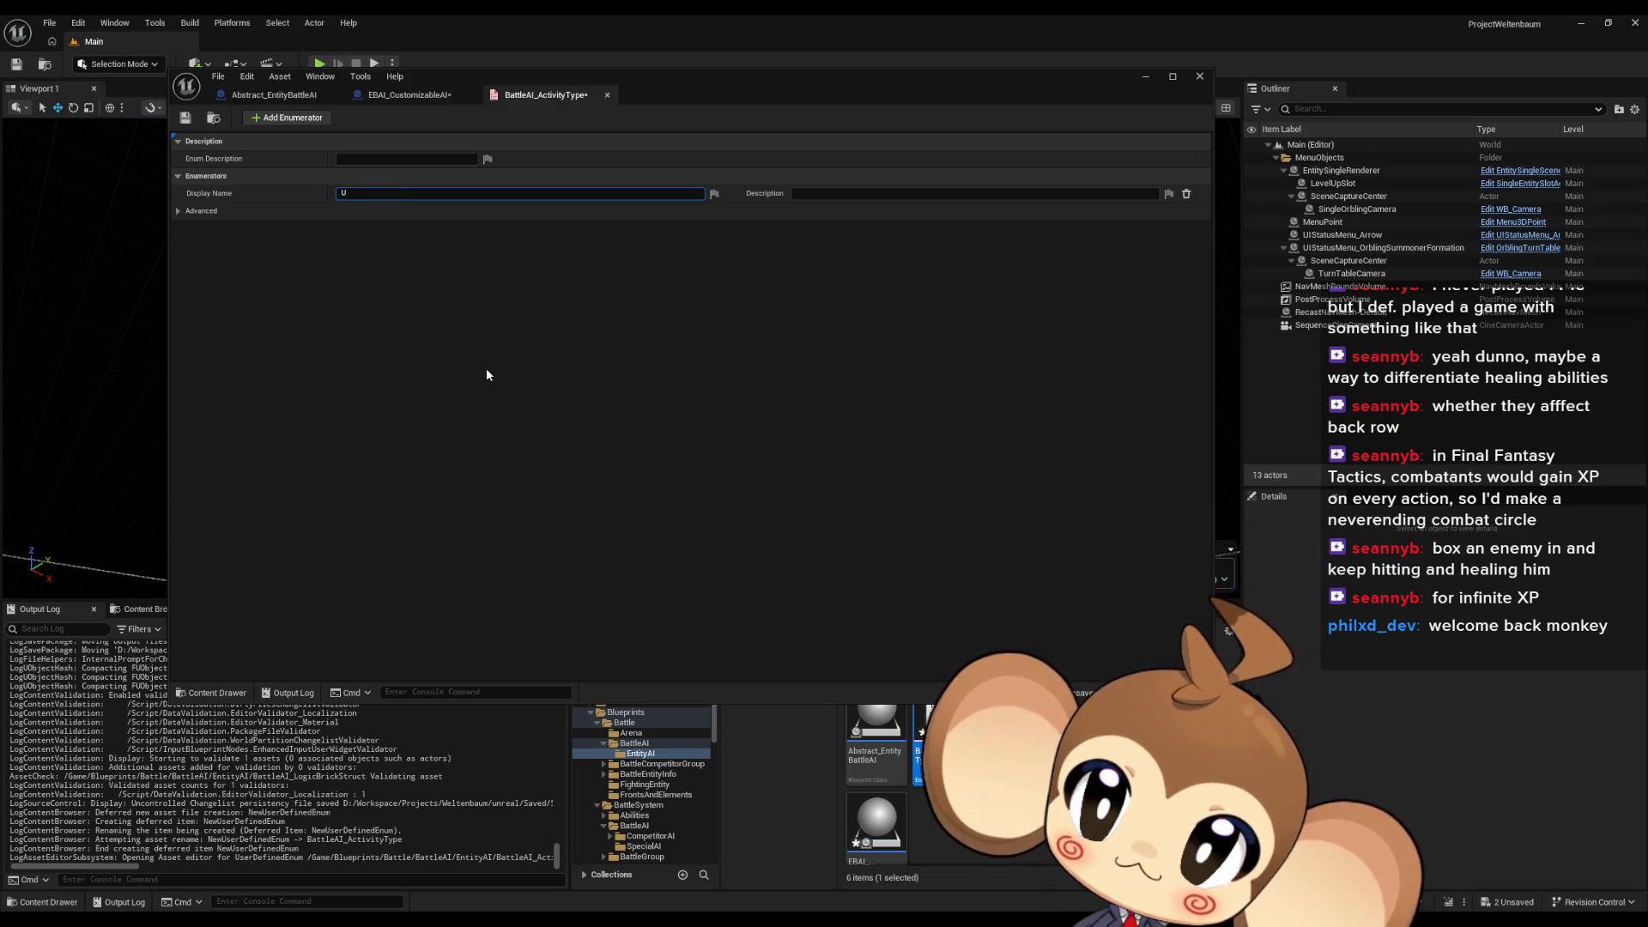
pyautogui.write('seSk')
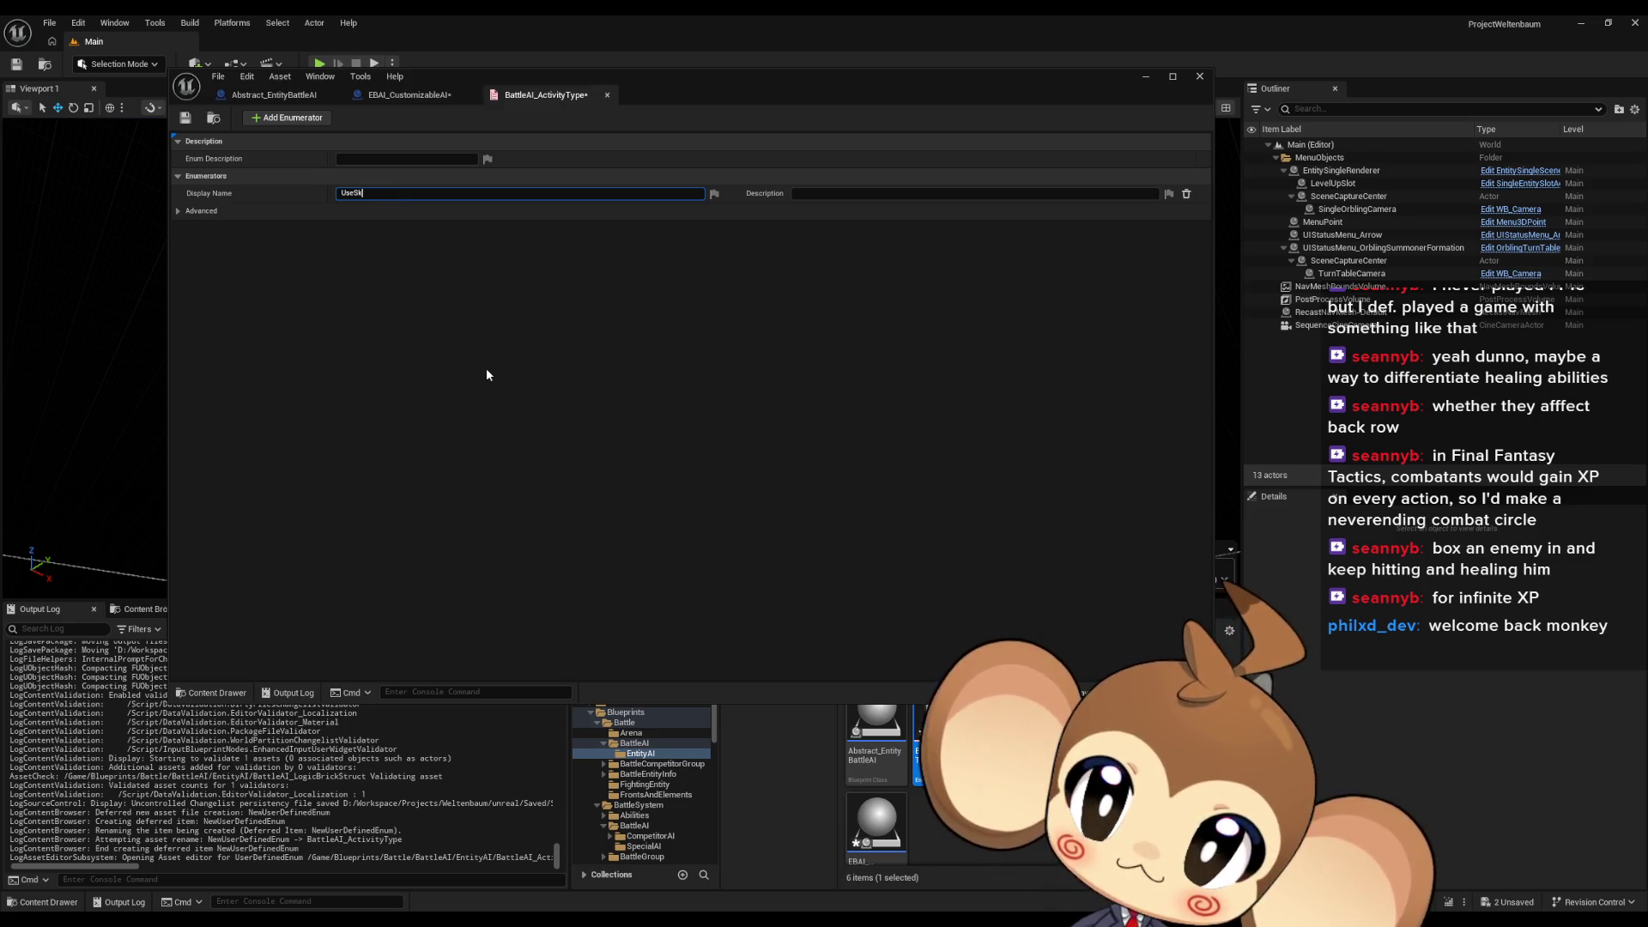
pyautogui.write('ill')
pyautogui.click(287, 118)
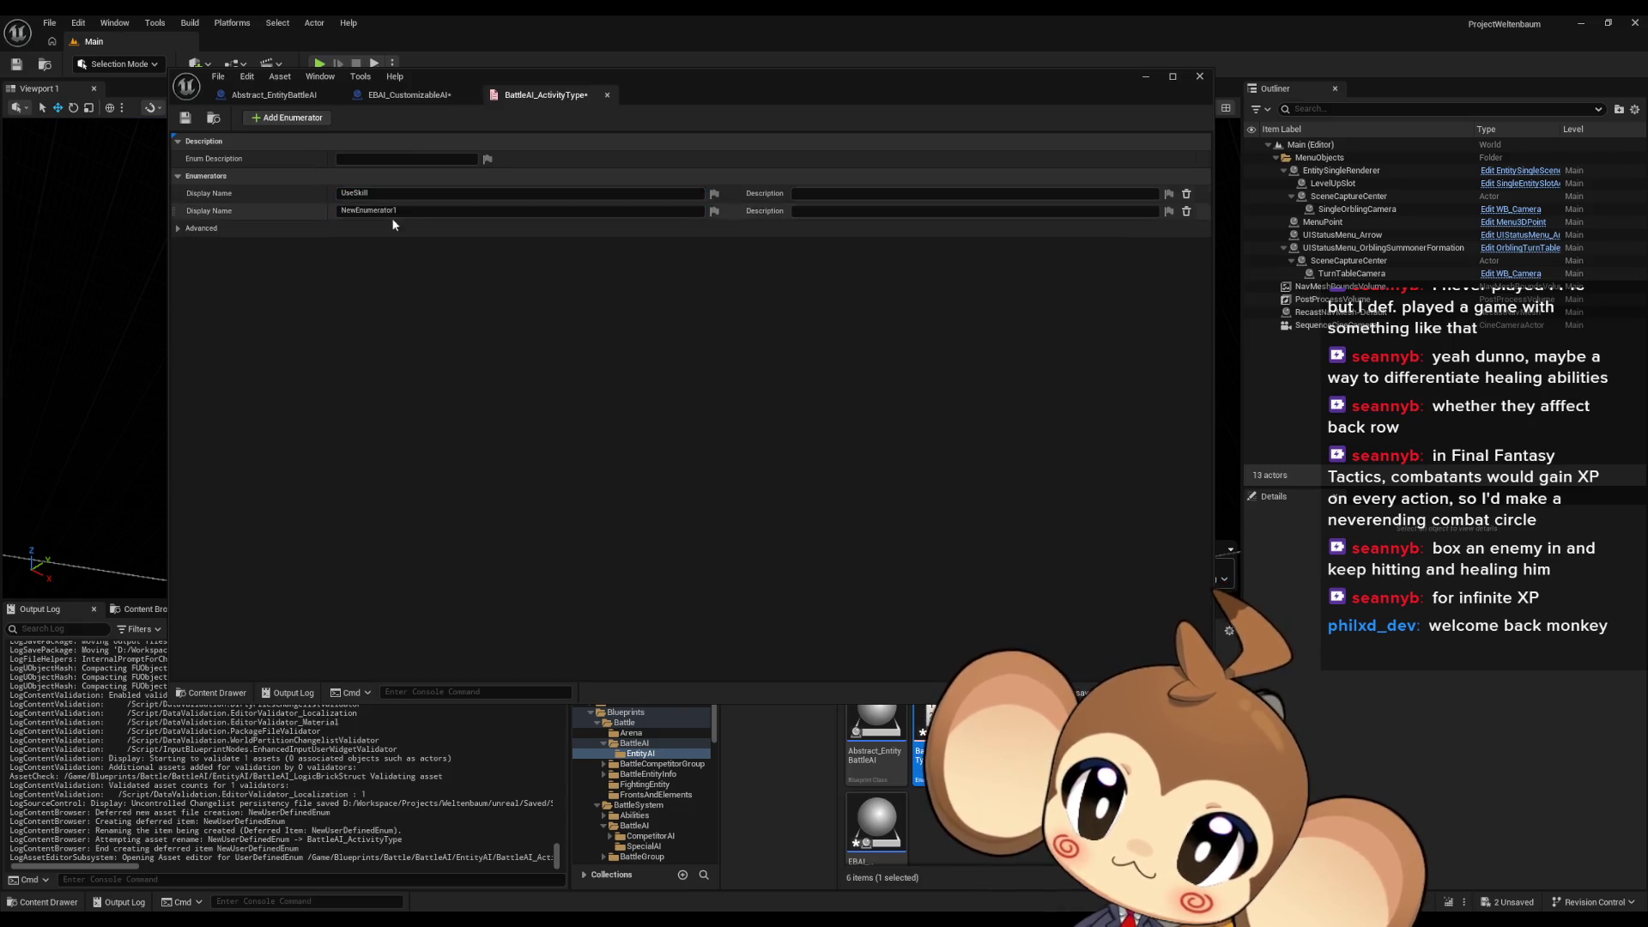
pyautogui.click(374, 215)
pyautogui.write('UseBaseAtt')
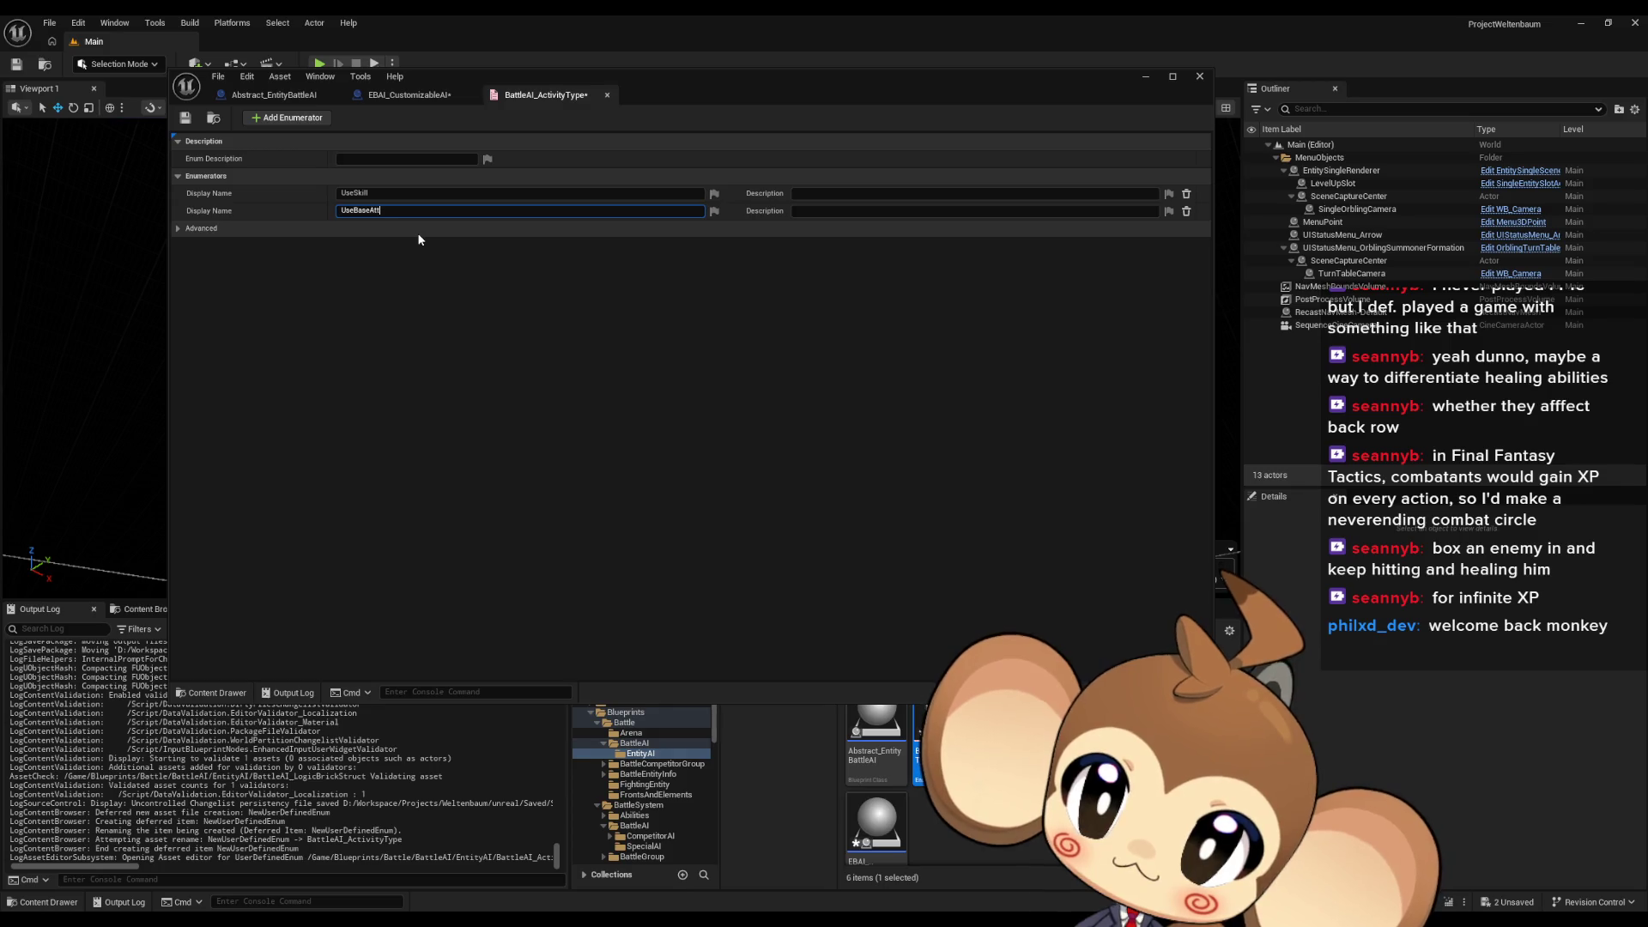
pyautogui.press('Return')
pyautogui.click(287, 118)
pyautogui.click(378, 230)
pyautogui.write('DoNothing')
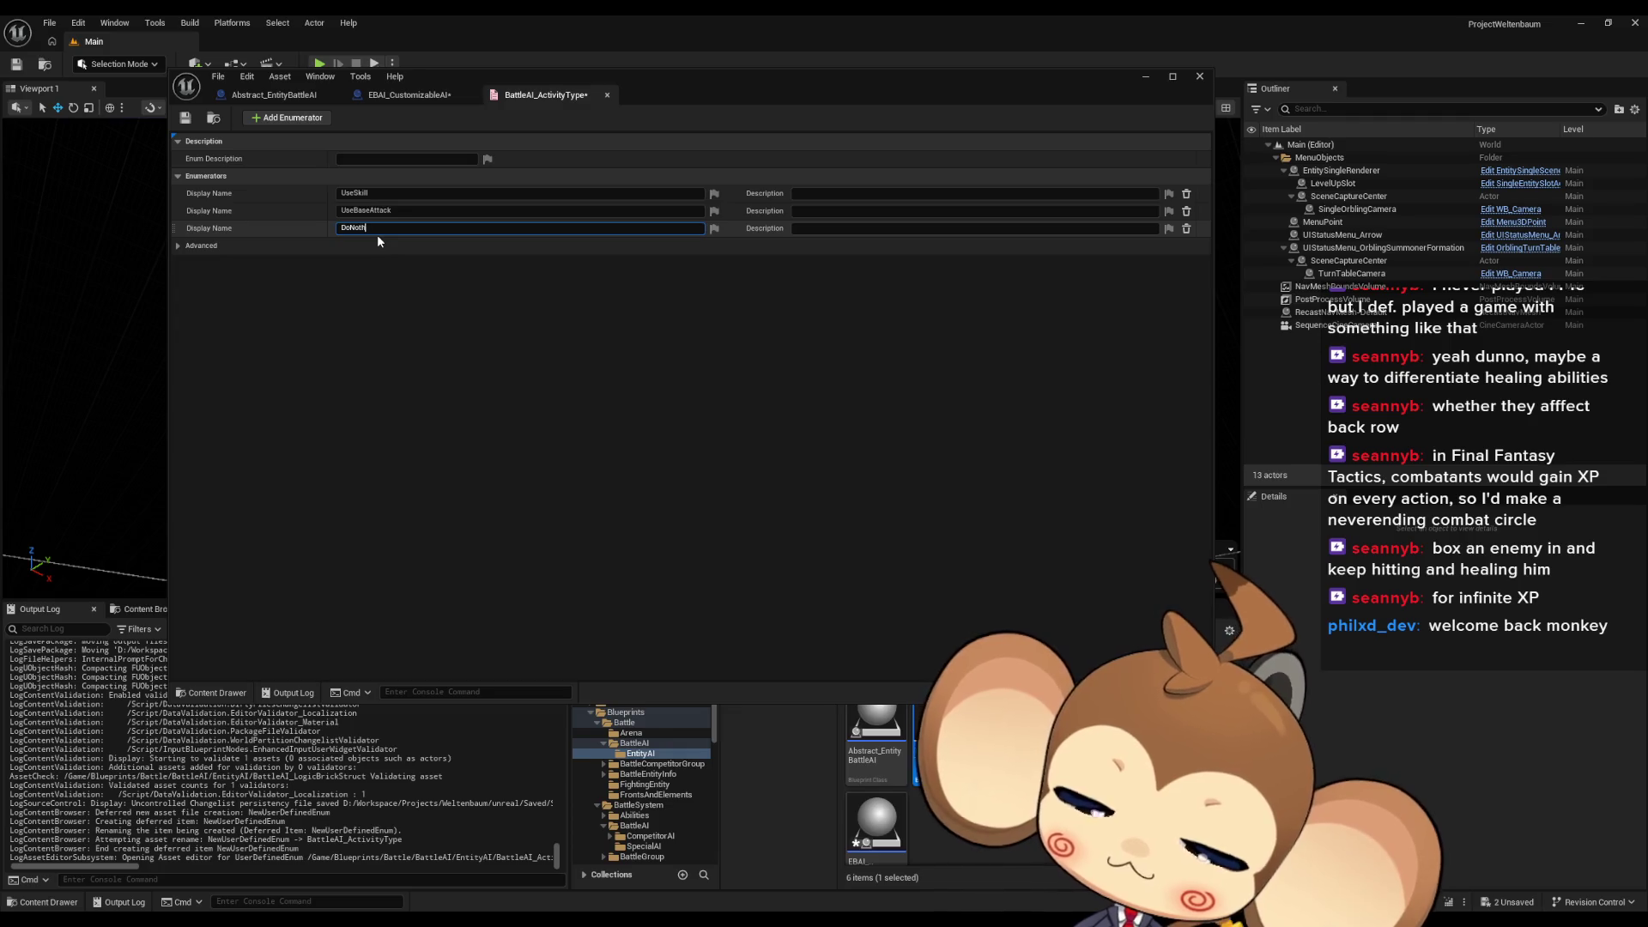
pyautogui.press('Return')
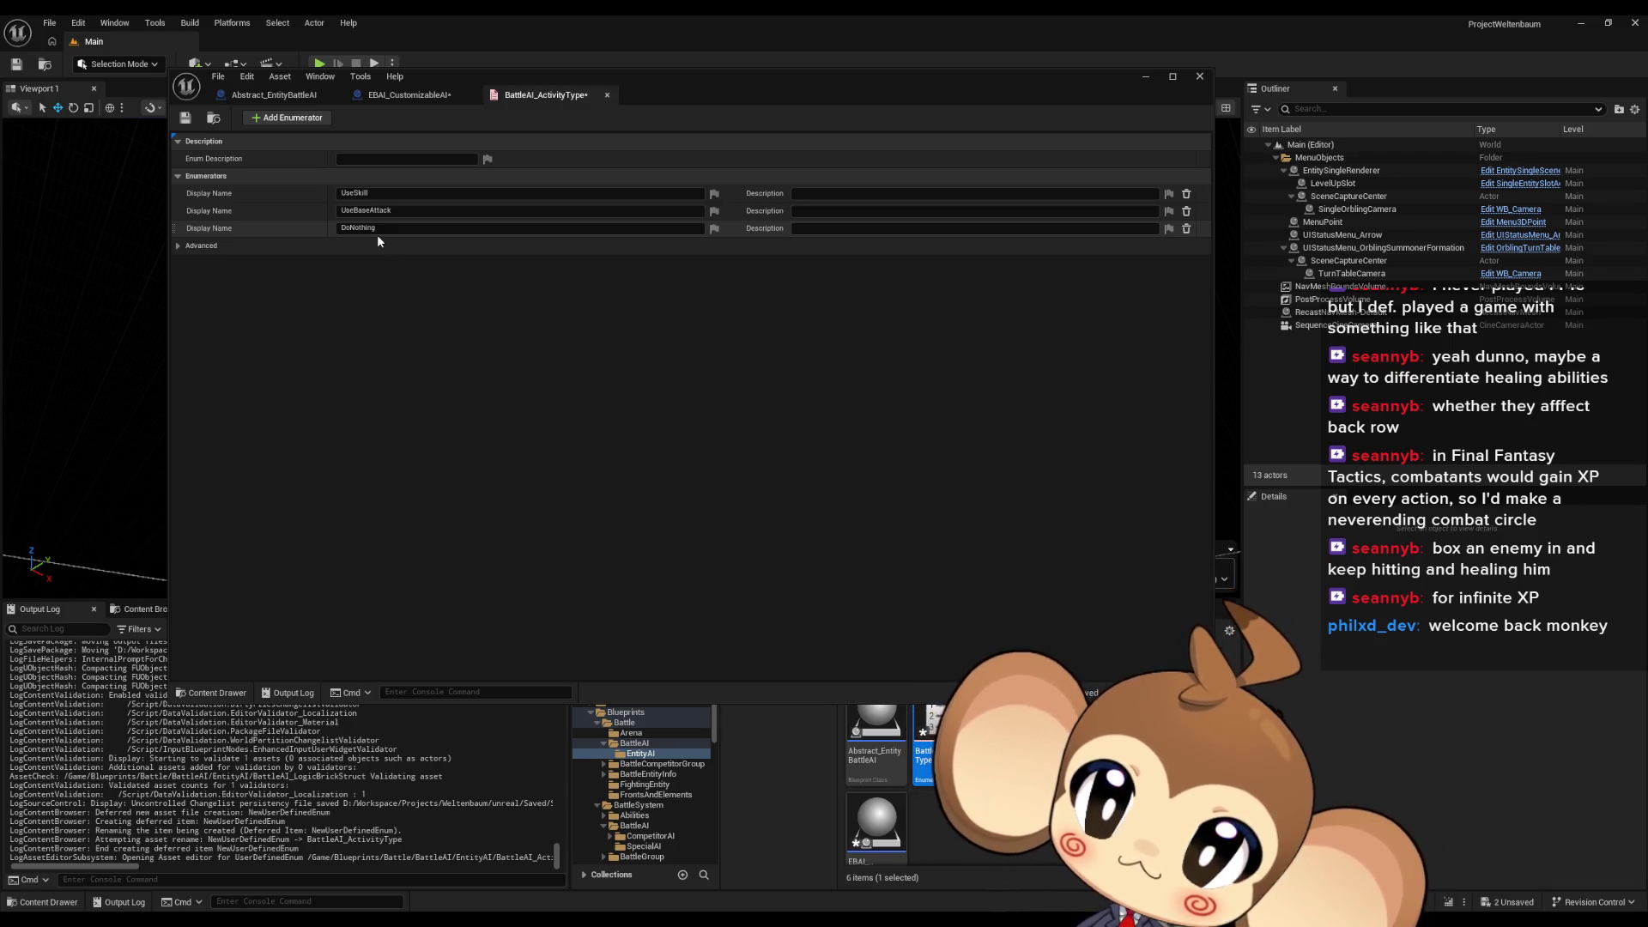
# Save the enum and open BattleAI_LogicBrickStruct for editing
pyautogui.click(185, 118)
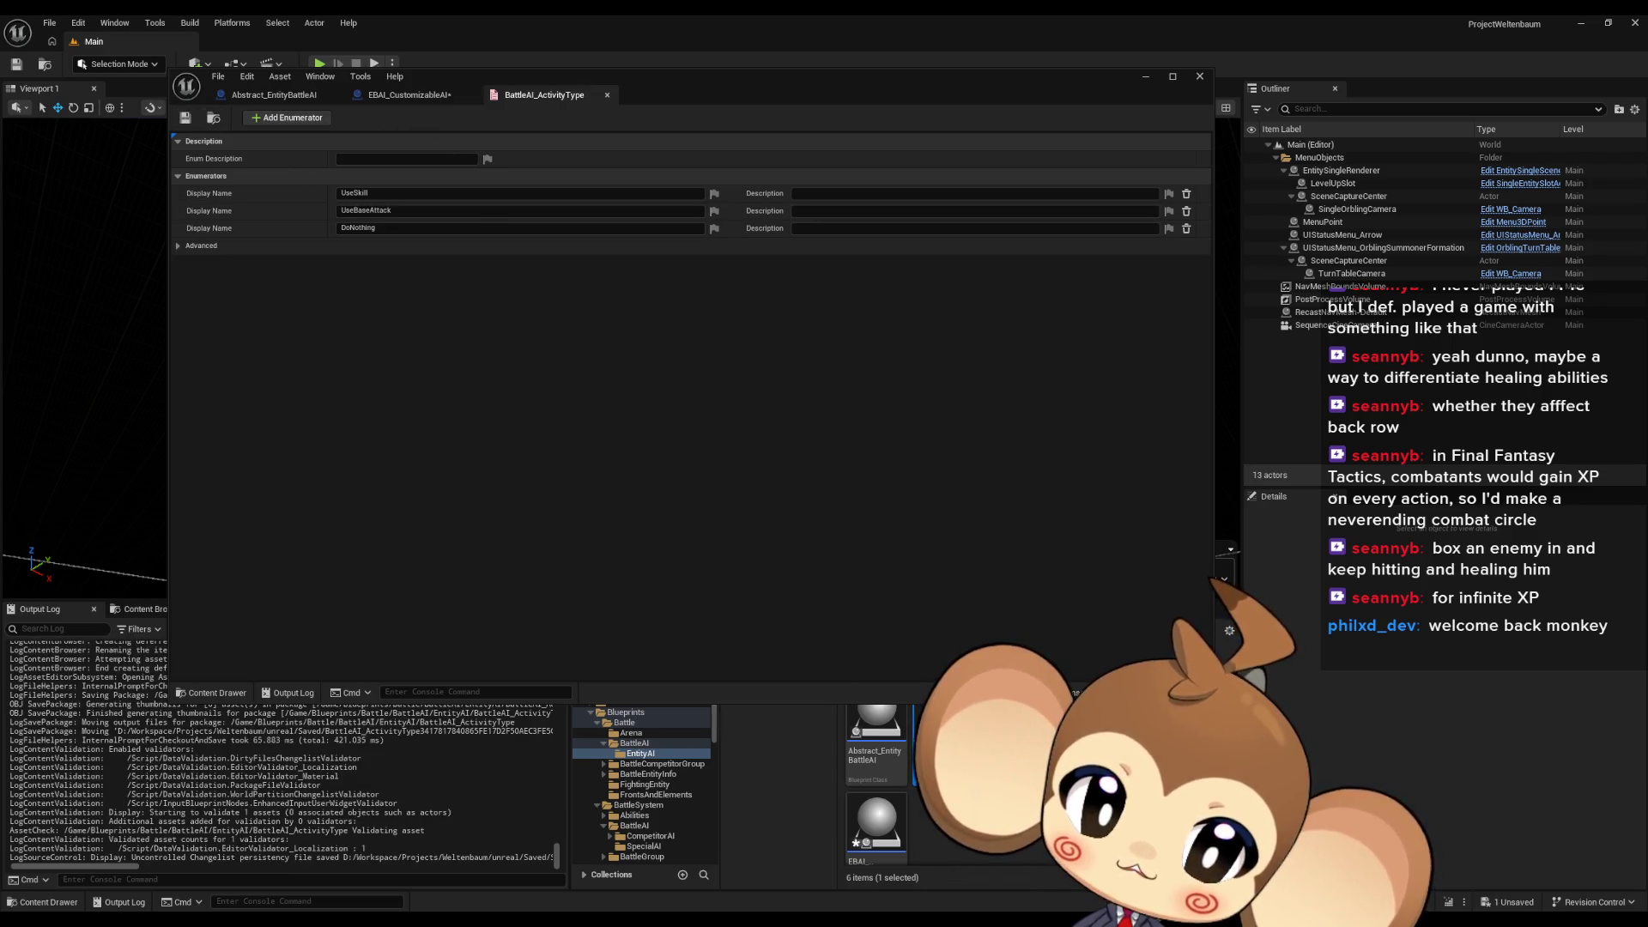
pyautogui.doubleClick(1013, 747)
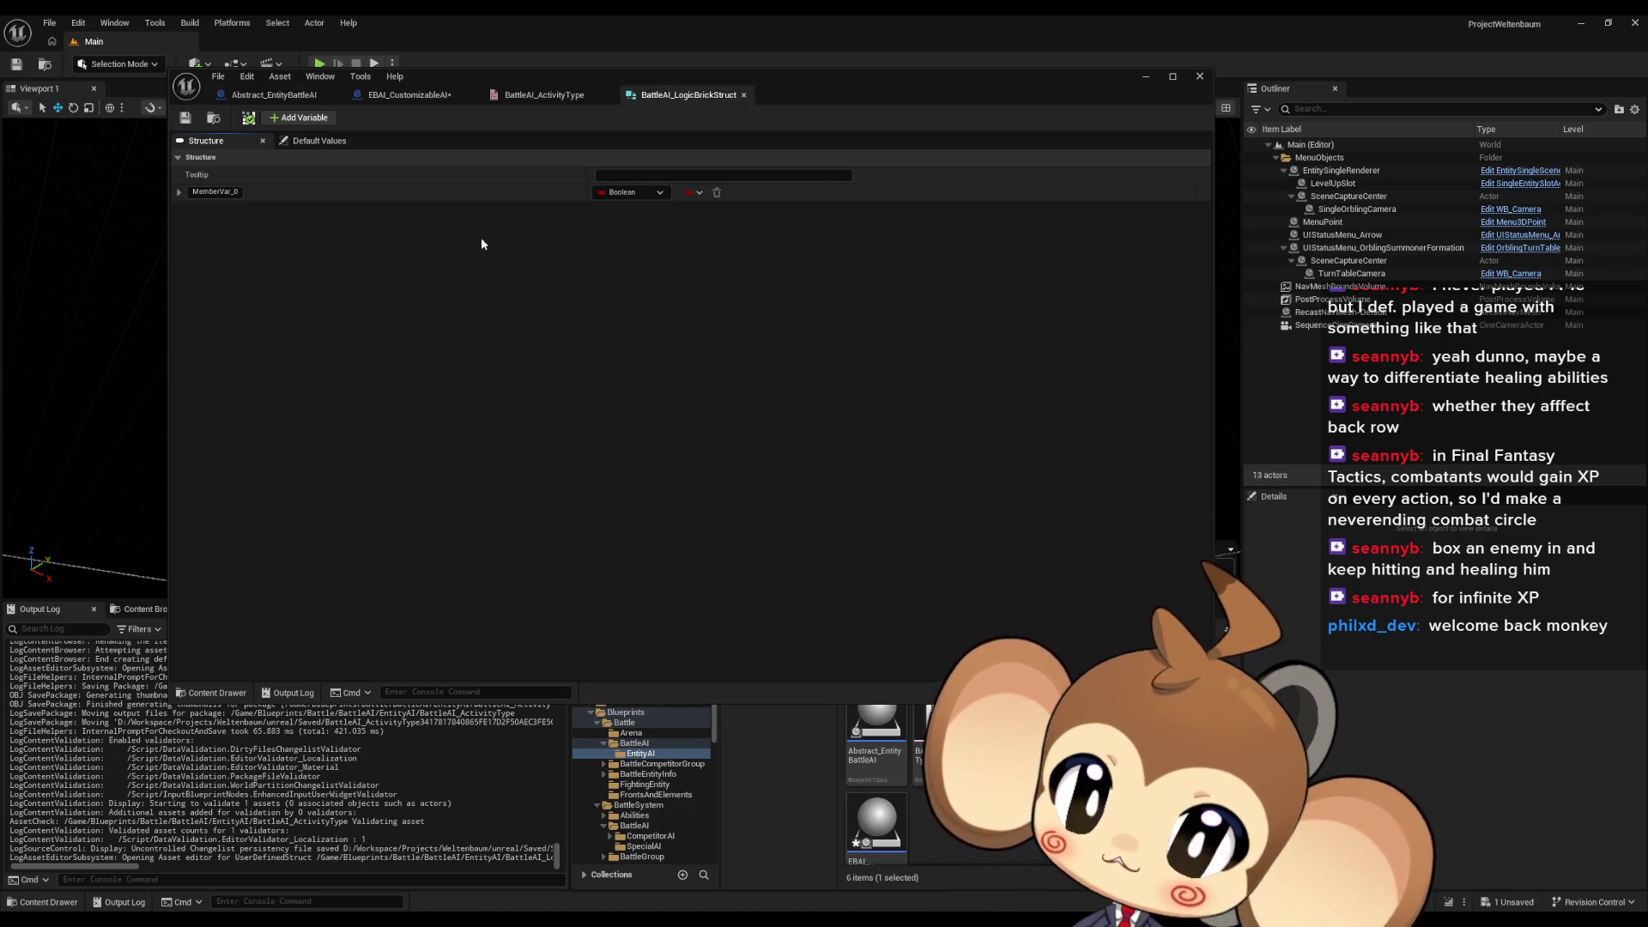
# Make the first member TargetCondition, a Battle AI Target Condition Brick Element class reference, and add another member
pyautogui.click(618, 191)
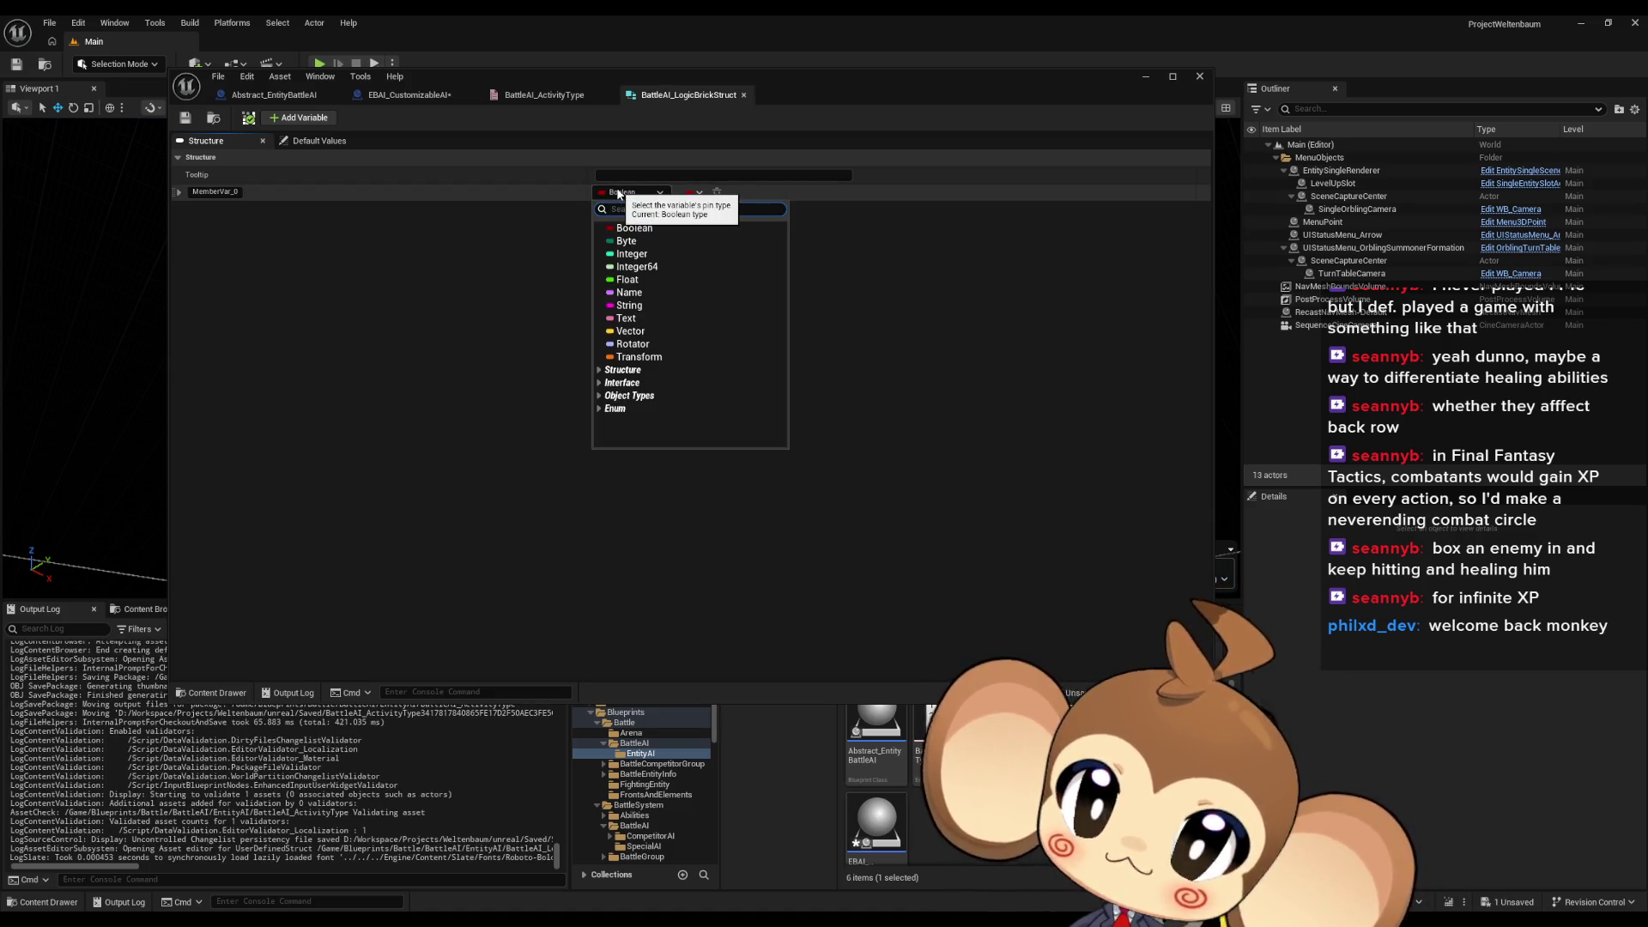
pyautogui.write('target')
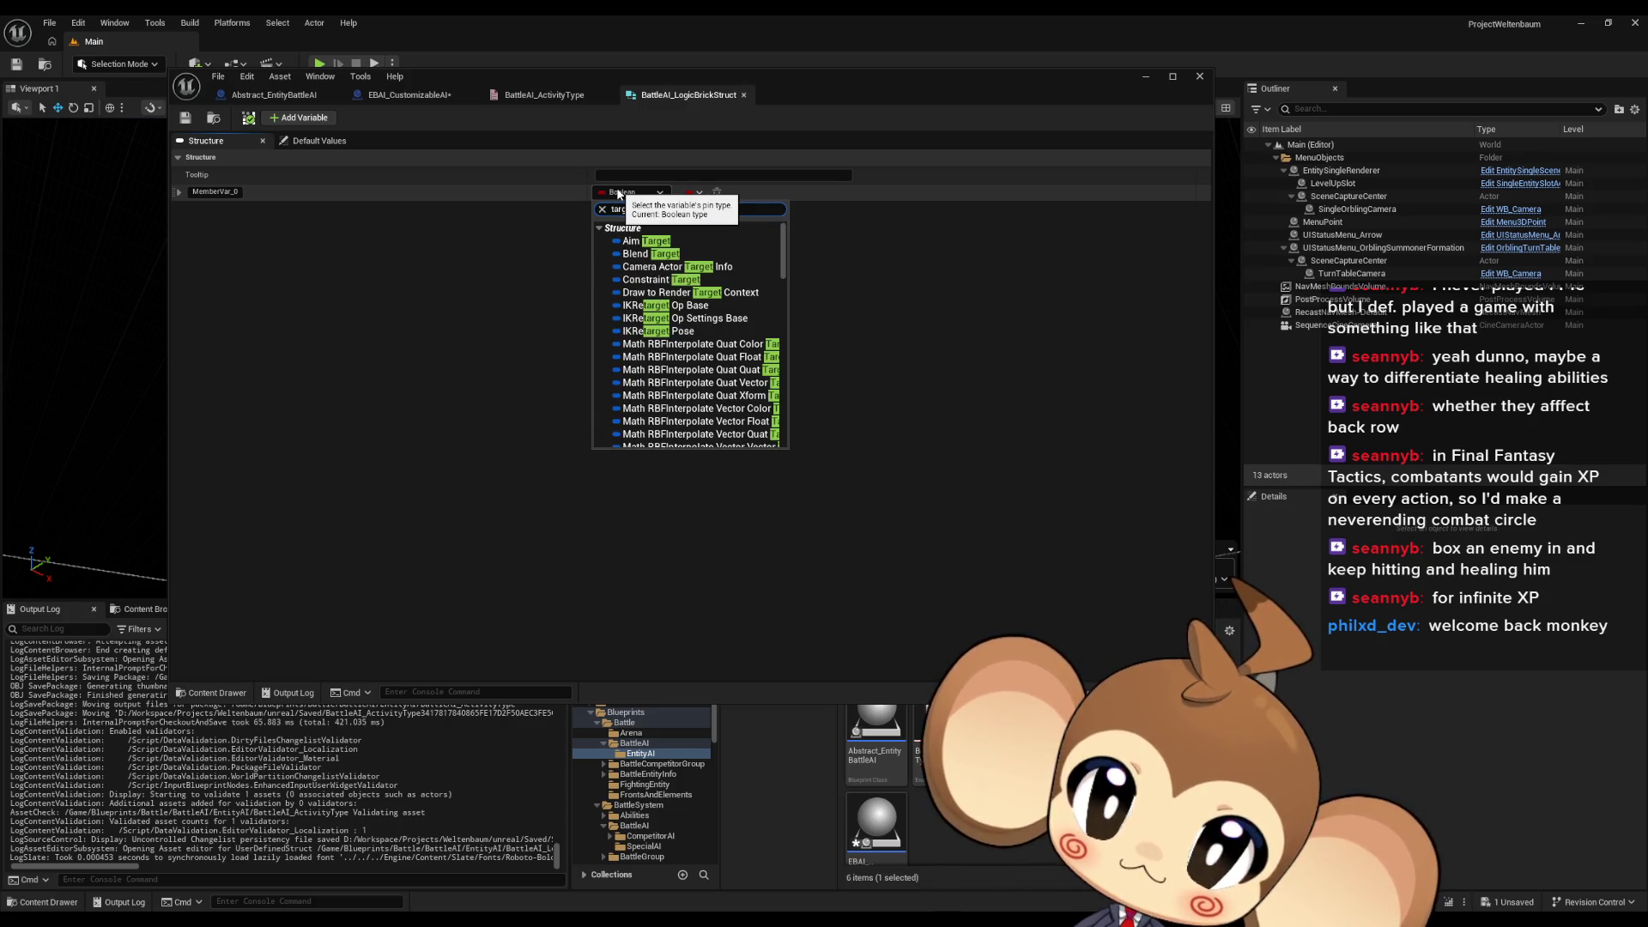
pyautogui.write(' br')
pyautogui.moveTo(756, 241)
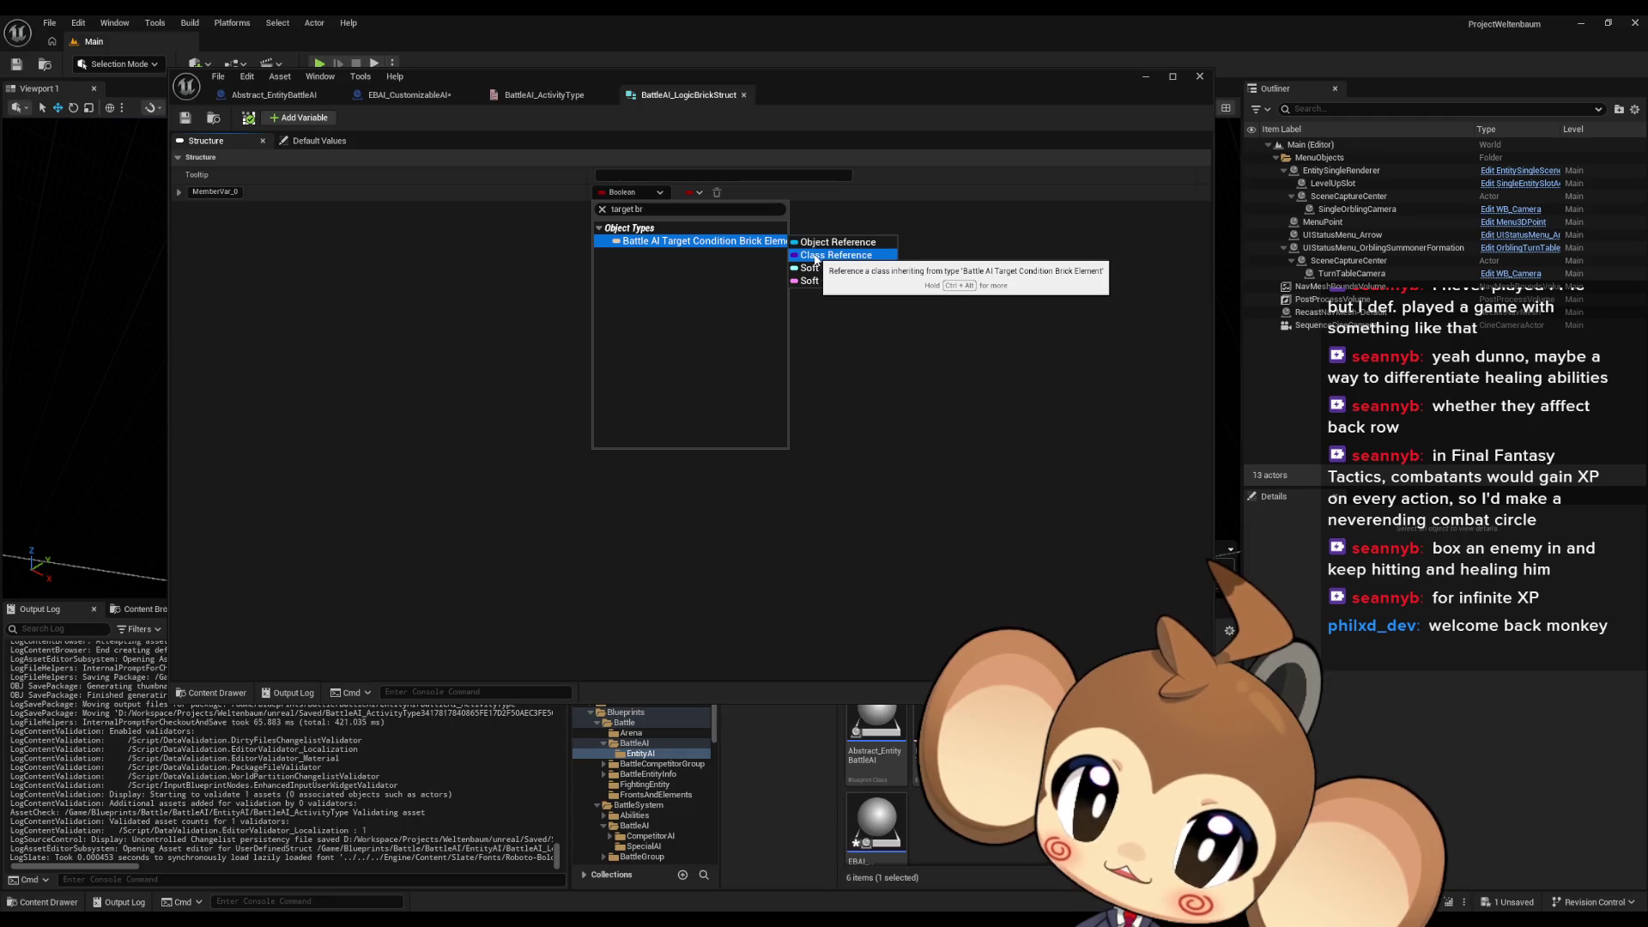
pyautogui.click(814, 256)
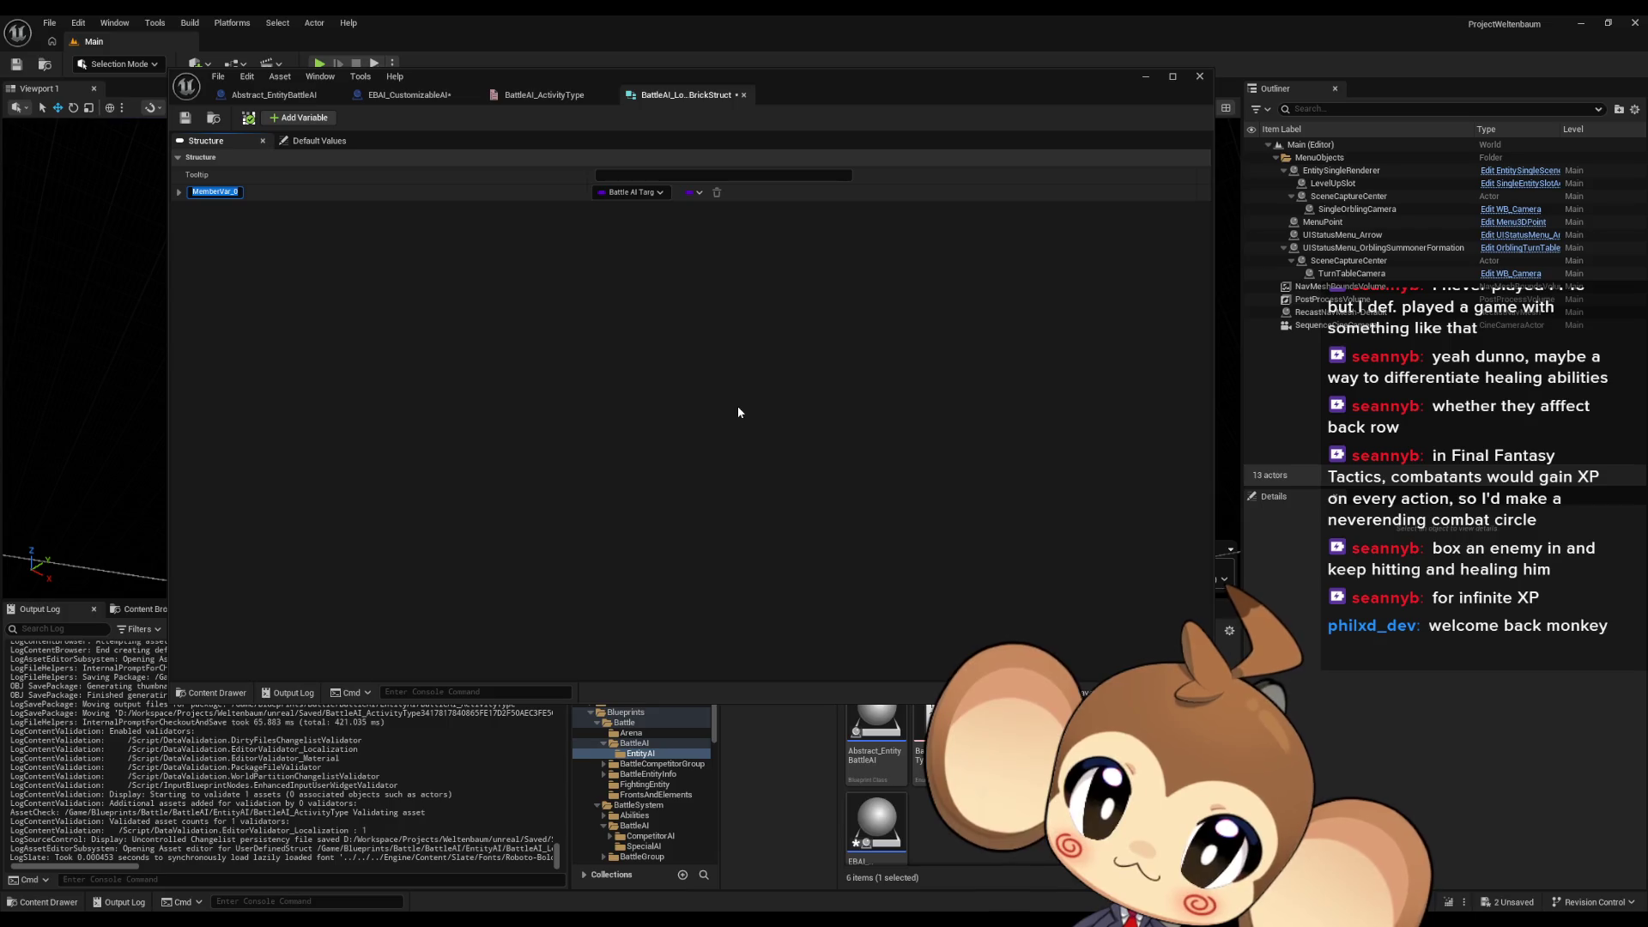
pyautogui.write('Target')
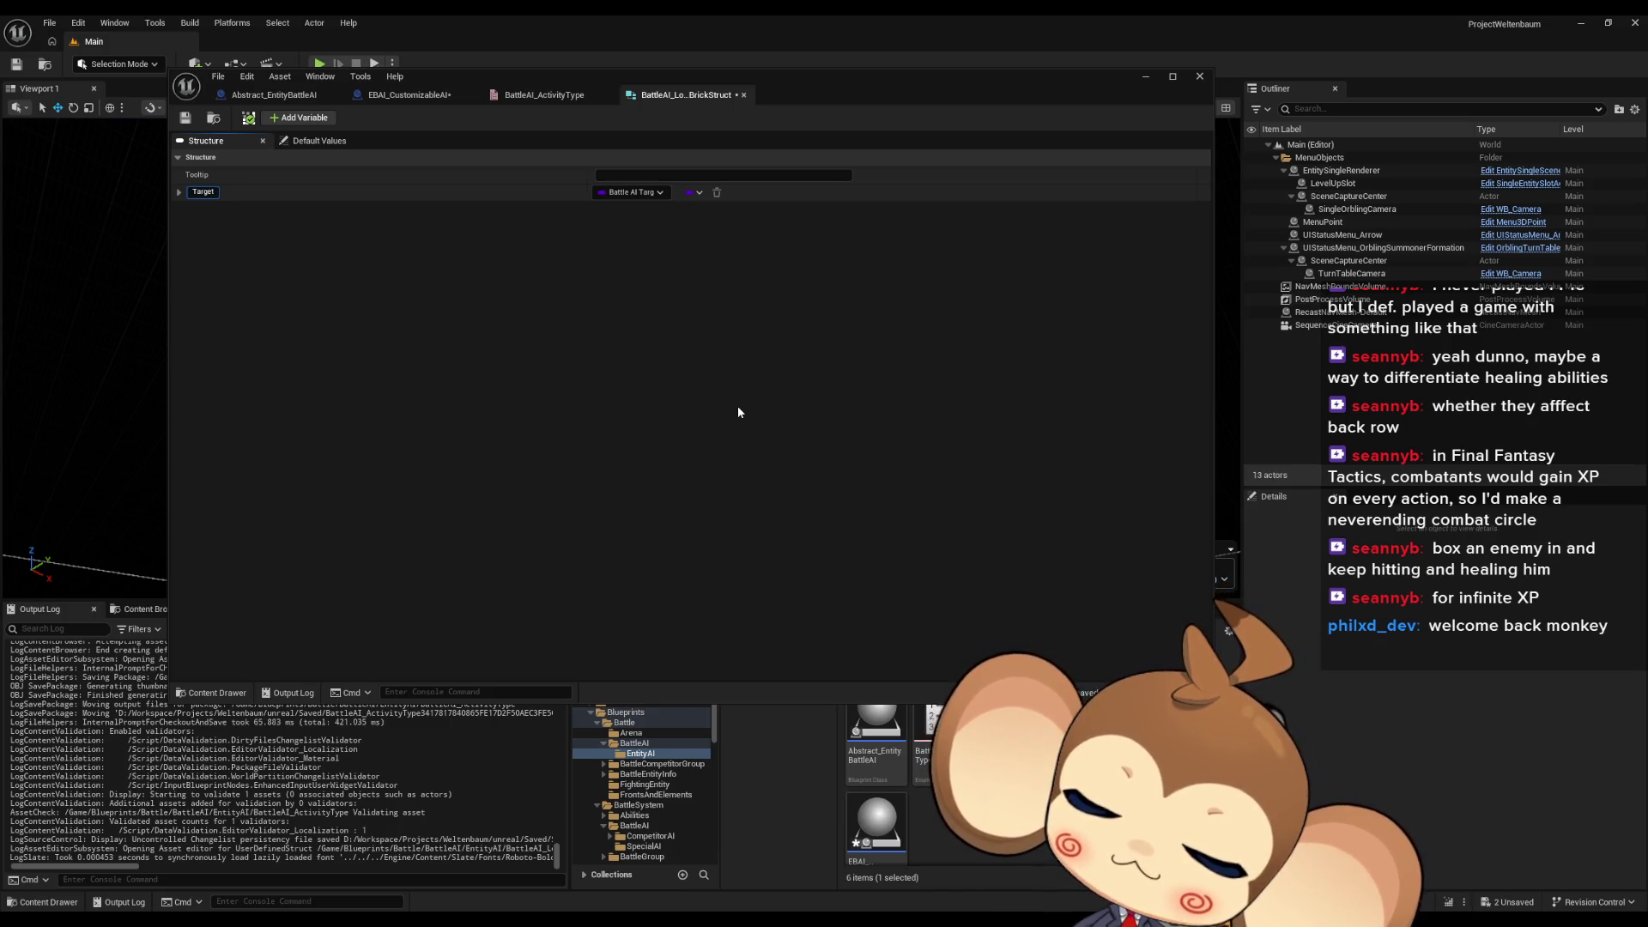
pyautogui.write('Condition')
pyautogui.press('Return')
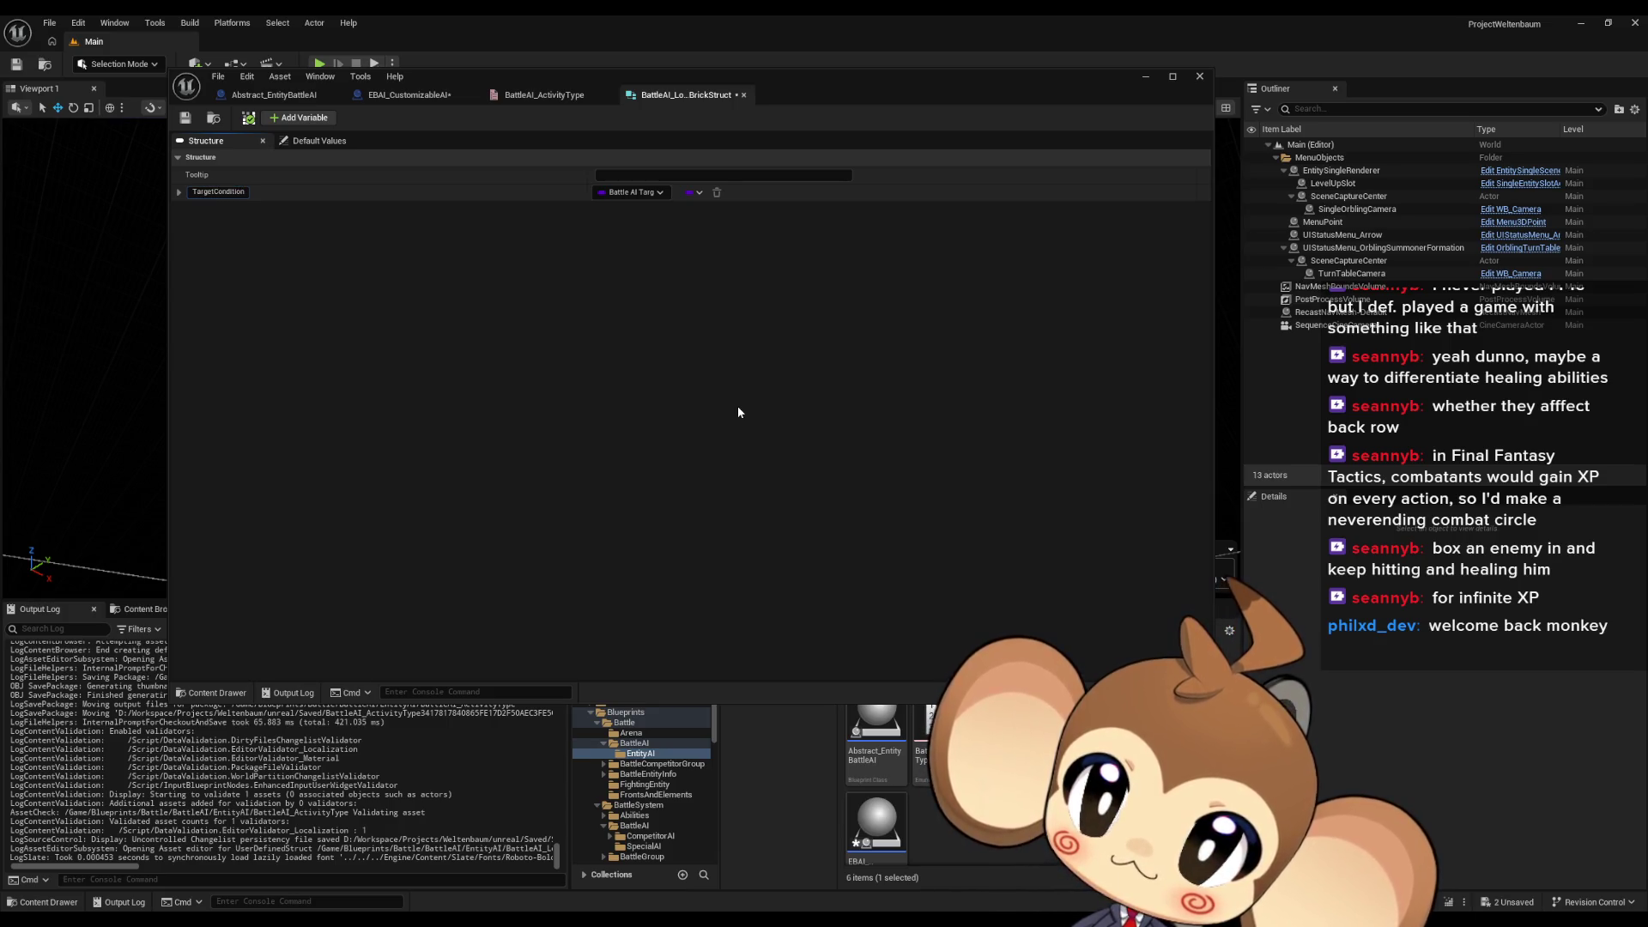
pyautogui.click(298, 118)
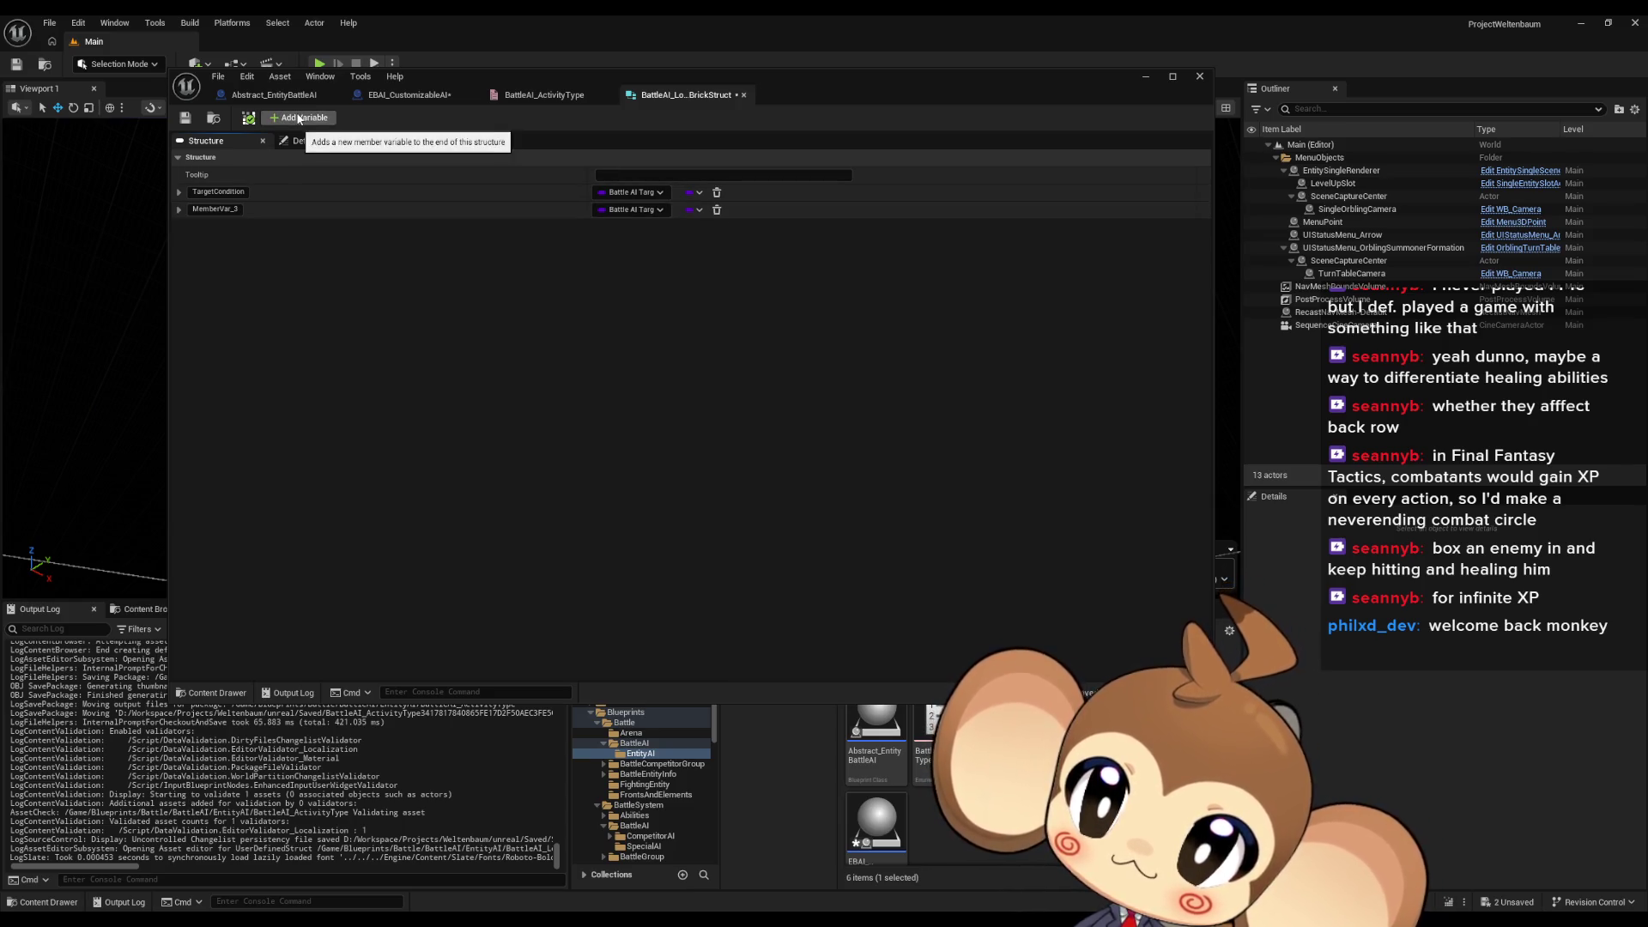
# Rename the new struct member BattleCondition1
pyautogui.click(239, 211)
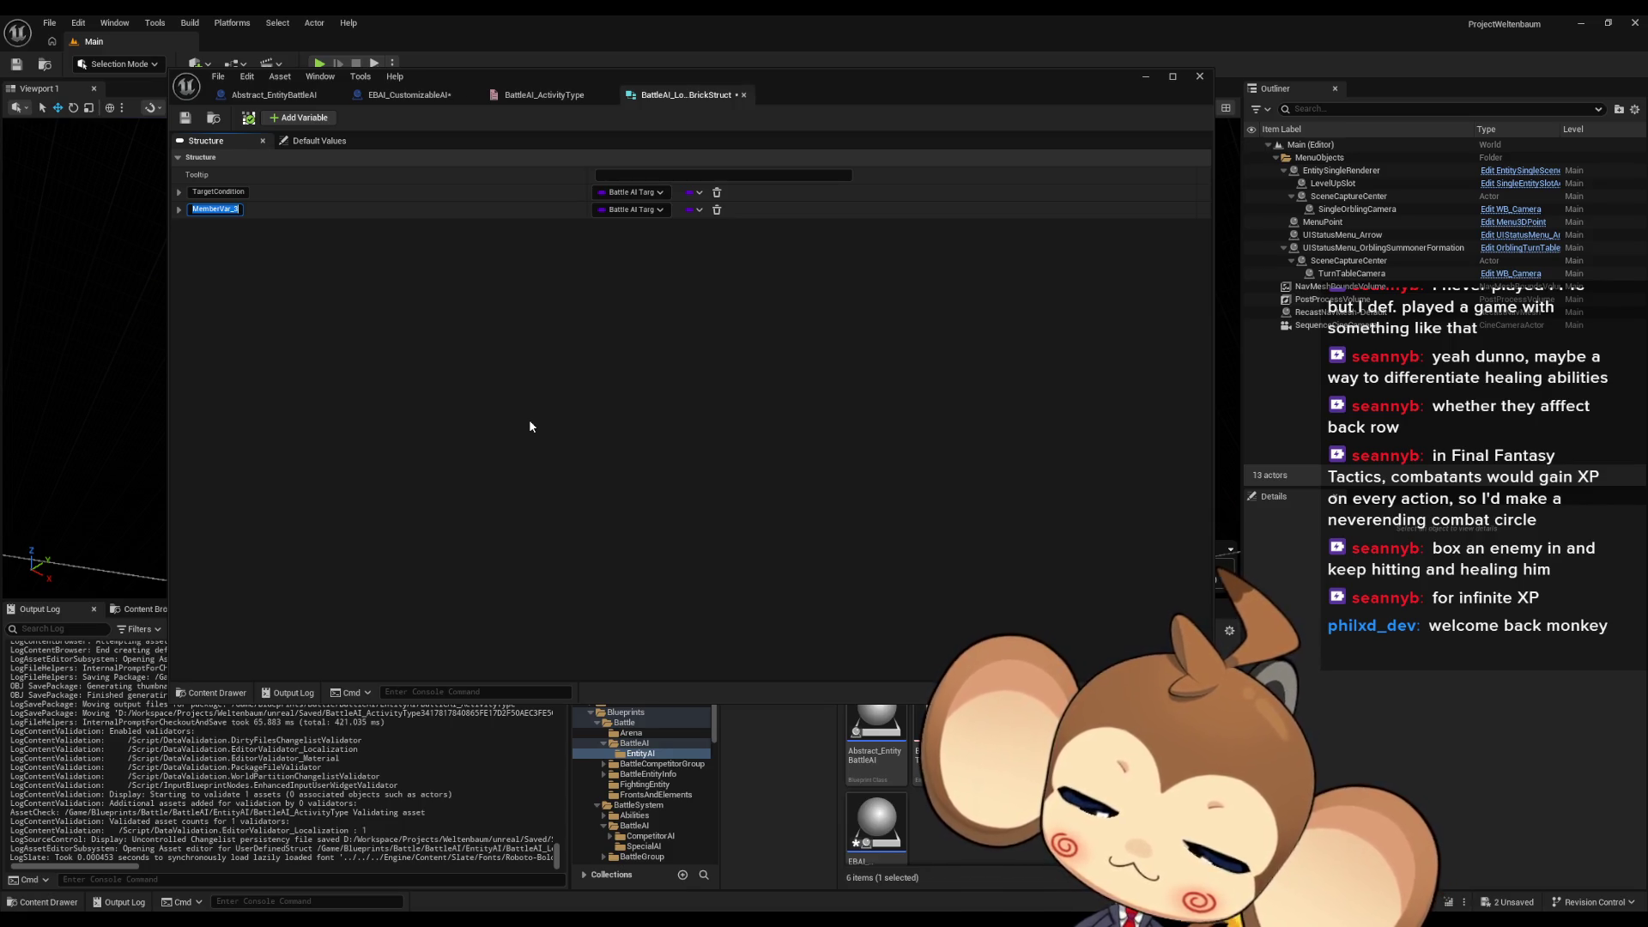
pyautogui.write('BattleCo')
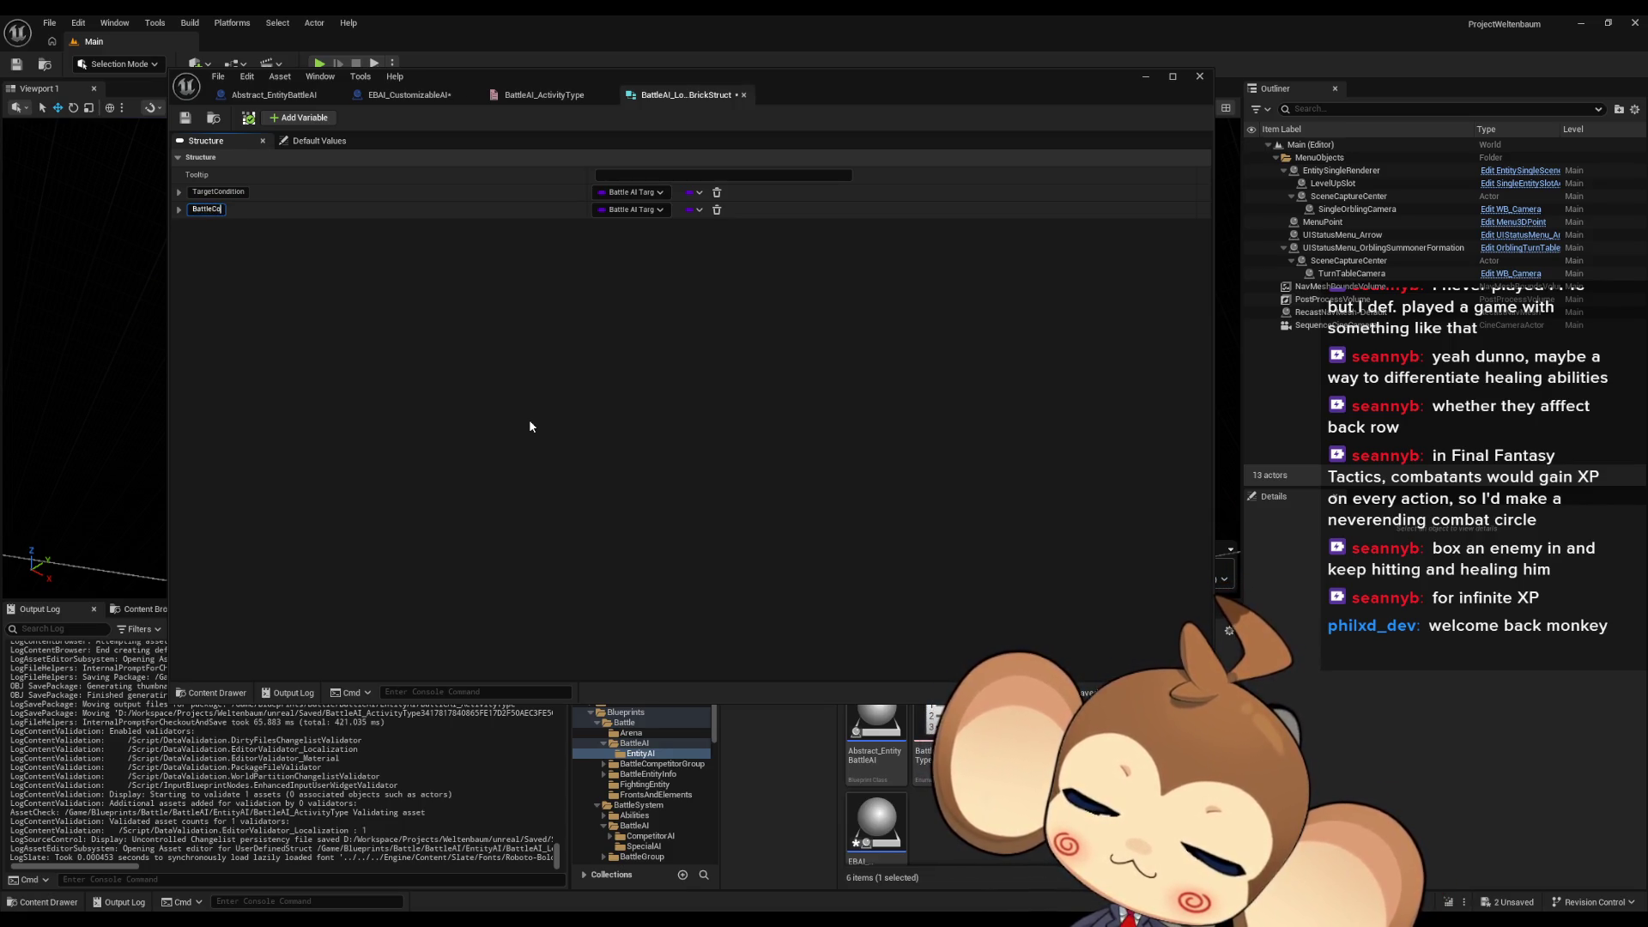
pyautogui.write('ndition1')
pyautogui.press('Return')
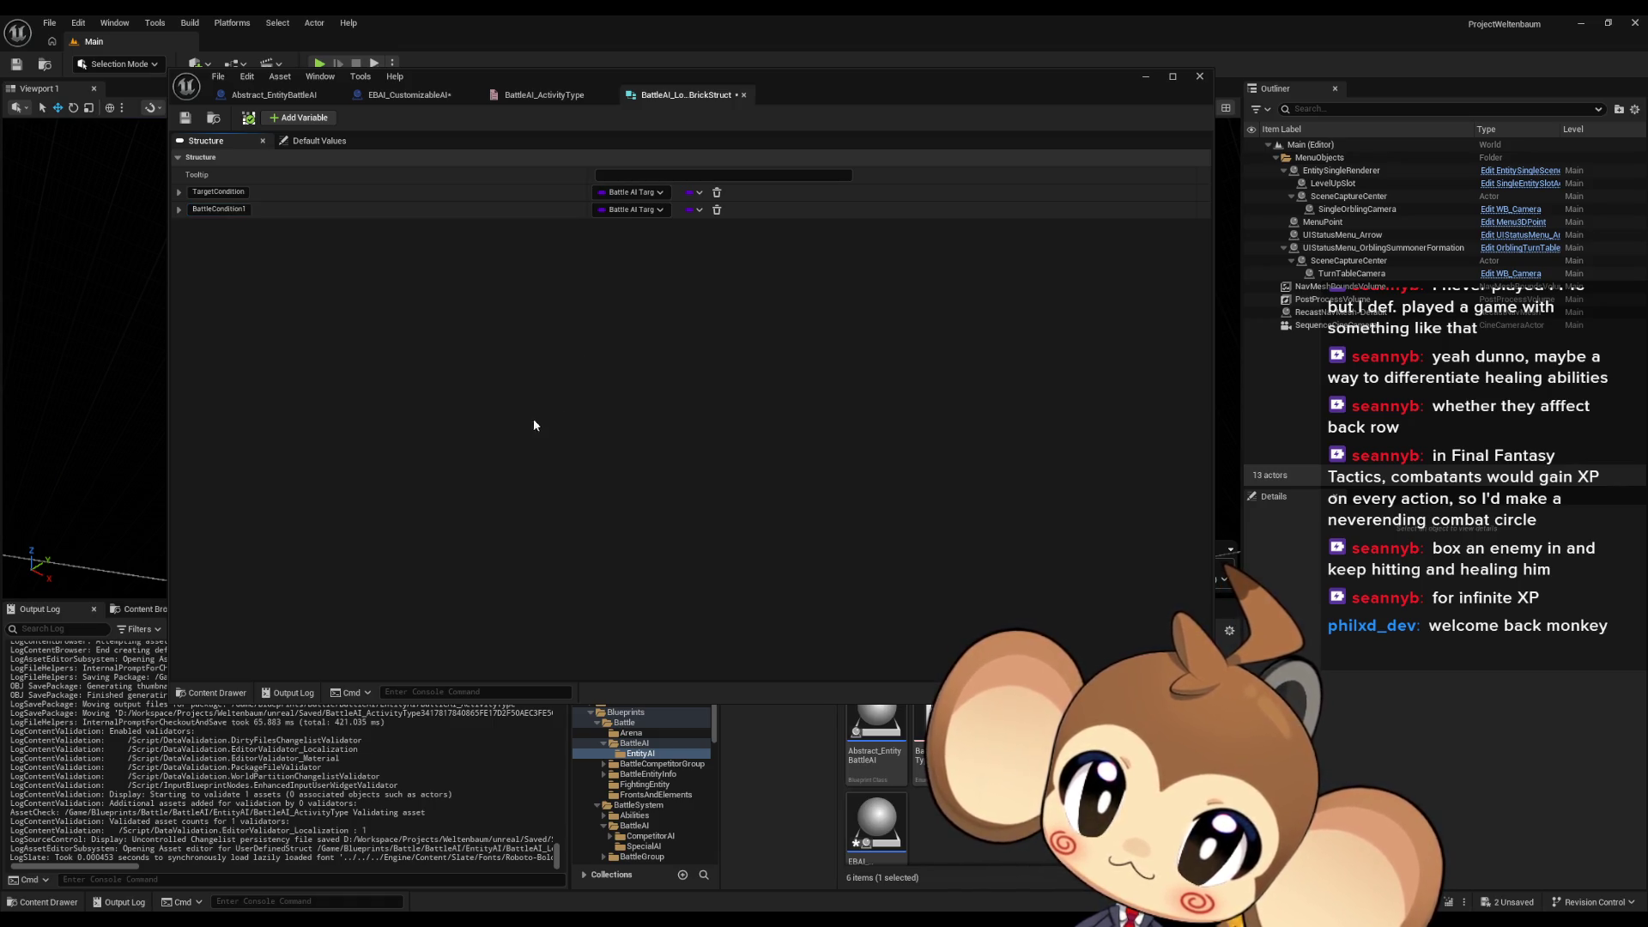
# Set BattleCondition1's type to Battle AI Battle Condition Brick Element and add another member
pyautogui.click(644, 209)
pyautogui.write('abtt')
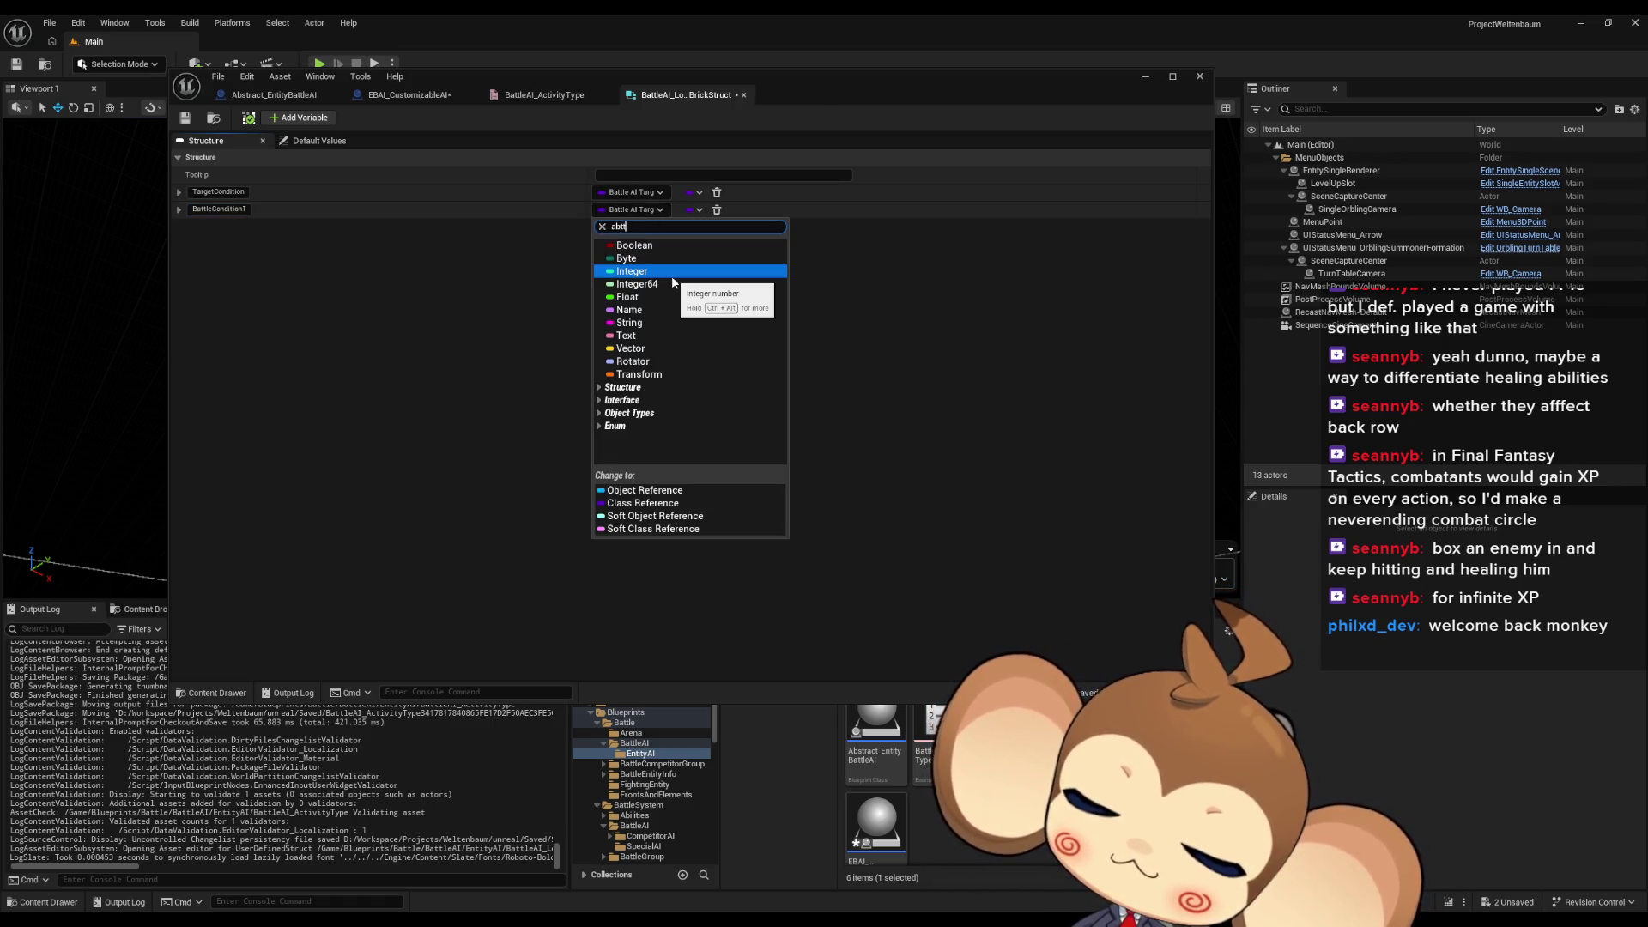
pyautogui.write(' con br')
pyautogui.hotkey('ctrl', 'a')
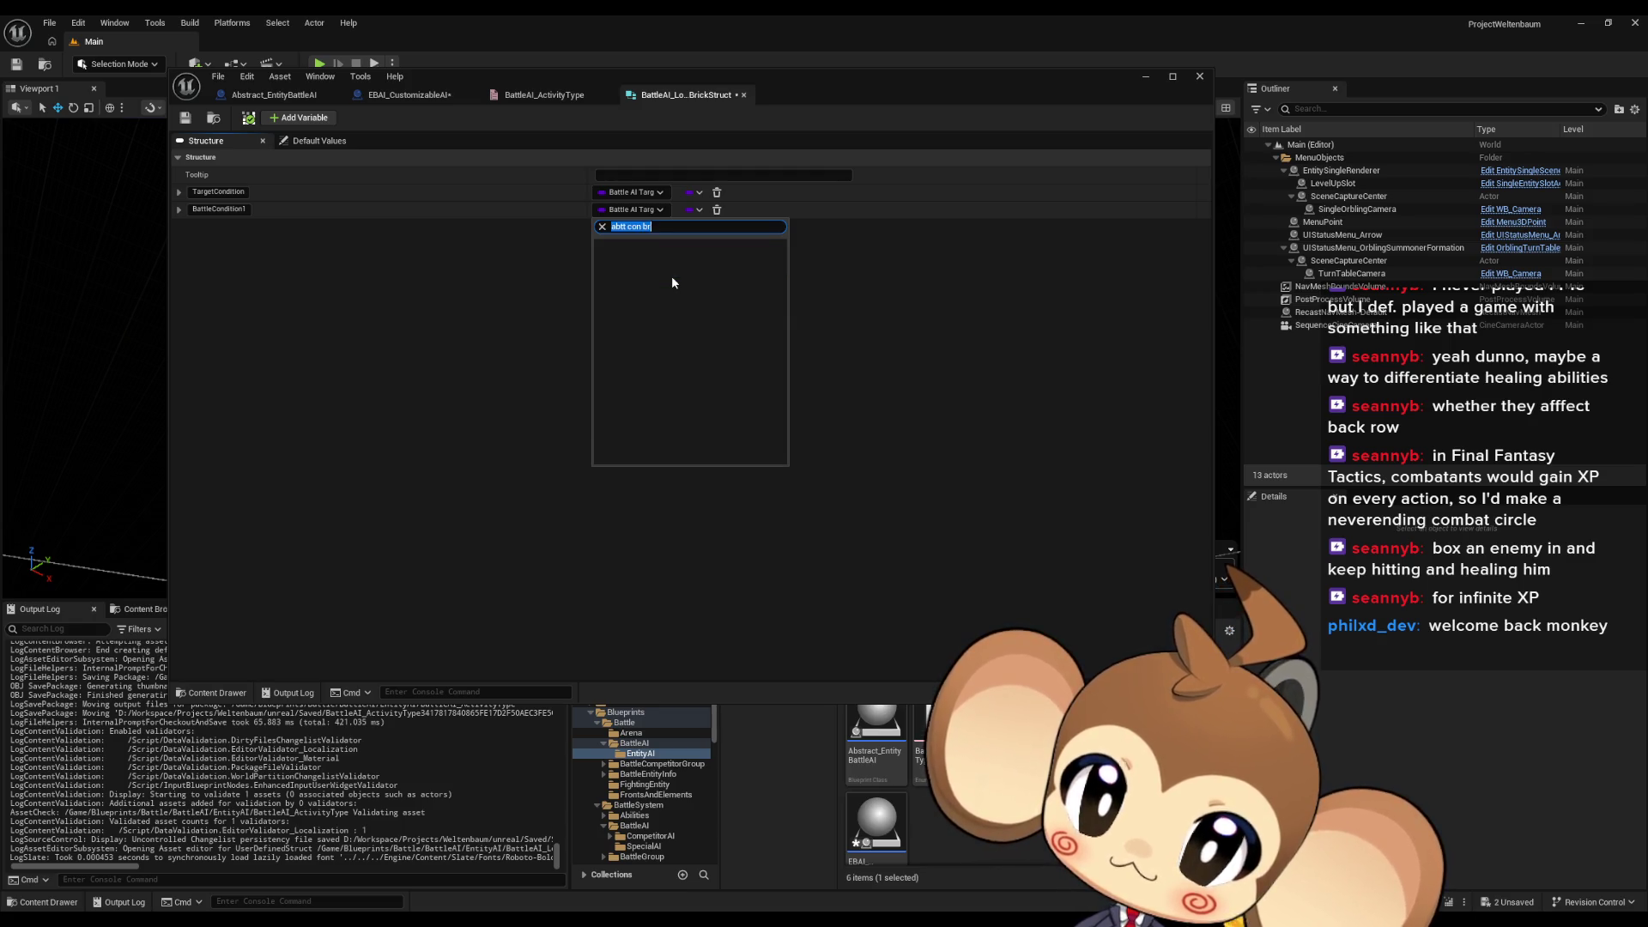
pyautogui.write('batt c')
pyautogui.moveTo(672, 281)
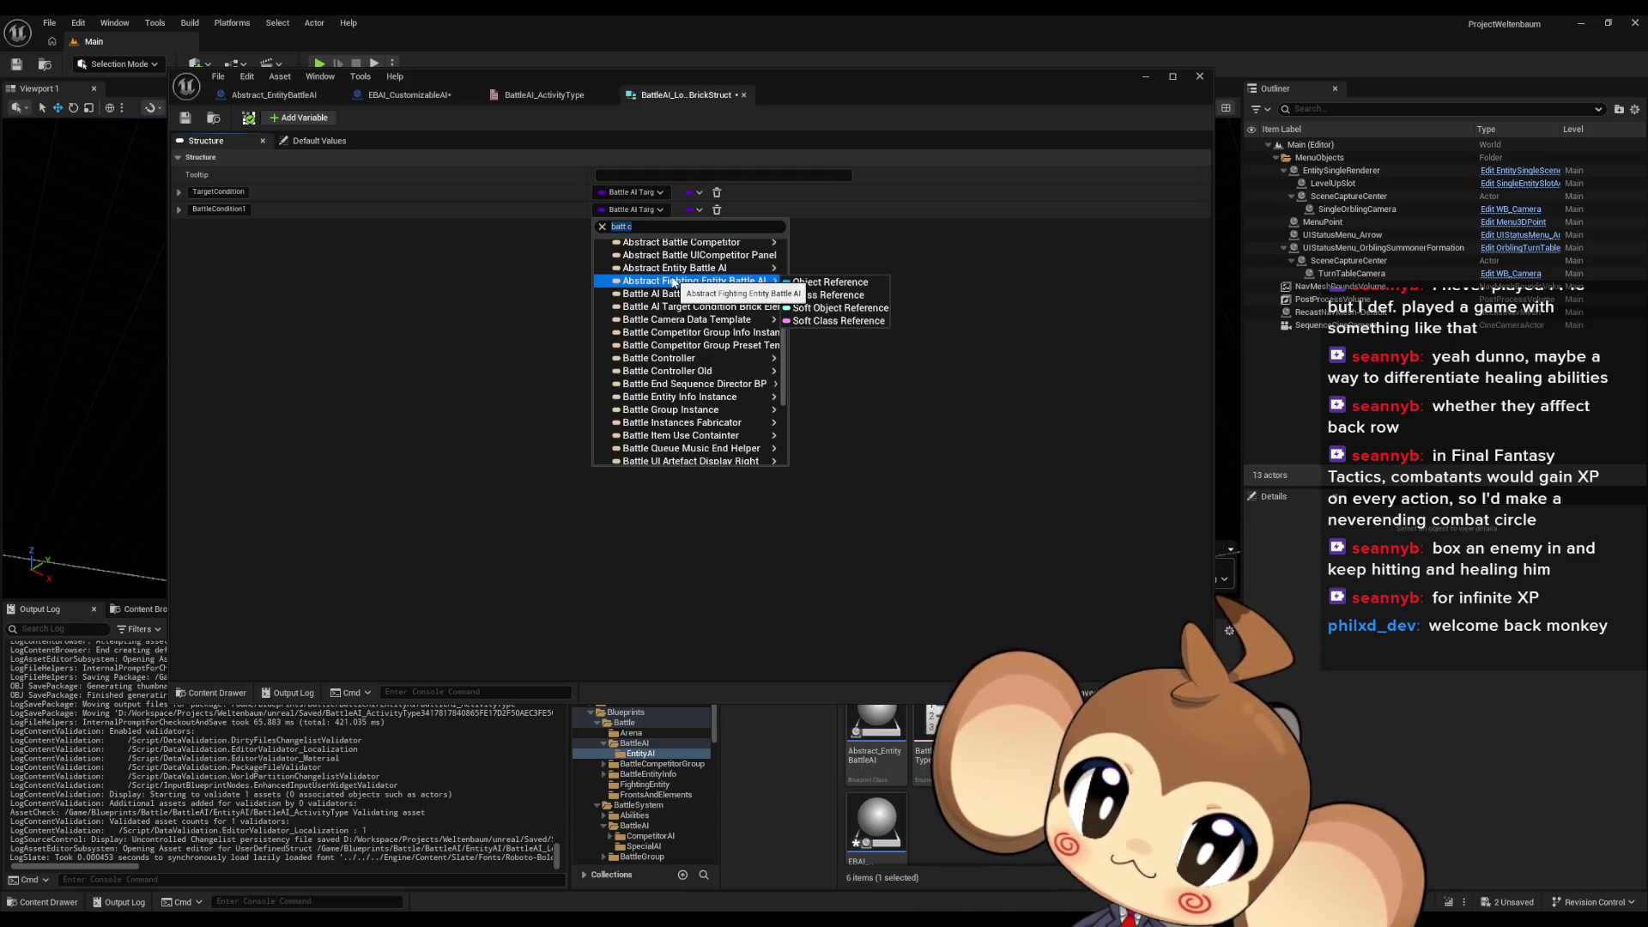
pyautogui.click(642, 226)
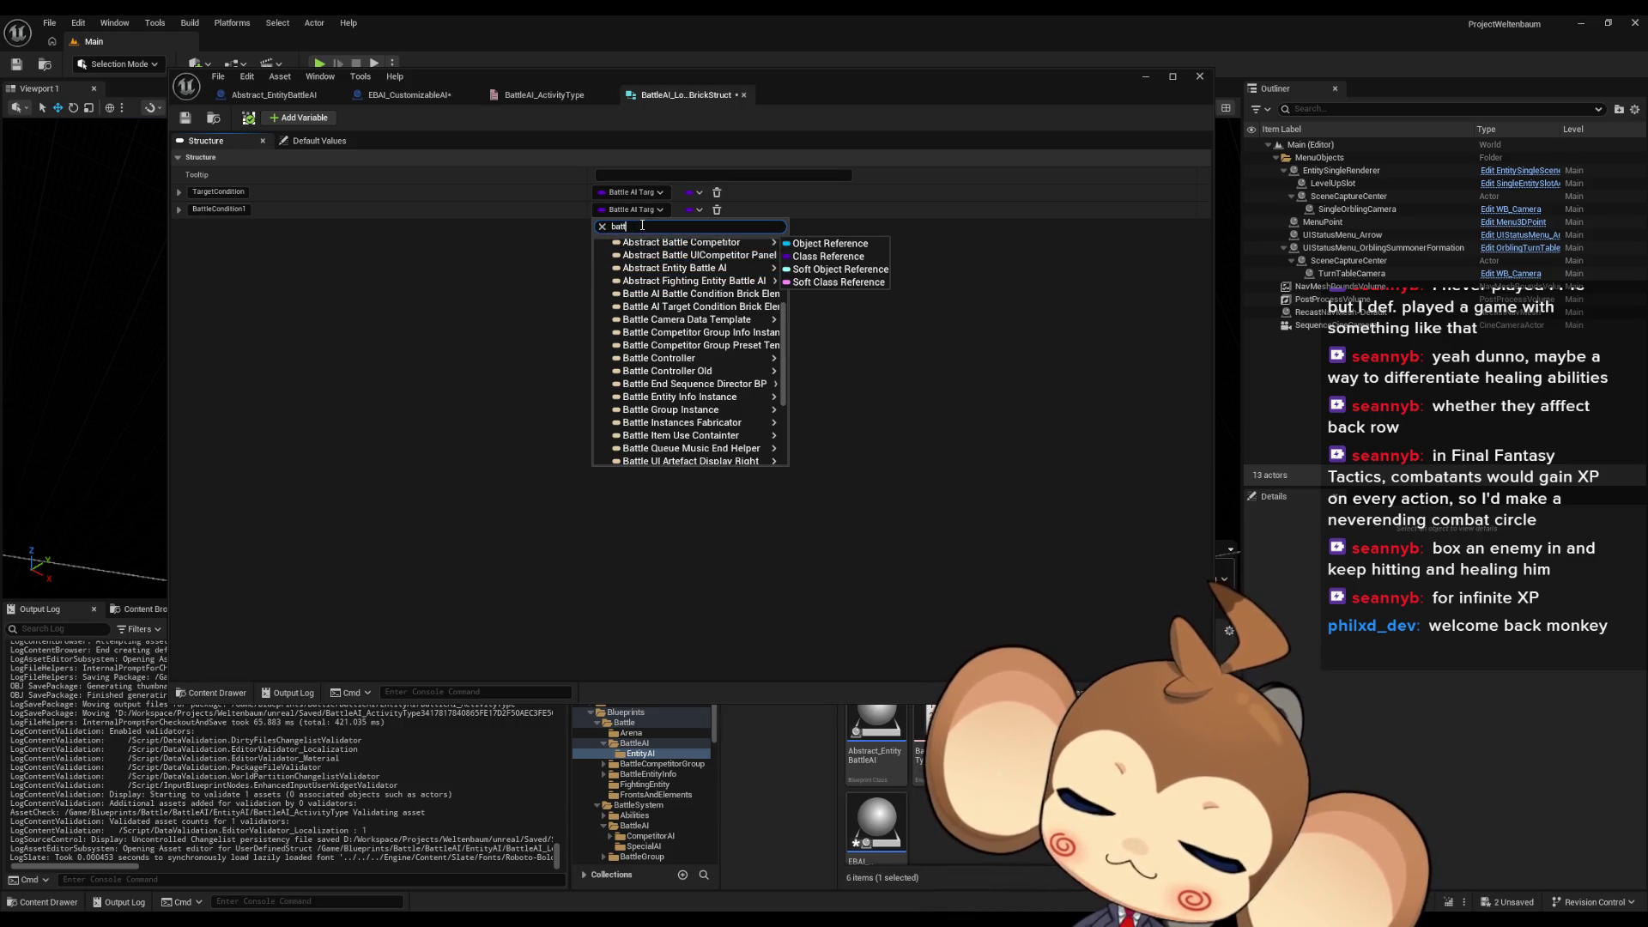
pyautogui.write(' con bri')
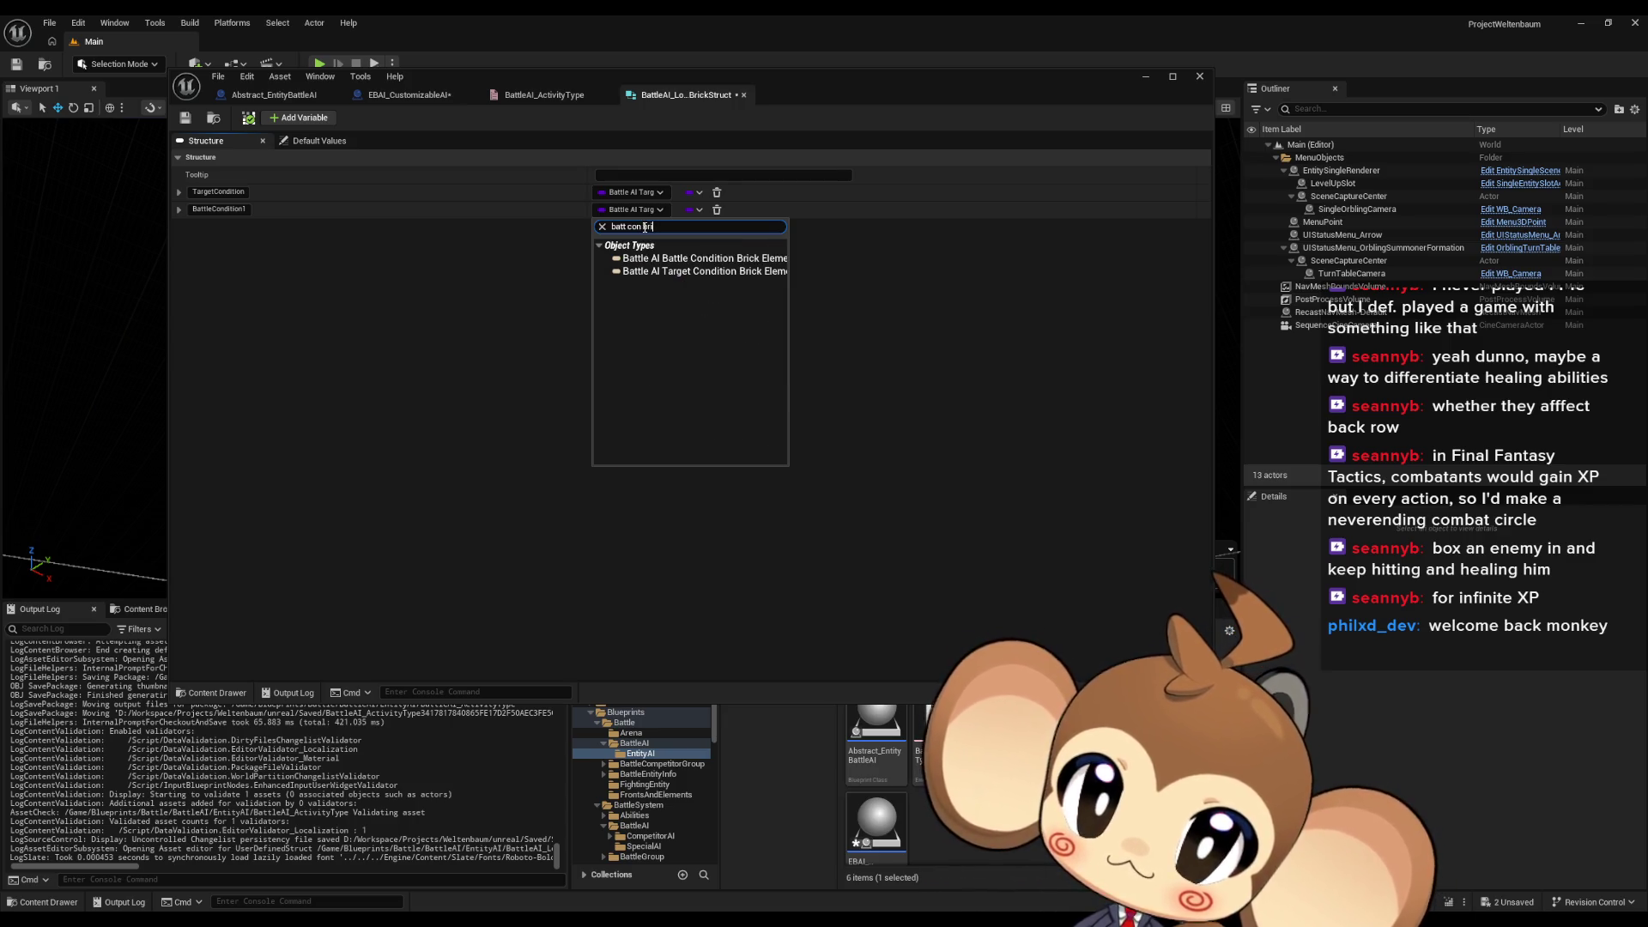
pyautogui.moveTo(747, 264)
pyautogui.click(820, 277)
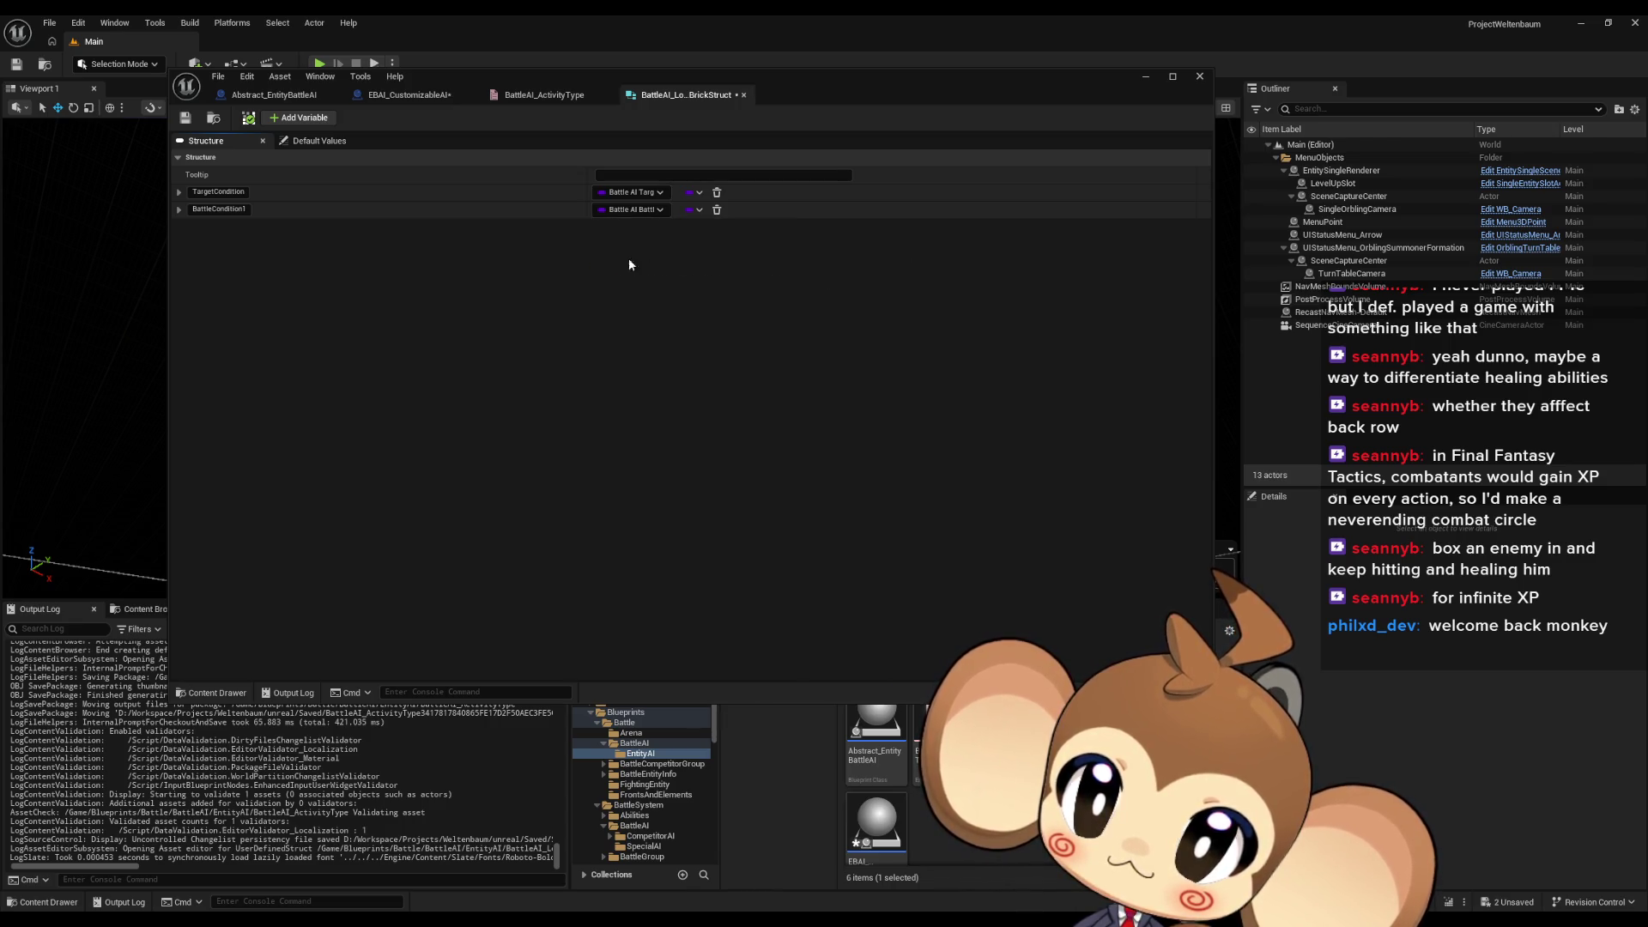
pyautogui.click(300, 118)
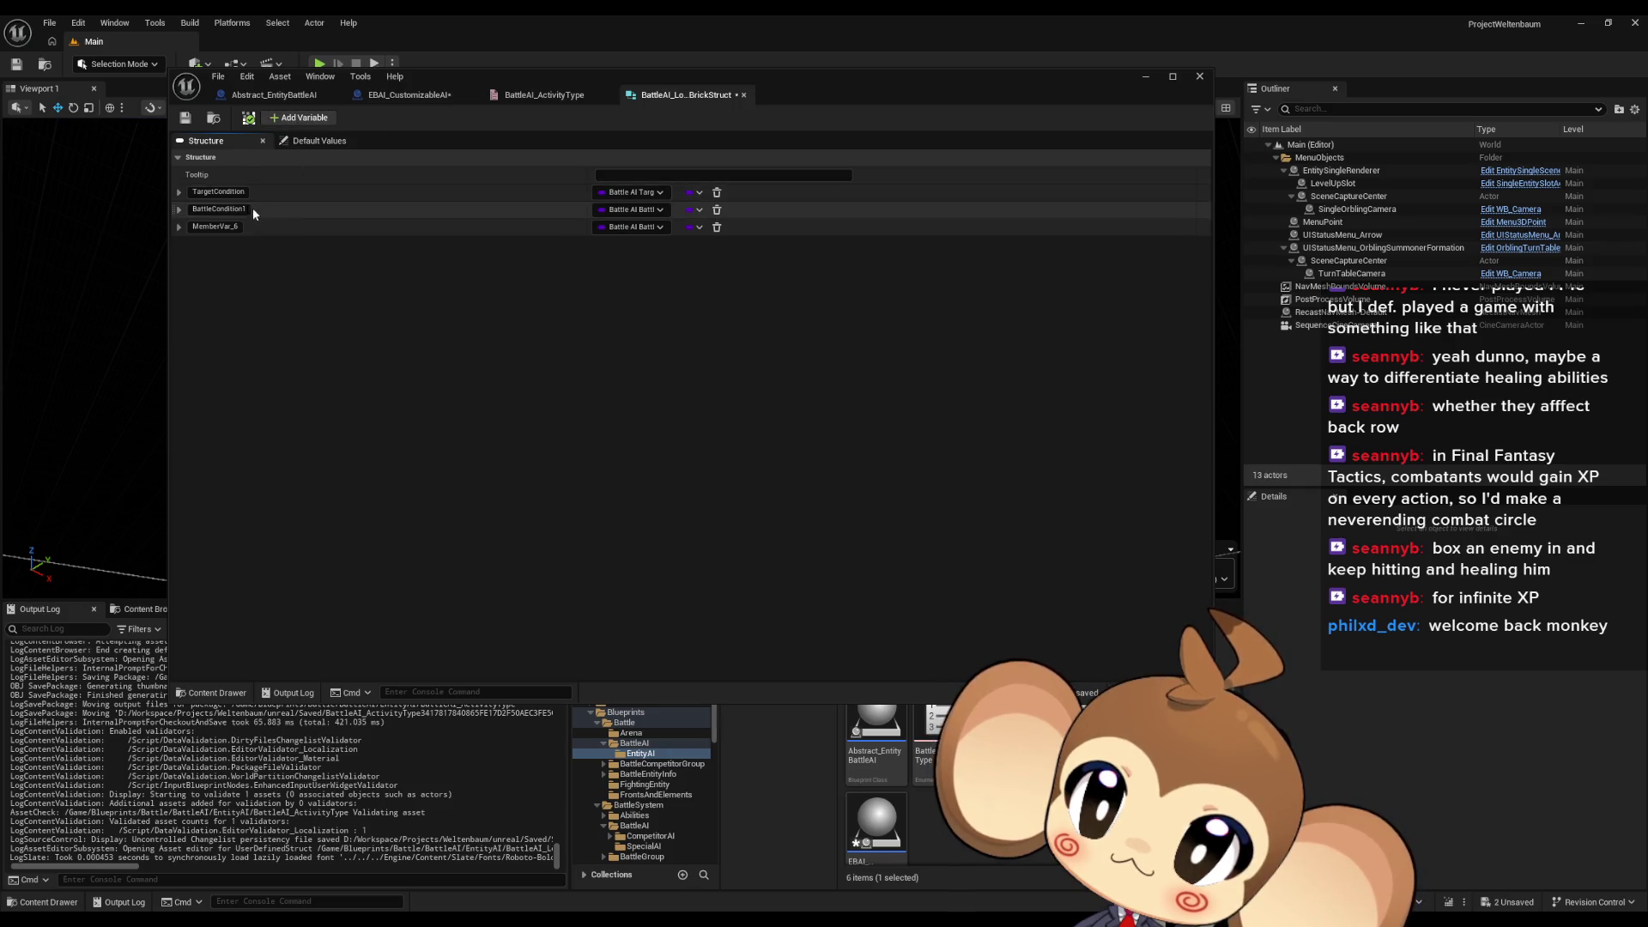
# Rename the new struct member BattleCondition2
pyautogui.doubleClick(219, 209)
pyautogui.hotkey('ctrl', 'c')
pyautogui.doubleClick(214, 227)
pyautogui.hotkey('ctrl', 'v')
pyautogui.press('BackSpace')
pyautogui.write('2')
pyautogui.press('Return')
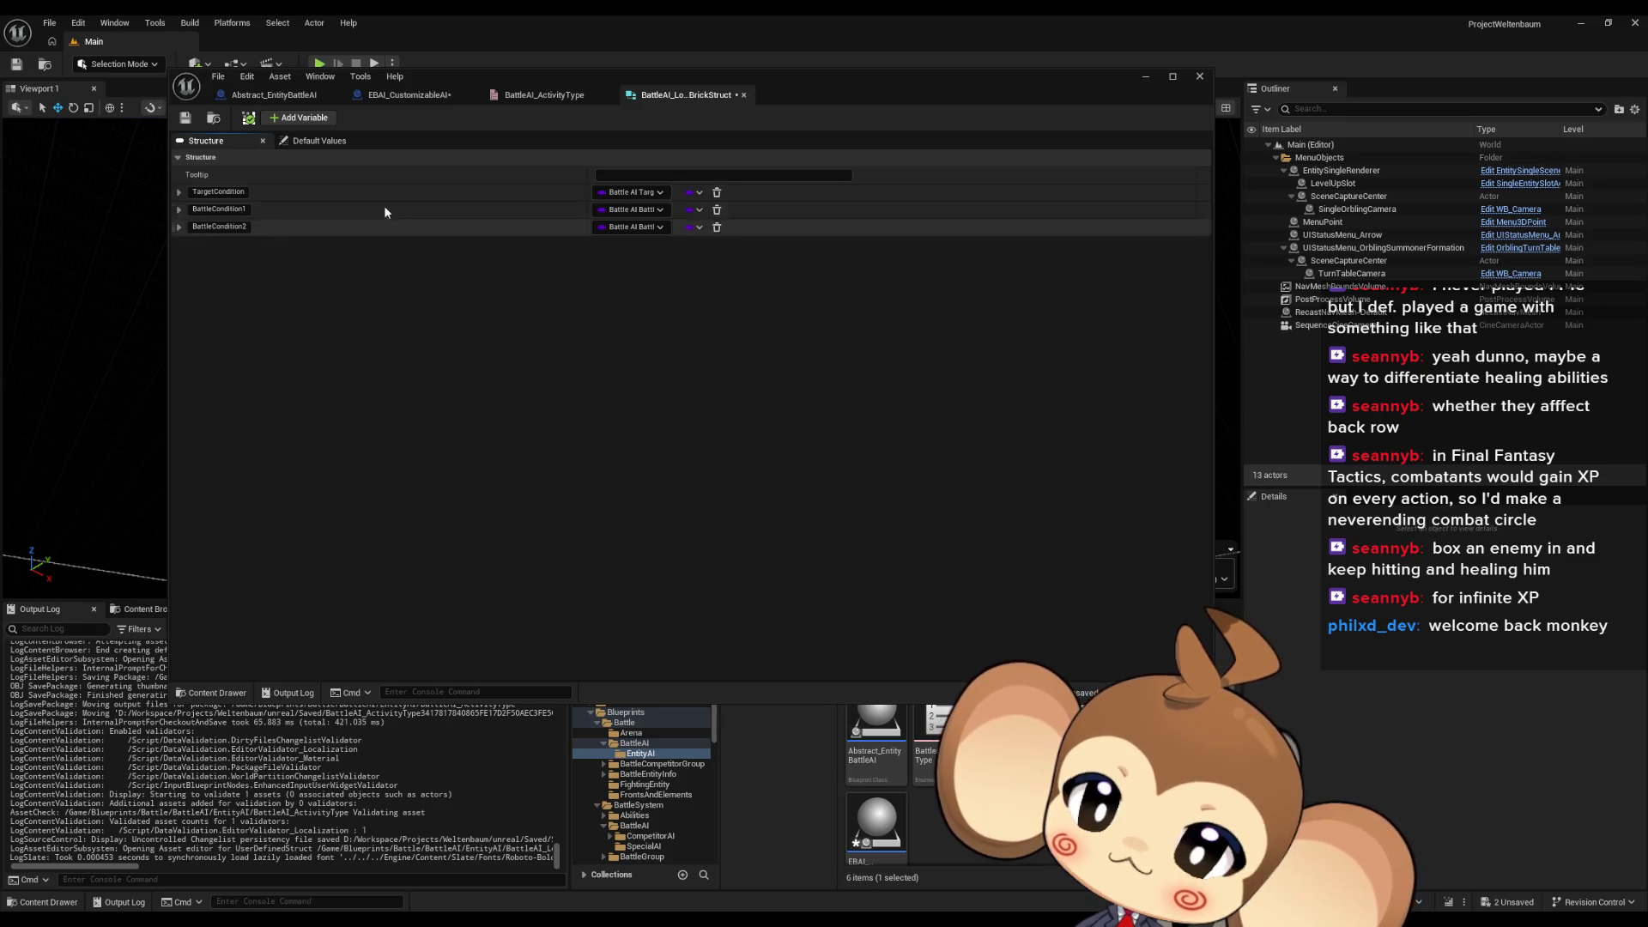
# Add an ActivityToUse member typed Battle AI Activity Type and save the struct
pyautogui.click(300, 117)
pyautogui.click(202, 245)
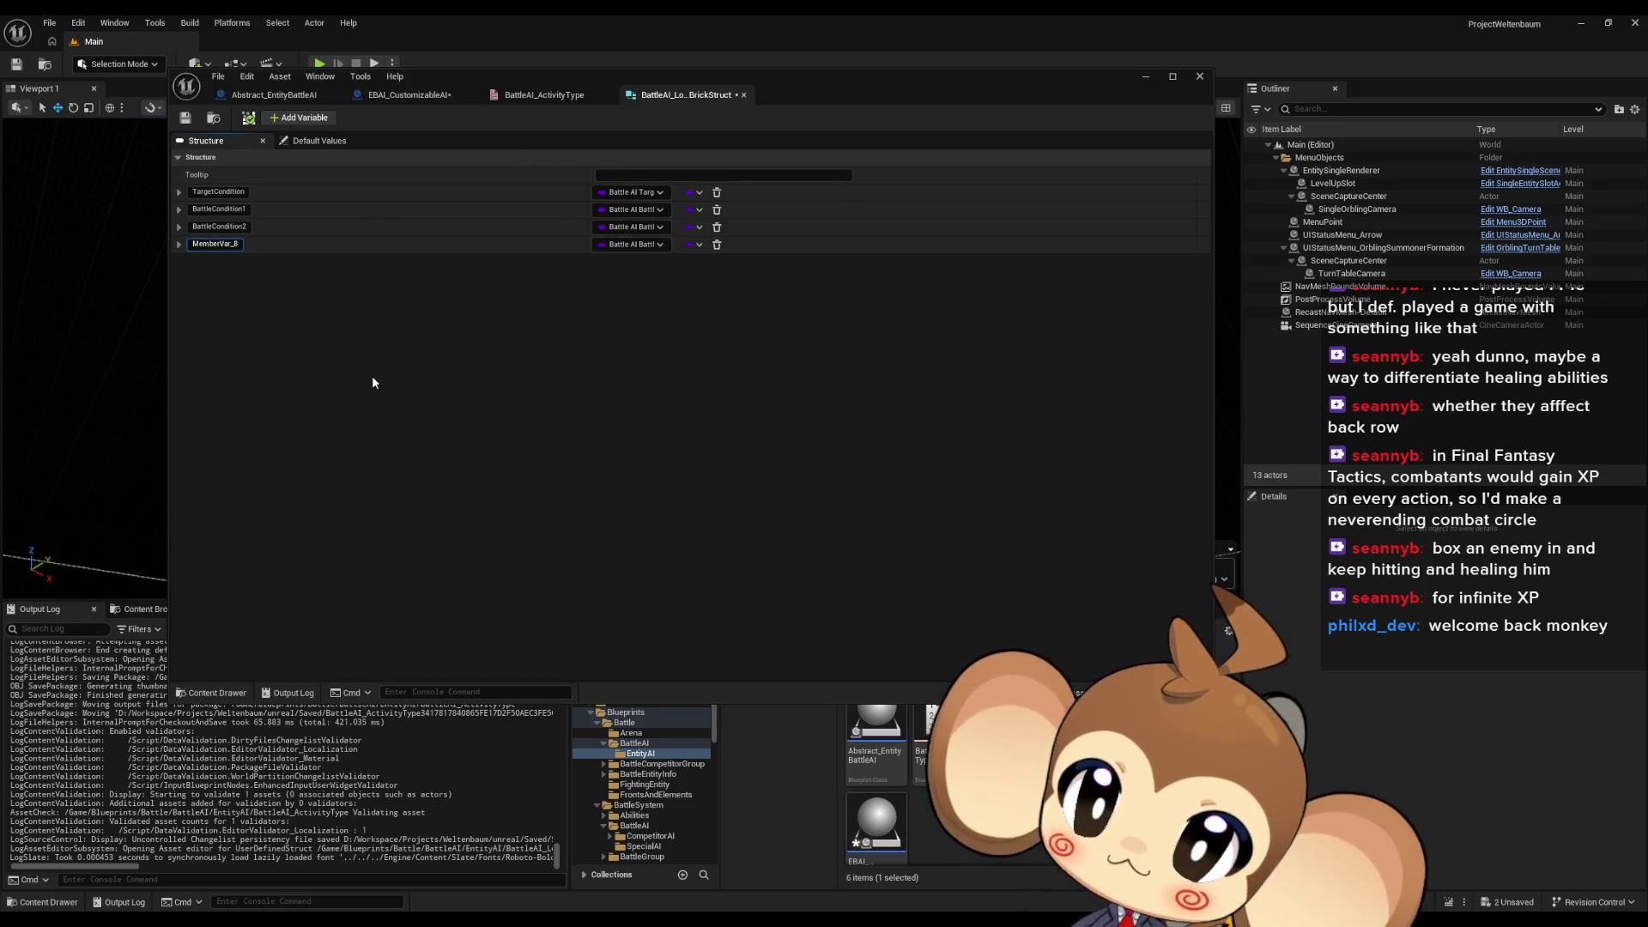
pyautogui.hotkey('ctrl', 'a')
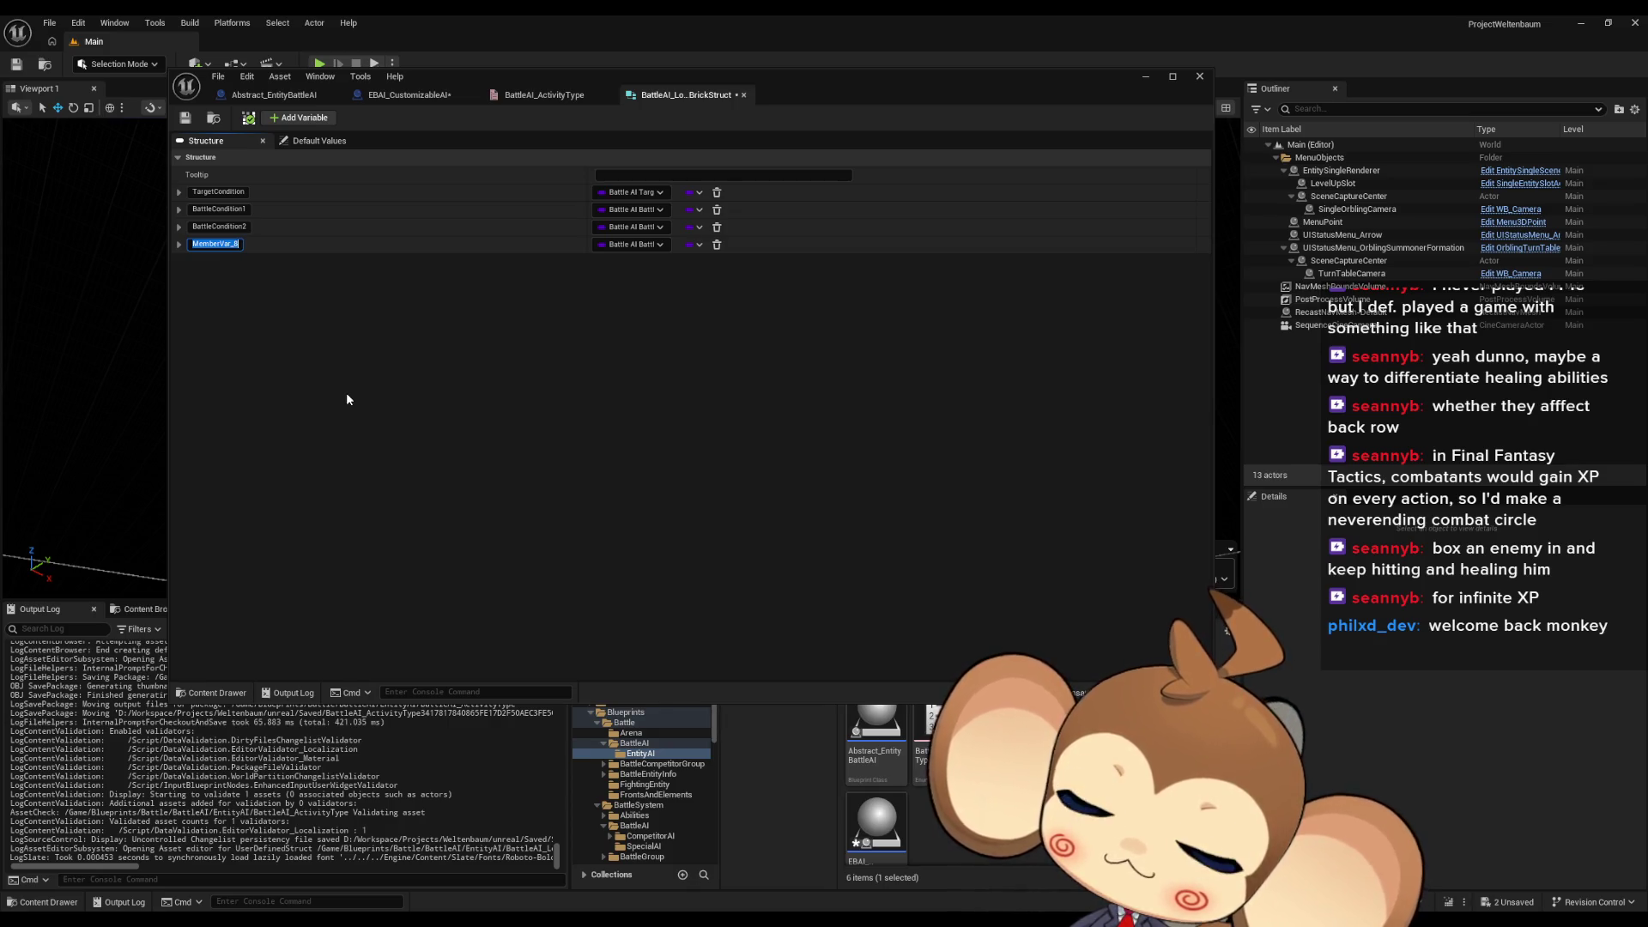
pyautogui.write('Activity')
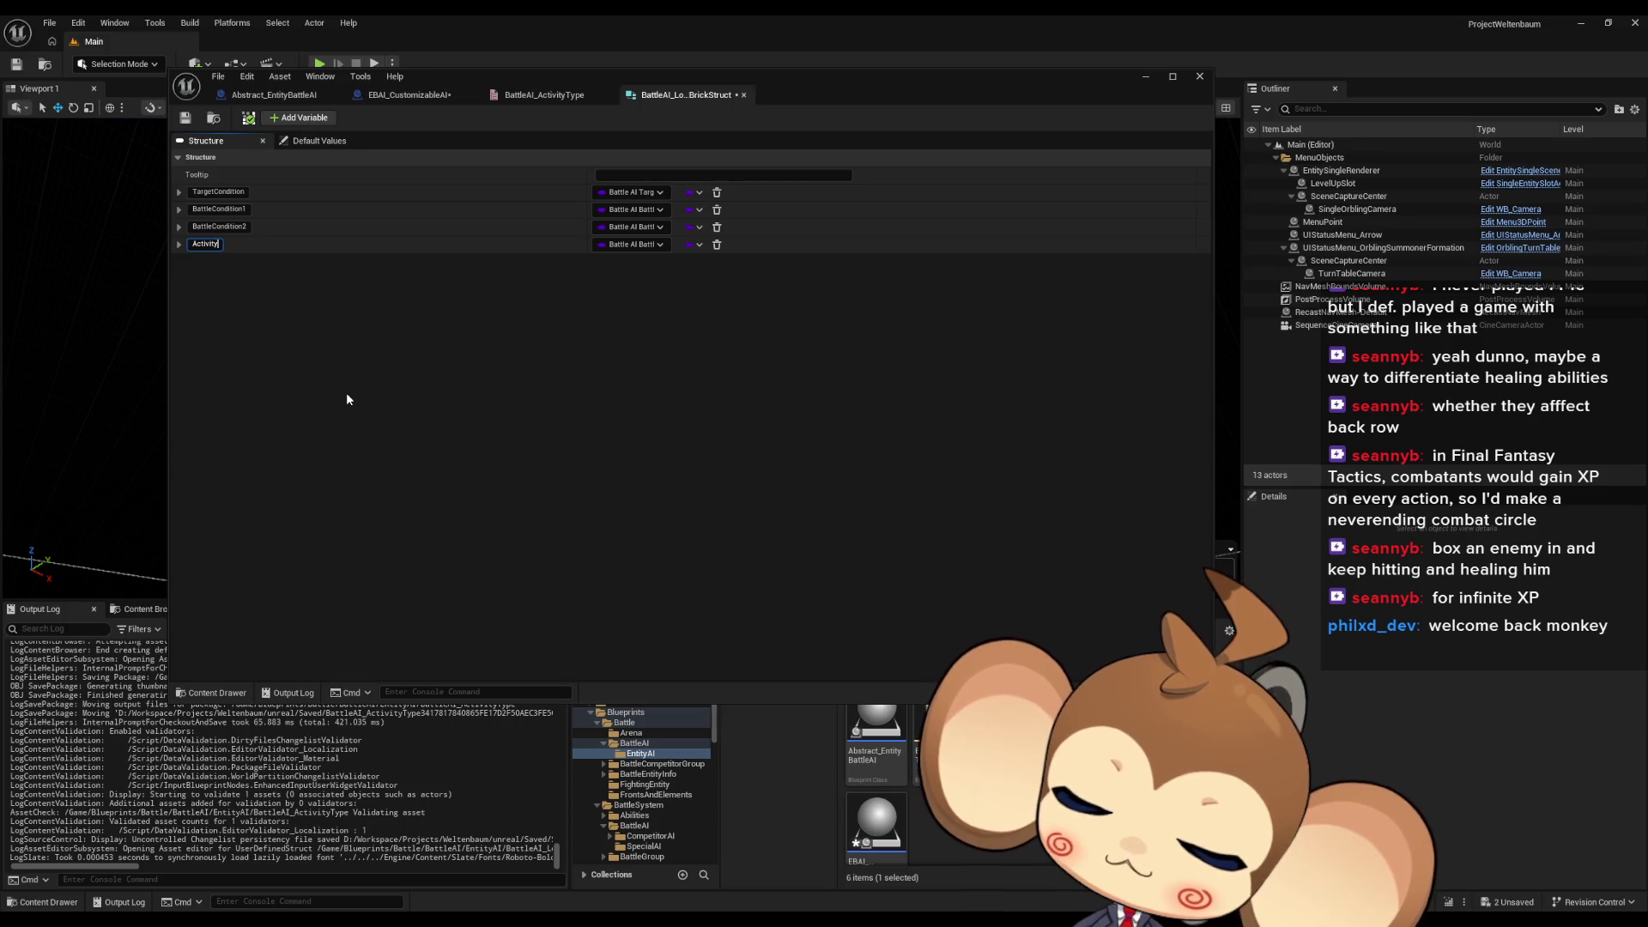
pyautogui.write('ToUse')
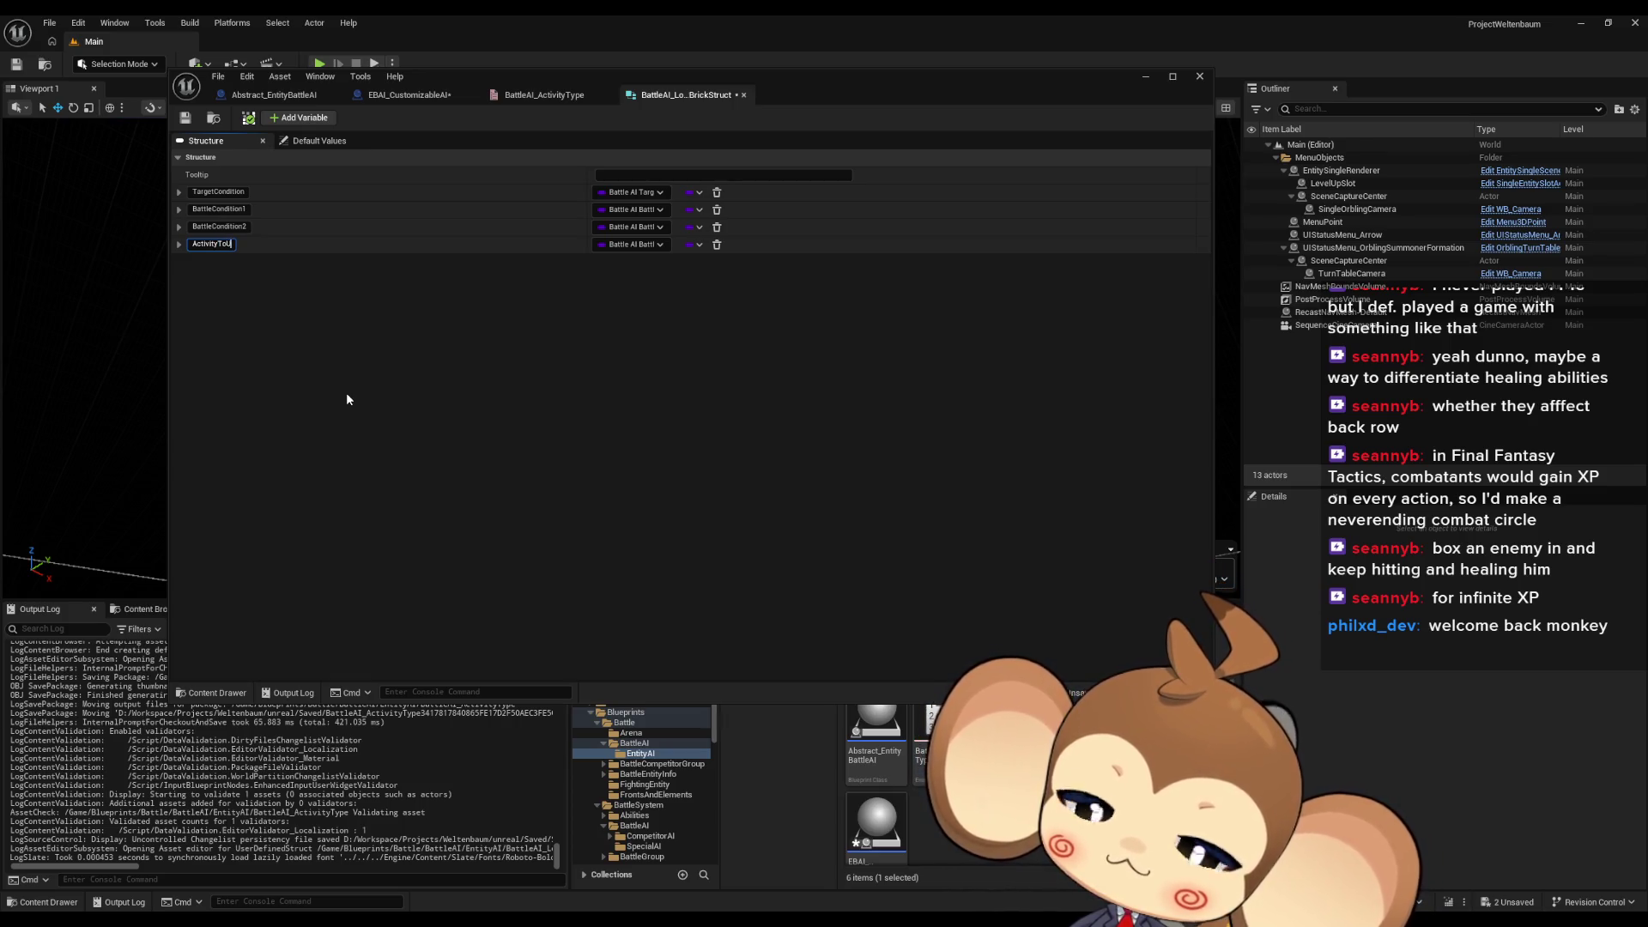
pyautogui.press('Return')
pyautogui.click(615, 243)
pyautogui.write('act type')
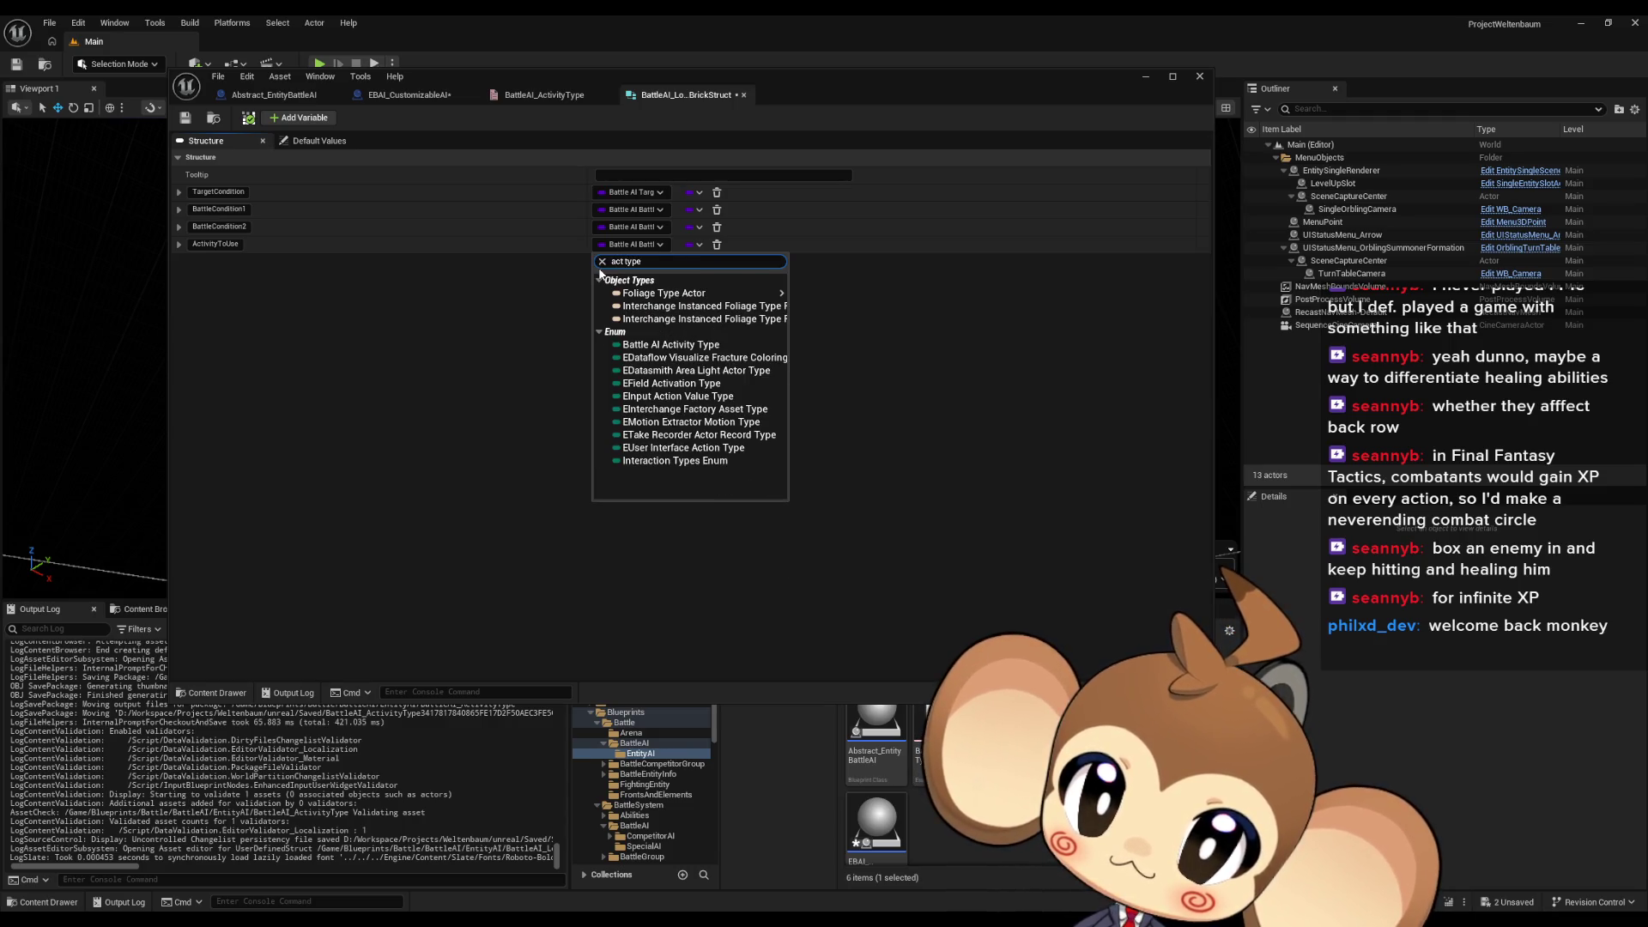
pyautogui.click(712, 346)
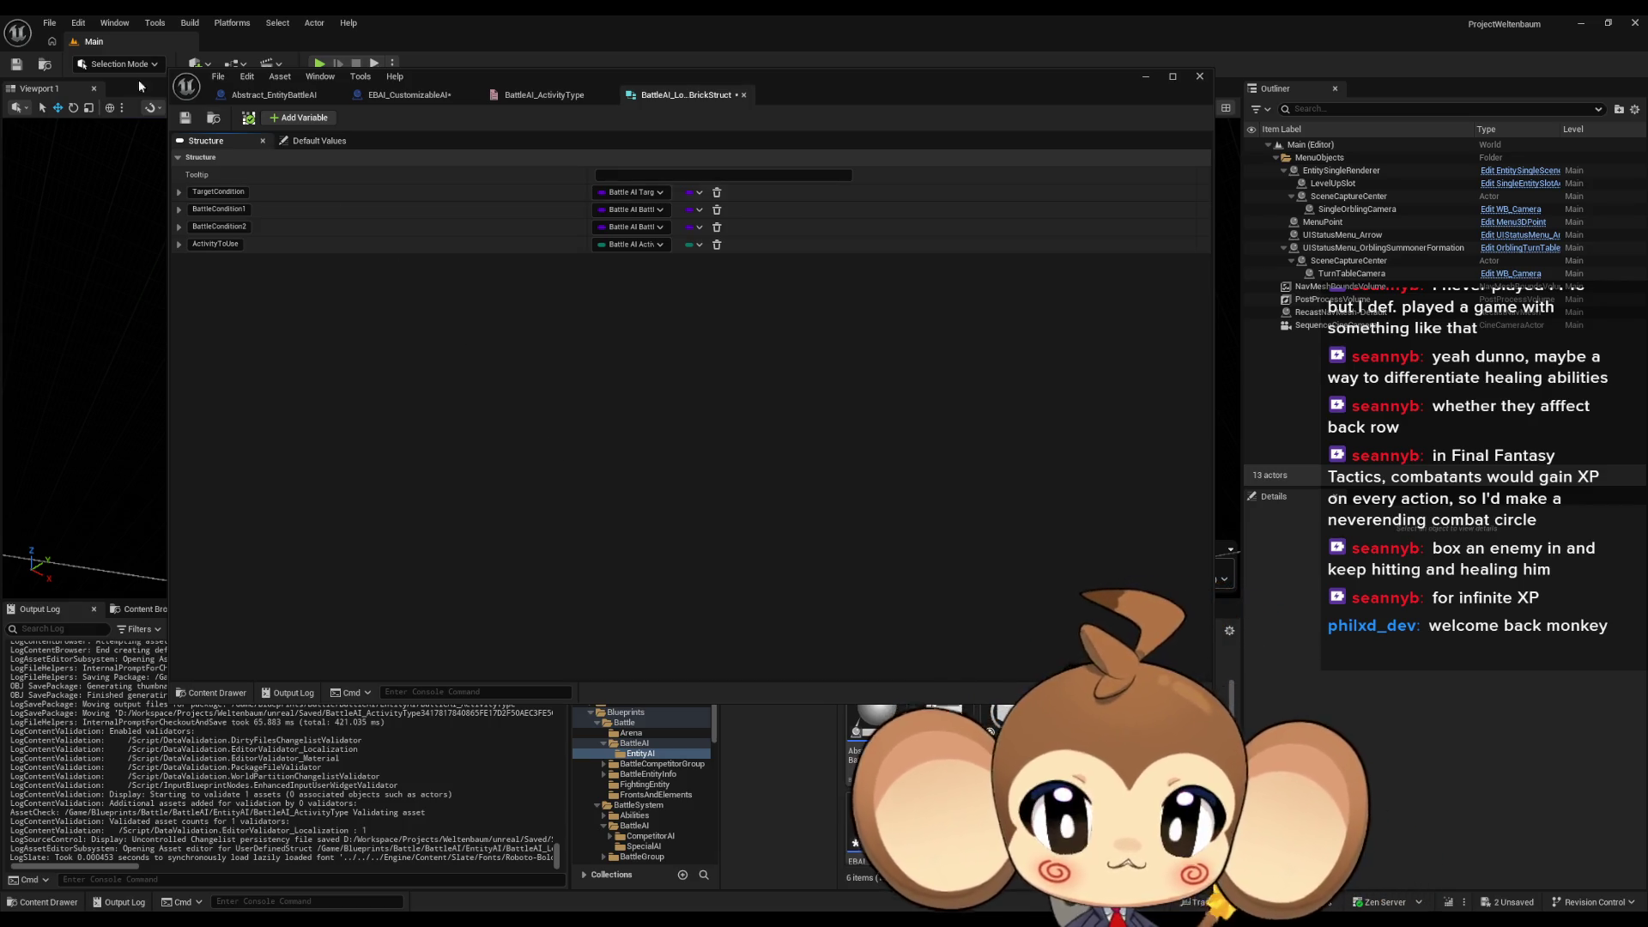
pyautogui.click(185, 117)
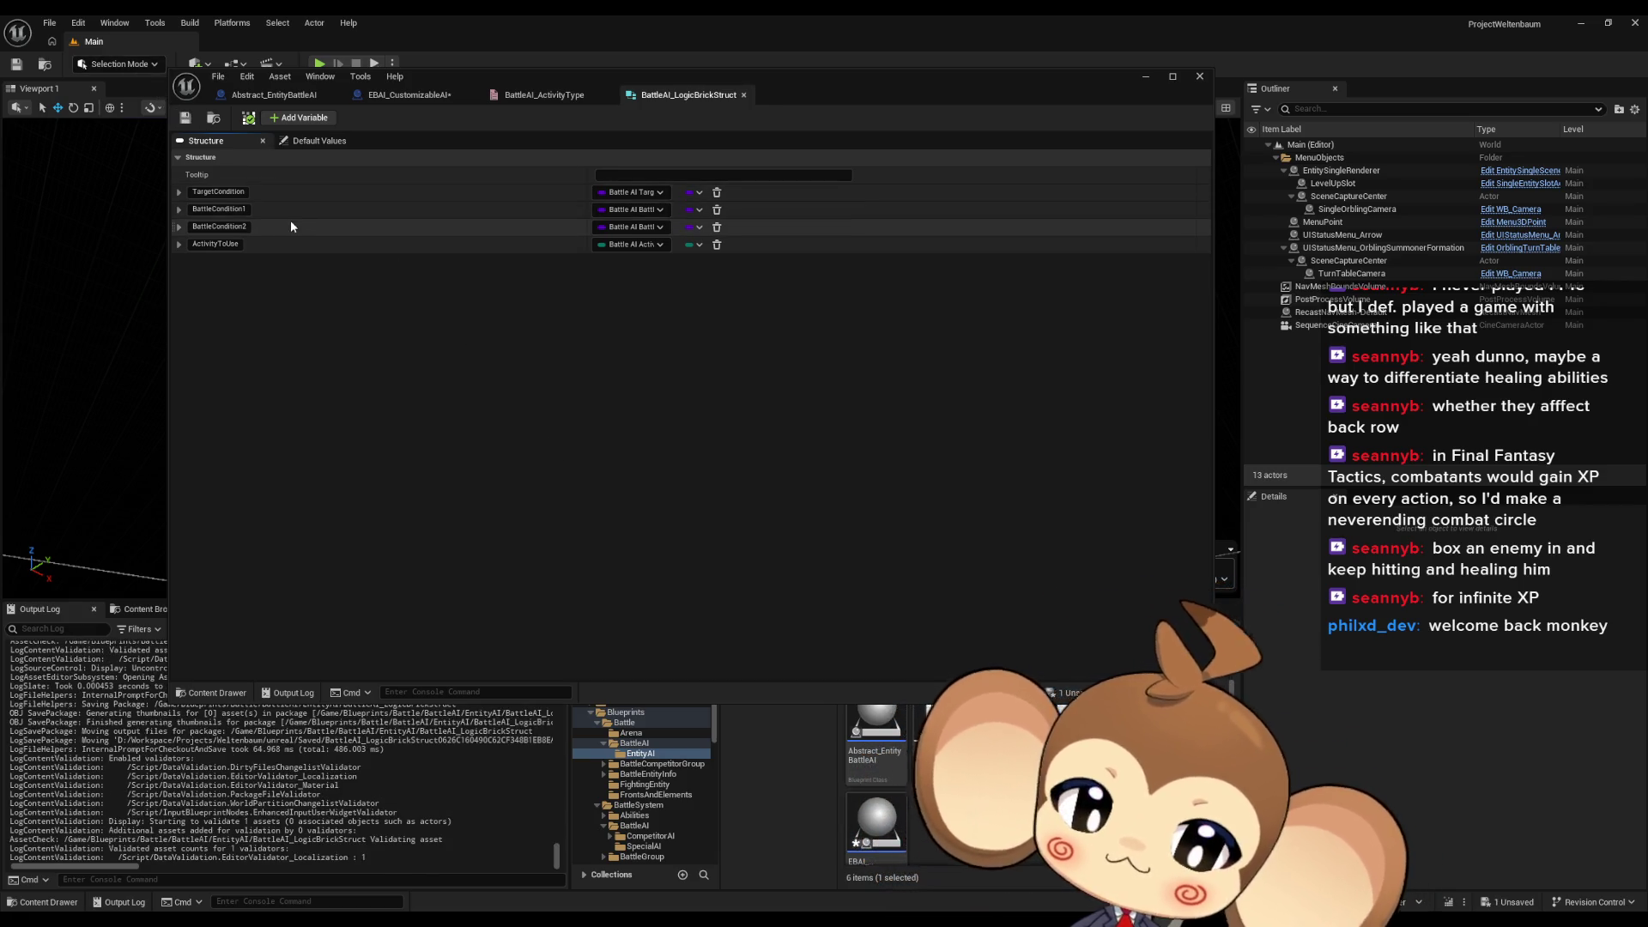
# Close the logic brick struct and activity type enum editor tabs
pyautogui.middleClick(684, 105)
pyautogui.middleClick(539, 100)
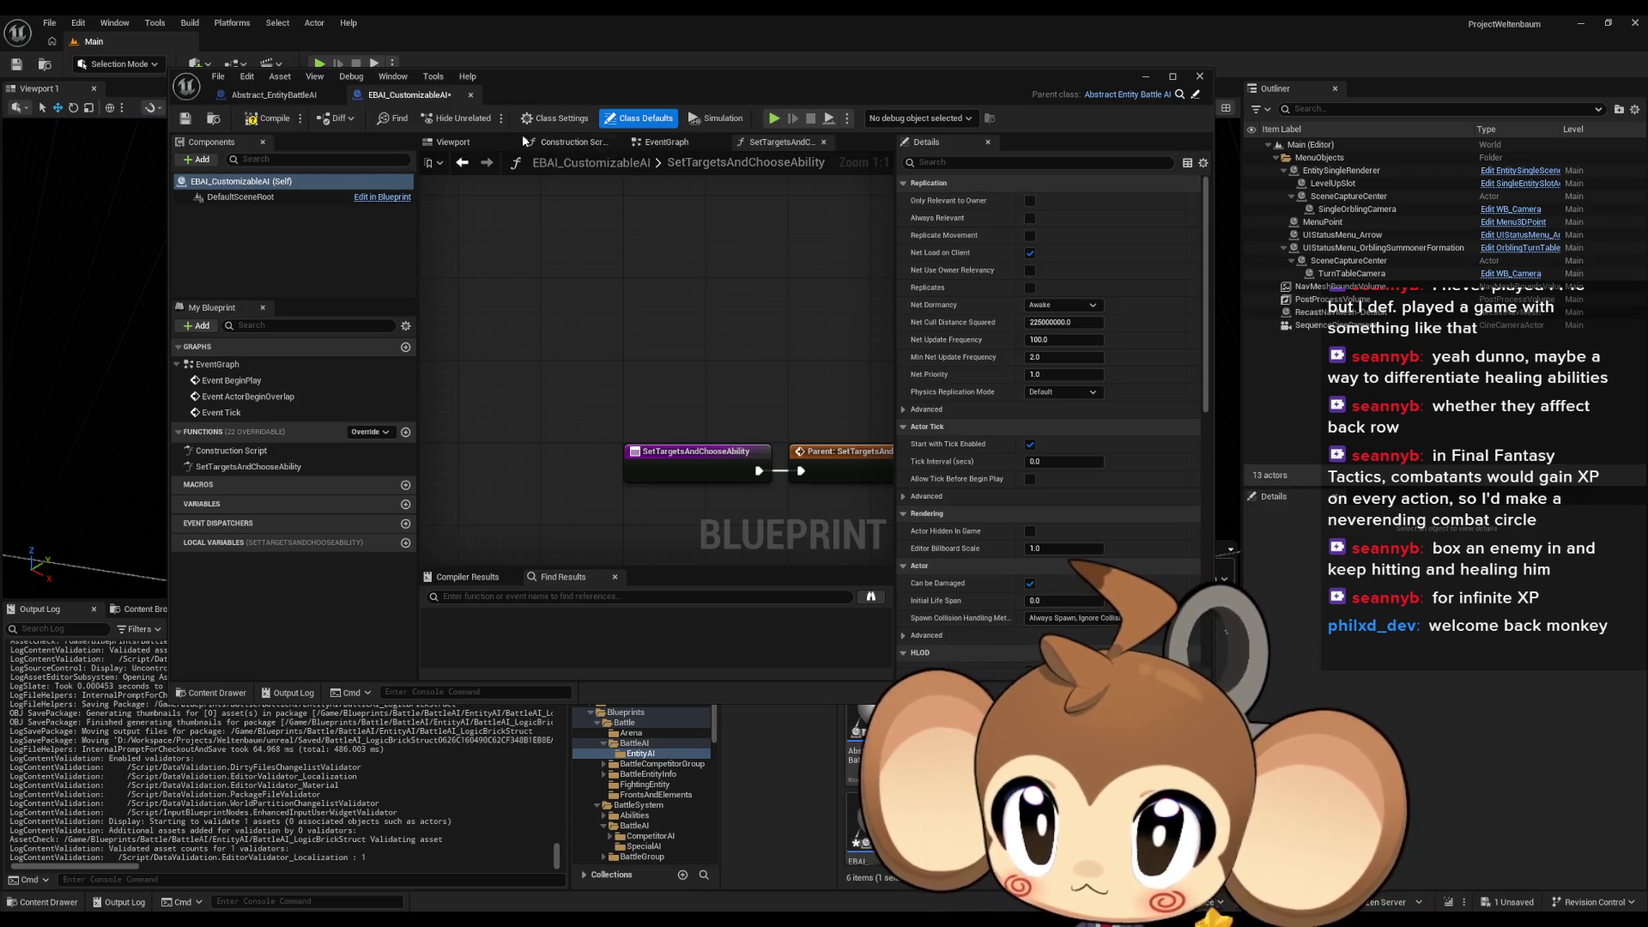
pyautogui.moveTo(592, 343); pyautogui.dragTo(482, 344)
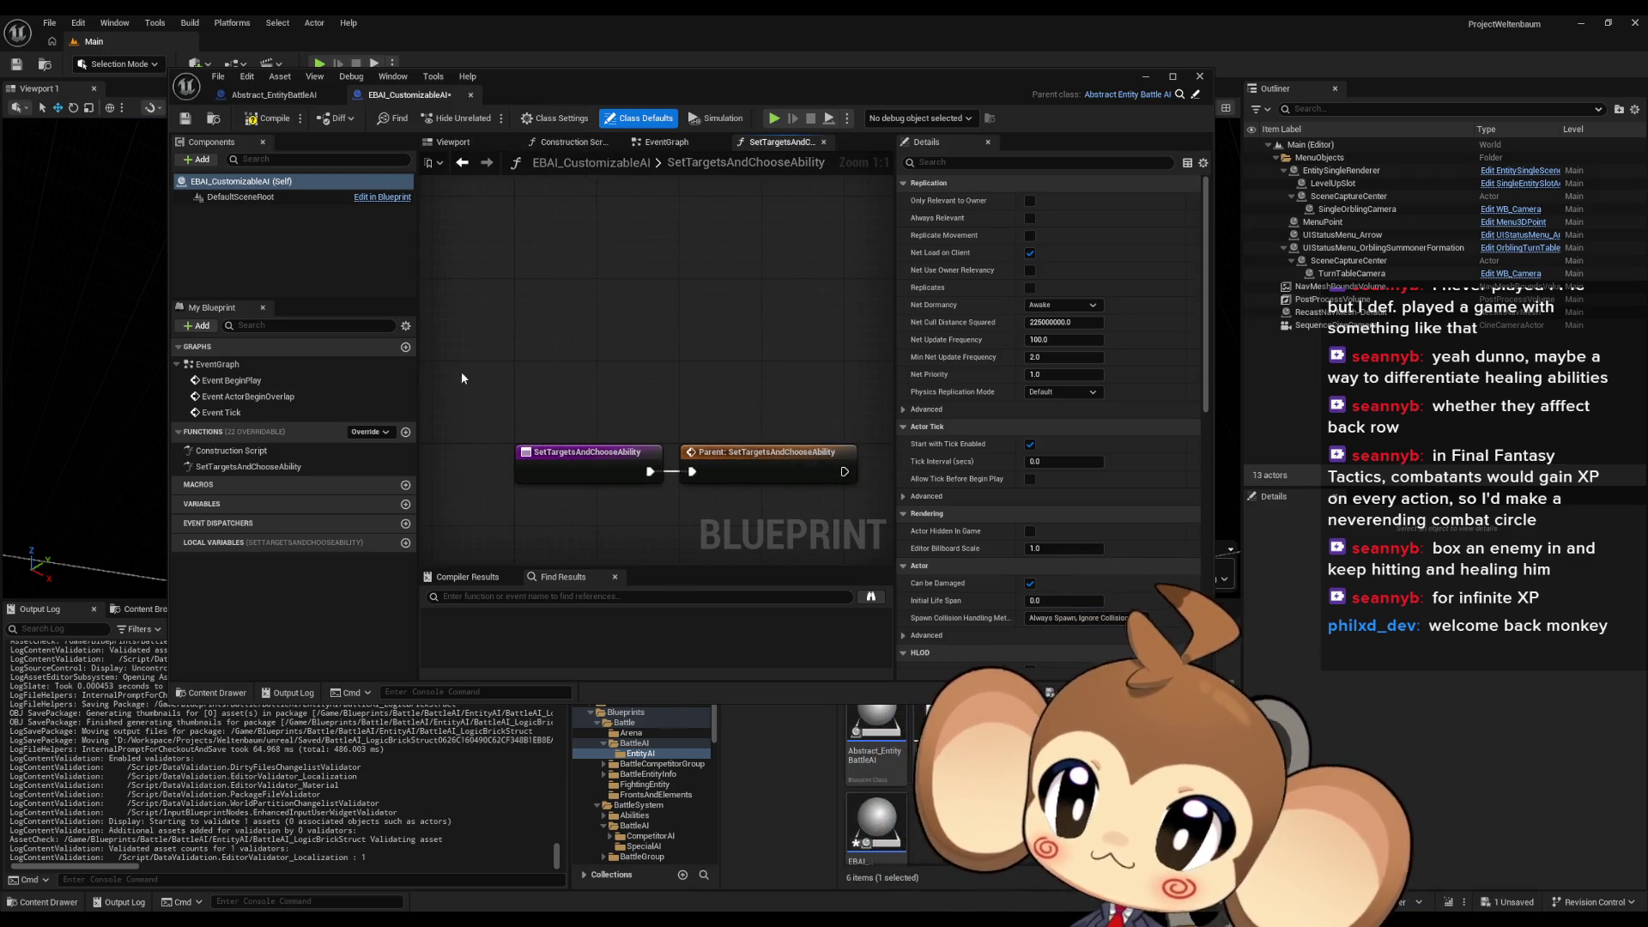
# Add a LogicStack variable as an array of Battle AI Logic Brick Struct
pyautogui.click(406, 505)
pyautogui.click(367, 522)
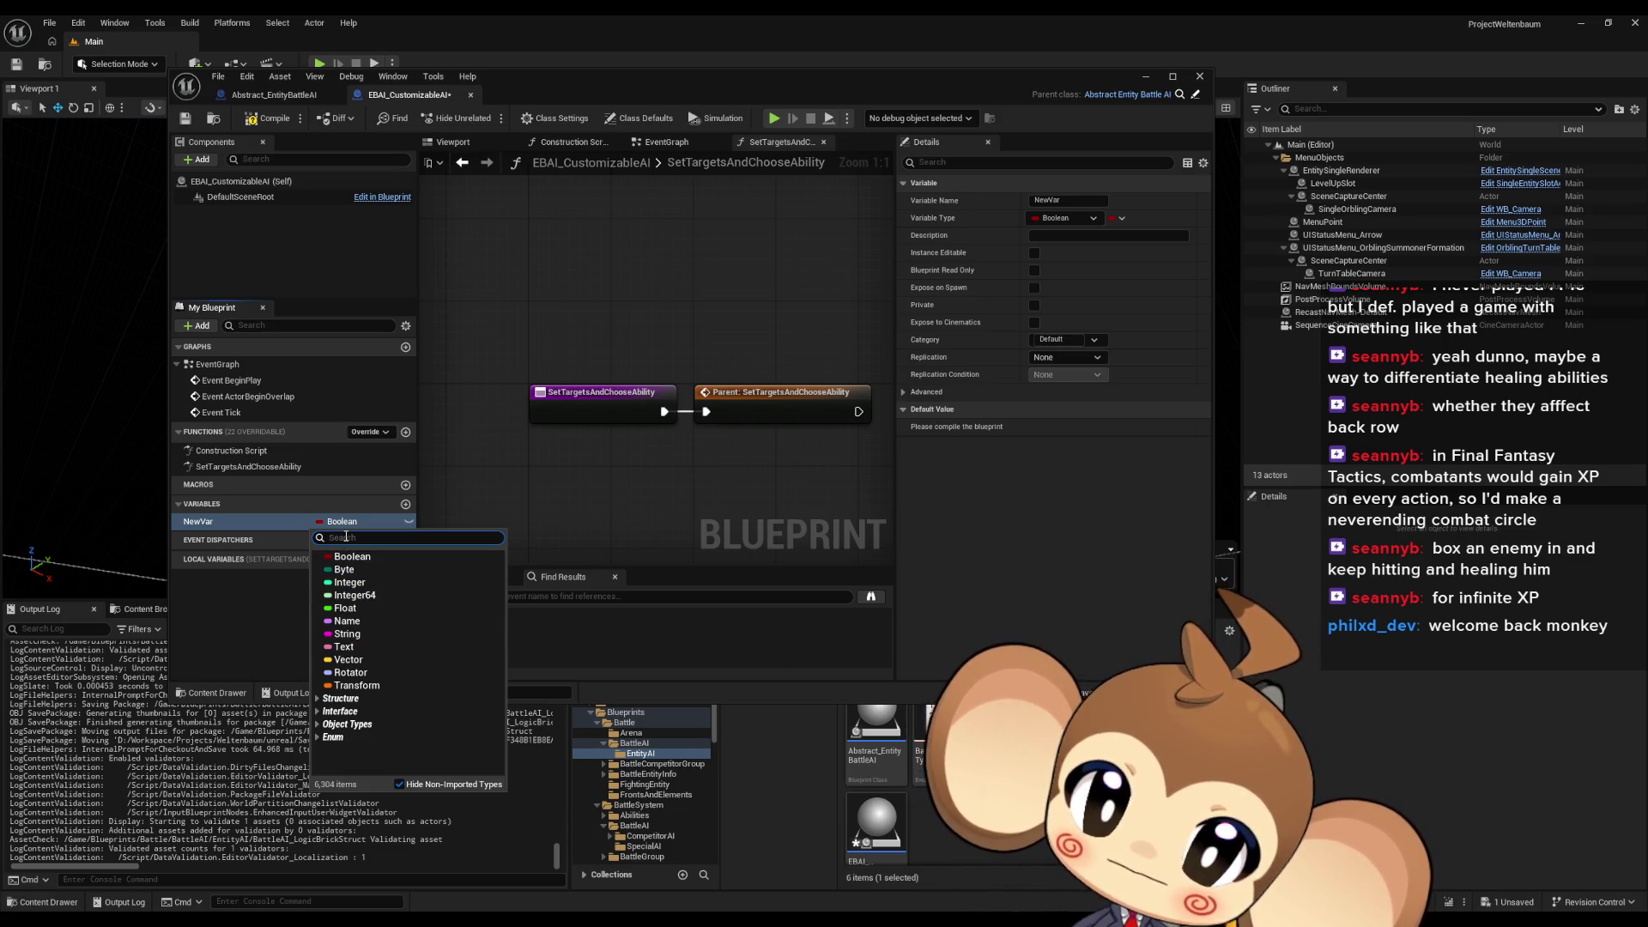
pyautogui.write('bat ai log s')
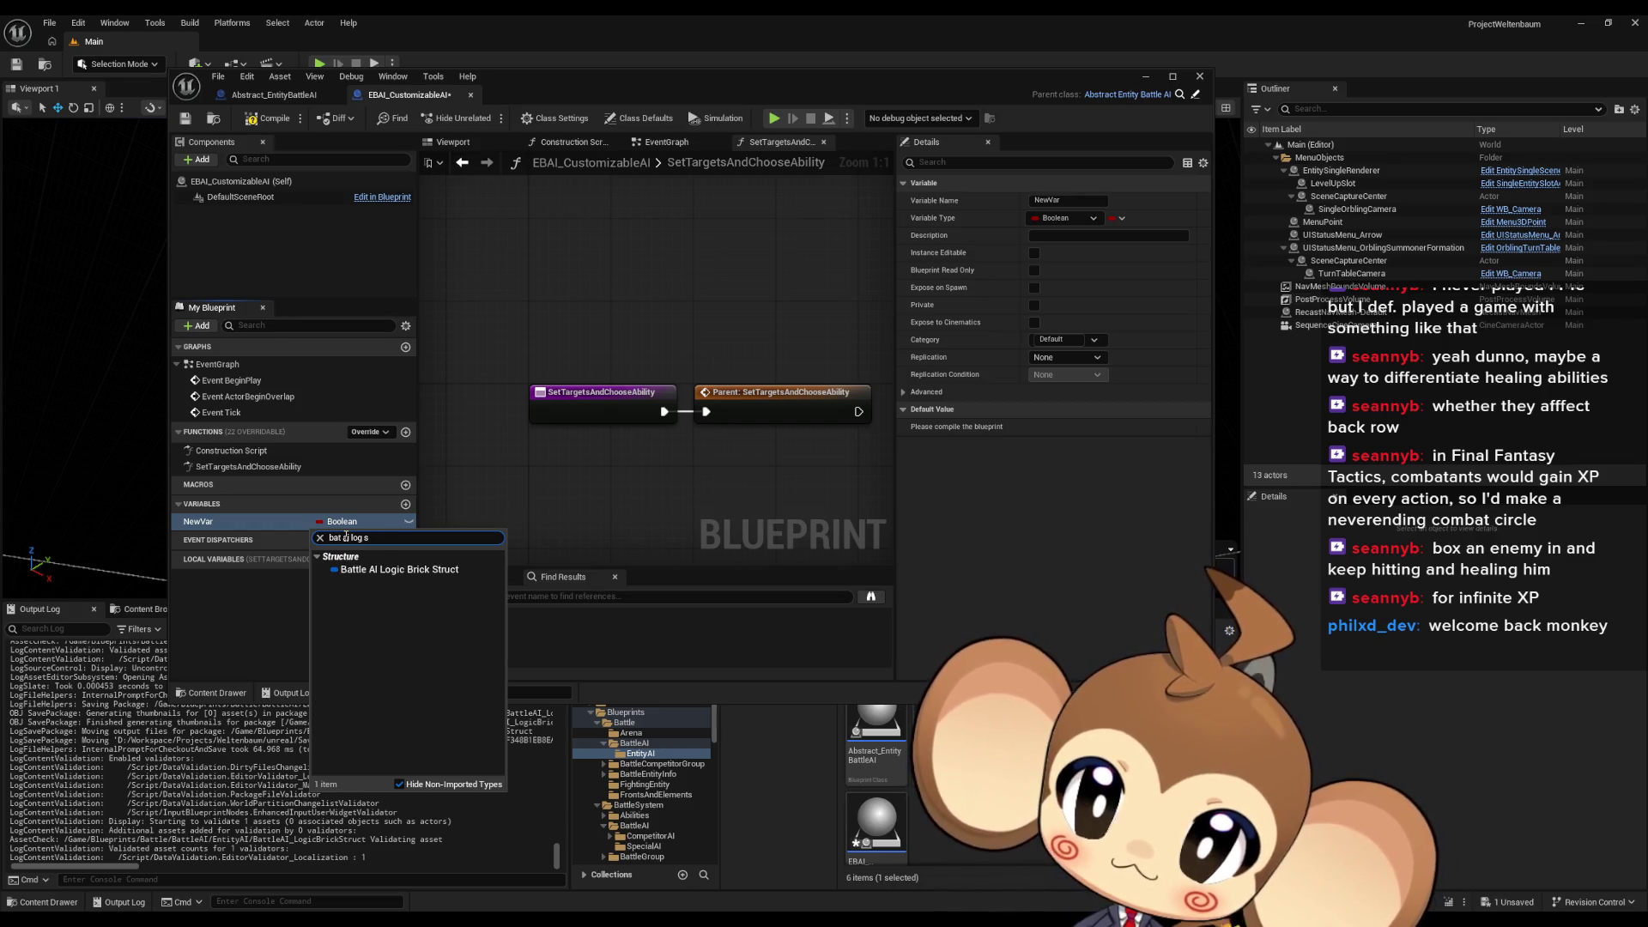
pyautogui.click(358, 570)
pyautogui.press('F2')
pyautogui.write('LogicStack')
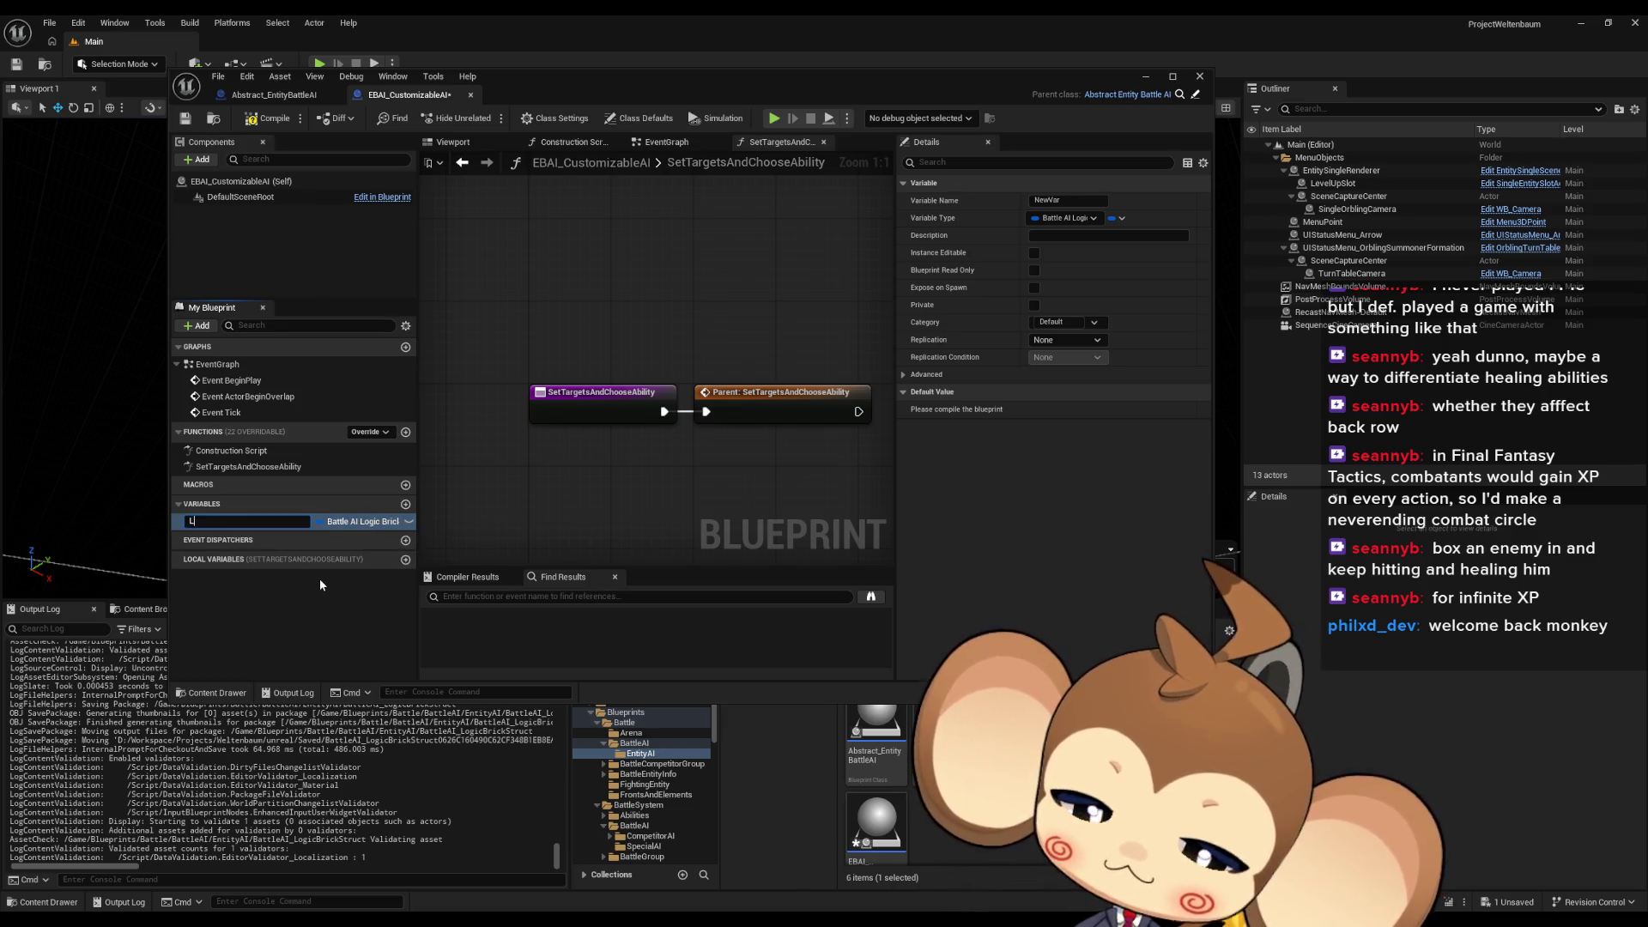
pyautogui.press('Return')
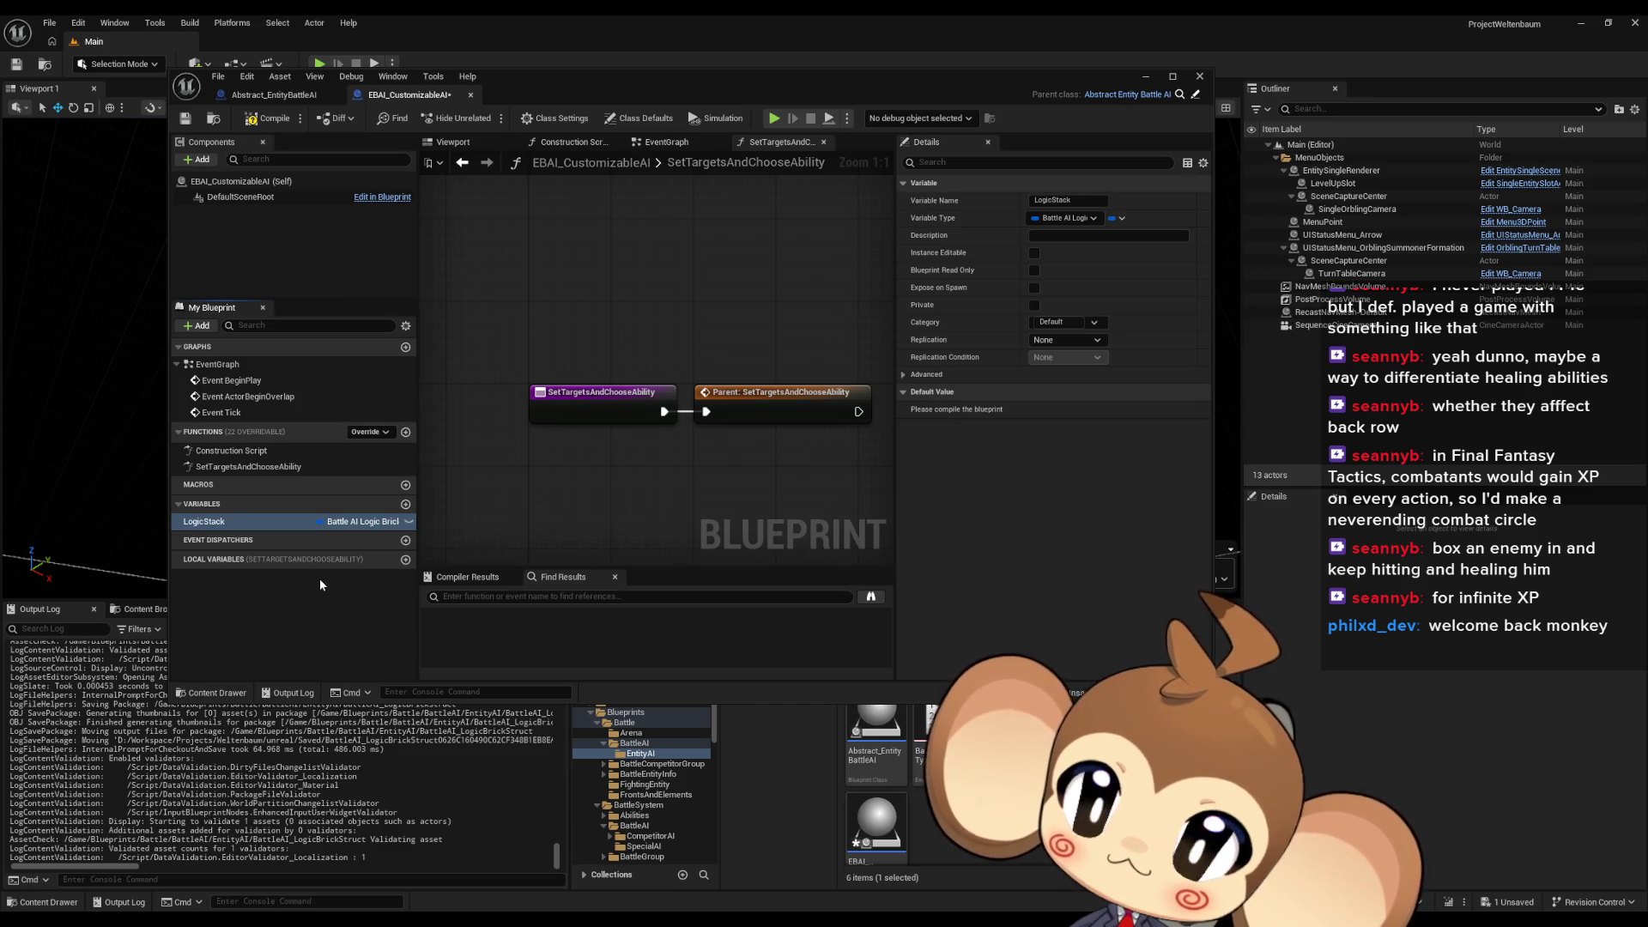
pyautogui.click(1116, 218)
pyautogui.click(1103, 254)
pyautogui.moveTo(702, 398); pyautogui.dragTo(427, 375)
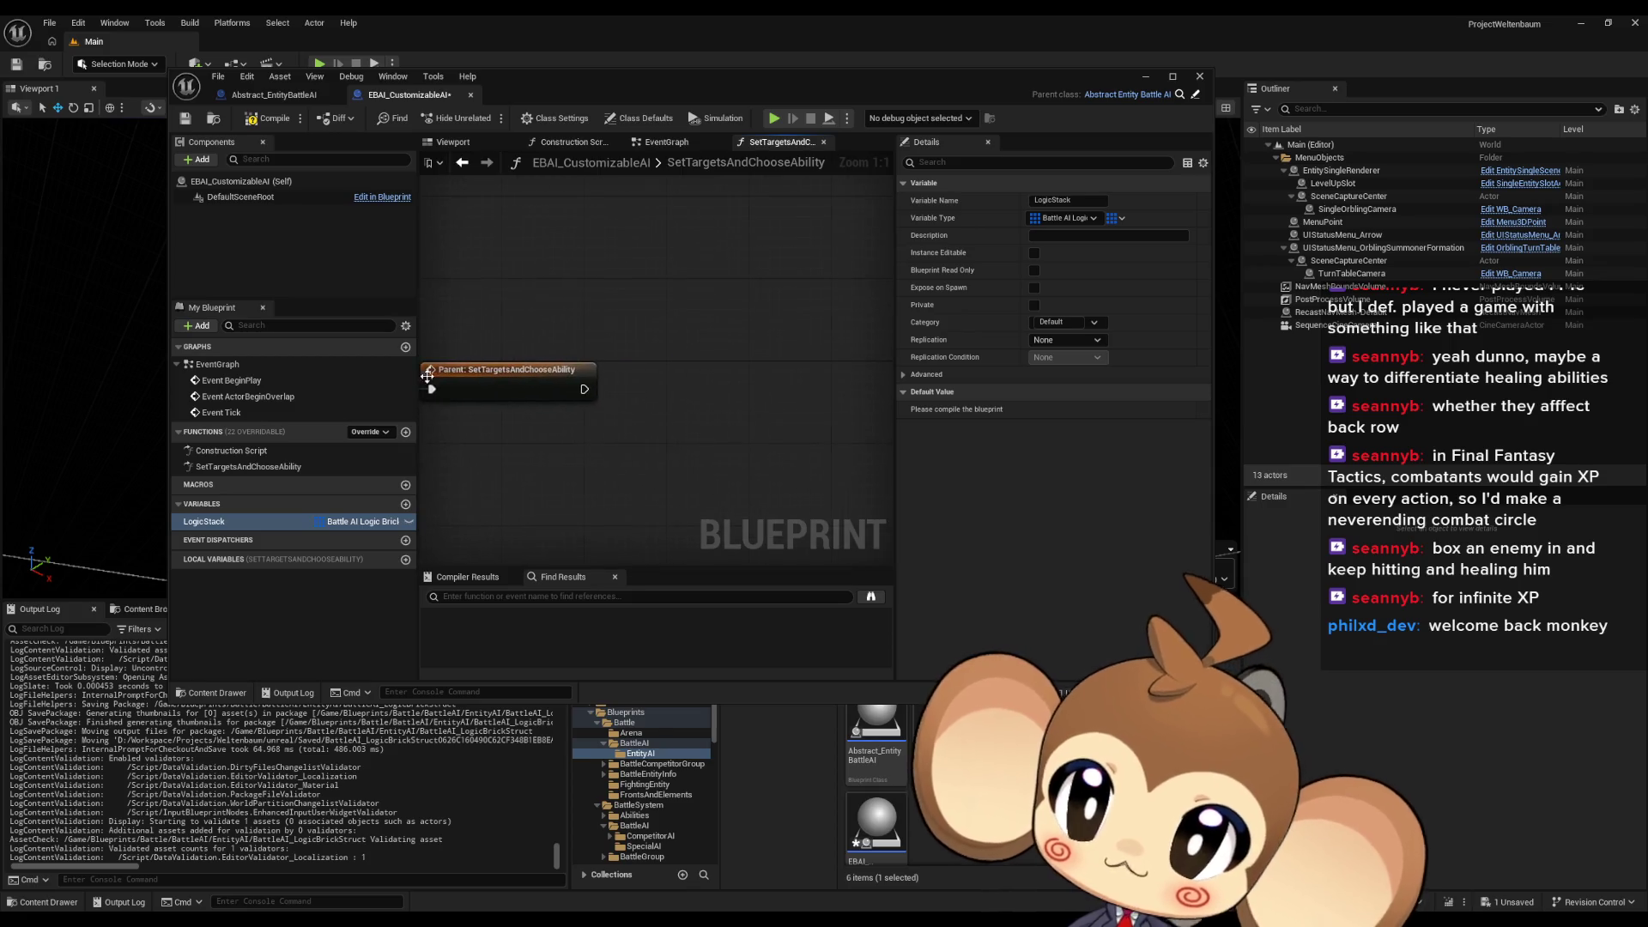
pyautogui.moveTo(481, 472)
pyautogui.mouseDown()
pyautogui.moveTo(476, 438)
pyautogui.moveTo(564, 397)
pyautogui.mouseUp()
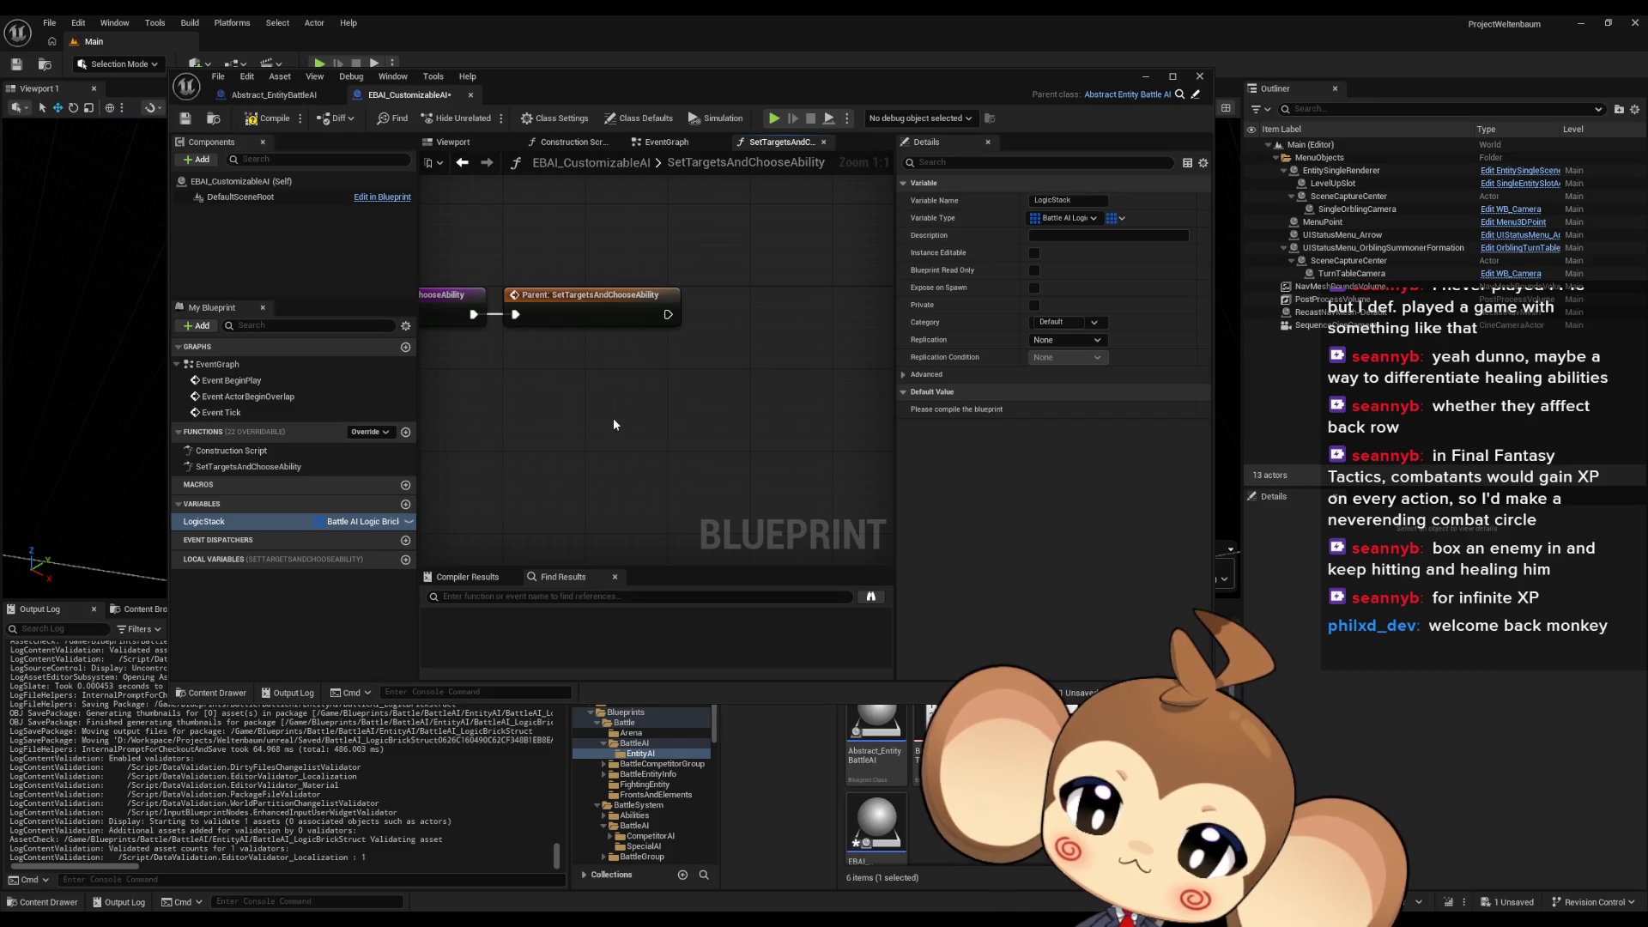
# Maximize the blueprint editor and place a LogicStack getter in the function graph
pyautogui.doubleClick(738, 91)
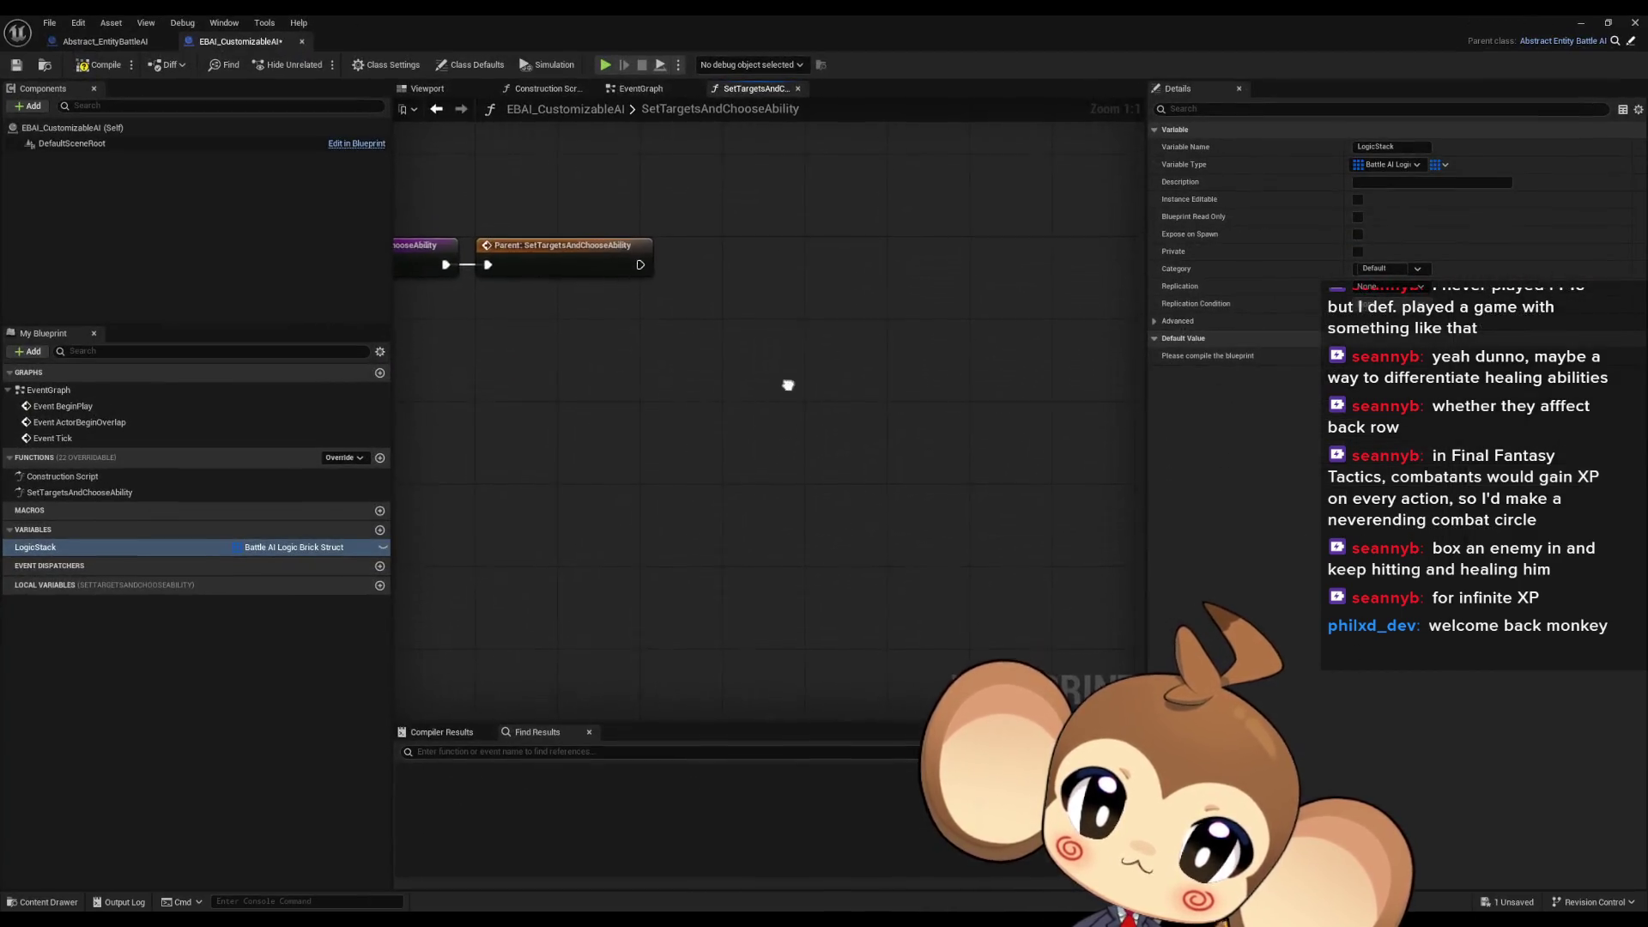
pyautogui.moveTo(136, 546)
pyautogui.mouseDown()
pyautogui.moveTo(550, 548)
pyautogui.moveTo(634, 431)
pyautogui.moveTo(630, 470)
pyautogui.mouseUp()
pyautogui.click(668, 455)
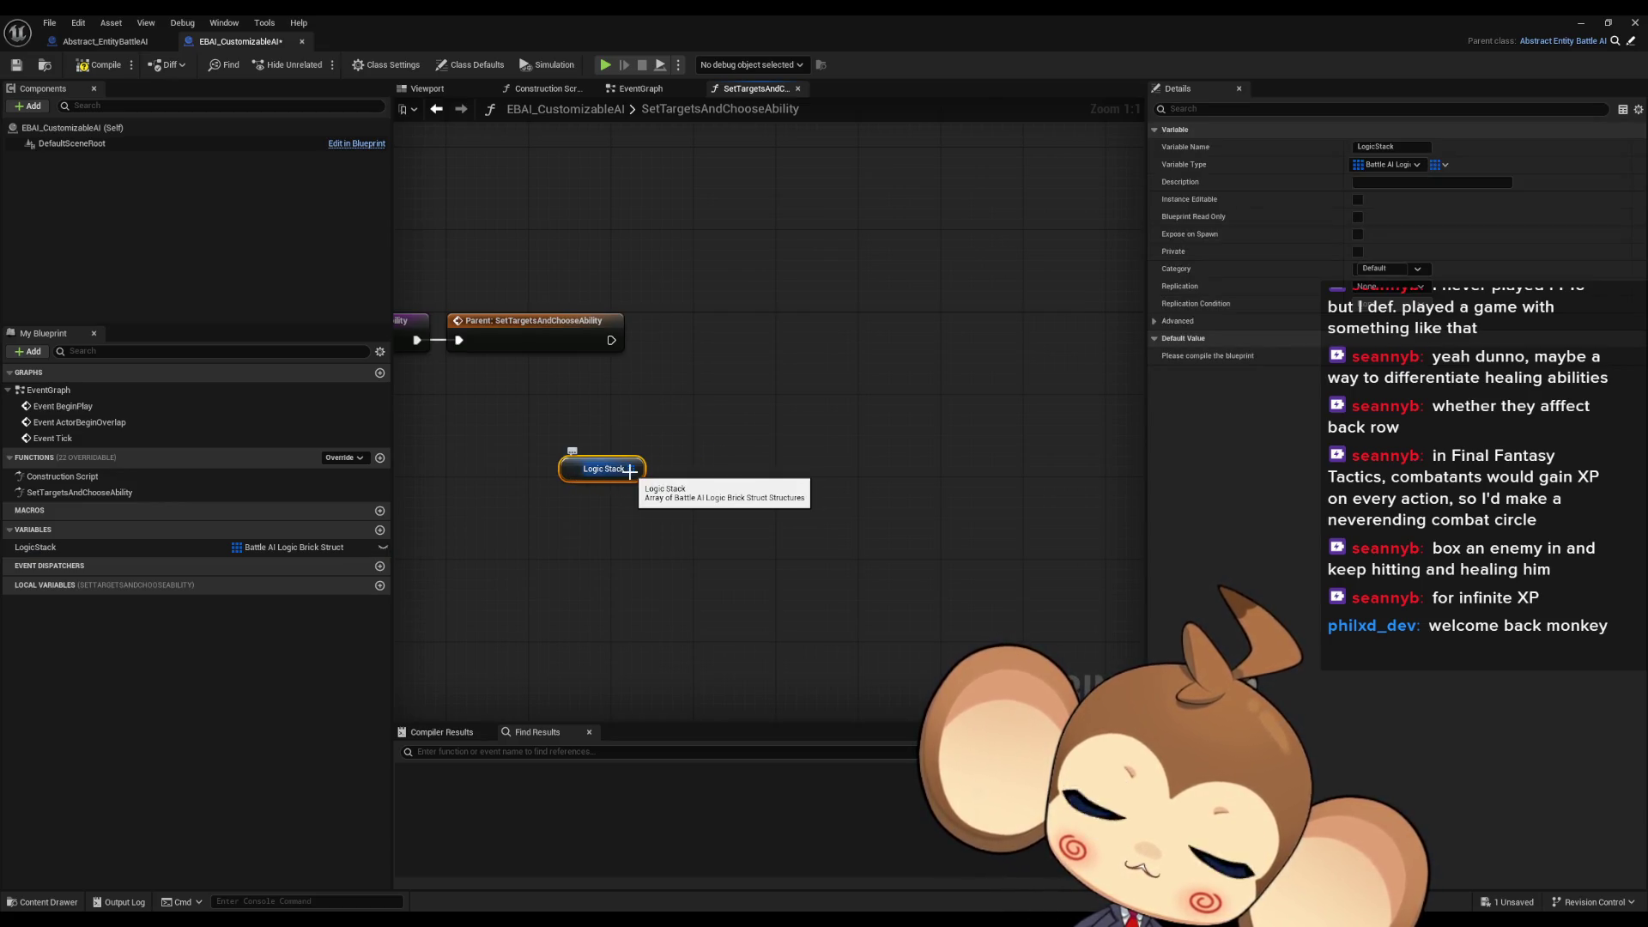
pyautogui.moveTo(630, 470); pyautogui.dragTo(589, 470)
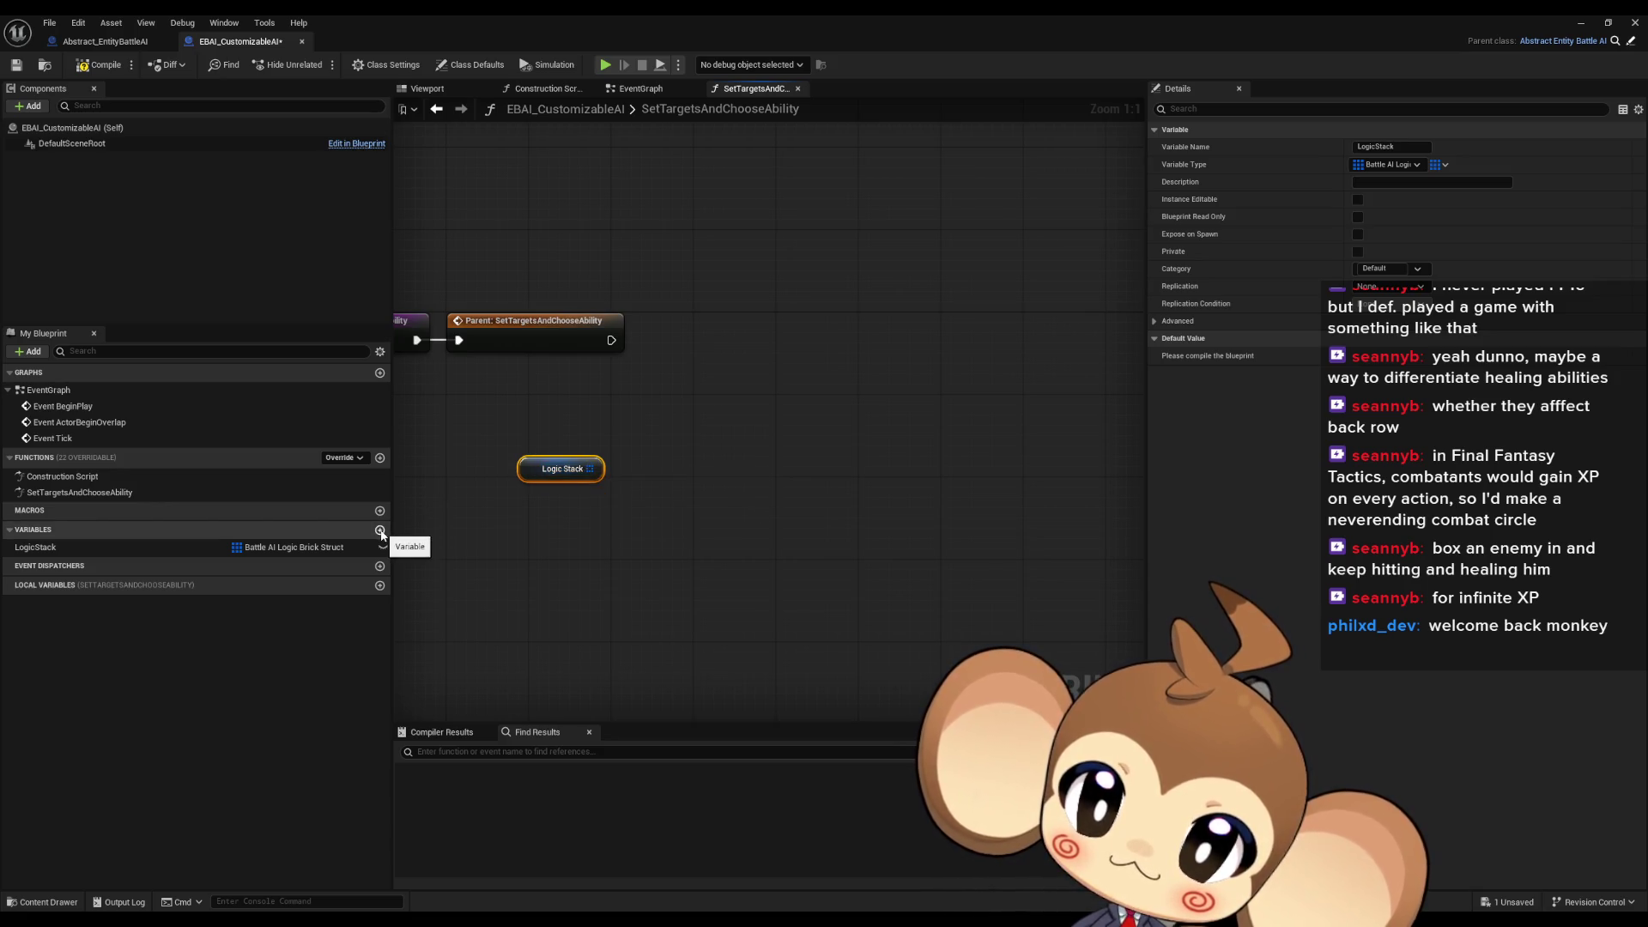
# Add an Integer local variable named Local_CurrentIndex
pyautogui.click(379, 584)
pyautogui.write('Logi')
pyautogui.hotkey('ctrl', 'a')
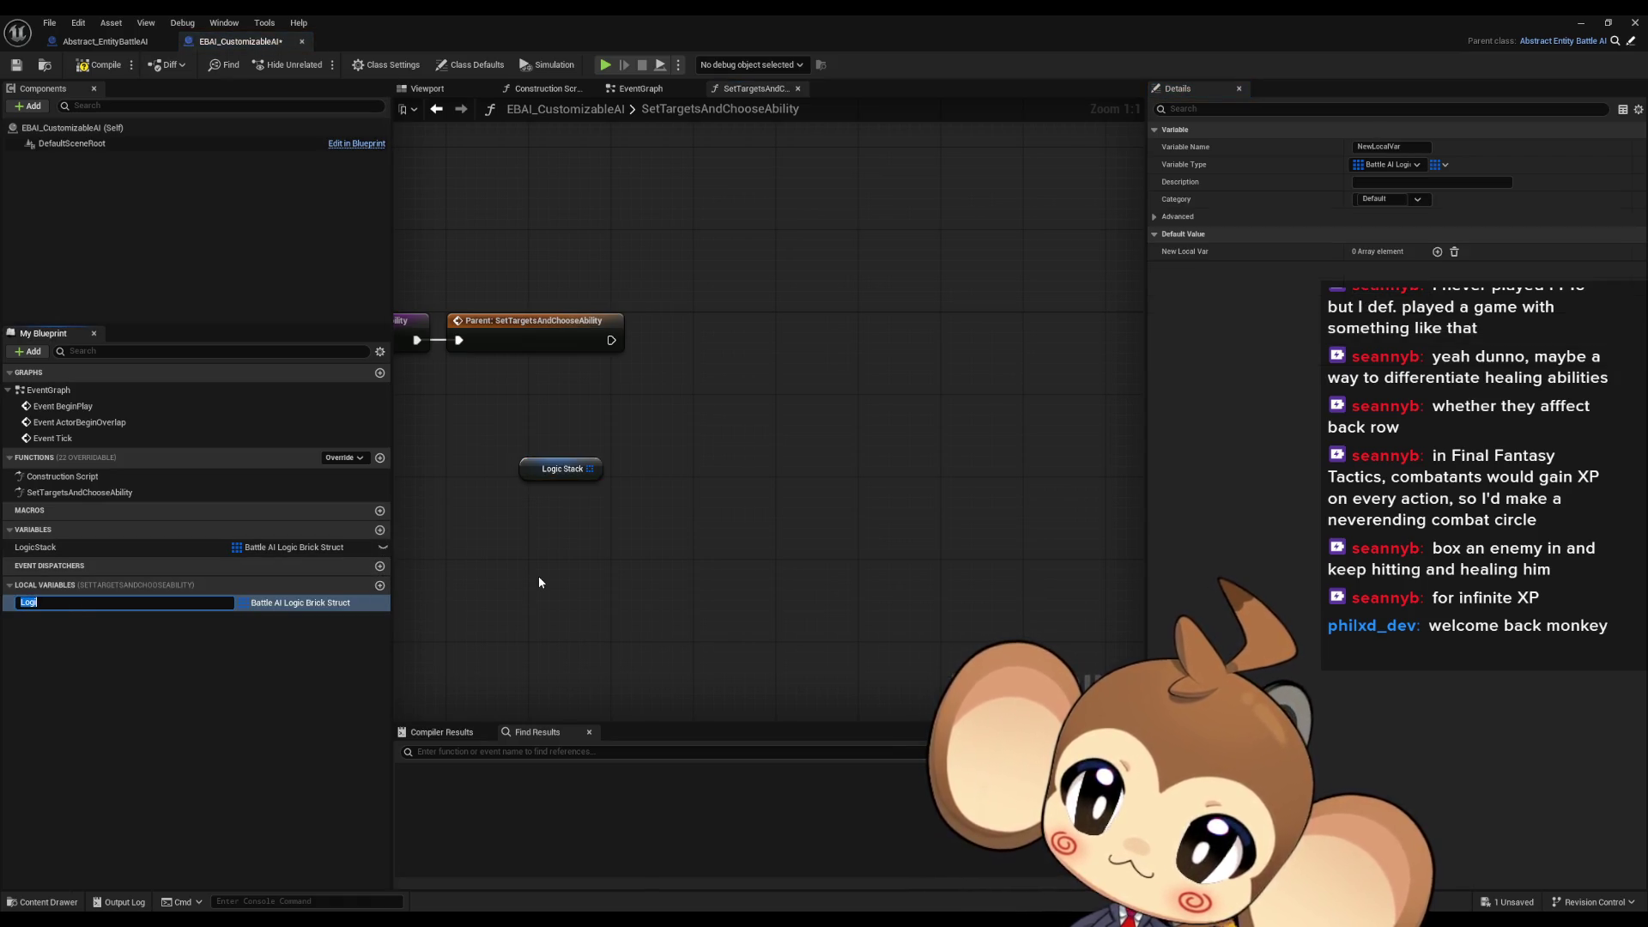
pyautogui.write('Local_Current')
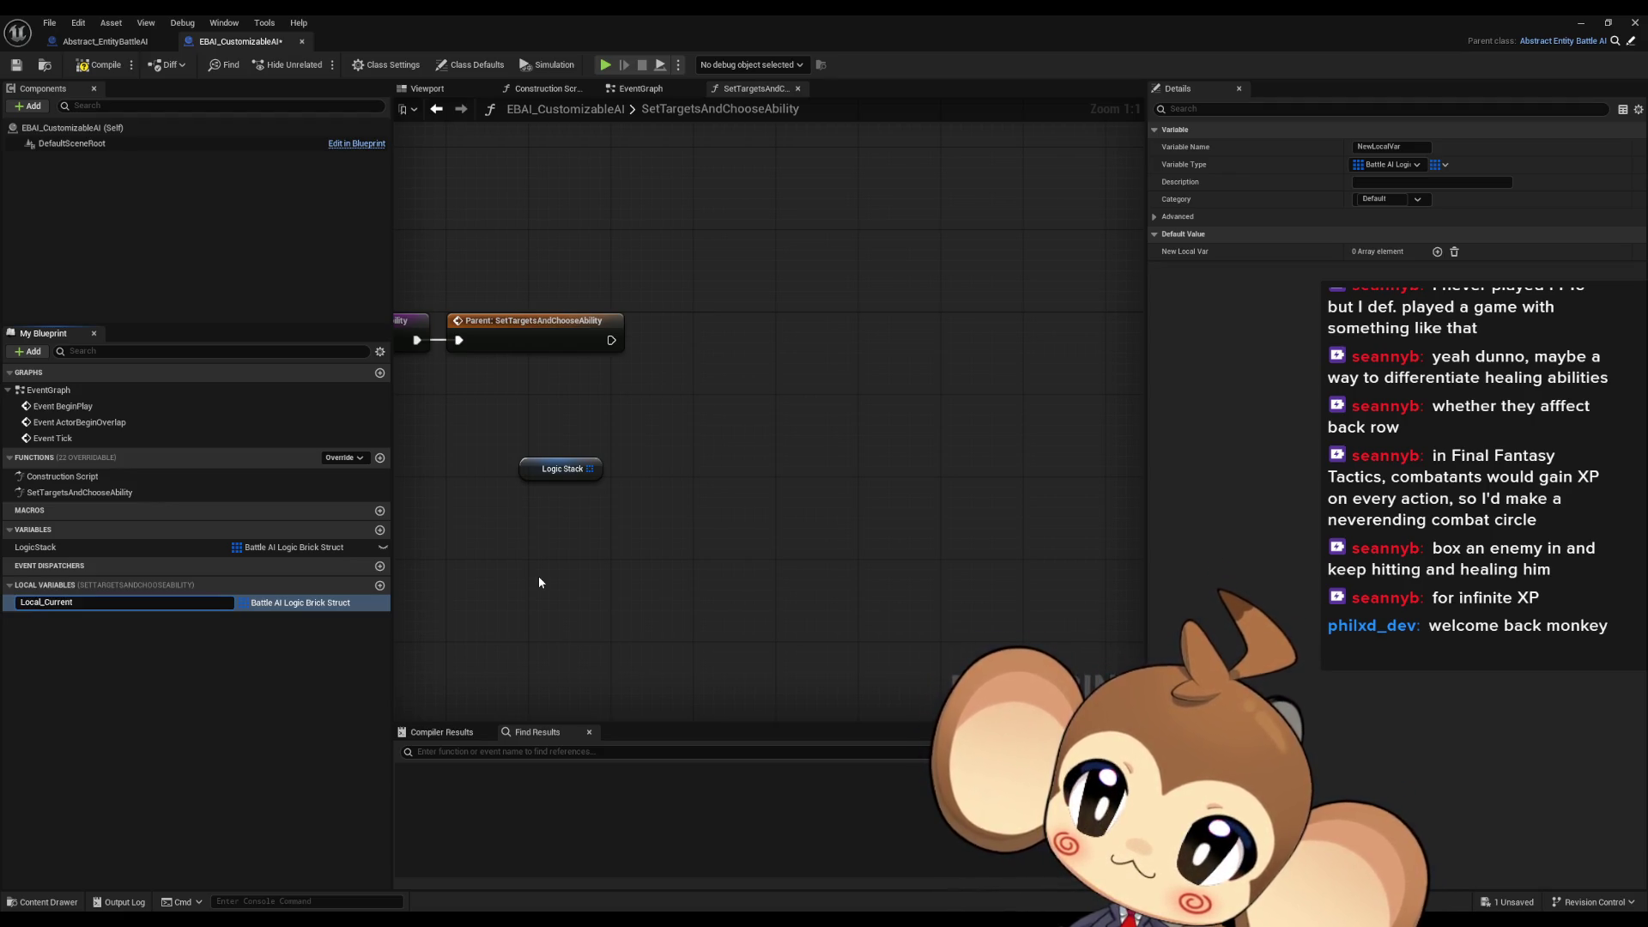
pyautogui.write('Index')
pyautogui.press('Return')
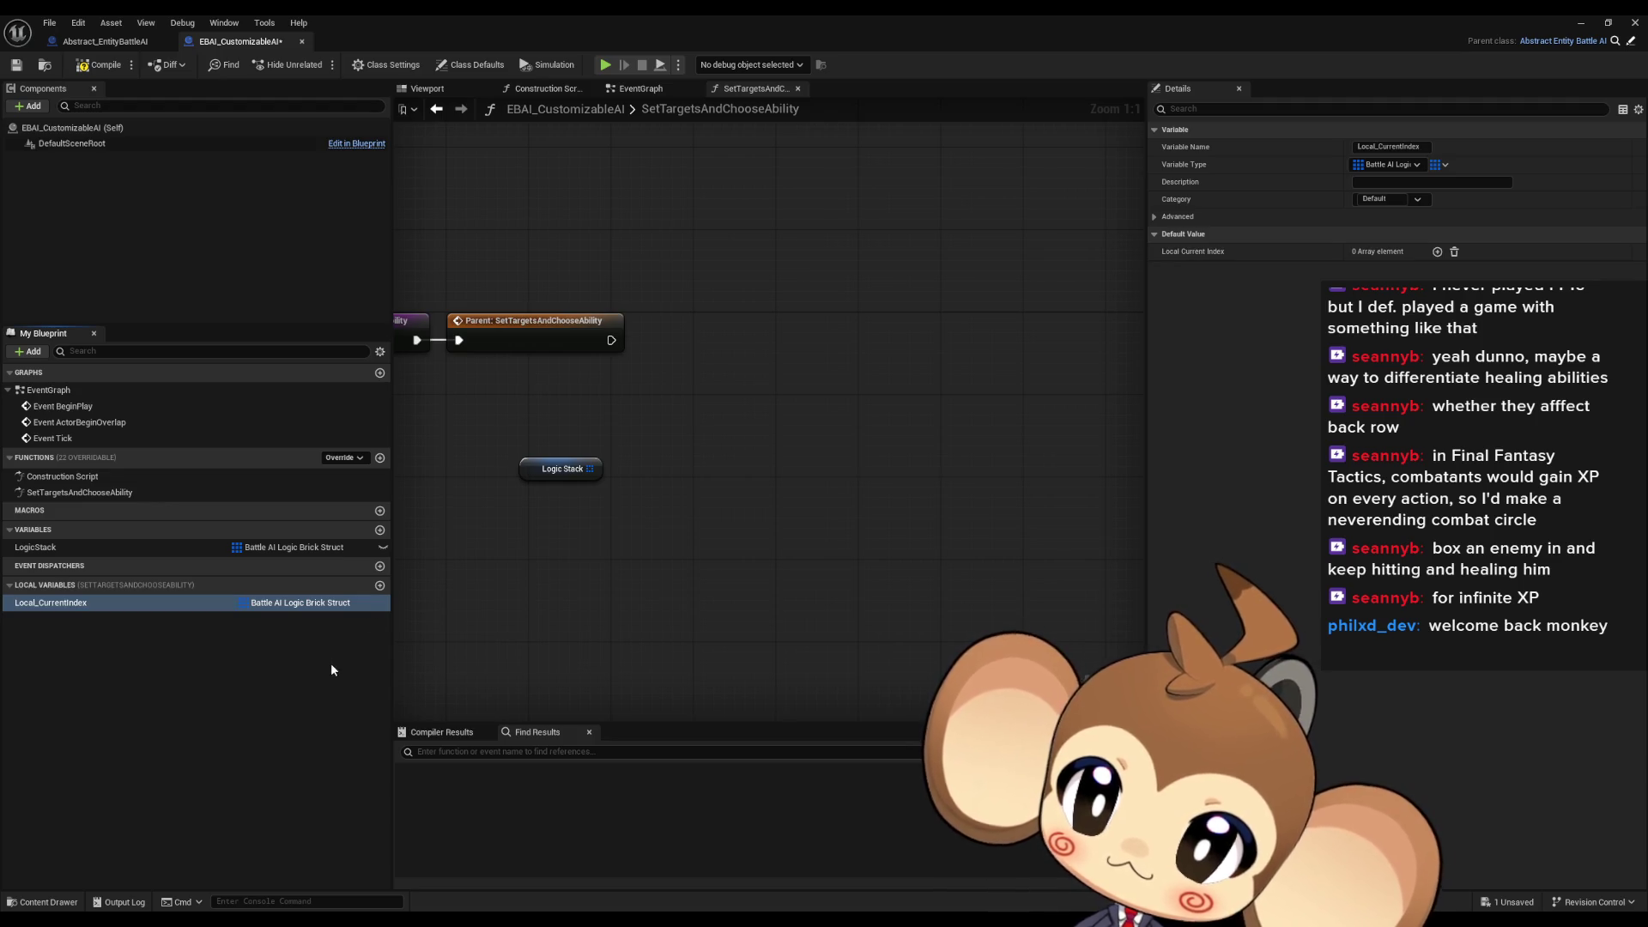
pyautogui.click(273, 604)
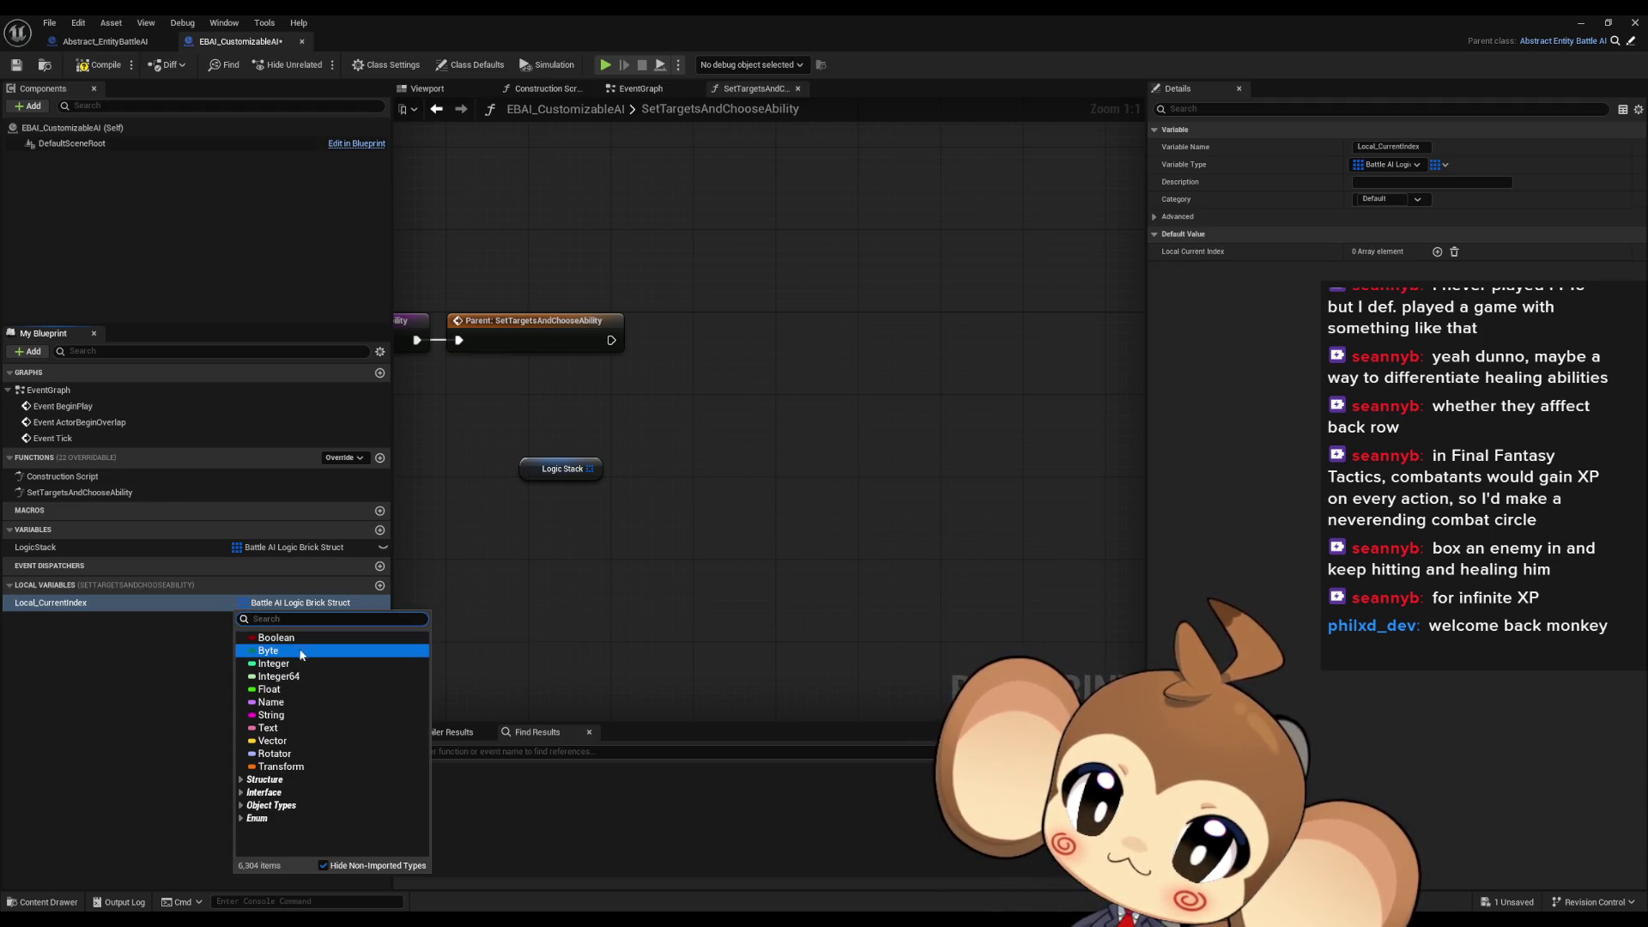
pyautogui.click(273, 663)
# Make Local_CurrentIndex a single integer instead of an array and place its getter in the graph
pyautogui.moveTo(38, 610)
pyautogui.mouseDown()
pyautogui.moveTo(790, 537)
pyautogui.moveTo(644, 500)
pyautogui.moveTo(584, 545)
pyautogui.mouseUp()
pyautogui.press('Escape')
pyautogui.click(261, 606)
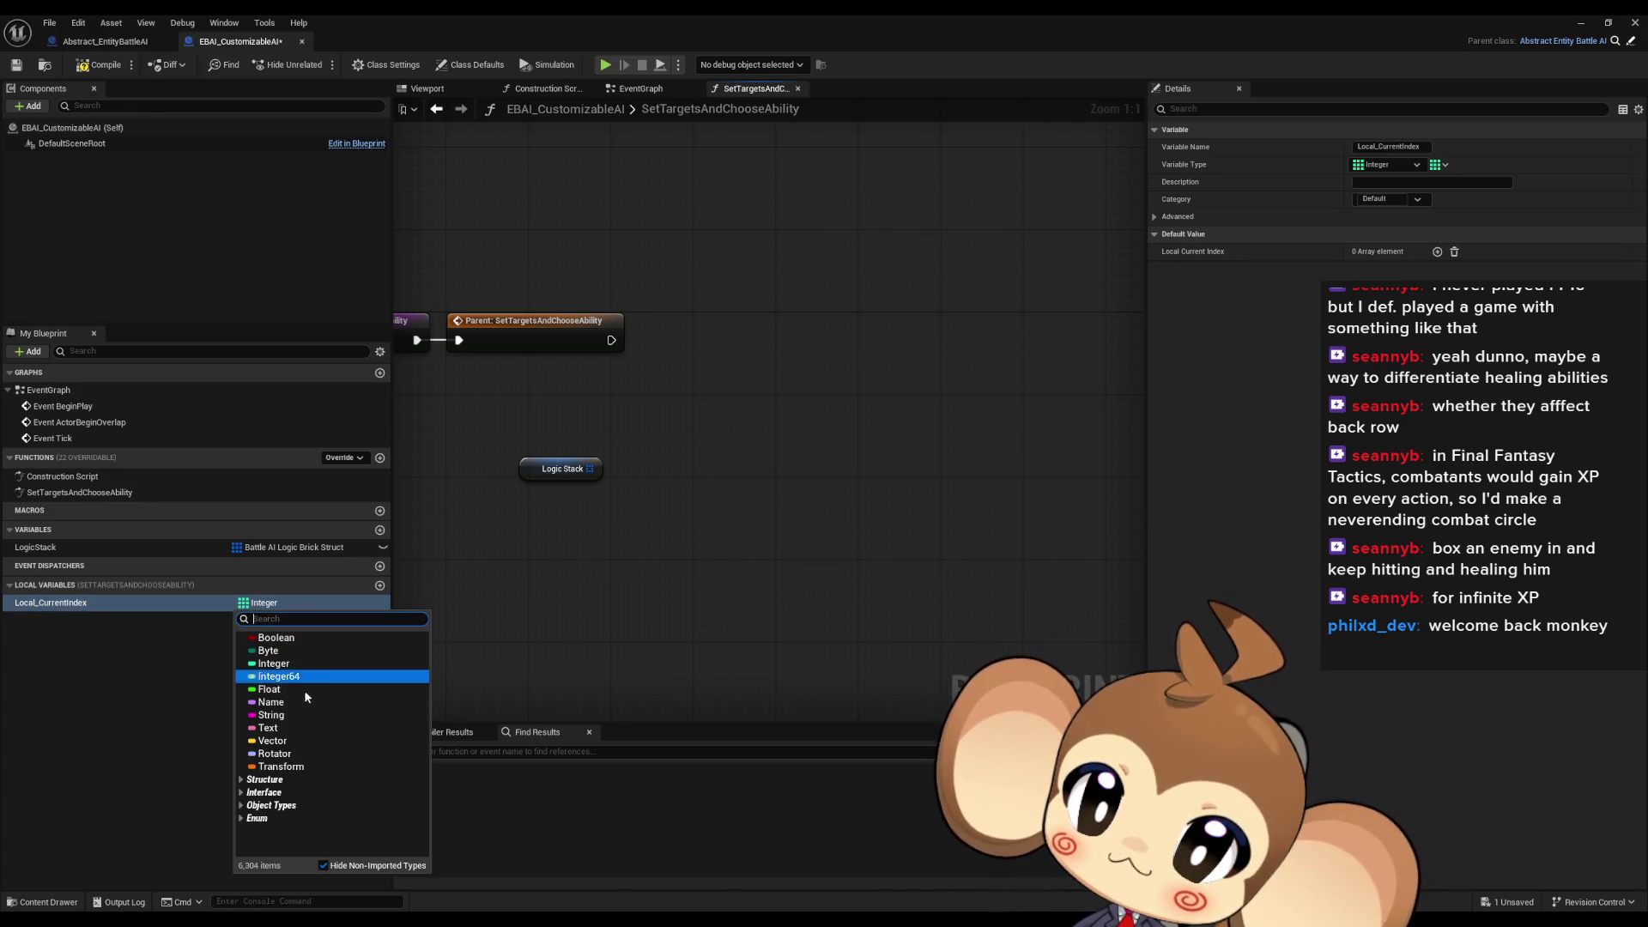
pyautogui.press('Escape')
pyautogui.click(1446, 164)
pyautogui.click(1425, 177)
pyautogui.moveTo(129, 602); pyautogui.dragTo(558, 593)
pyautogui.moveTo(592, 469); pyautogui.dragTo(656, 477)
# Add an array GET node reading Logic Stack and arrange the nodes
pyautogui.write('get')
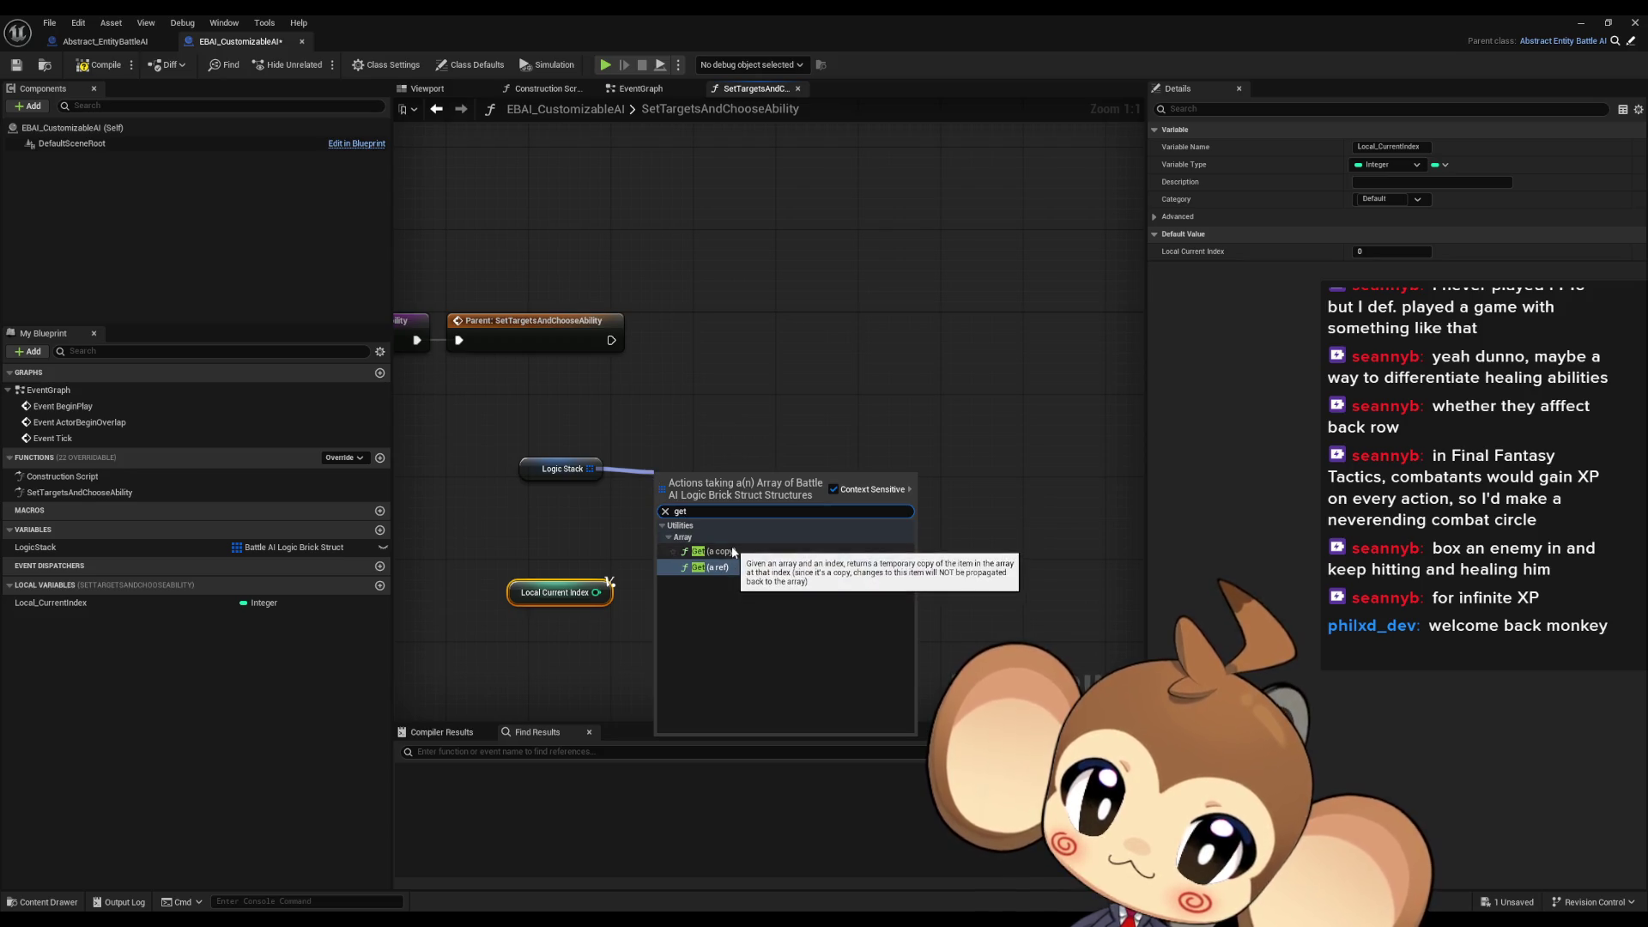
pyautogui.click(727, 549)
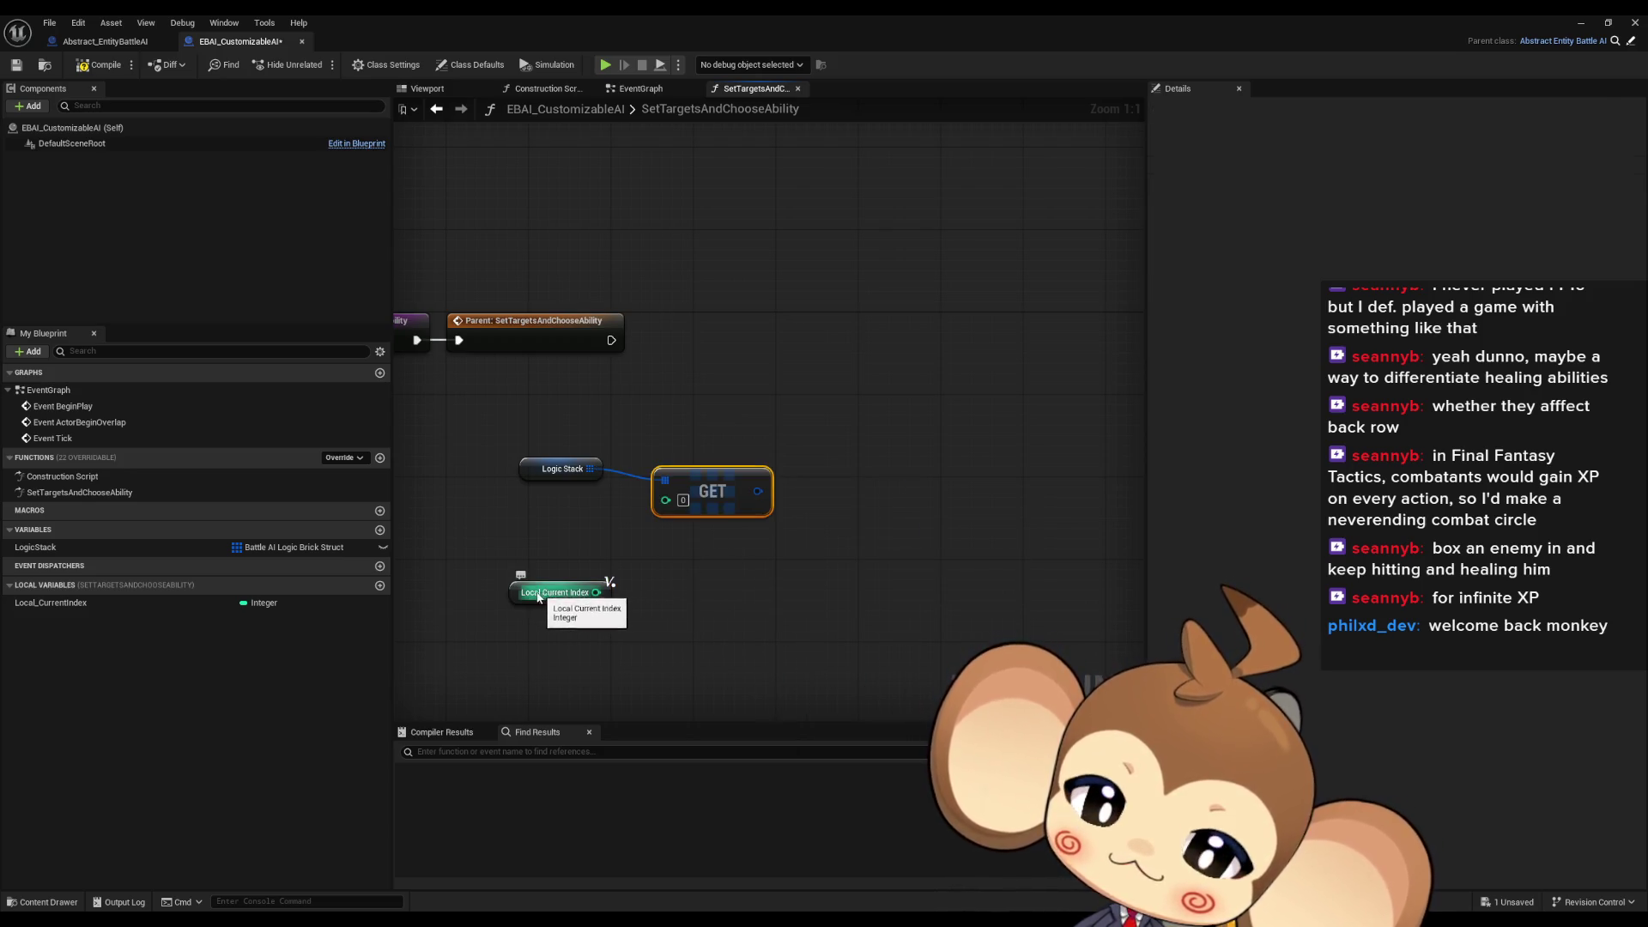
pyautogui.moveTo(558, 592); pyautogui.dragTo(527, 582)
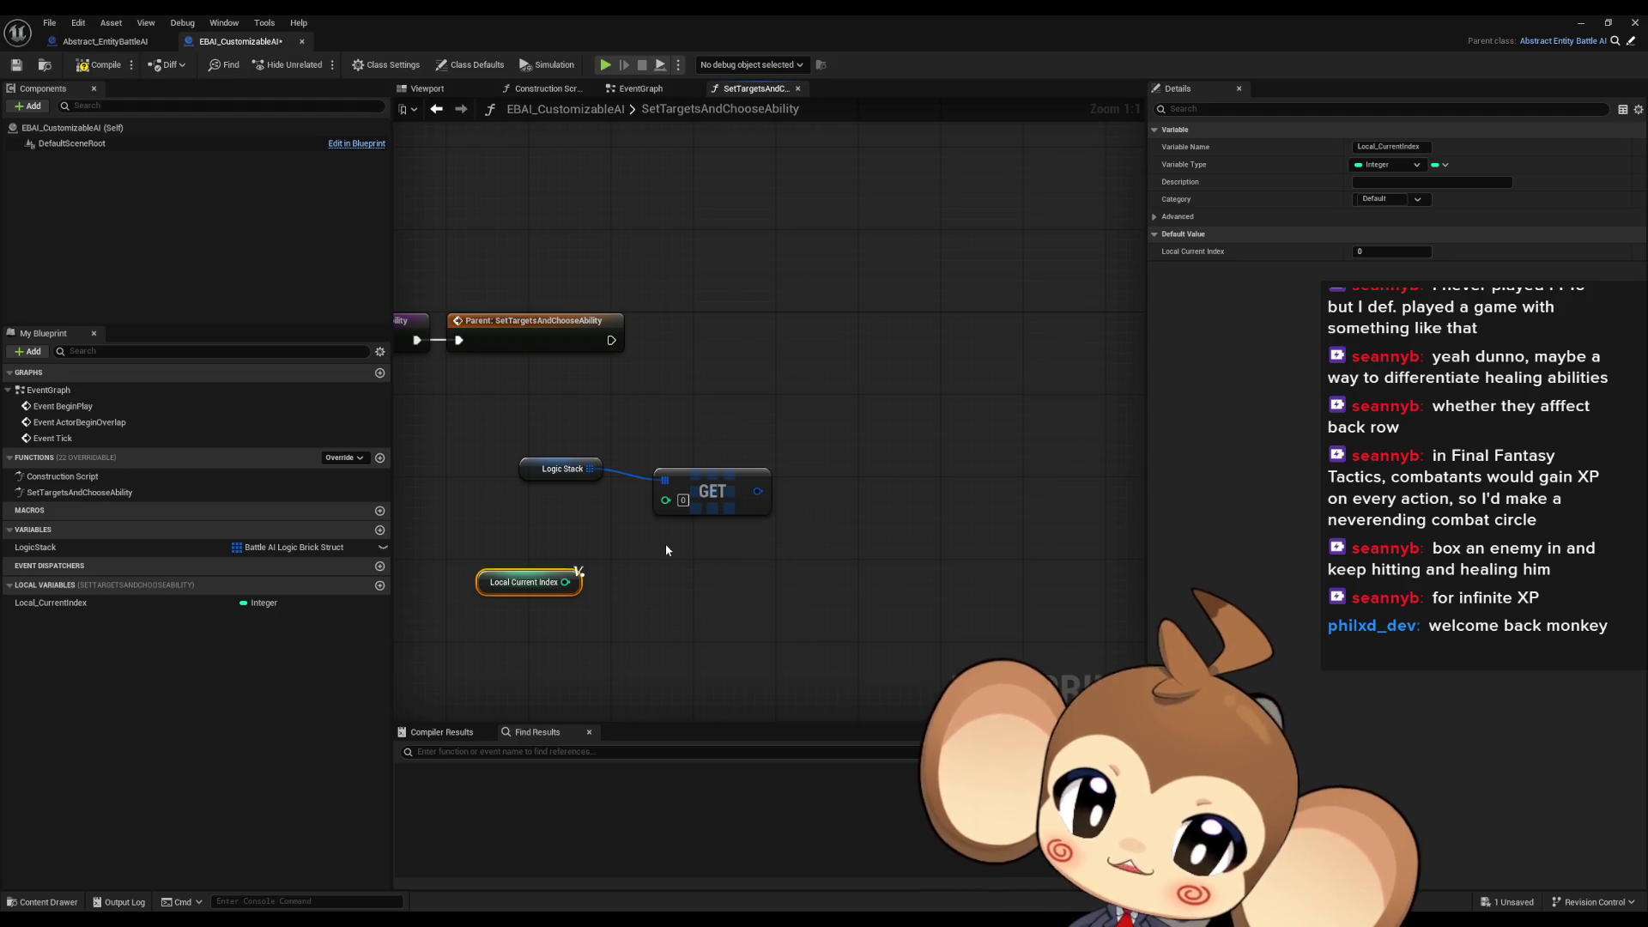
pyautogui.moveTo(664, 564)
pyautogui.mouseDown()
pyautogui.moveTo(731, 554)
pyautogui.moveTo(786, 586)
pyautogui.mouseUp()
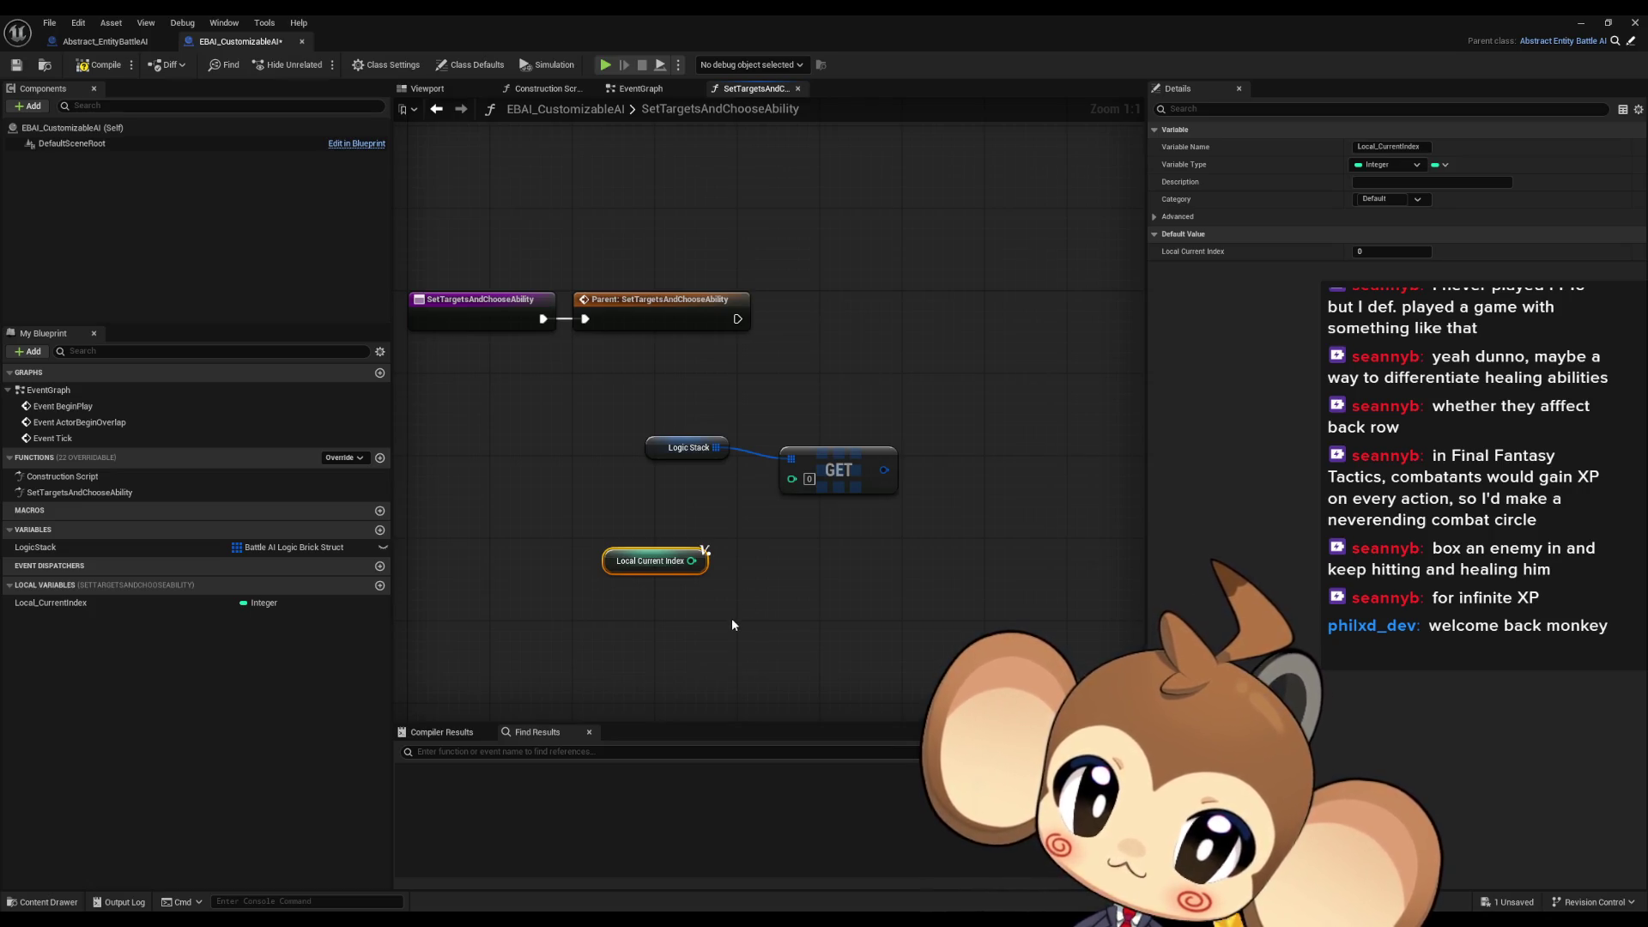
pyautogui.moveTo(664, 412); pyautogui.dragTo(910, 506)
pyautogui.moveTo(828, 461)
pyautogui.mouseDown()
pyautogui.moveTo(1014, 502)
pyautogui.moveTo(838, 441)
pyautogui.moveTo(586, 490)
pyautogui.moveTo(572, 374)
pyautogui.moveTo(634, 379)
pyautogui.mouseUp()
# Add a While Loop after the Parent call and a second Logic Stack getter
pyautogui.write('whi')
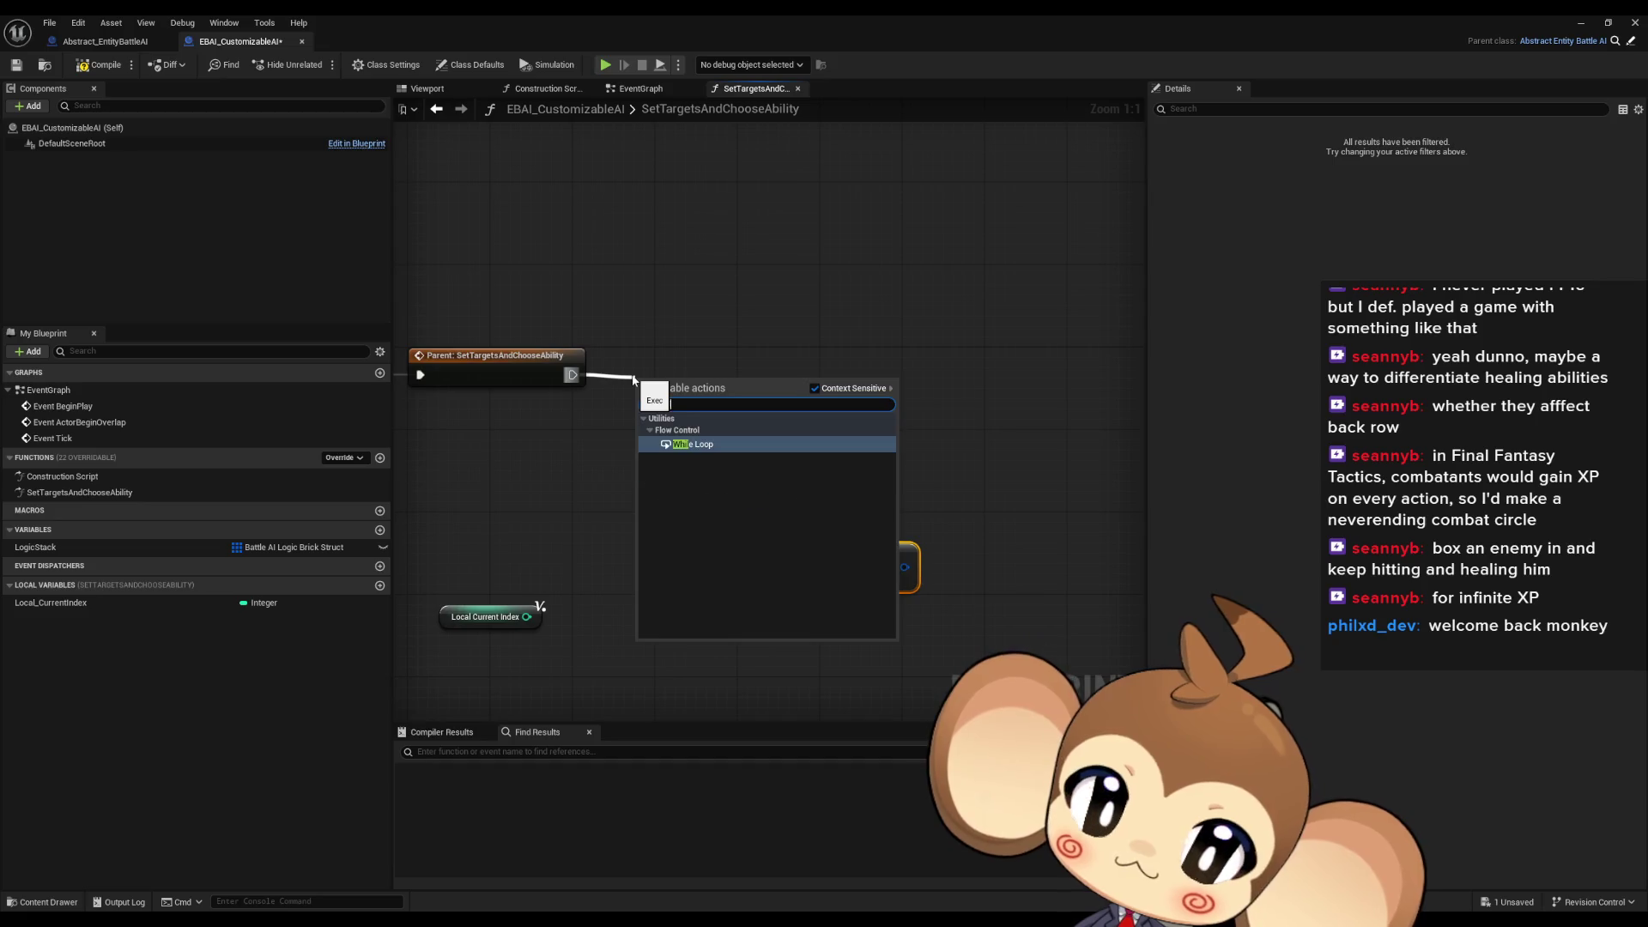
pyautogui.press('Return')
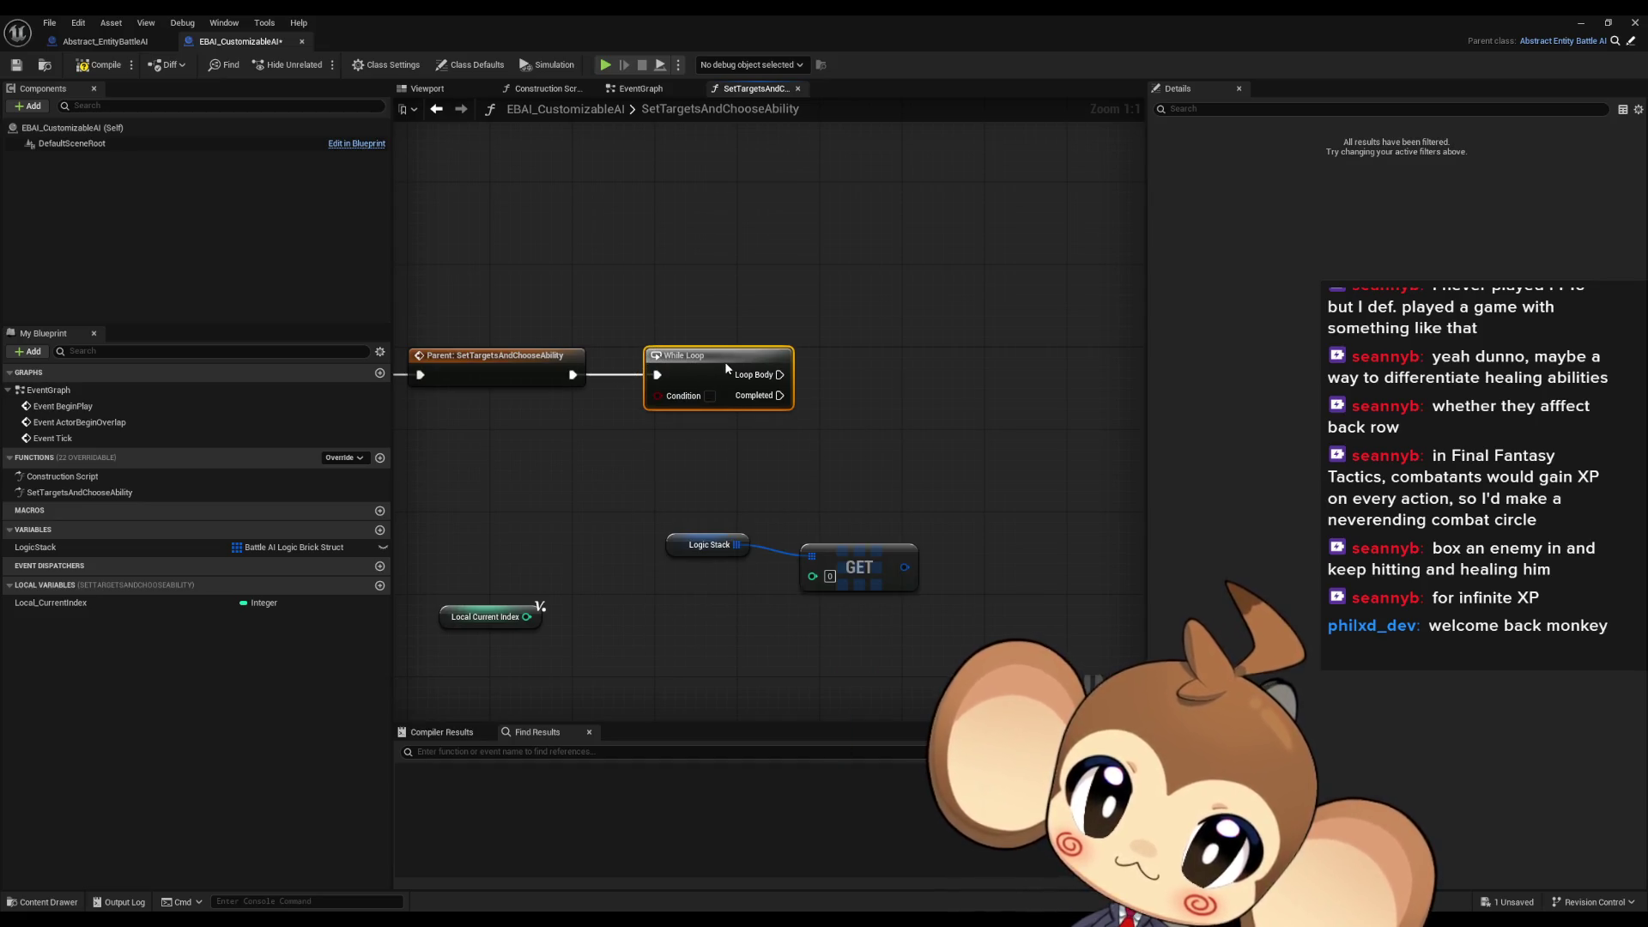
pyautogui.click(682, 549)
pyautogui.hotkey('ctrl', 'c')
pyautogui.moveTo(682, 554); pyautogui.dragTo(774, 567)
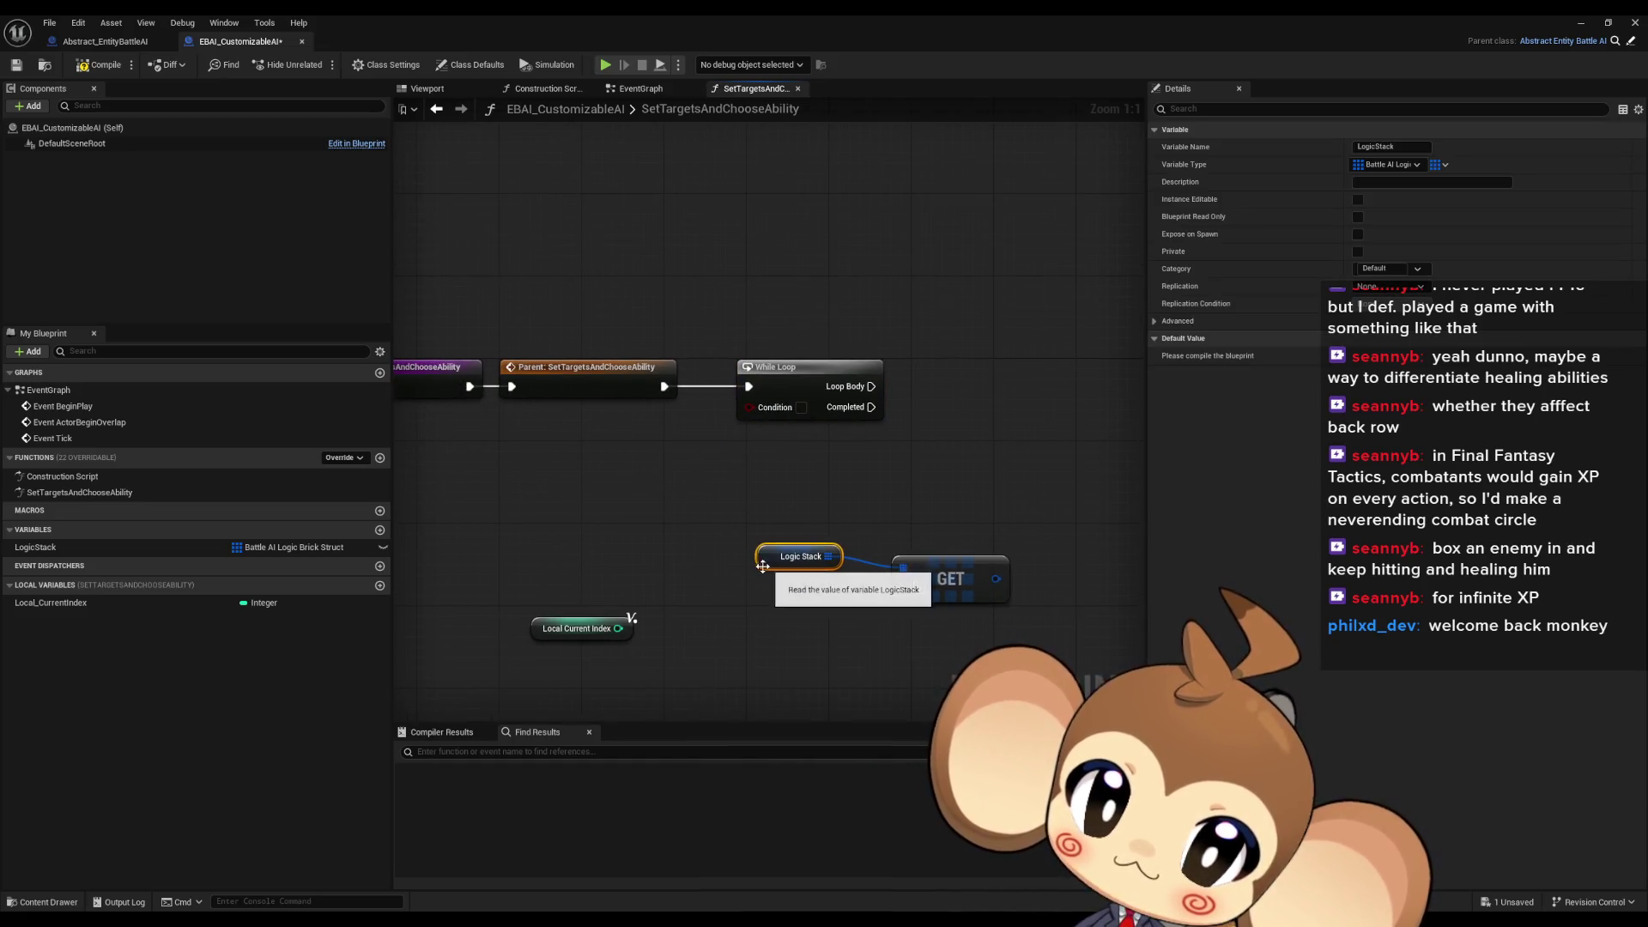
pyautogui.hotkey('ctrl', 'v')
# Wire Logic Stack LENGTH > Local Current Index into the While Loop condition
pyautogui.moveTo(450, 466)
pyautogui.mouseDown()
pyautogui.moveTo(440, 456)
pyautogui.moveTo(592, 462)
pyautogui.mouseUp()
pyautogui.write('length')
pyautogui.press('Return')
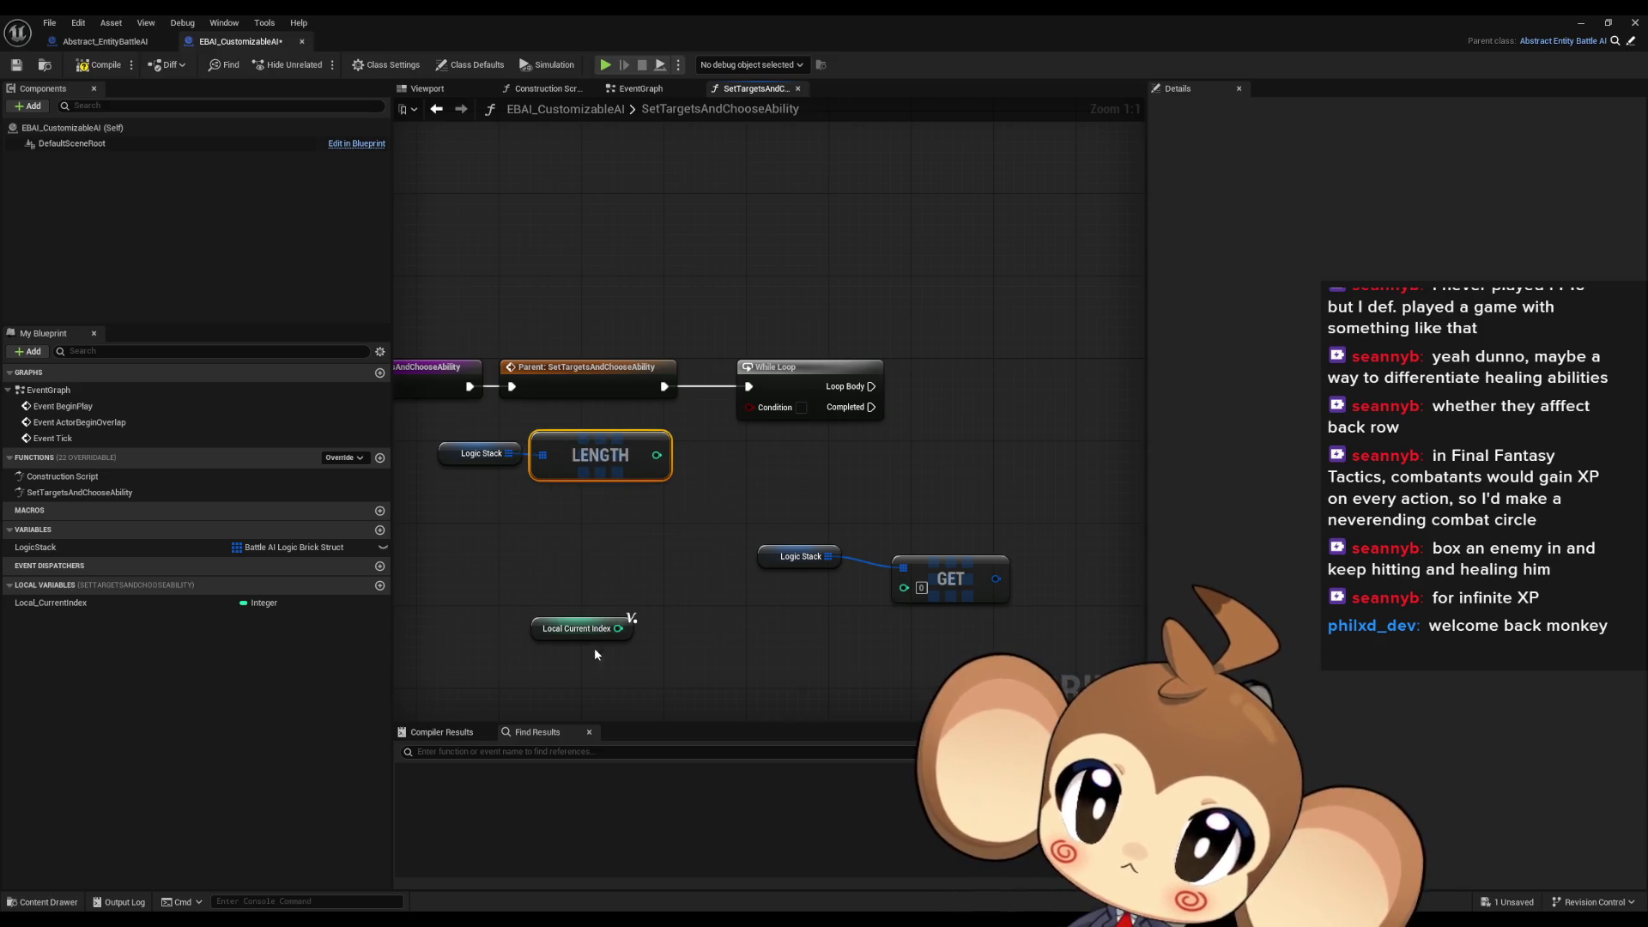
pyautogui.moveTo(565, 632); pyautogui.dragTo(592, 518)
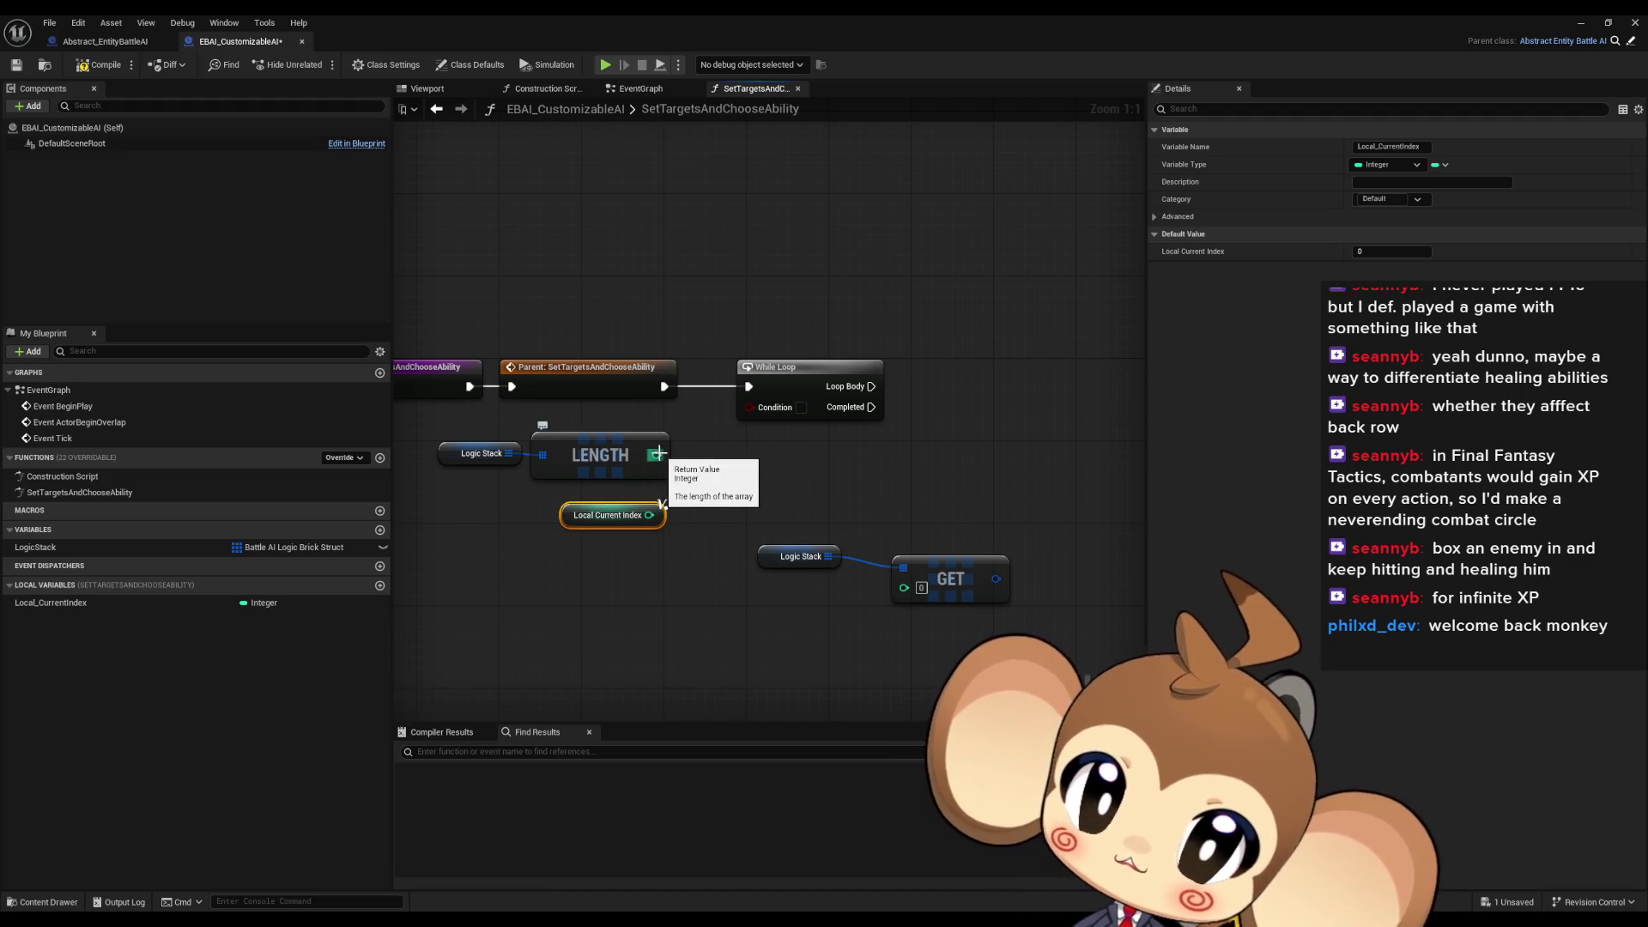
pyautogui.moveTo(658, 454); pyautogui.dragTo(689, 478)
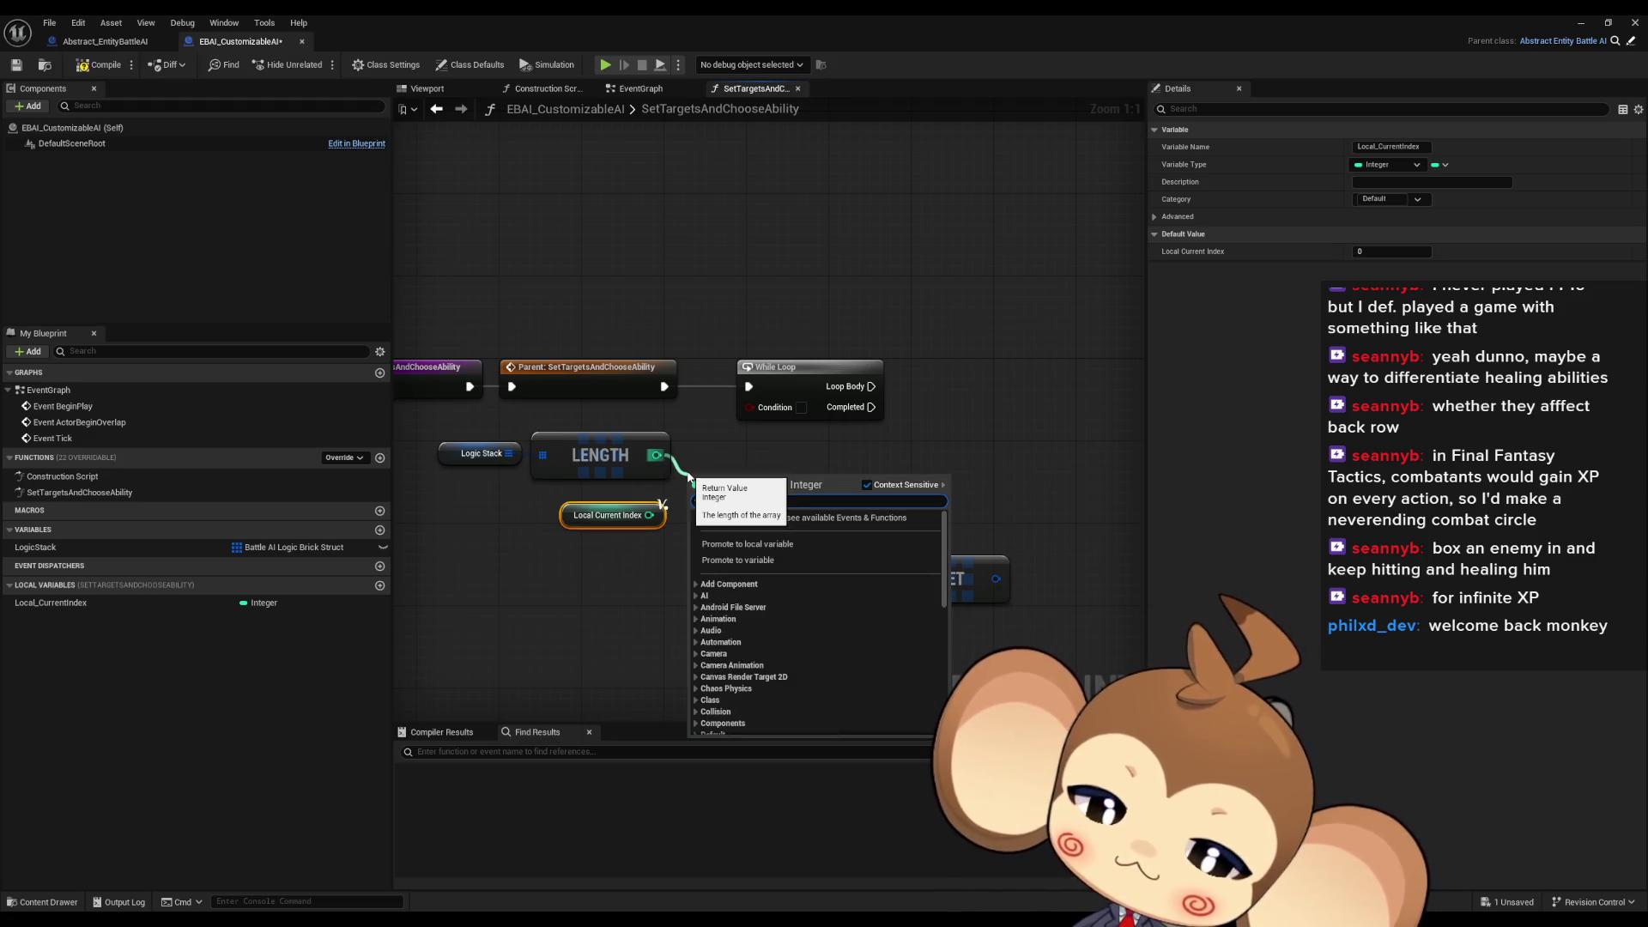
pyautogui.write('>')
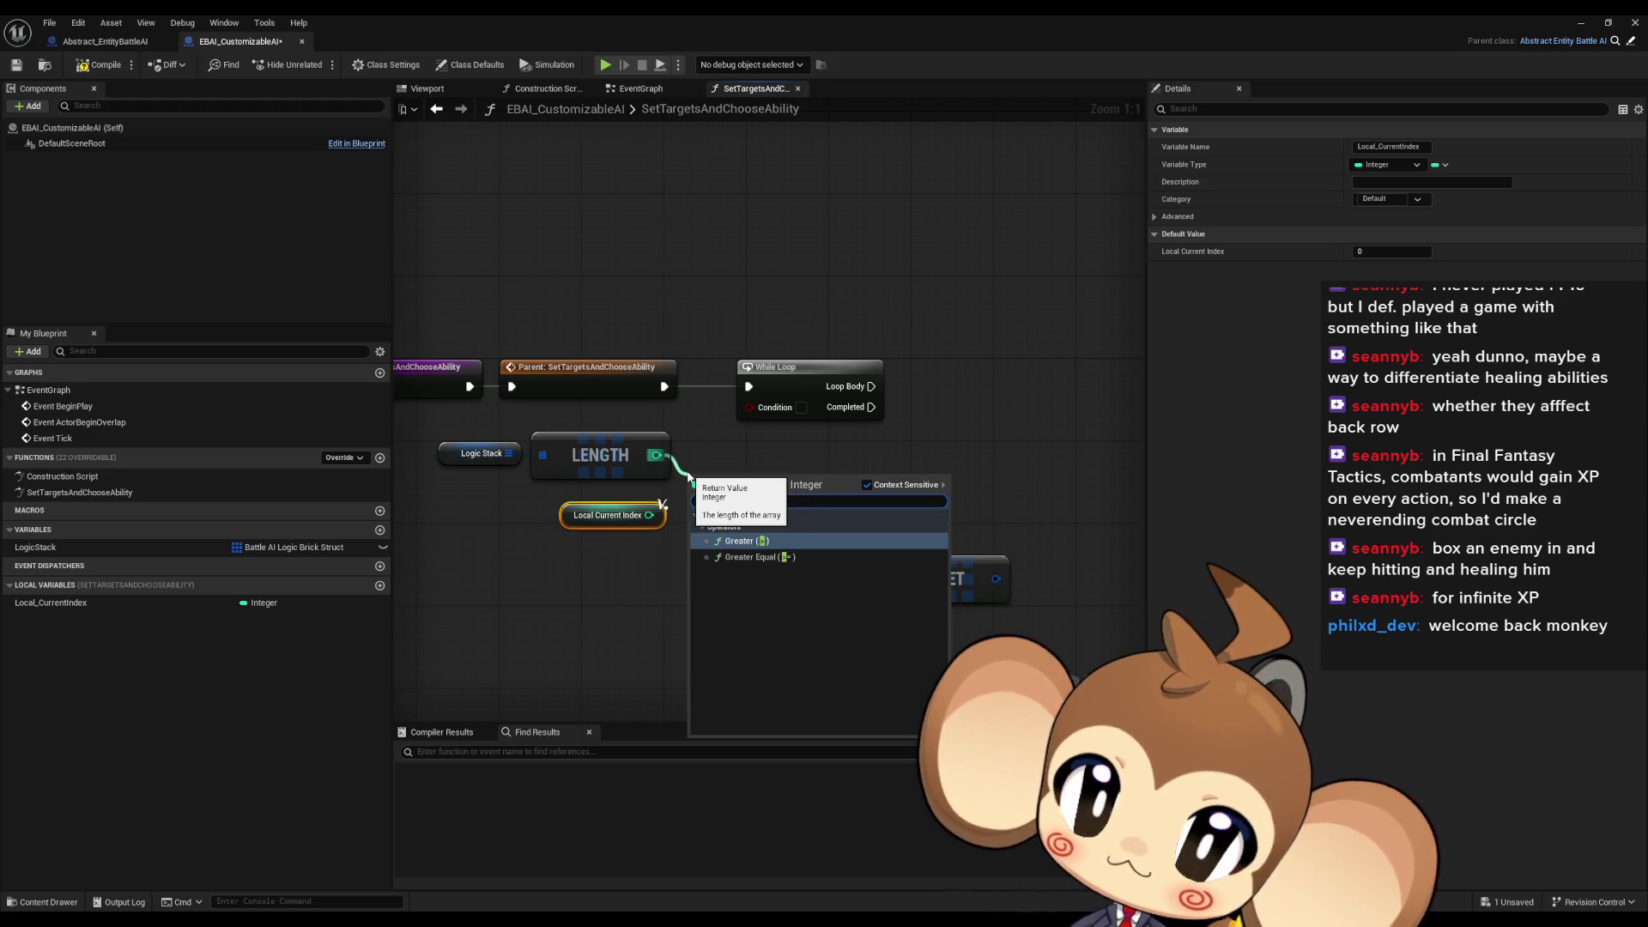
pyautogui.press('Return')
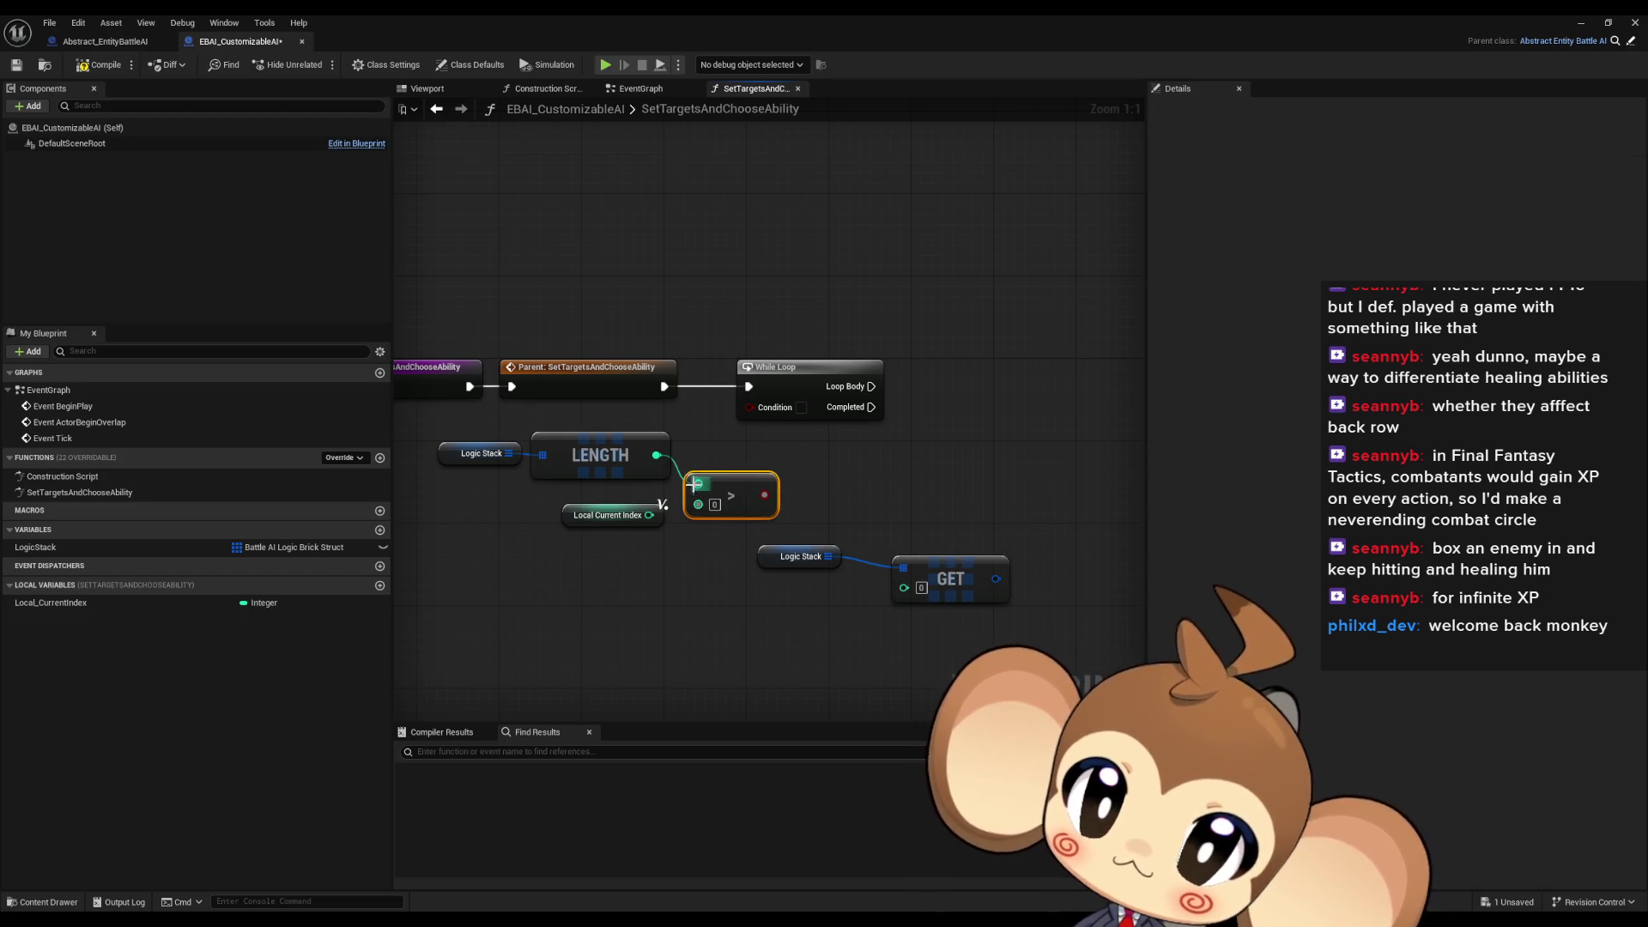
pyautogui.moveTo(689, 513)
pyautogui.mouseDown()
pyautogui.moveTo(768, 422)
pyautogui.moveTo(748, 407)
pyautogui.mouseUp()
pyautogui.moveTo(723, 478); pyautogui.dragTo(723, 467)
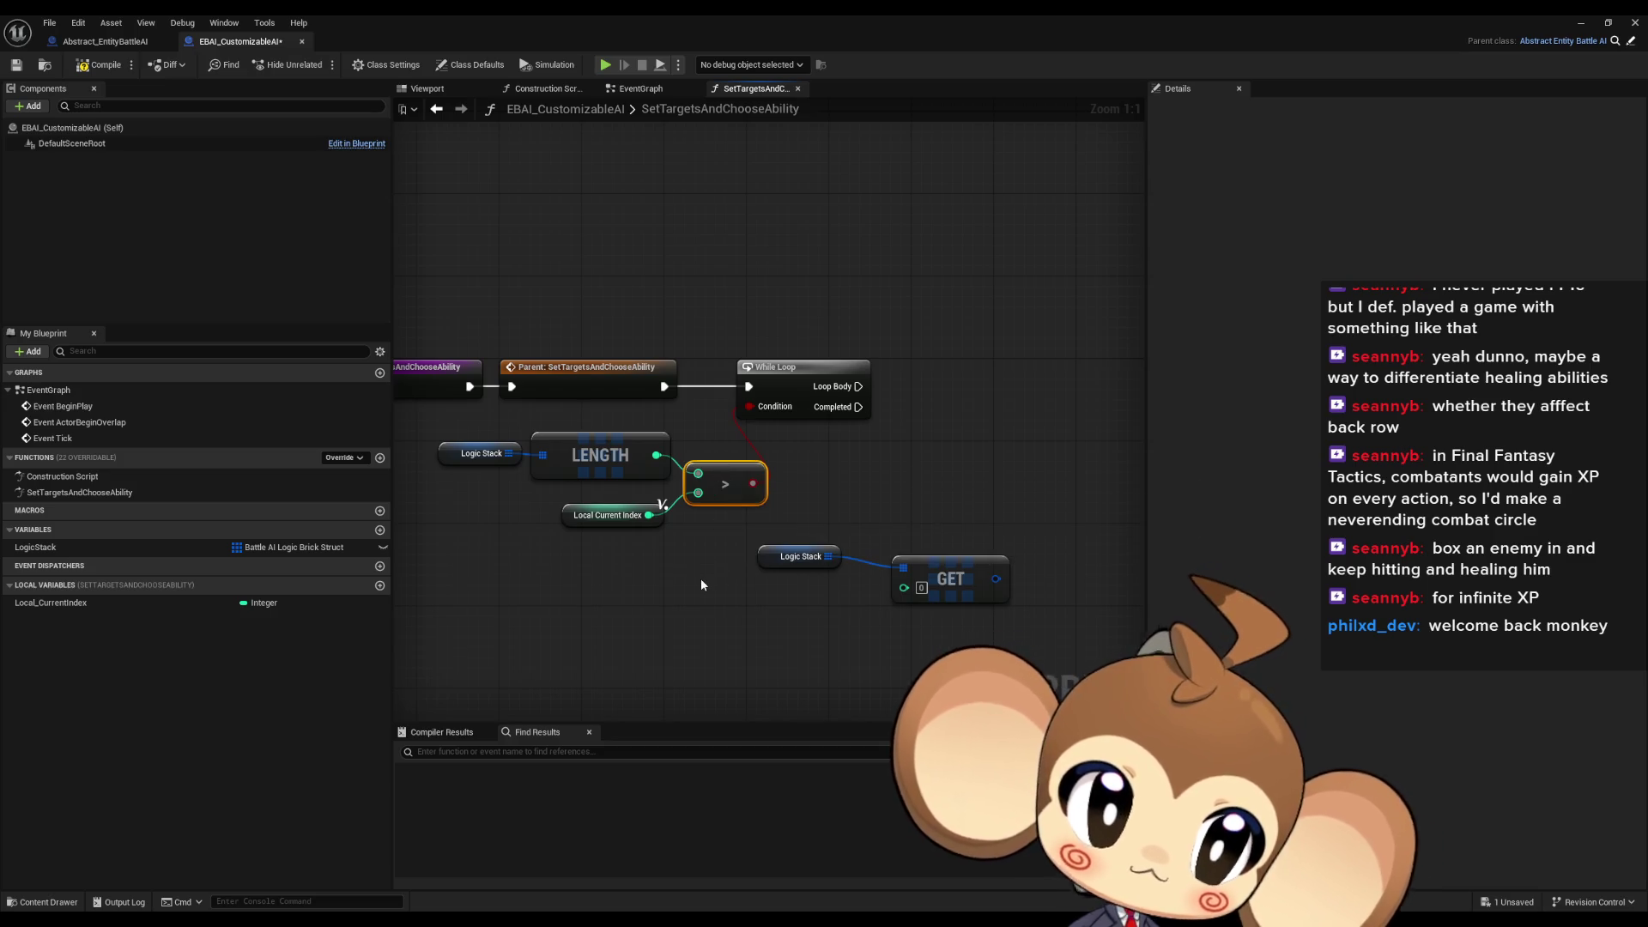
pyautogui.moveTo(769, 537)
pyautogui.mouseDown()
pyautogui.moveTo(618, 464)
pyautogui.moveTo(480, 438)
pyautogui.mouseUp()
pyautogui.moveTo(745, 473); pyautogui.dragTo(673, 463)
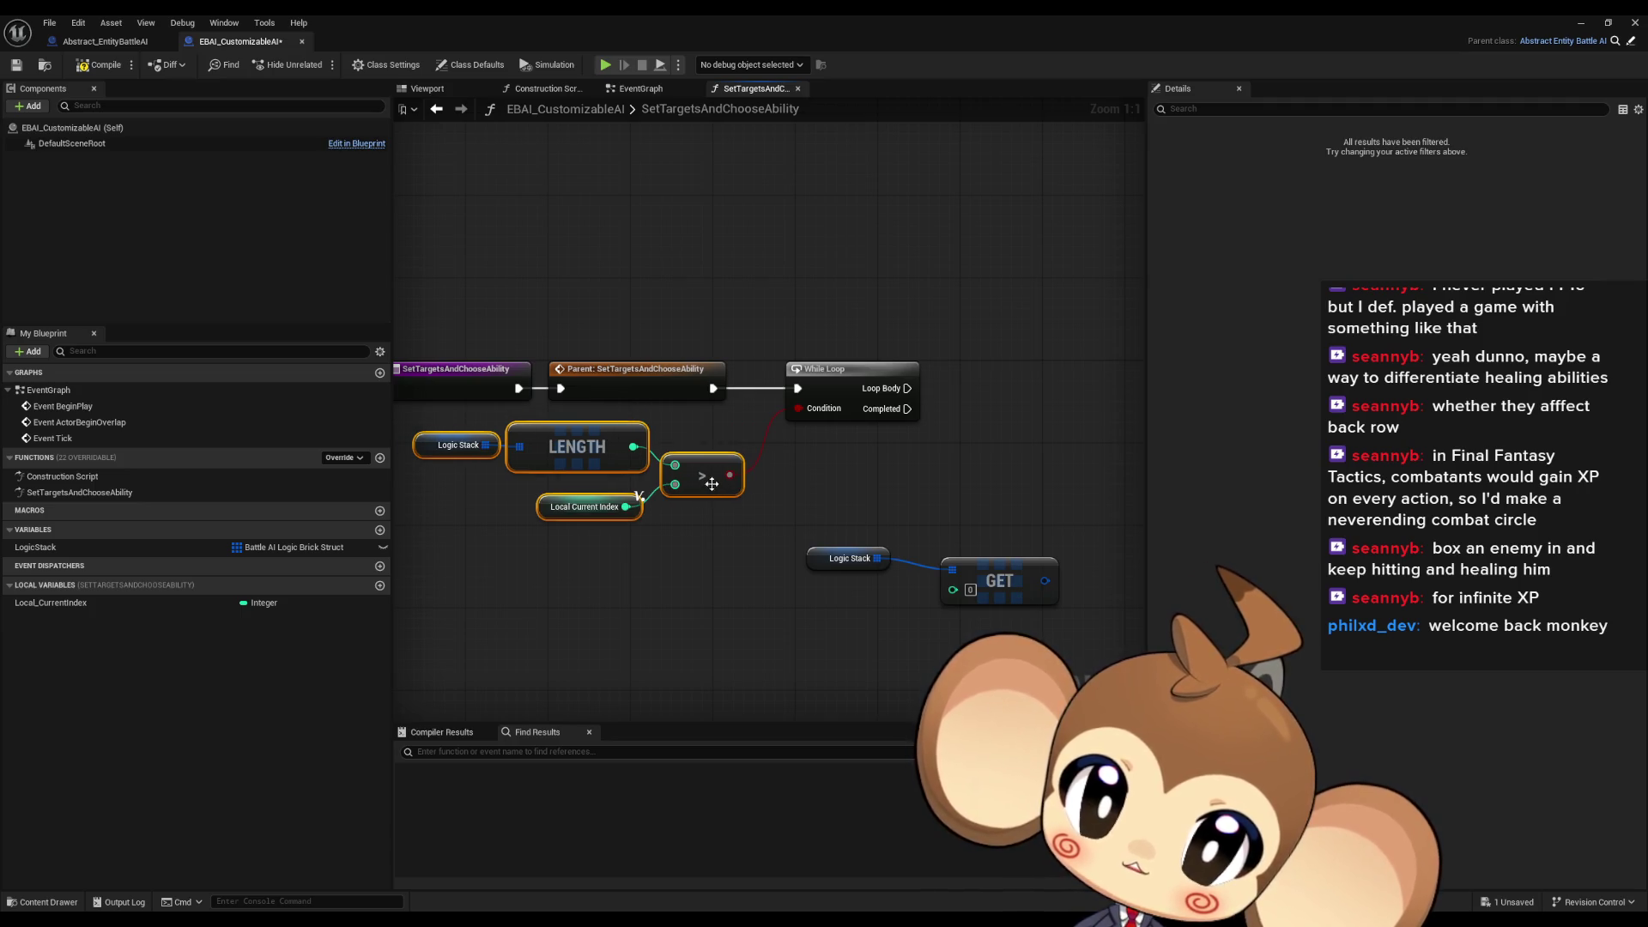
pyautogui.click(835, 496)
pyautogui.moveTo(999, 577); pyautogui.dragTo(968, 567)
# Connect a copy of Local Current Index to the GET node's index input
pyautogui.click(587, 506)
pyautogui.hotkey('ctrl', 'c')
pyautogui.hotkey('ctrl', 'v')
pyautogui.moveTo(884, 599)
pyautogui.mouseDown()
pyautogui.moveTo(922, 580)
pyautogui.moveTo(733, 573)
pyautogui.mouseUp()
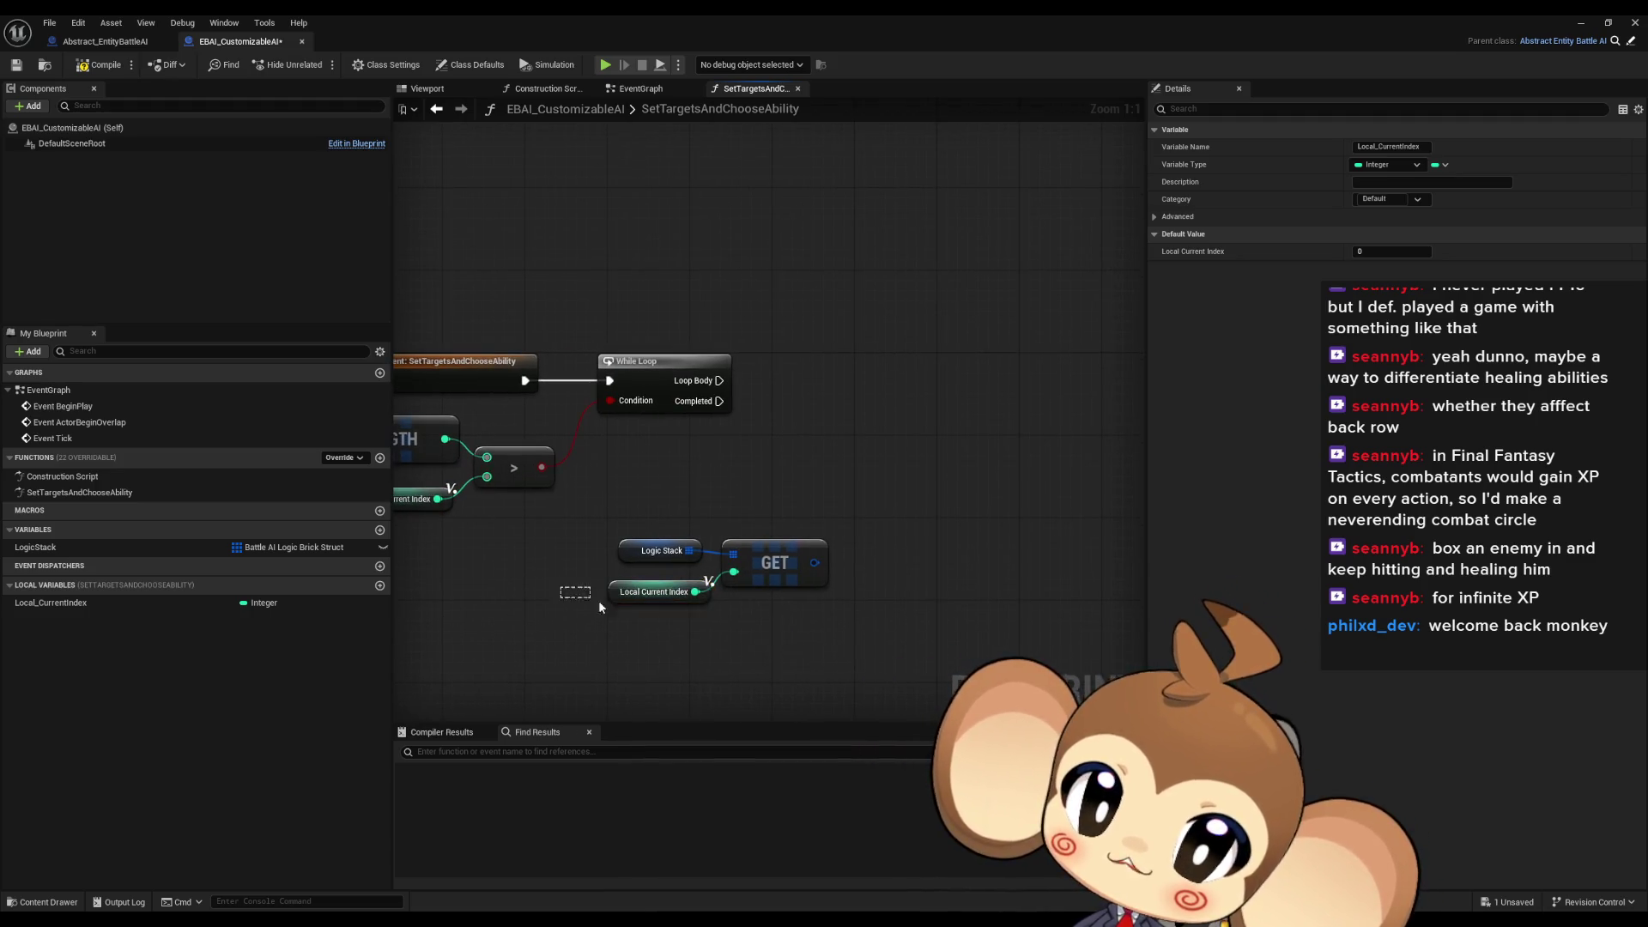
# Set Local Current Index to itself plus 1 using an Add node feeding SET
pyautogui.hotkey('ctrl', 'v')
pyautogui.moveTo(99, 602); pyautogui.dragTo(1090, 657)
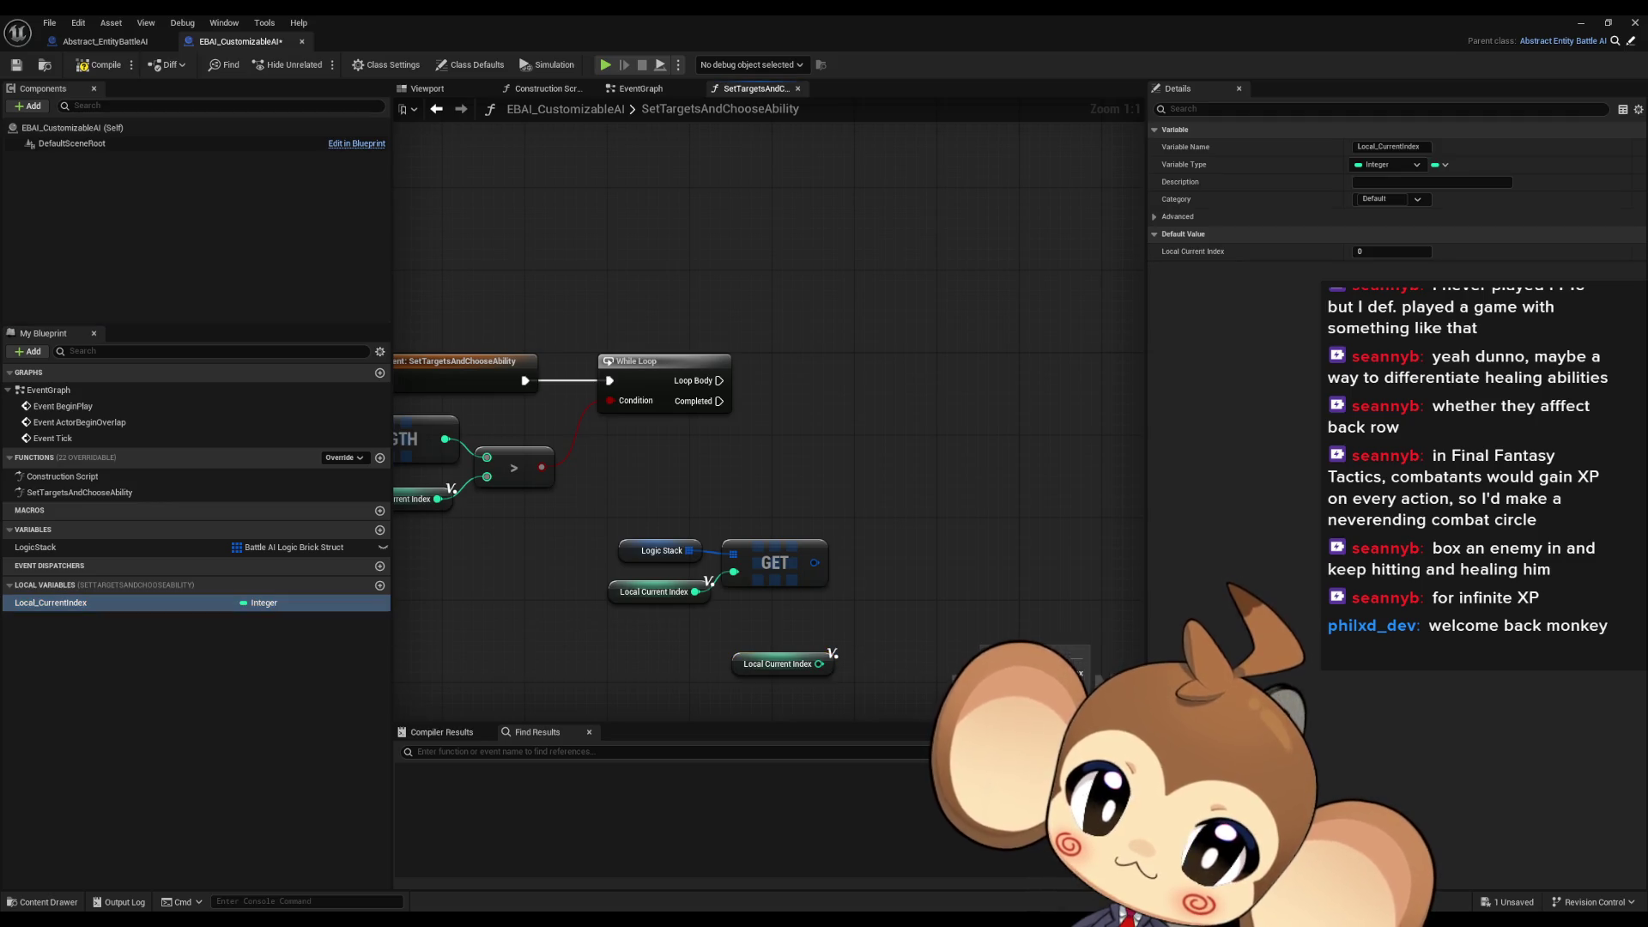
pyautogui.moveTo(664, 601); pyautogui.dragTo(704, 605)
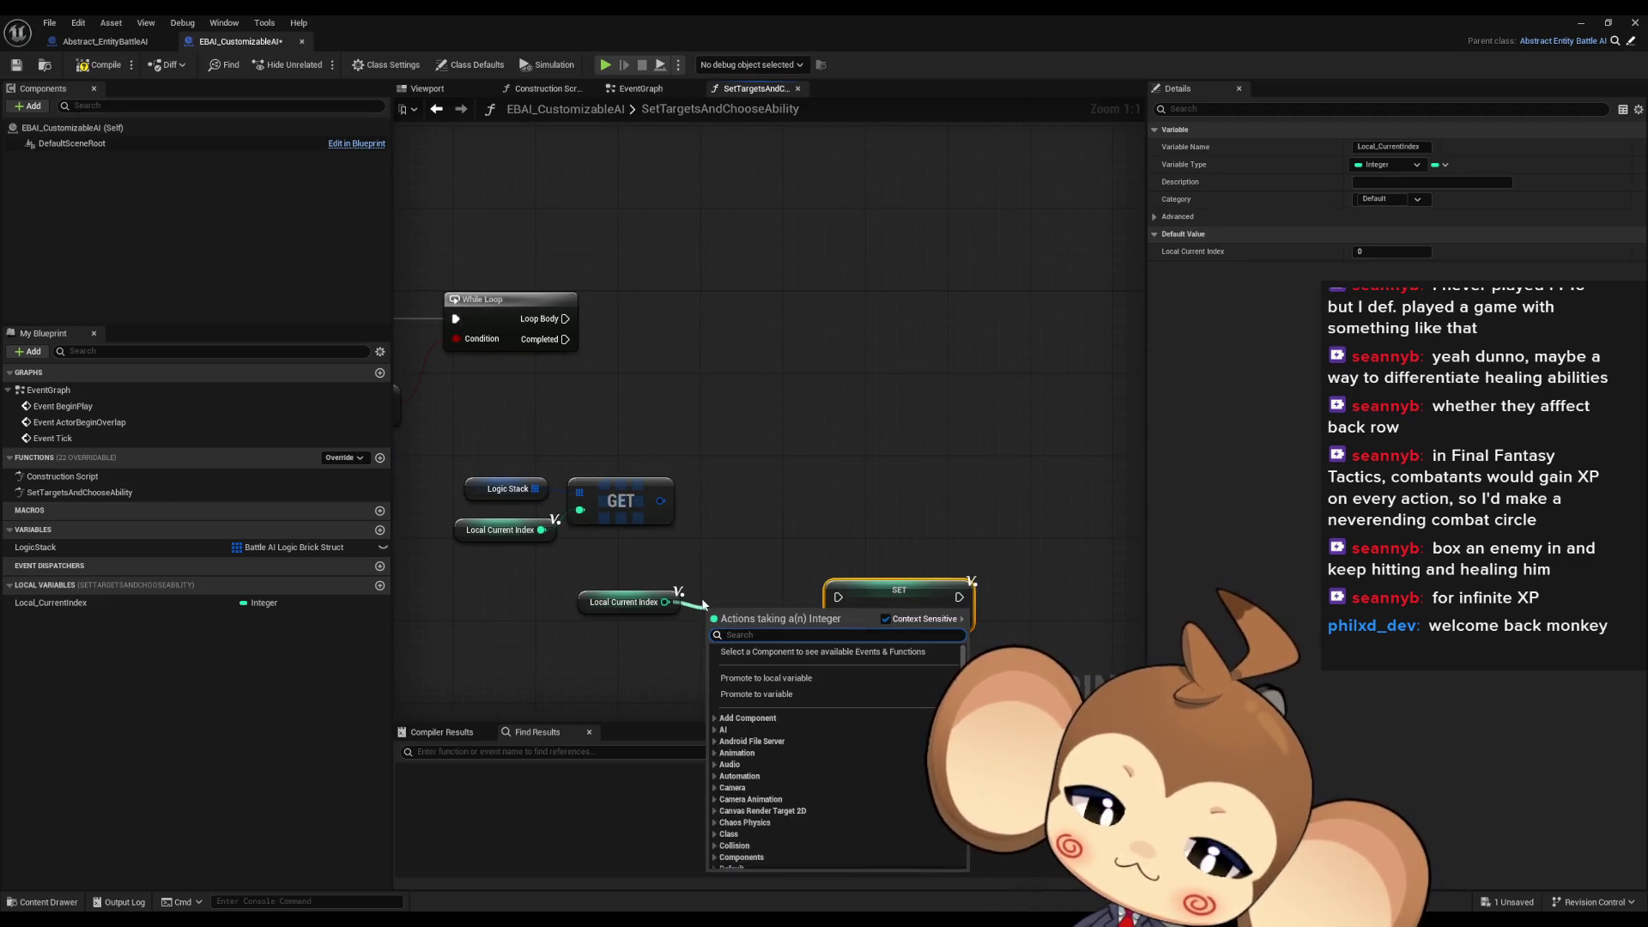
pyautogui.write('+')
pyautogui.press('Return')
pyautogui.click(730, 632)
pyautogui.write('1')
pyautogui.click(787, 666)
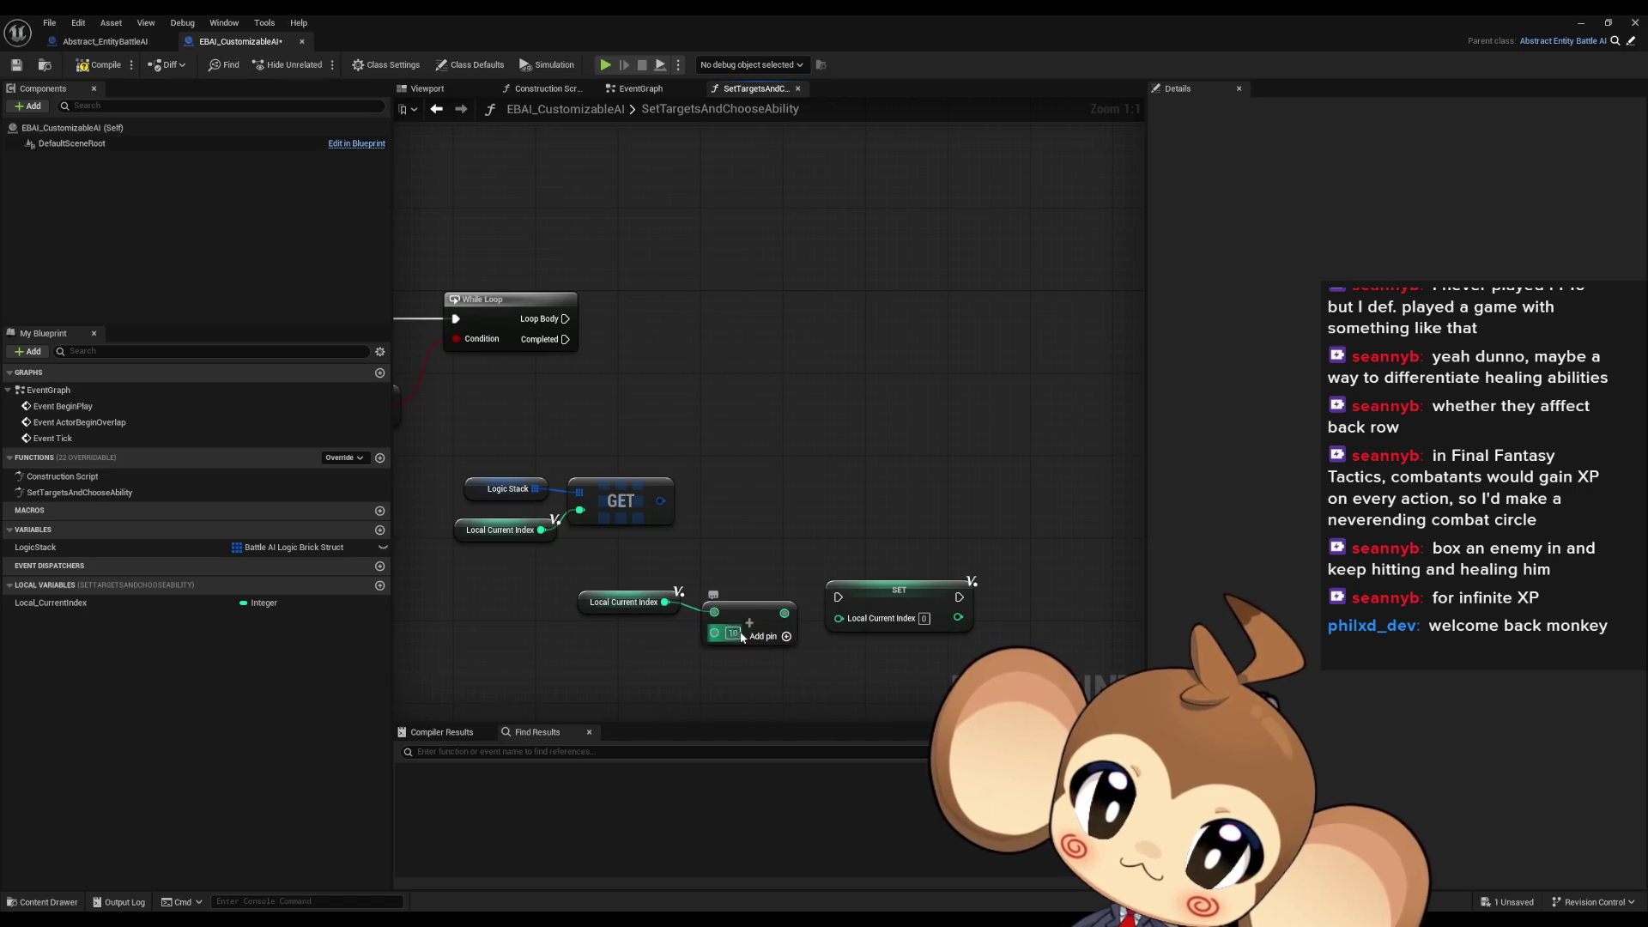
pyautogui.moveTo(780, 612)
pyautogui.mouseDown()
pyautogui.moveTo(839, 619)
pyautogui.moveTo(877, 580)
pyautogui.mouseUp()
pyautogui.moveTo(660, 592); pyautogui.dragTo(866, 438)
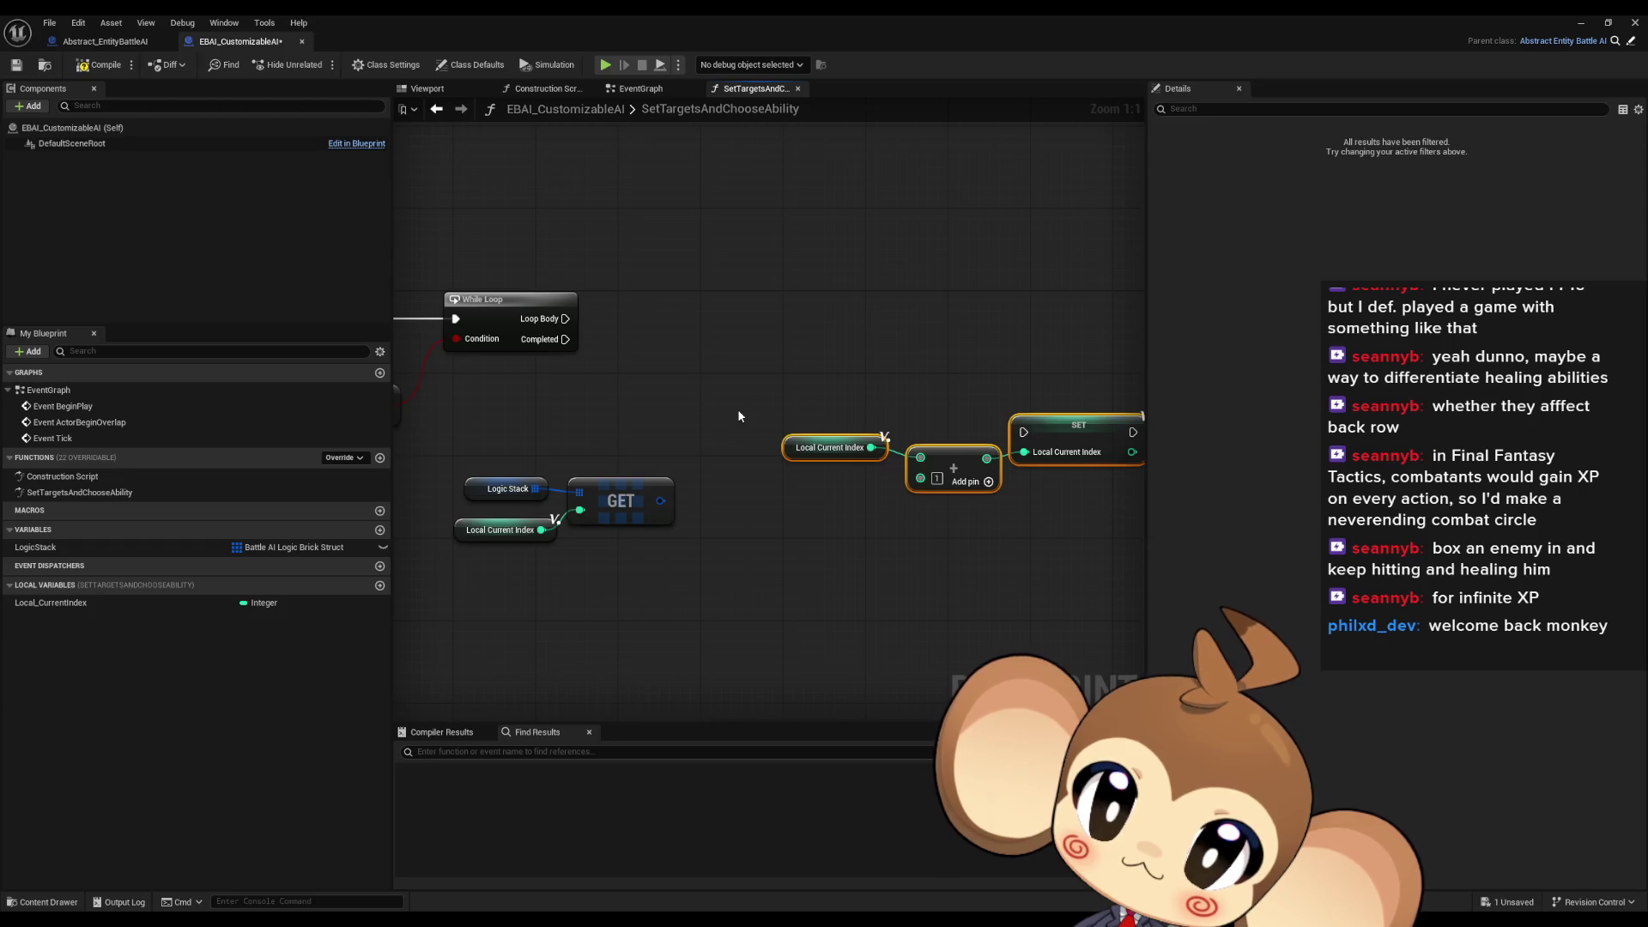
# Break the GET result into Battle AI Logic Brick Struct fields and add another integer local variable
pyautogui.moveTo(728, 503); pyautogui.dragTo(743, 436)
pyautogui.write('brea')
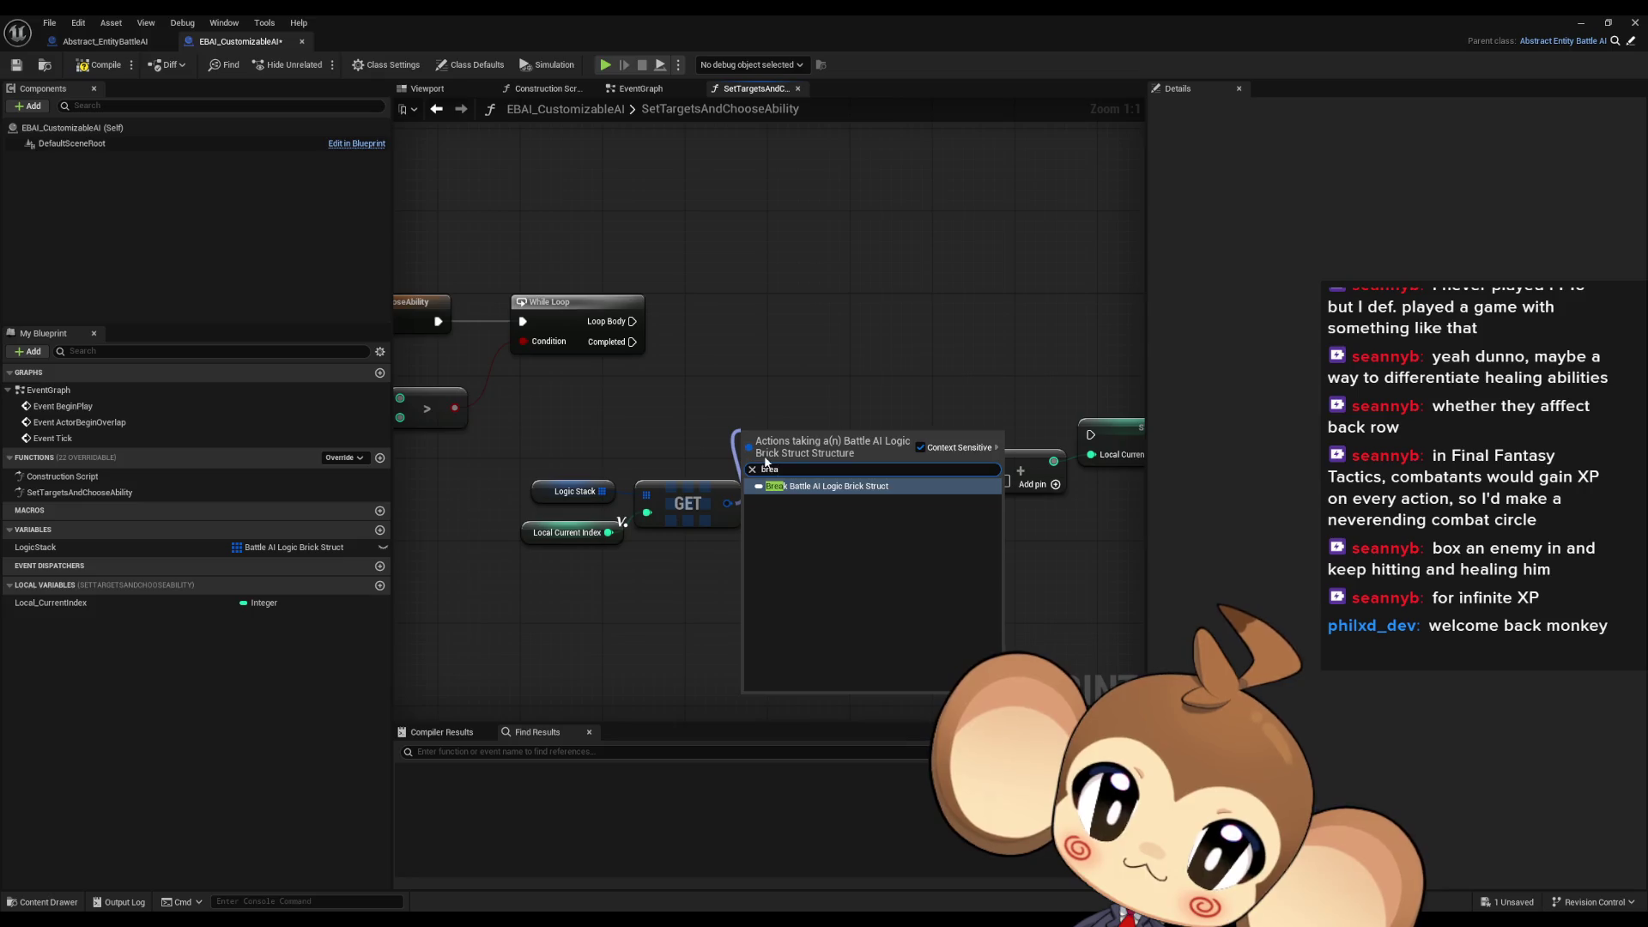
pyautogui.click(785, 485)
pyautogui.moveTo(849, 472)
pyautogui.mouseDown()
pyautogui.moveTo(564, 480)
pyautogui.moveTo(873, 503)
pyautogui.moveTo(957, 472)
pyautogui.mouseUp()
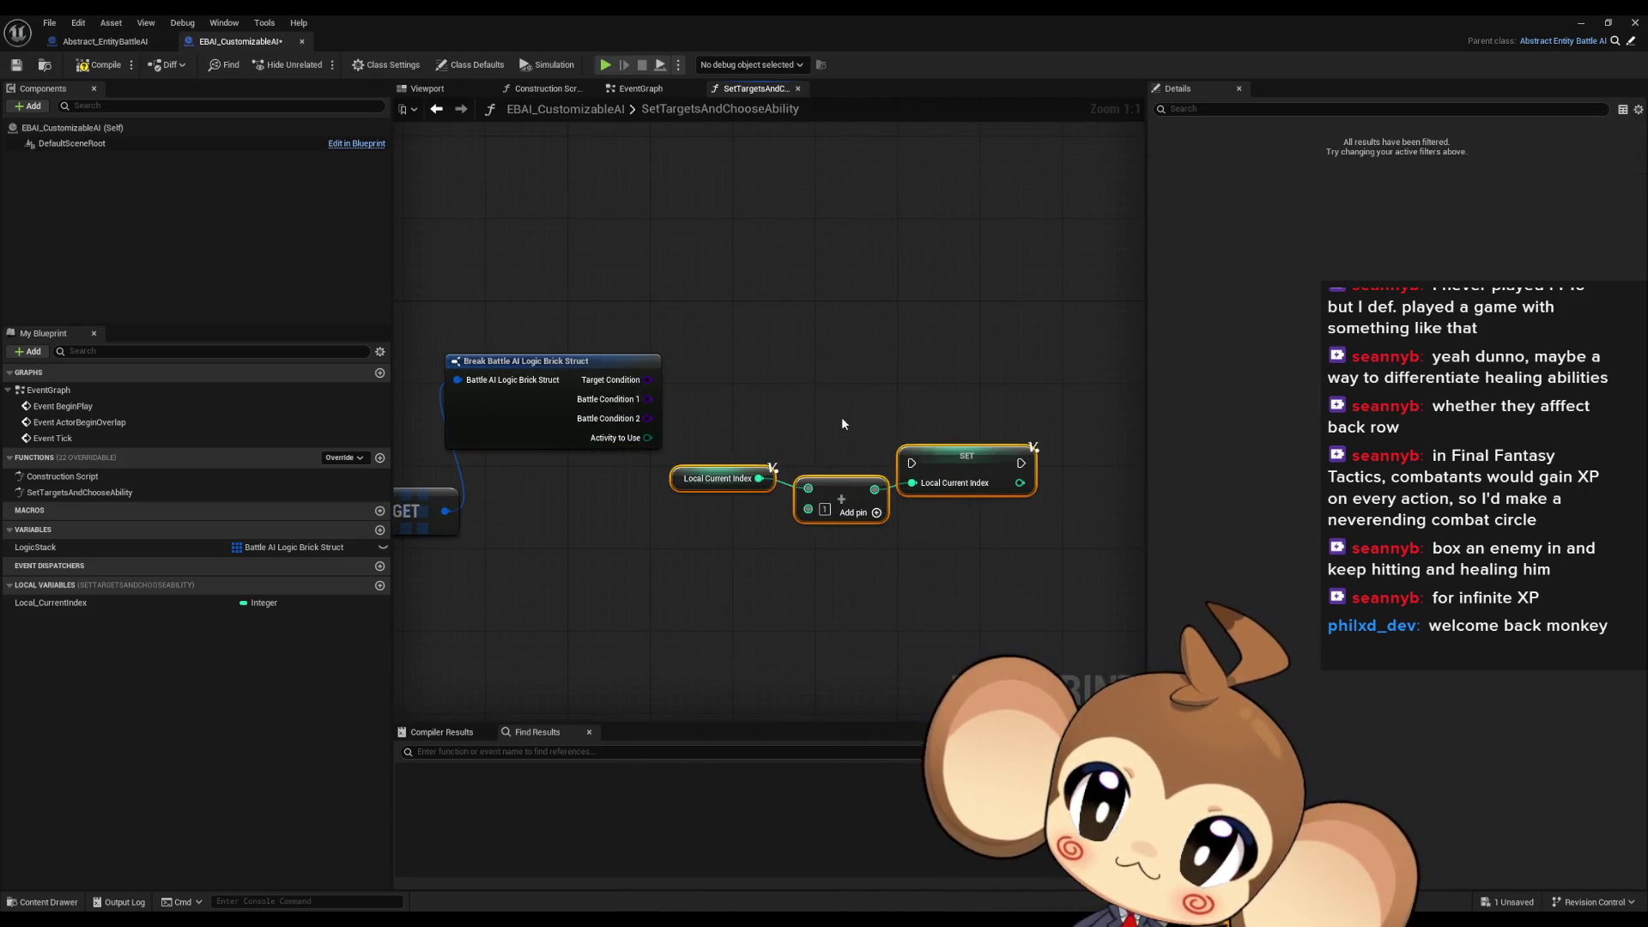
pyautogui.click(380, 585)
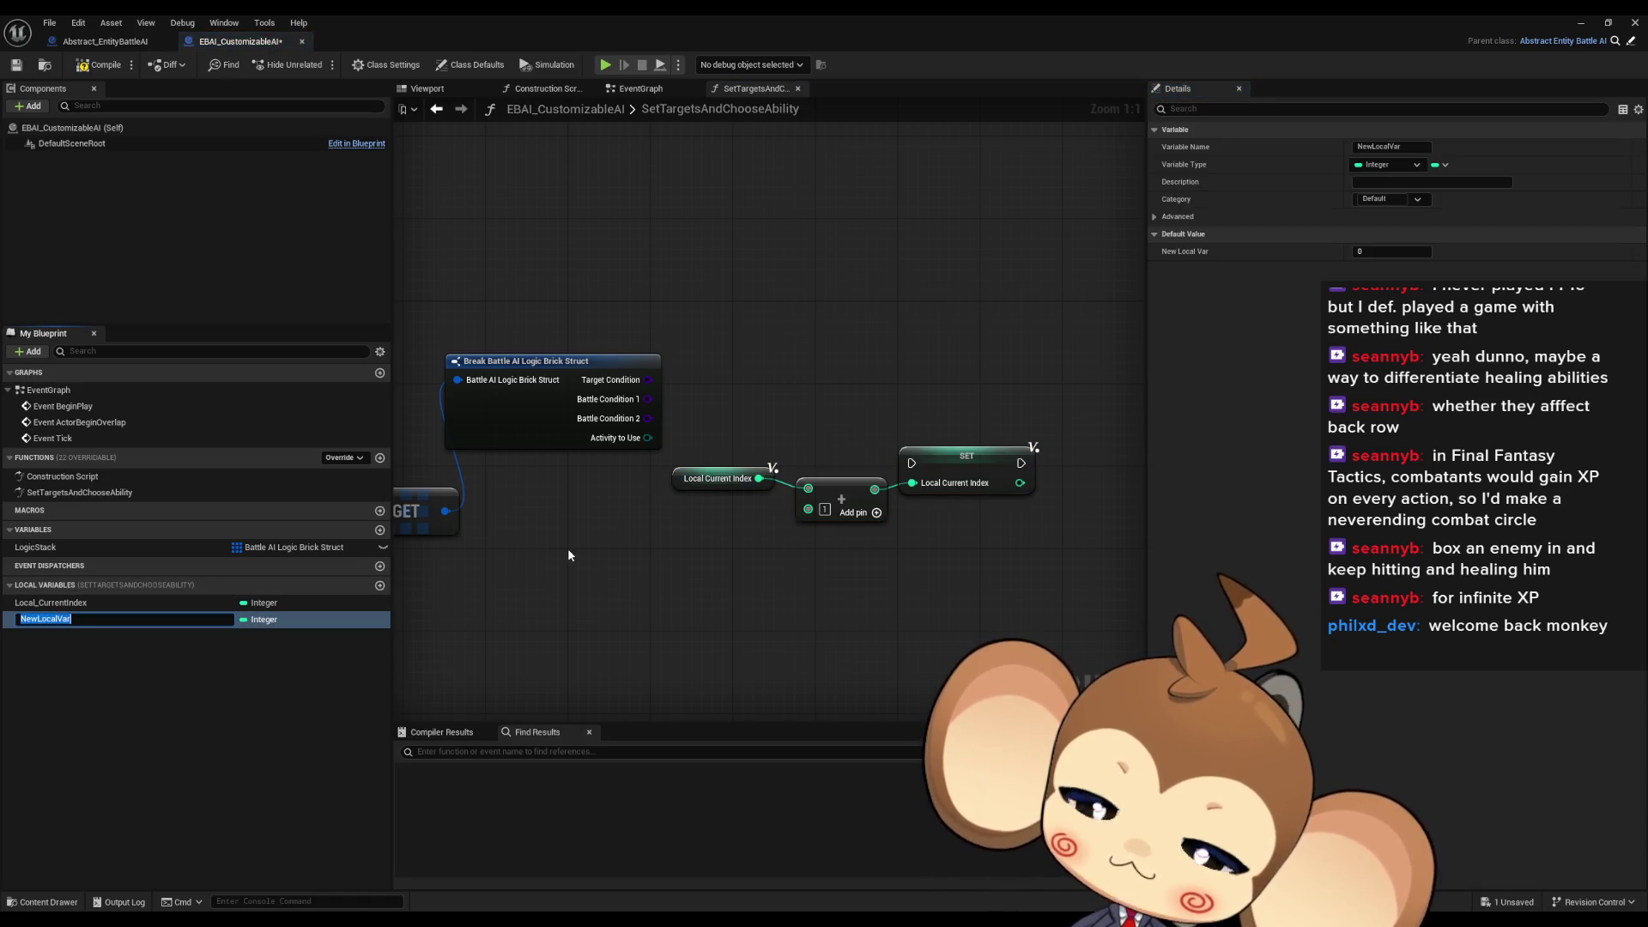
pyautogui.write('Local_LogicFound')
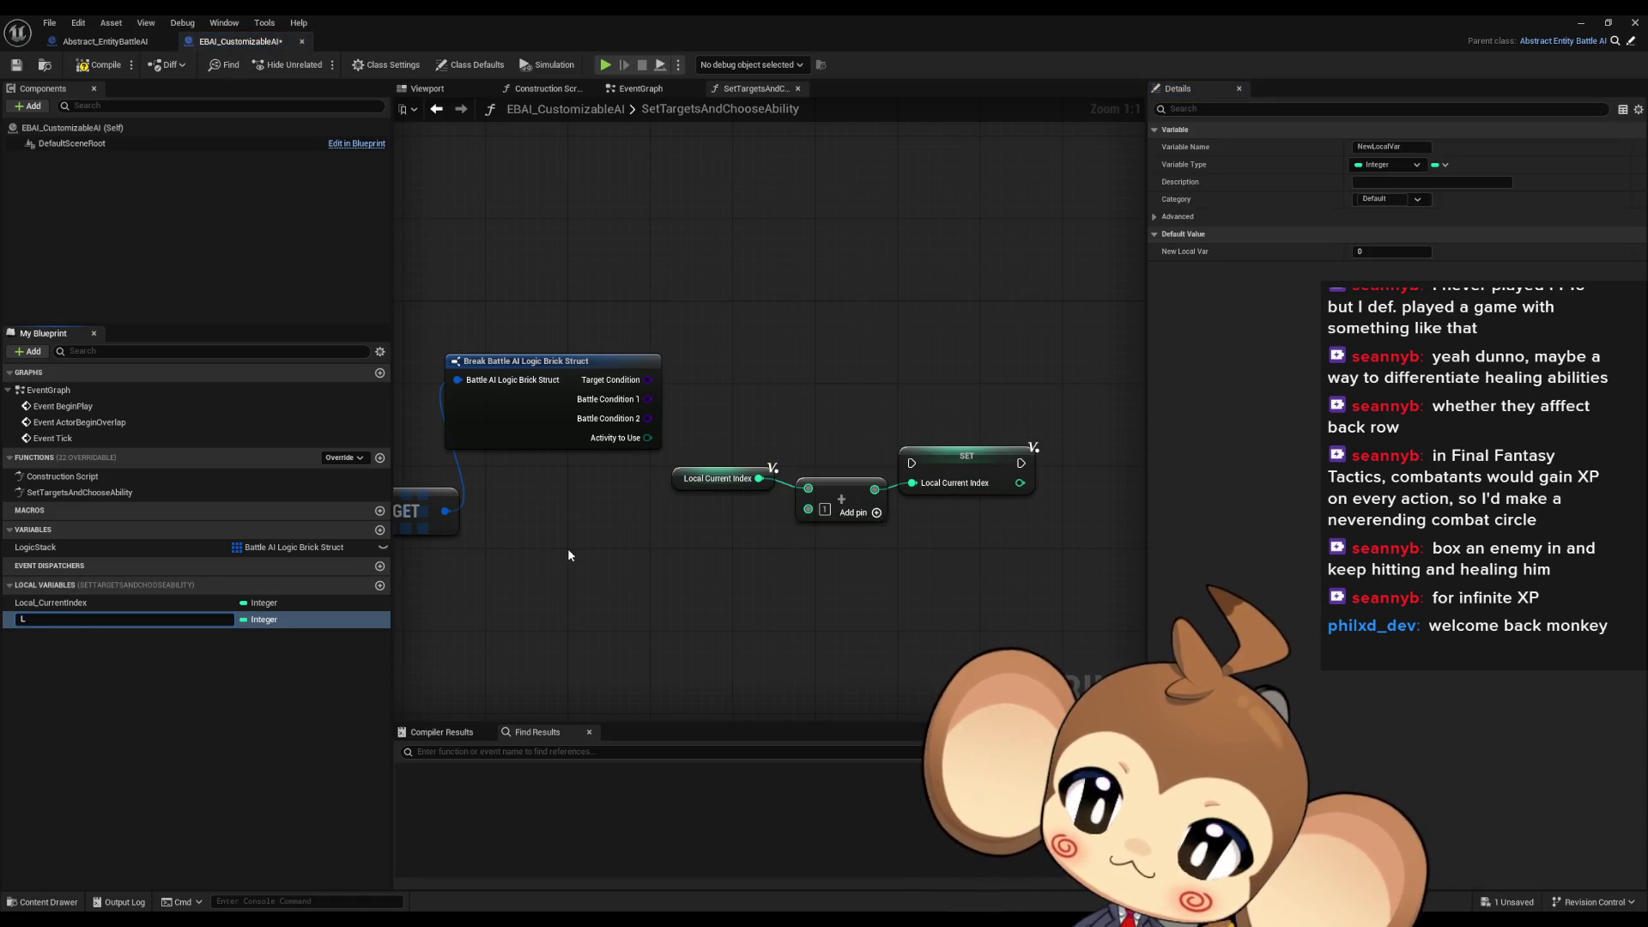
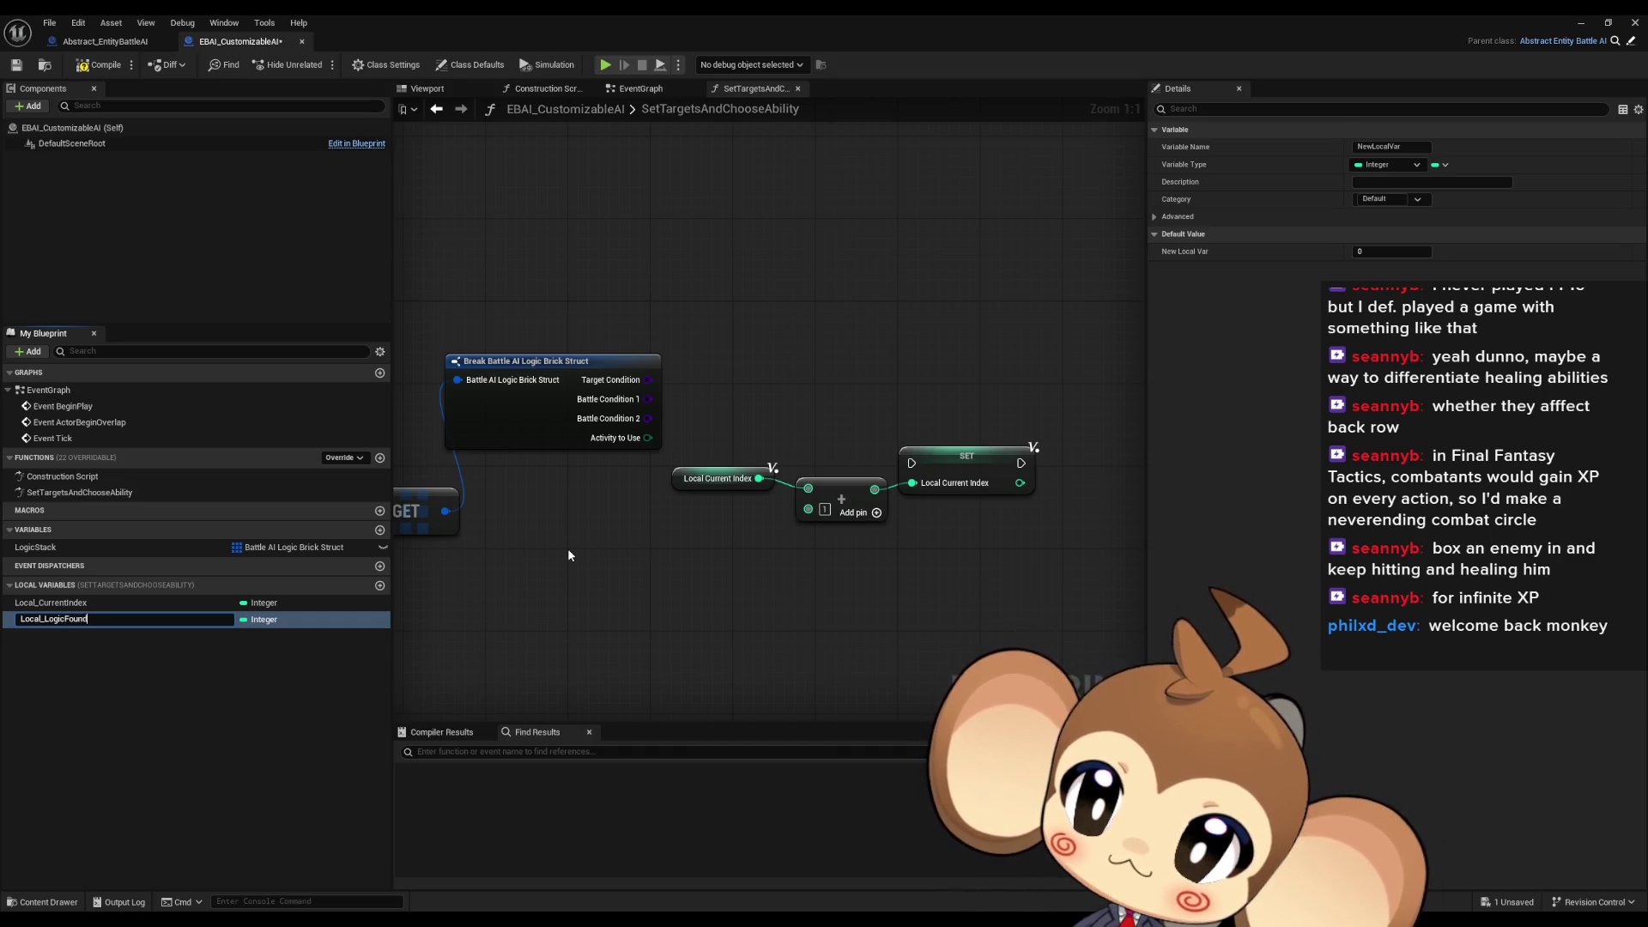
# Name the local variable Local_LogicFound and make it a Boolean
pyautogui.press('Return')
pyautogui.click(262, 619)
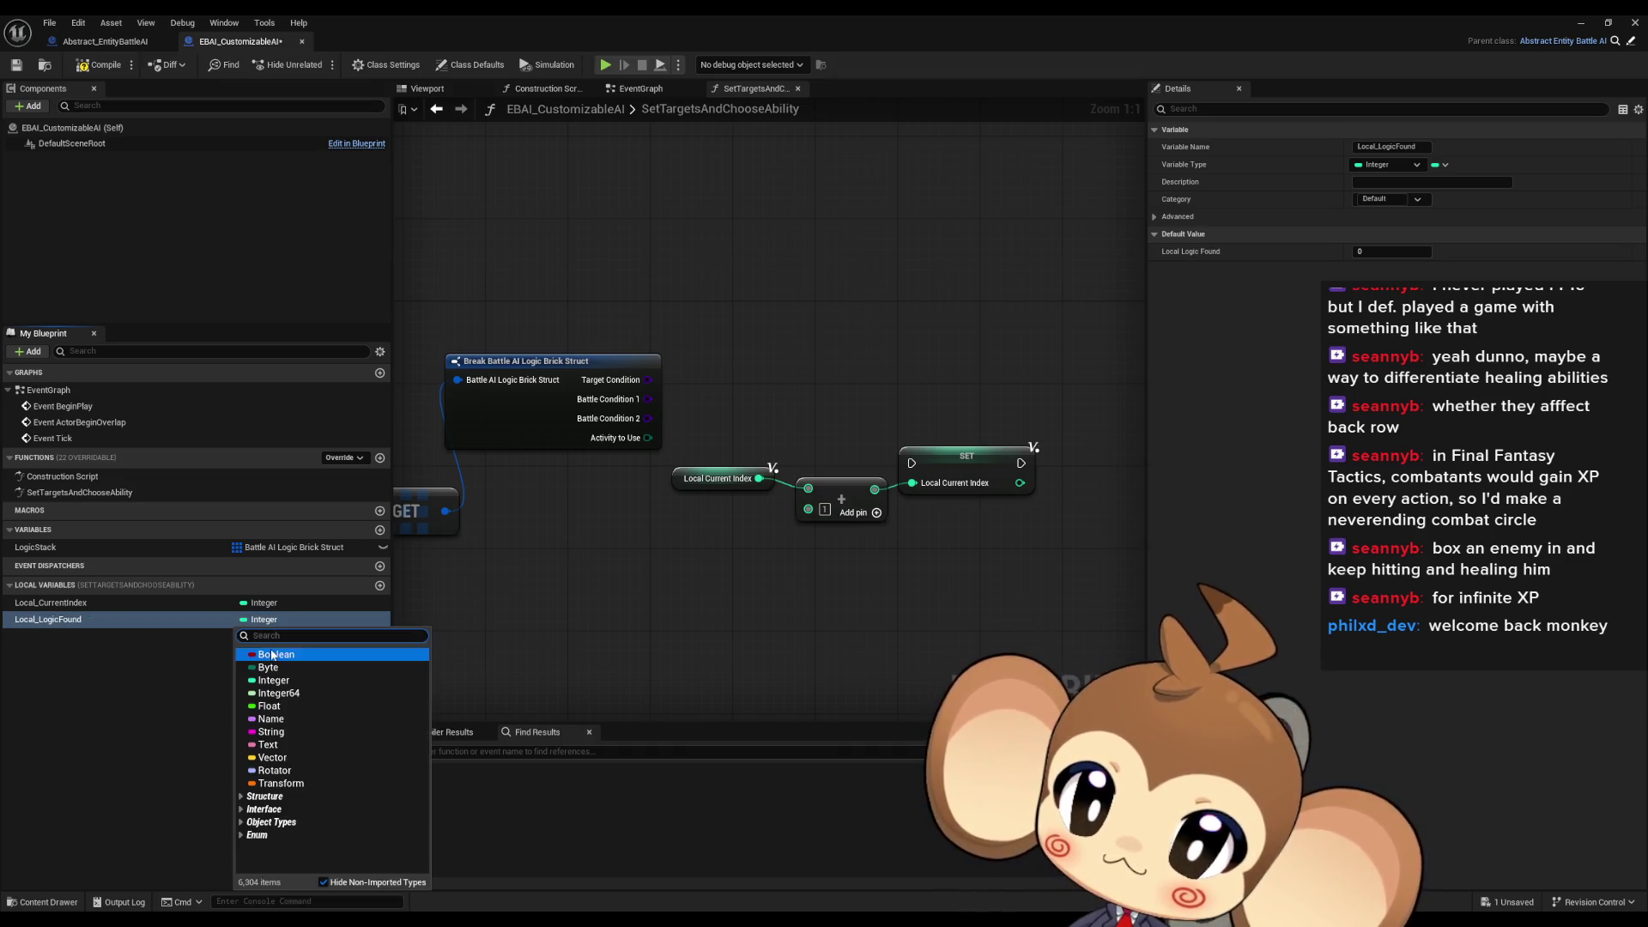
pyautogui.click(272, 656)
pyautogui.click(348, 684)
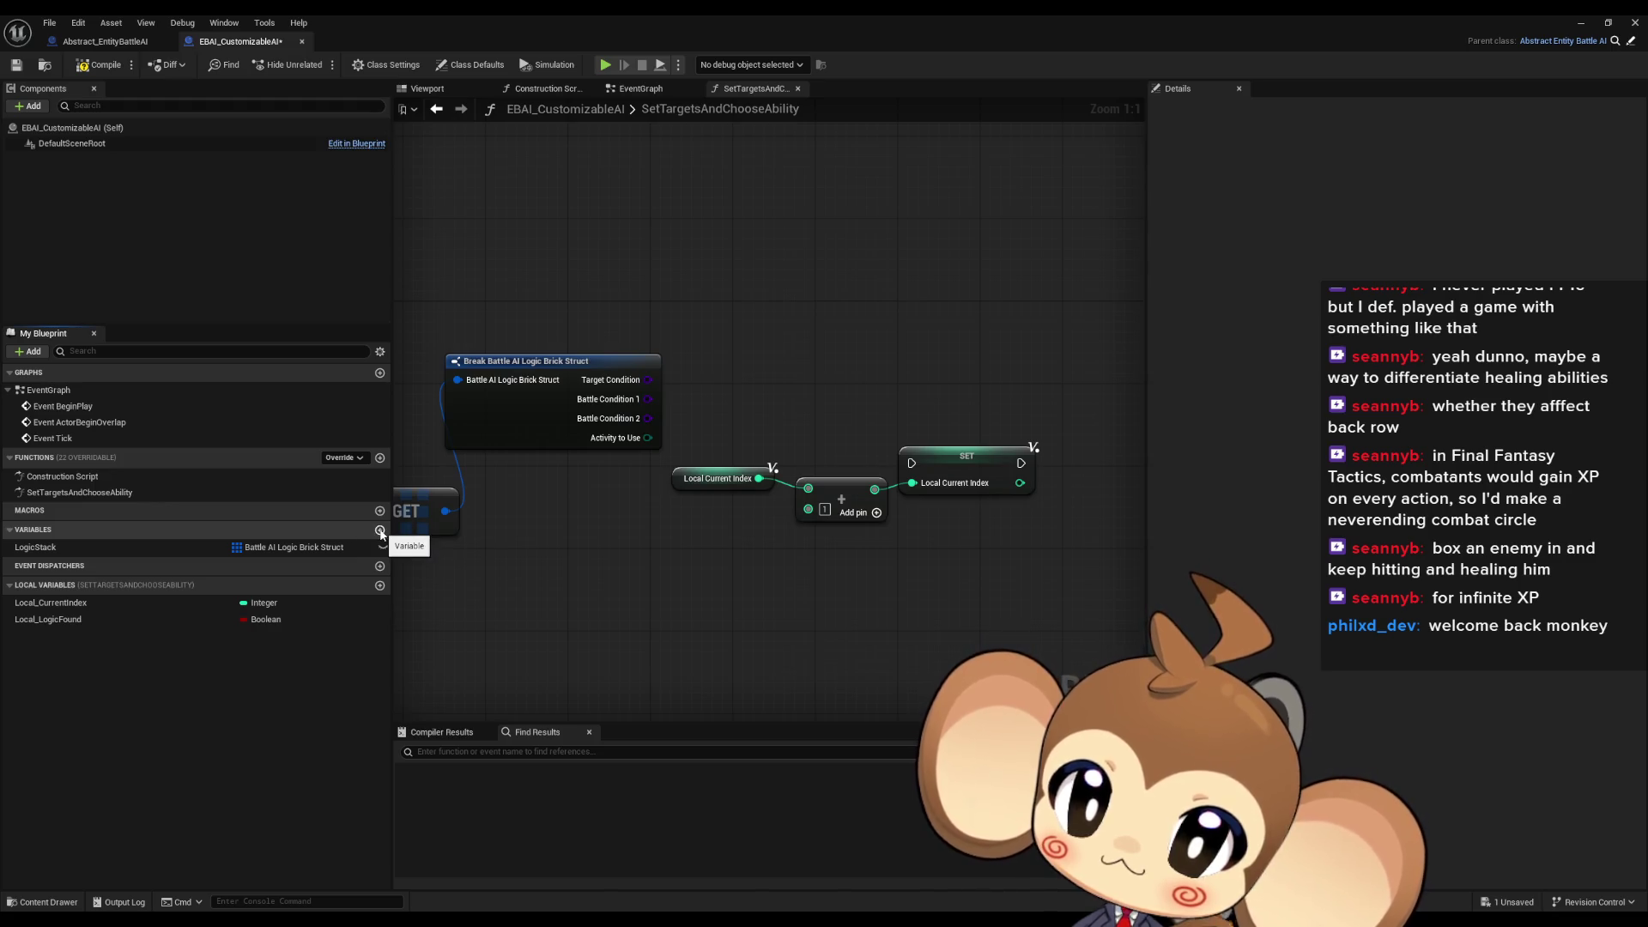
# Place a Set Local_LogicFound node, nudge the break-struct node down, and float the Blueprint editor window
pyautogui.moveTo(515, 601); pyautogui.dragTo(685, 639)
pyautogui.moveTo(117, 619)
pyautogui.mouseDown()
pyautogui.moveTo(214, 619)
pyautogui.moveTo(1039, 309)
pyautogui.mouseUp()
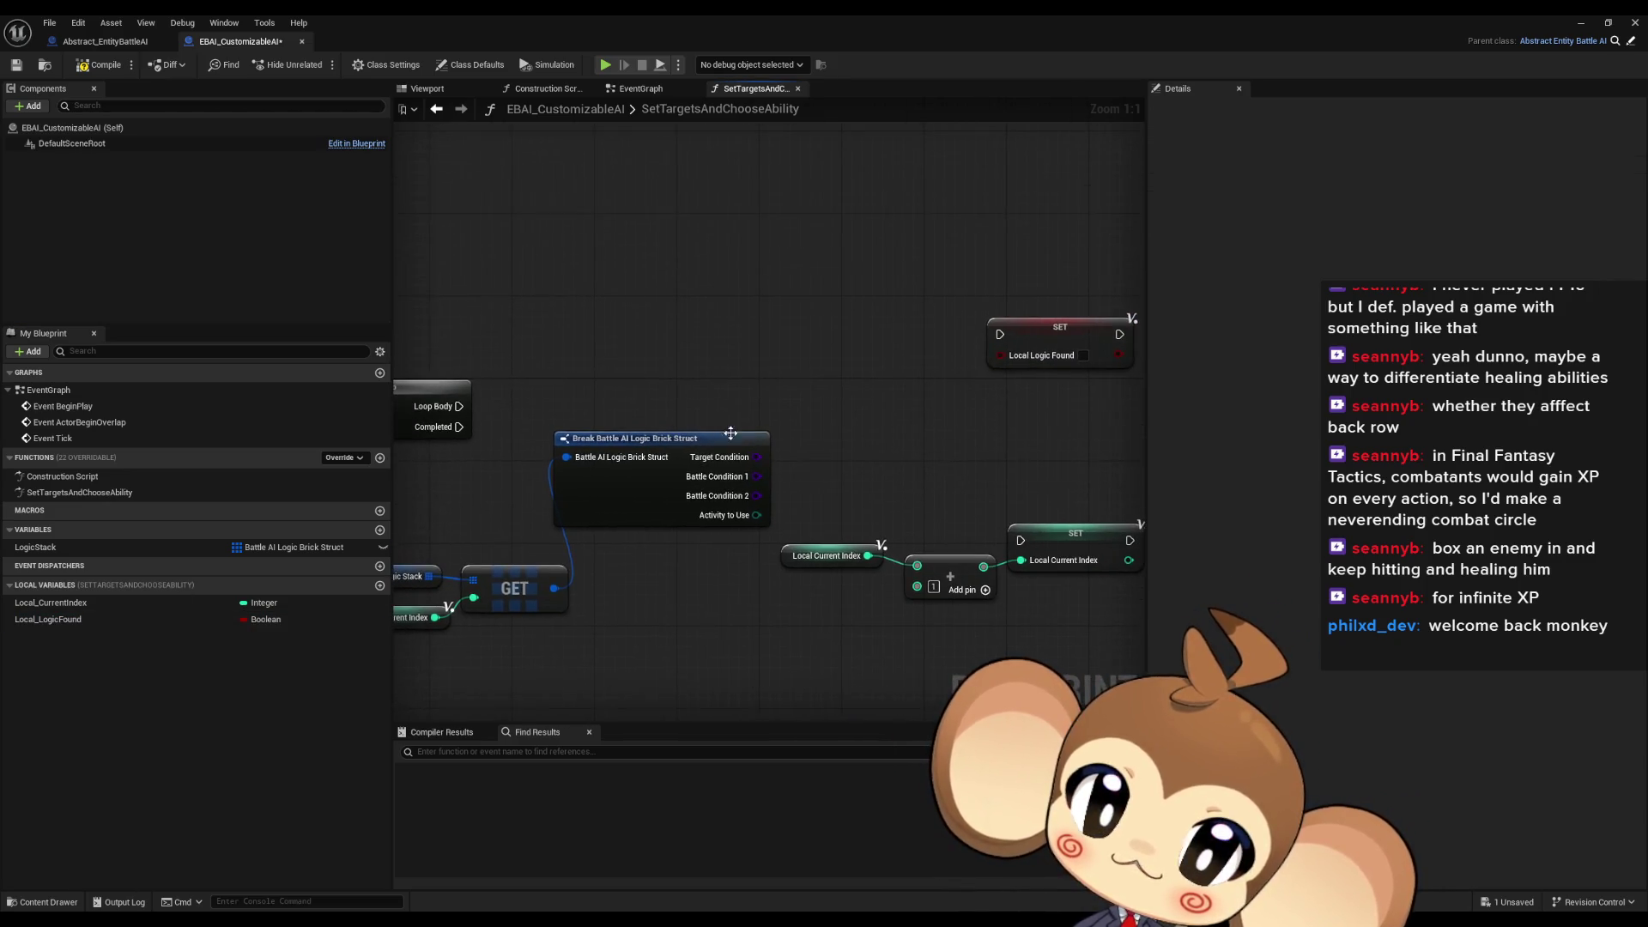
pyautogui.moveTo(680, 439); pyautogui.dragTo(680, 460)
pyautogui.click(737, 403)
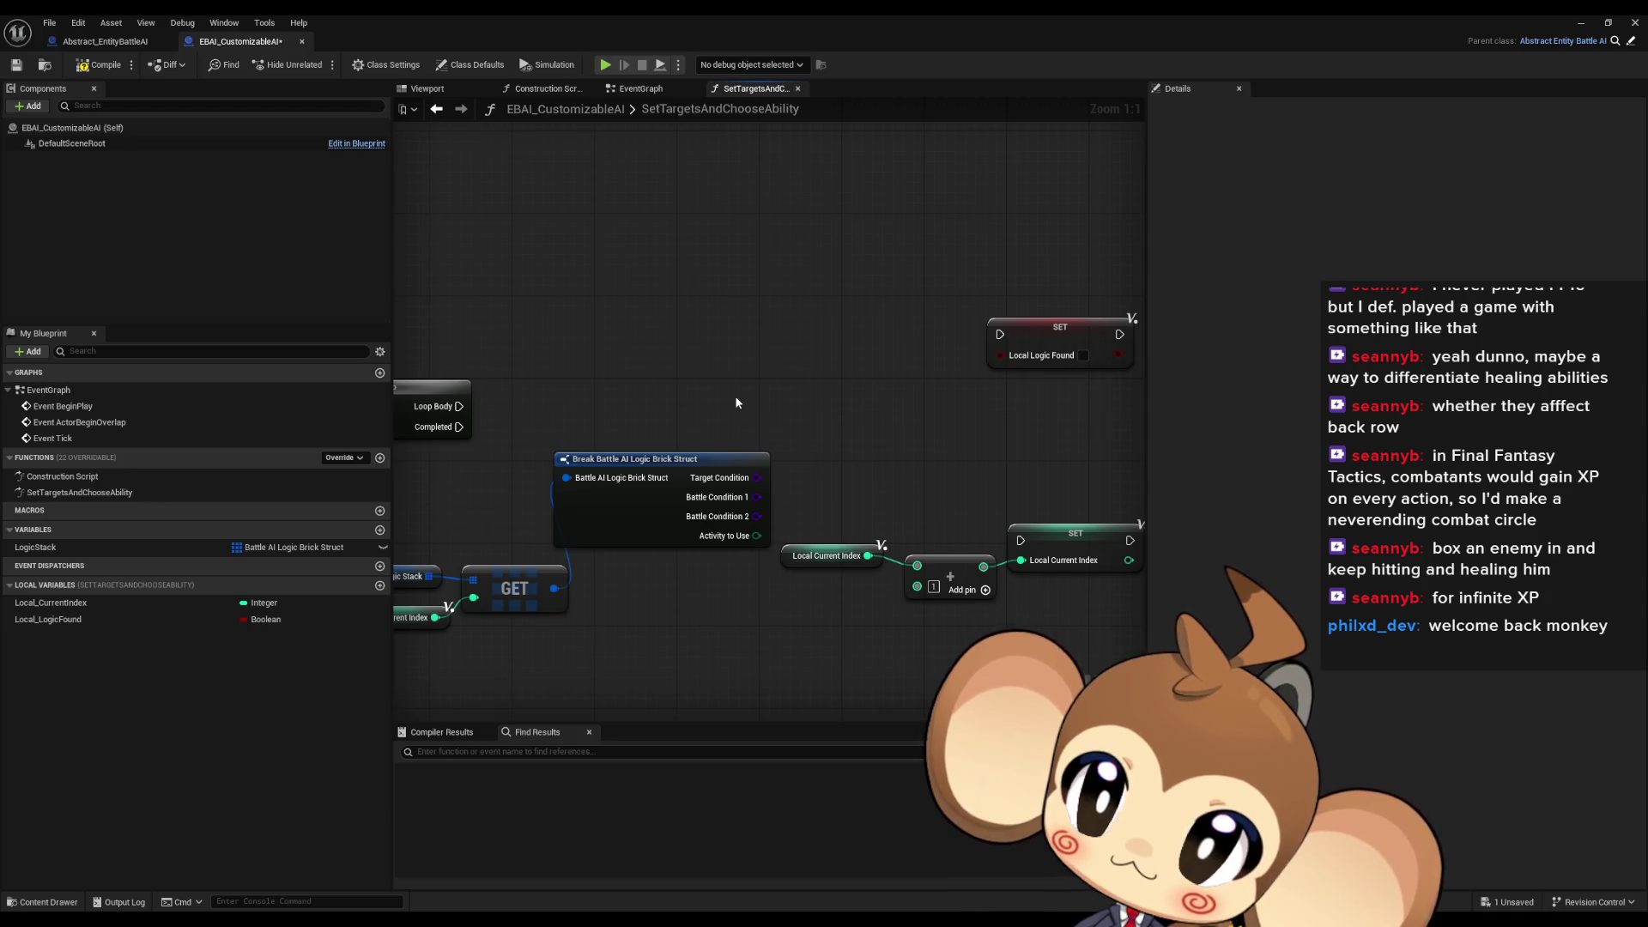
pyautogui.doubleClick(661, 14)
pyautogui.moveTo(841, 132); pyautogui.dragTo(626, 64)
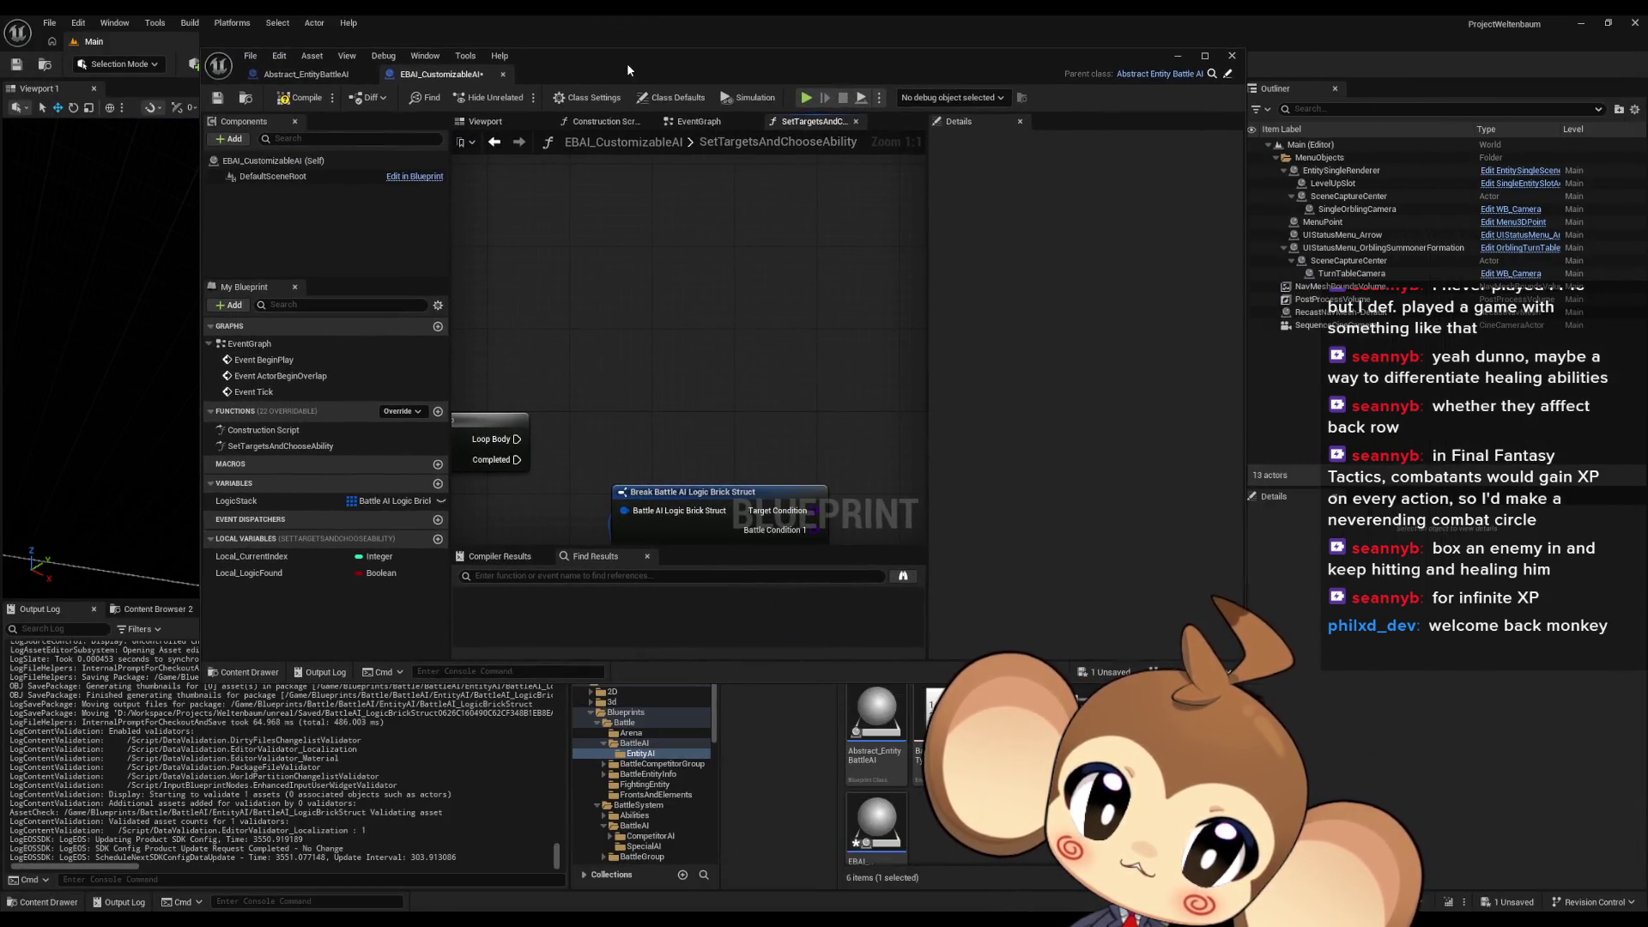
# Open BattleAI_BattleConditionBrickElement and BattleAI_TargetConditionBrickElement full-screen, showing the battle condition element
pyautogui.doubleClick(923, 730)
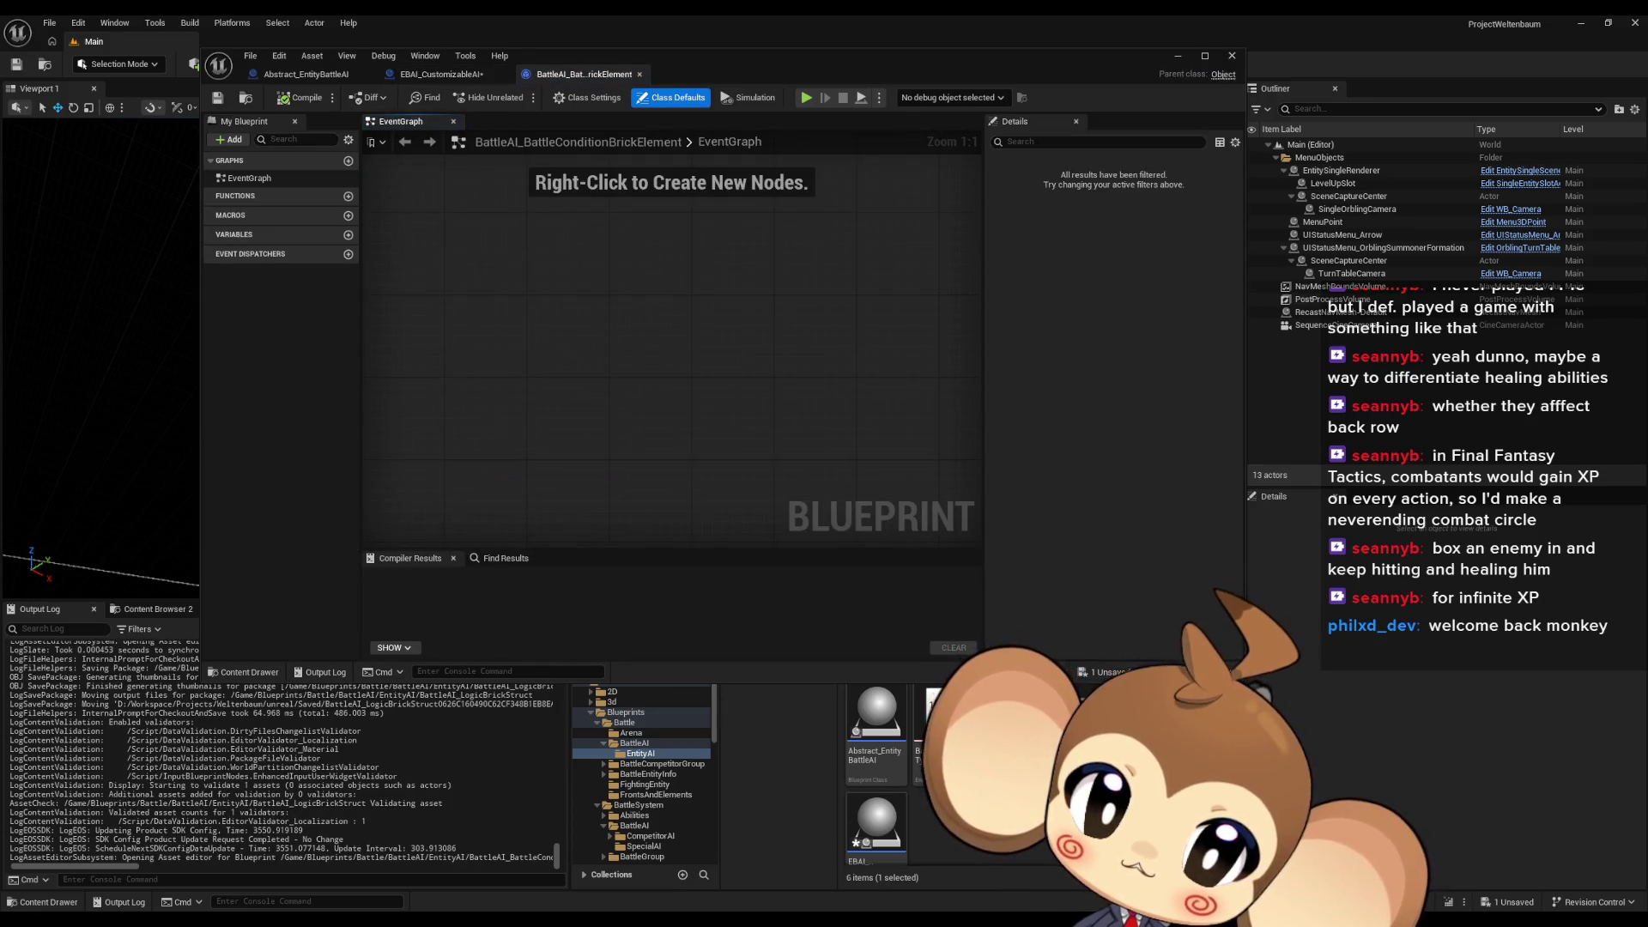
pyautogui.scroll(-1, 945, 772)
pyautogui.doubleClick(979, 721)
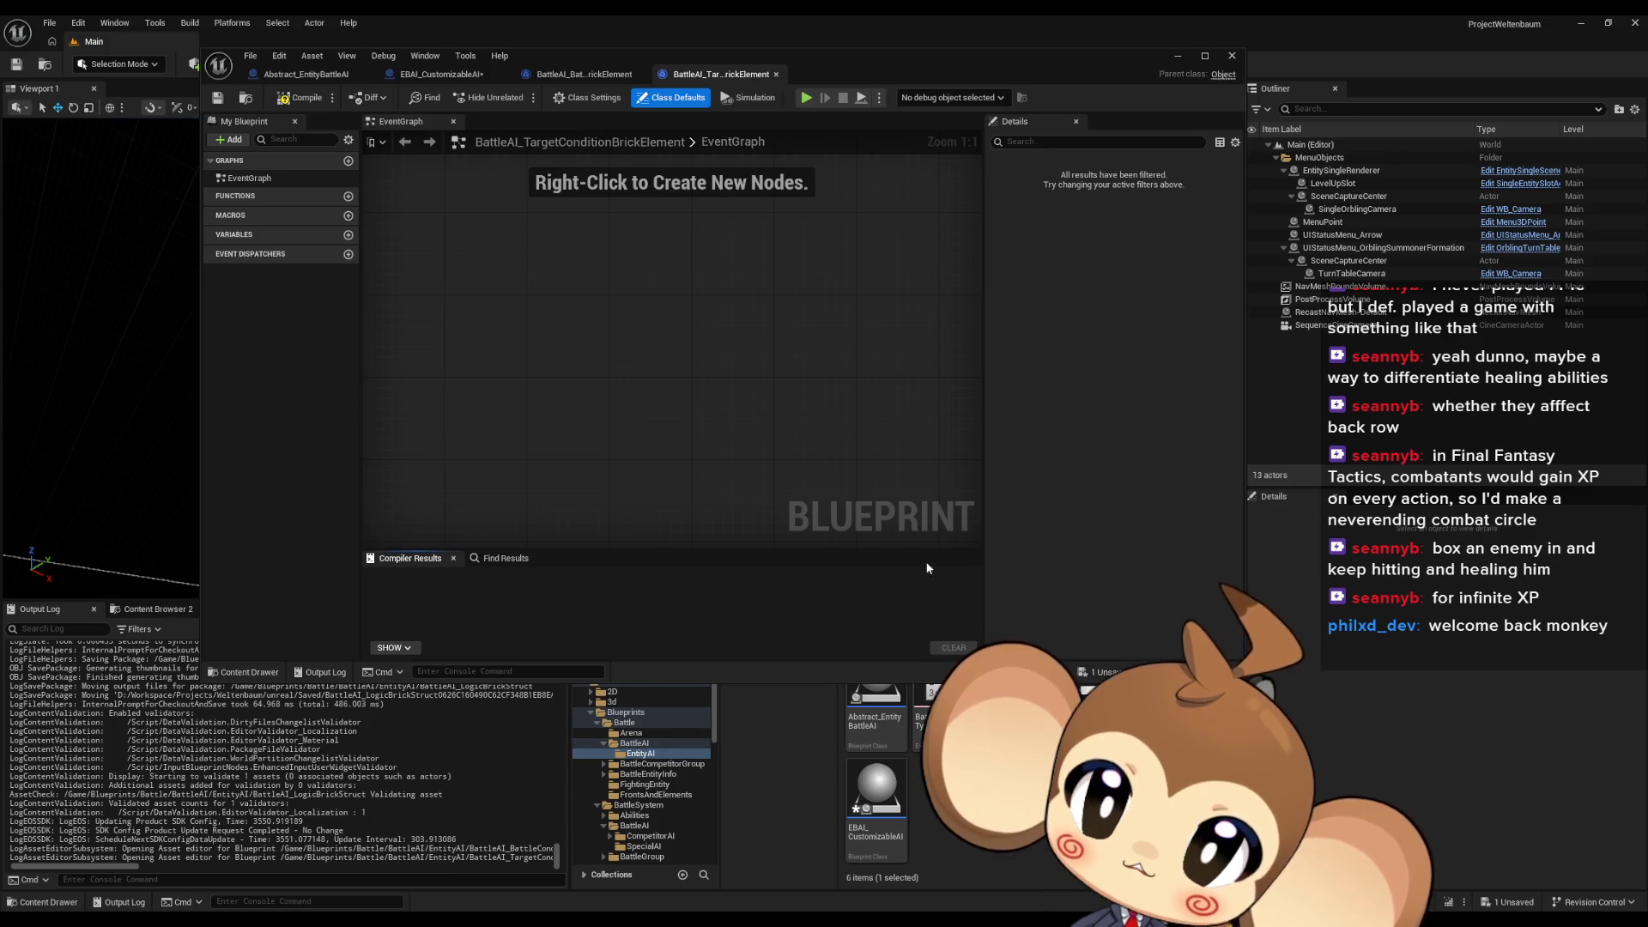
pyautogui.doubleClick(597, 50)
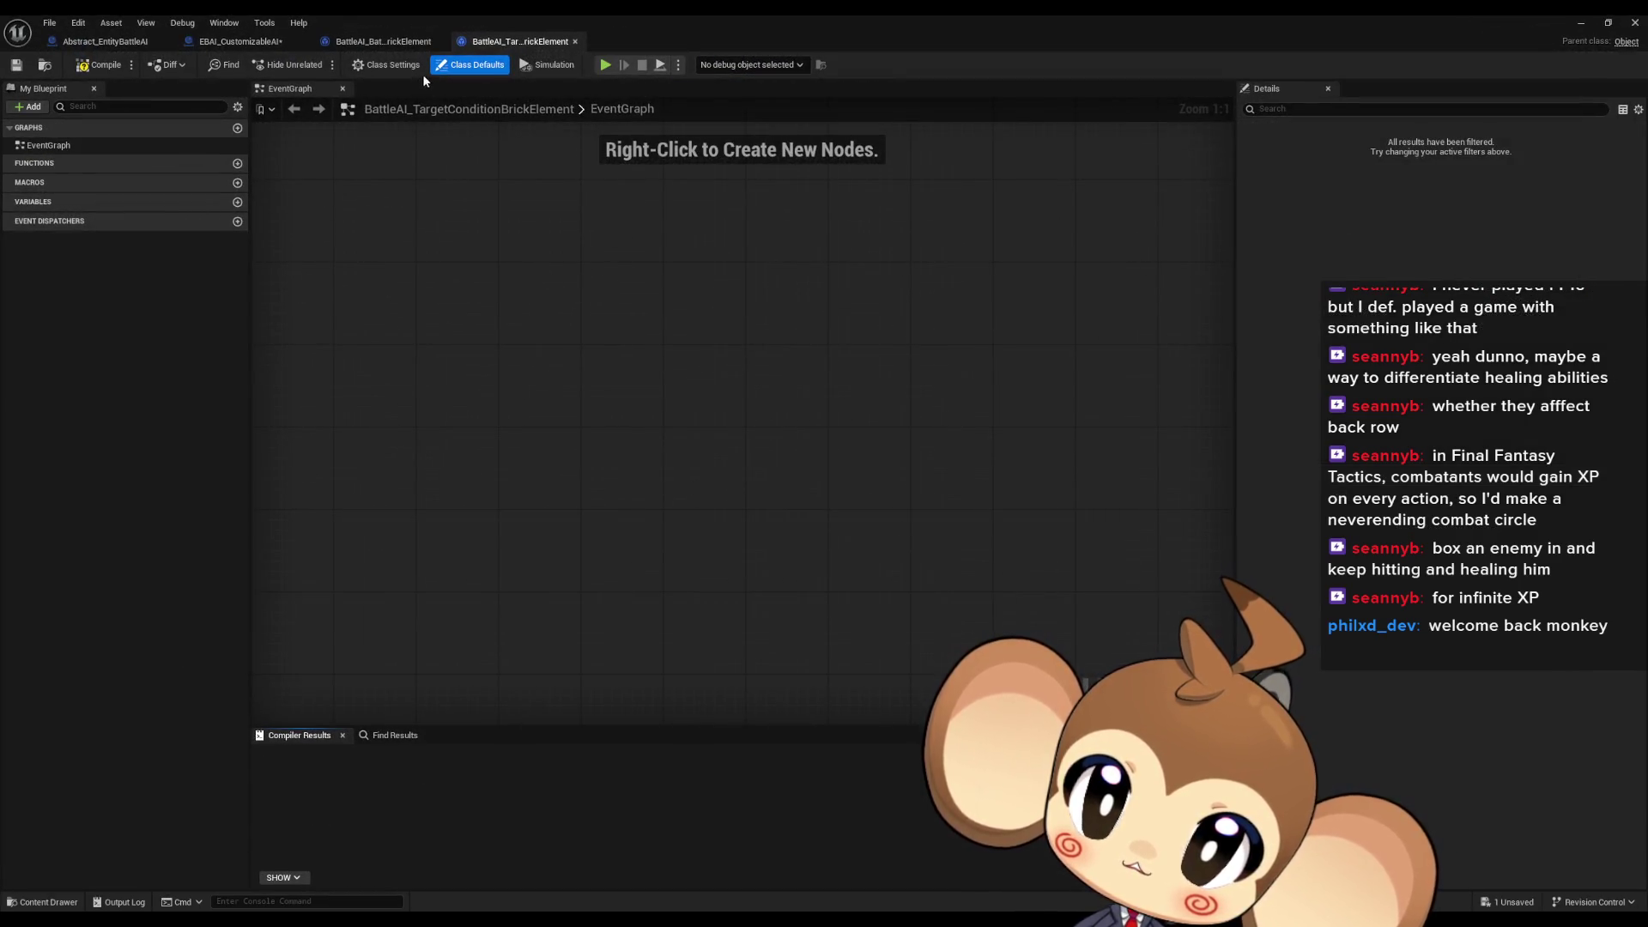
pyautogui.click(380, 43)
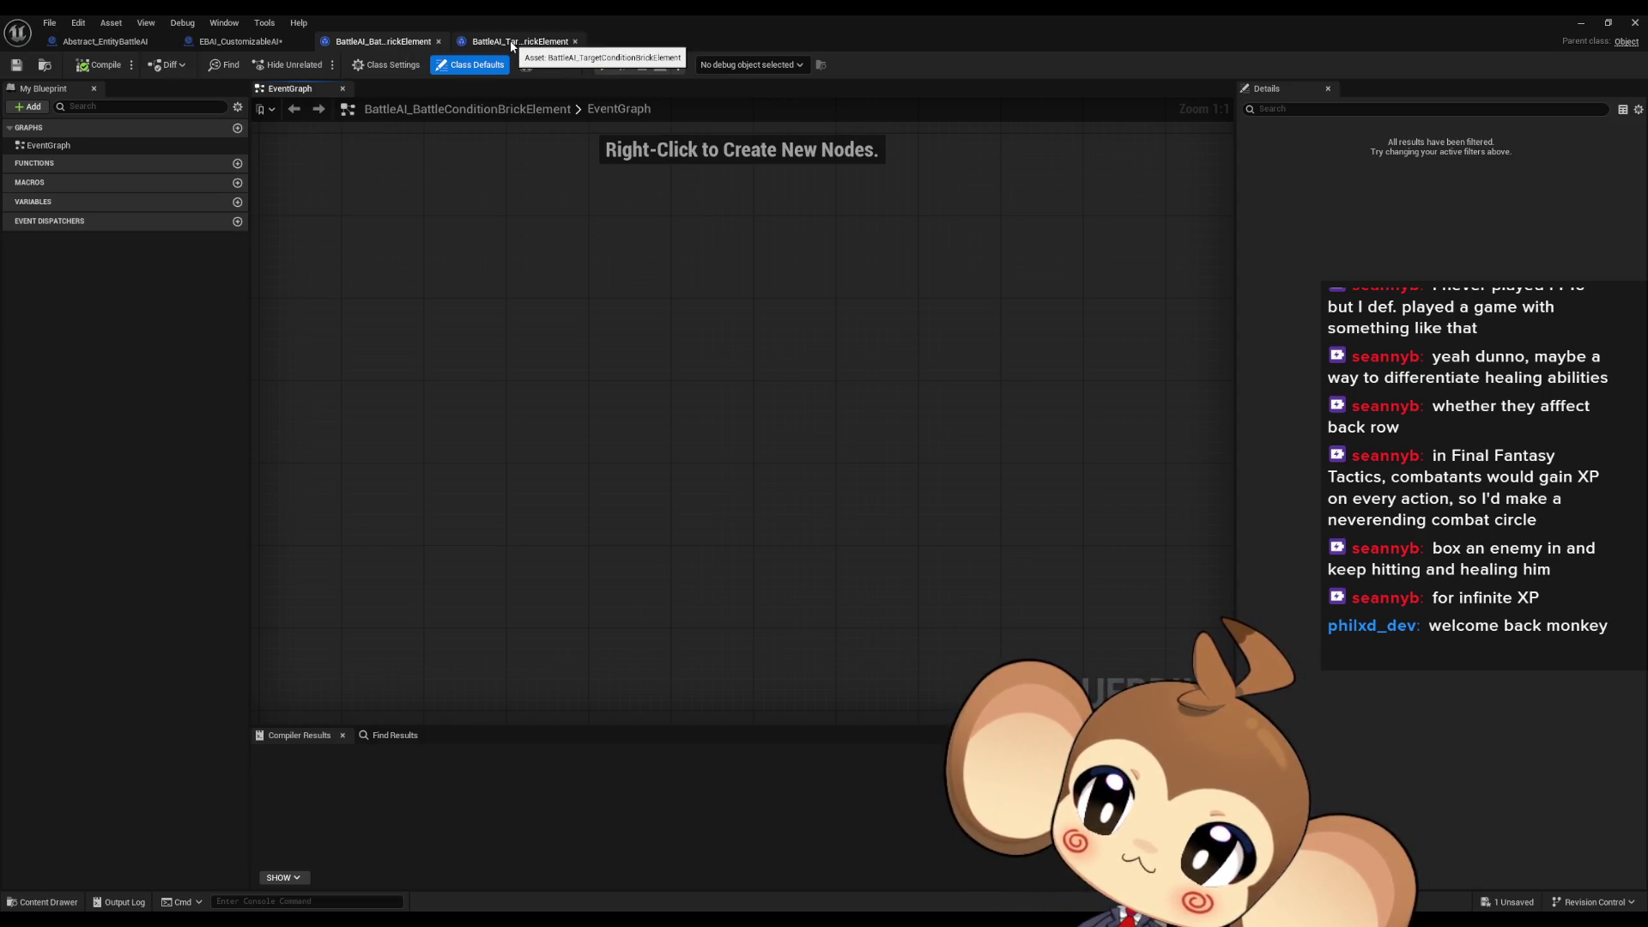
# Add an ExecuteBattleConditionBrick function to the battle condition brick element
pyautogui.click(238, 164)
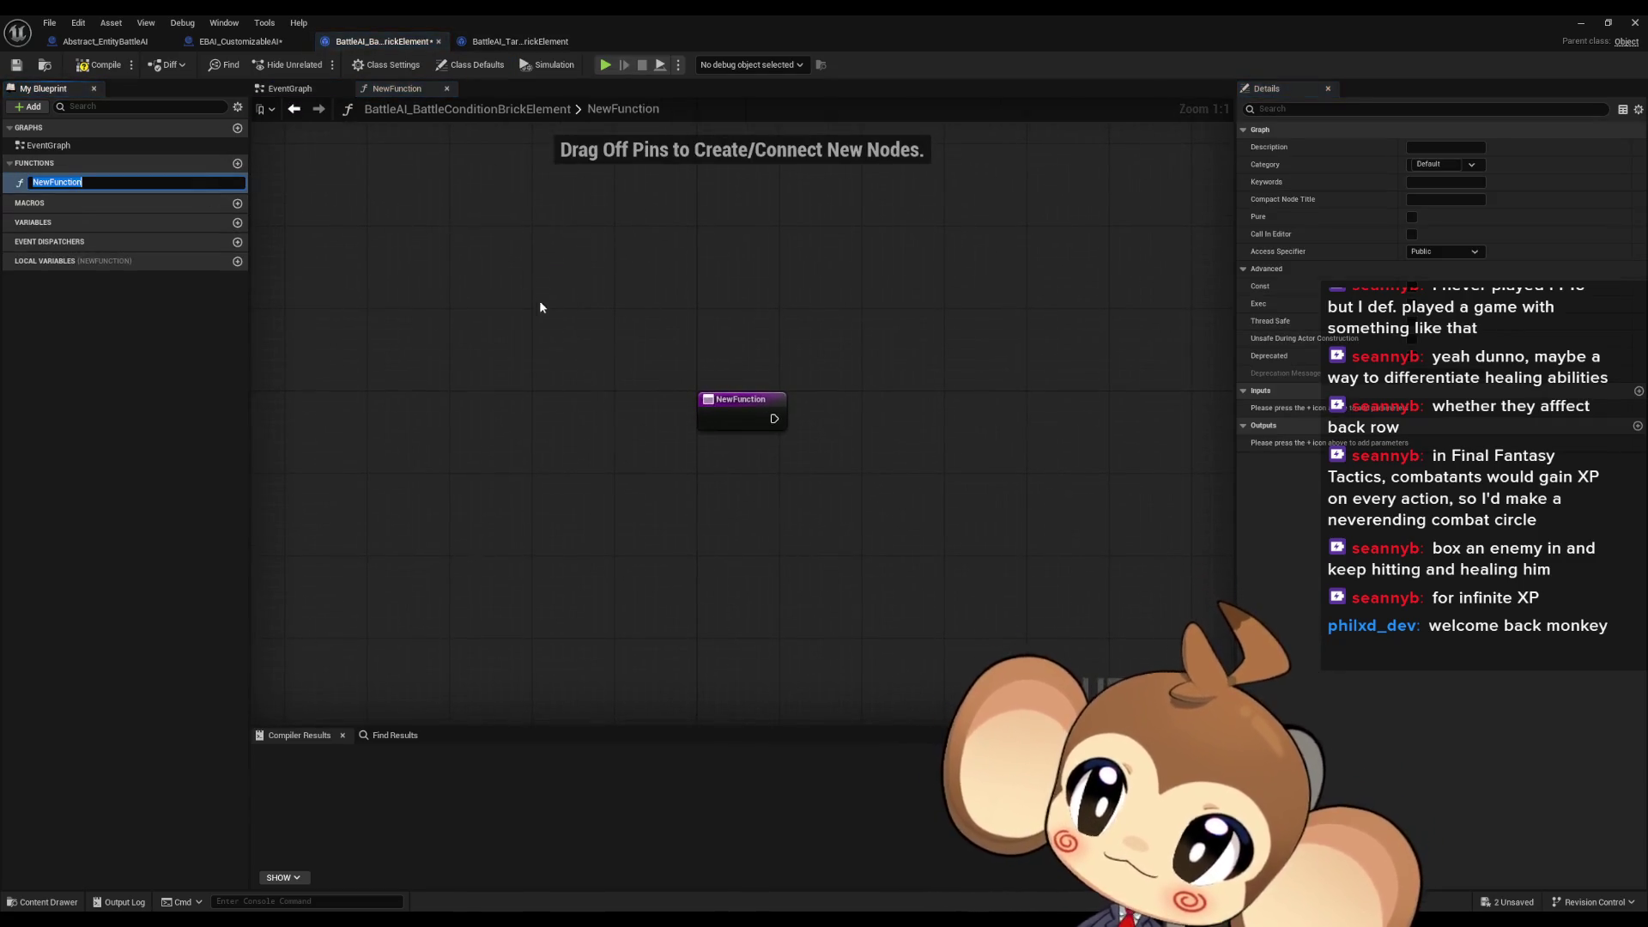
pyautogui.write('ExecuteBrick')
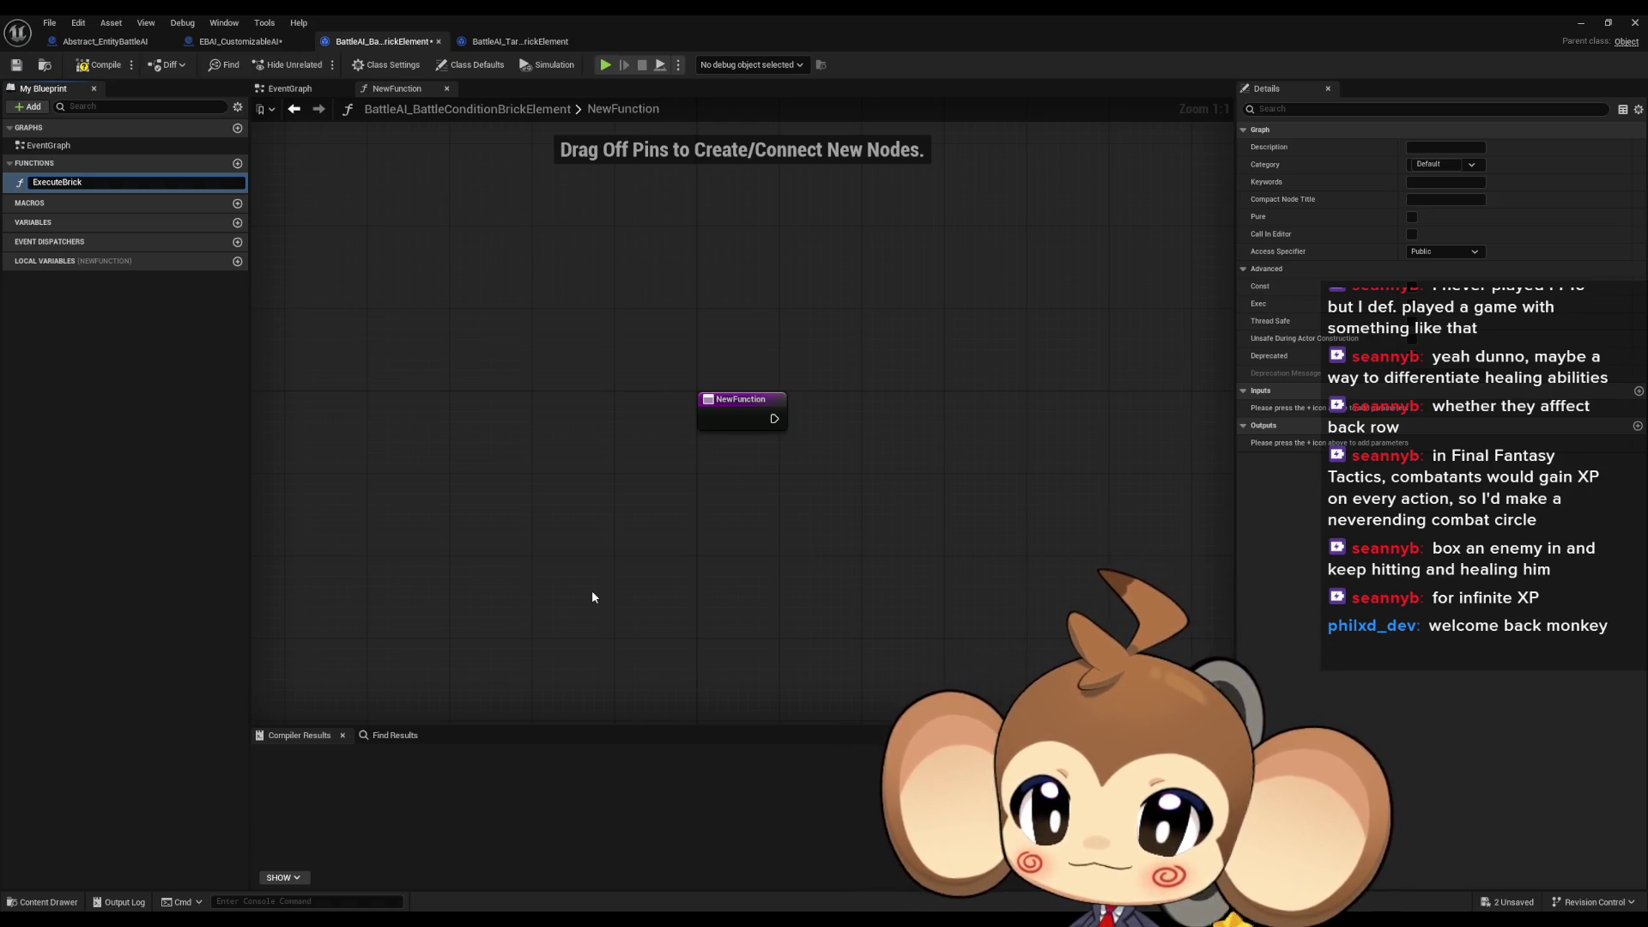
pyautogui.press('Return')
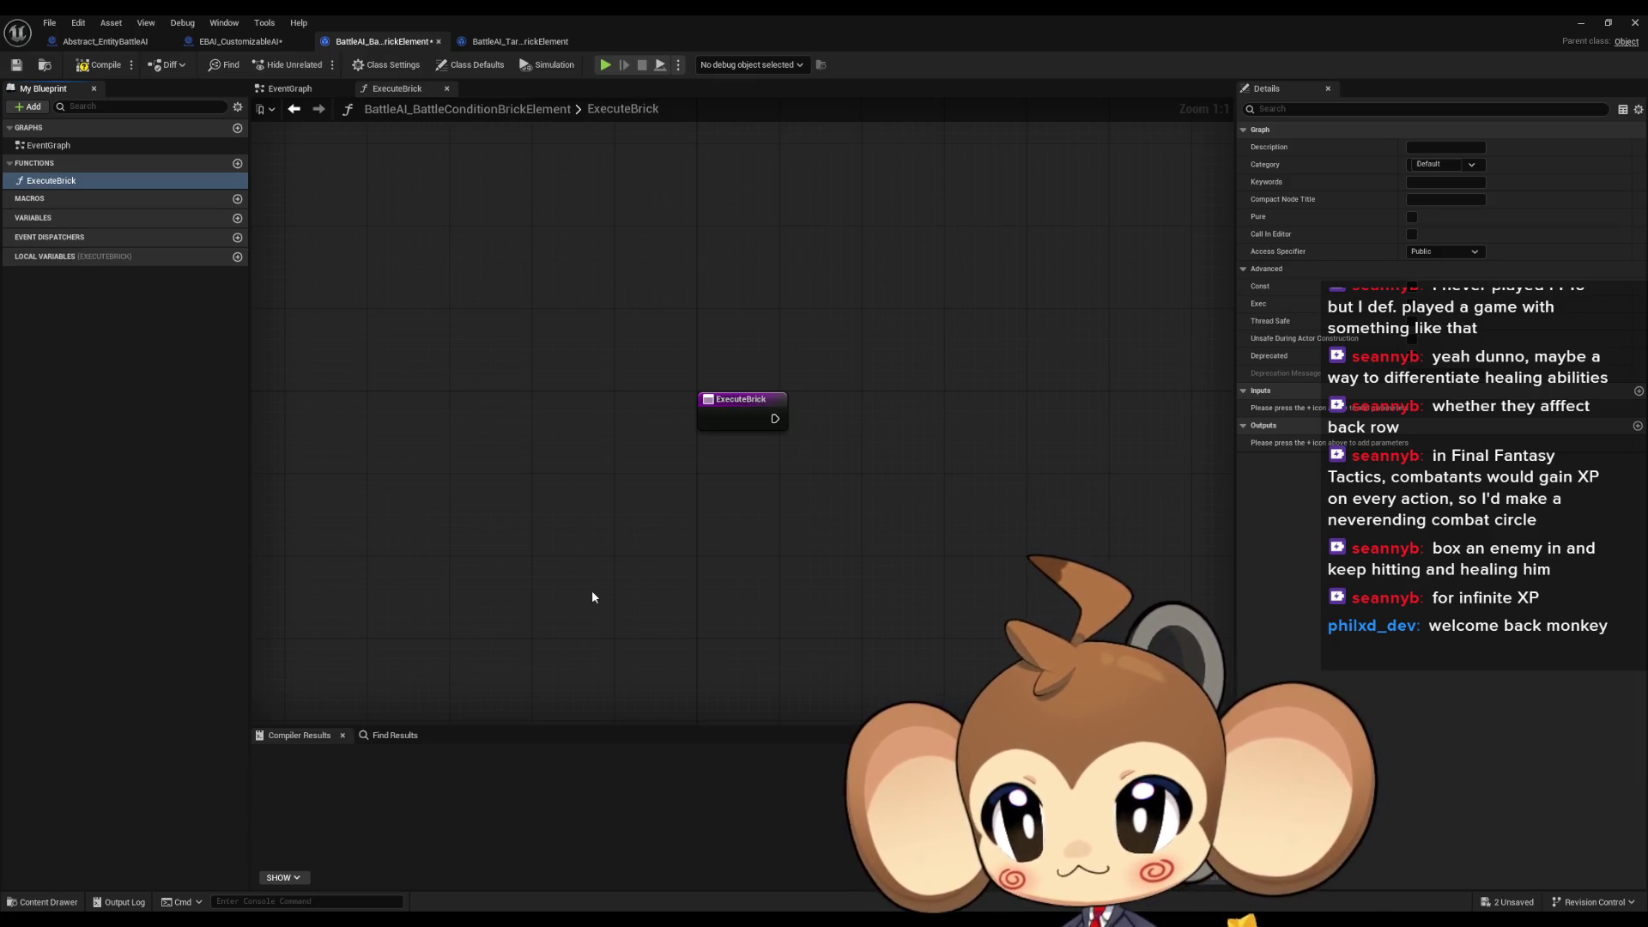
pyautogui.click(66, 181)
pyautogui.press('Right')
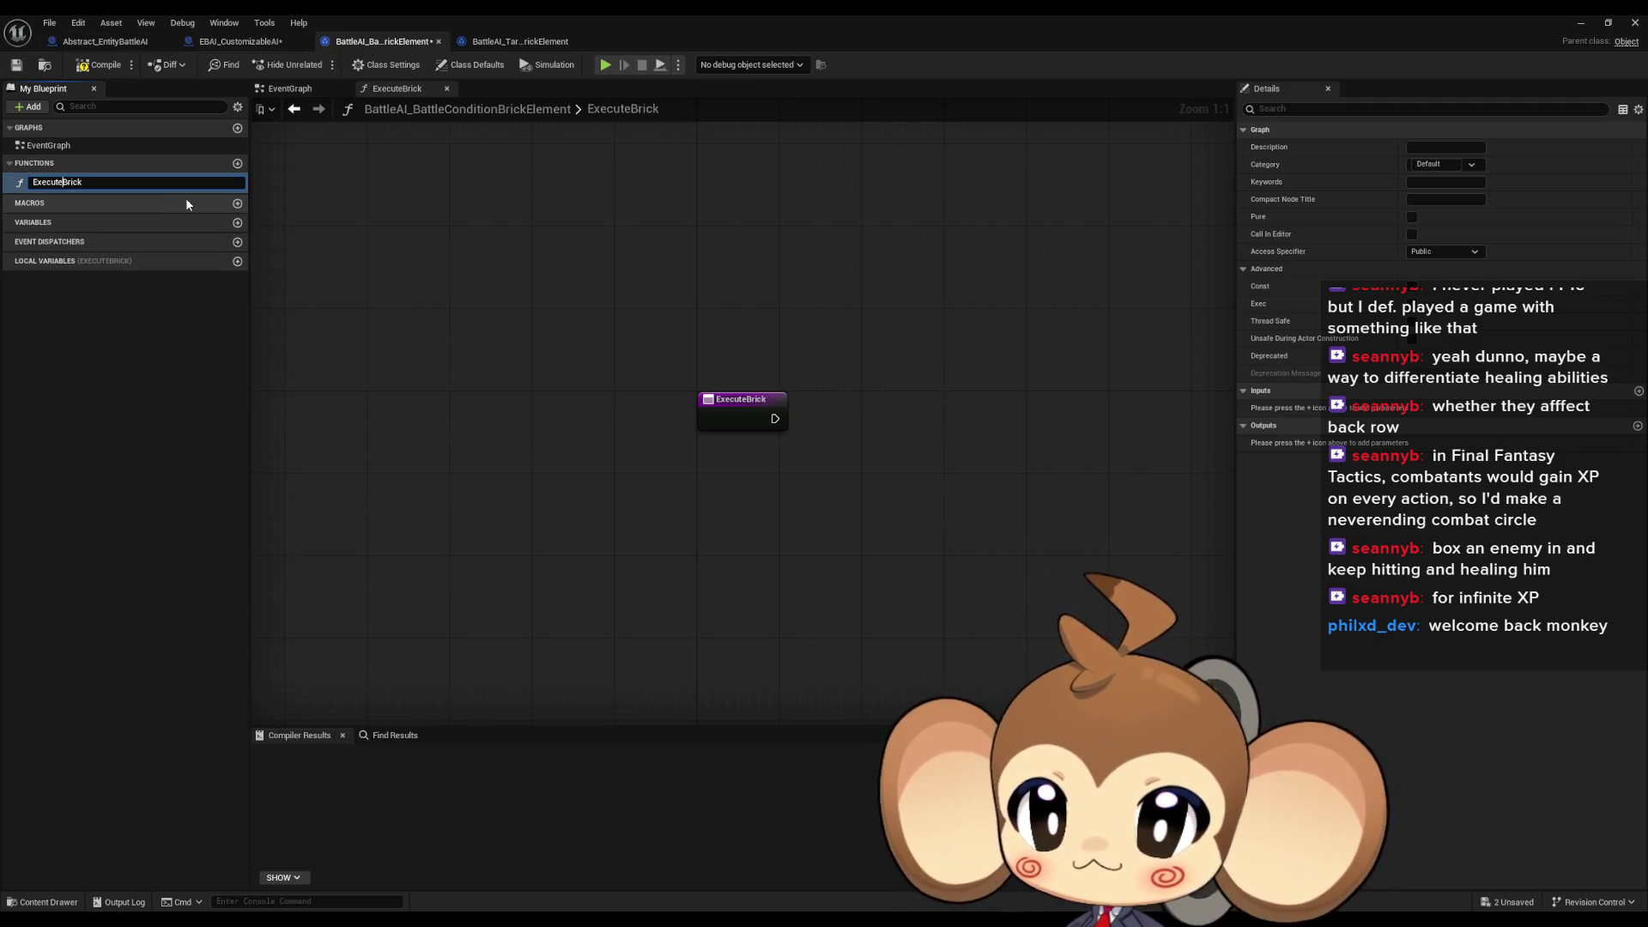
pyautogui.write('BattleCond')
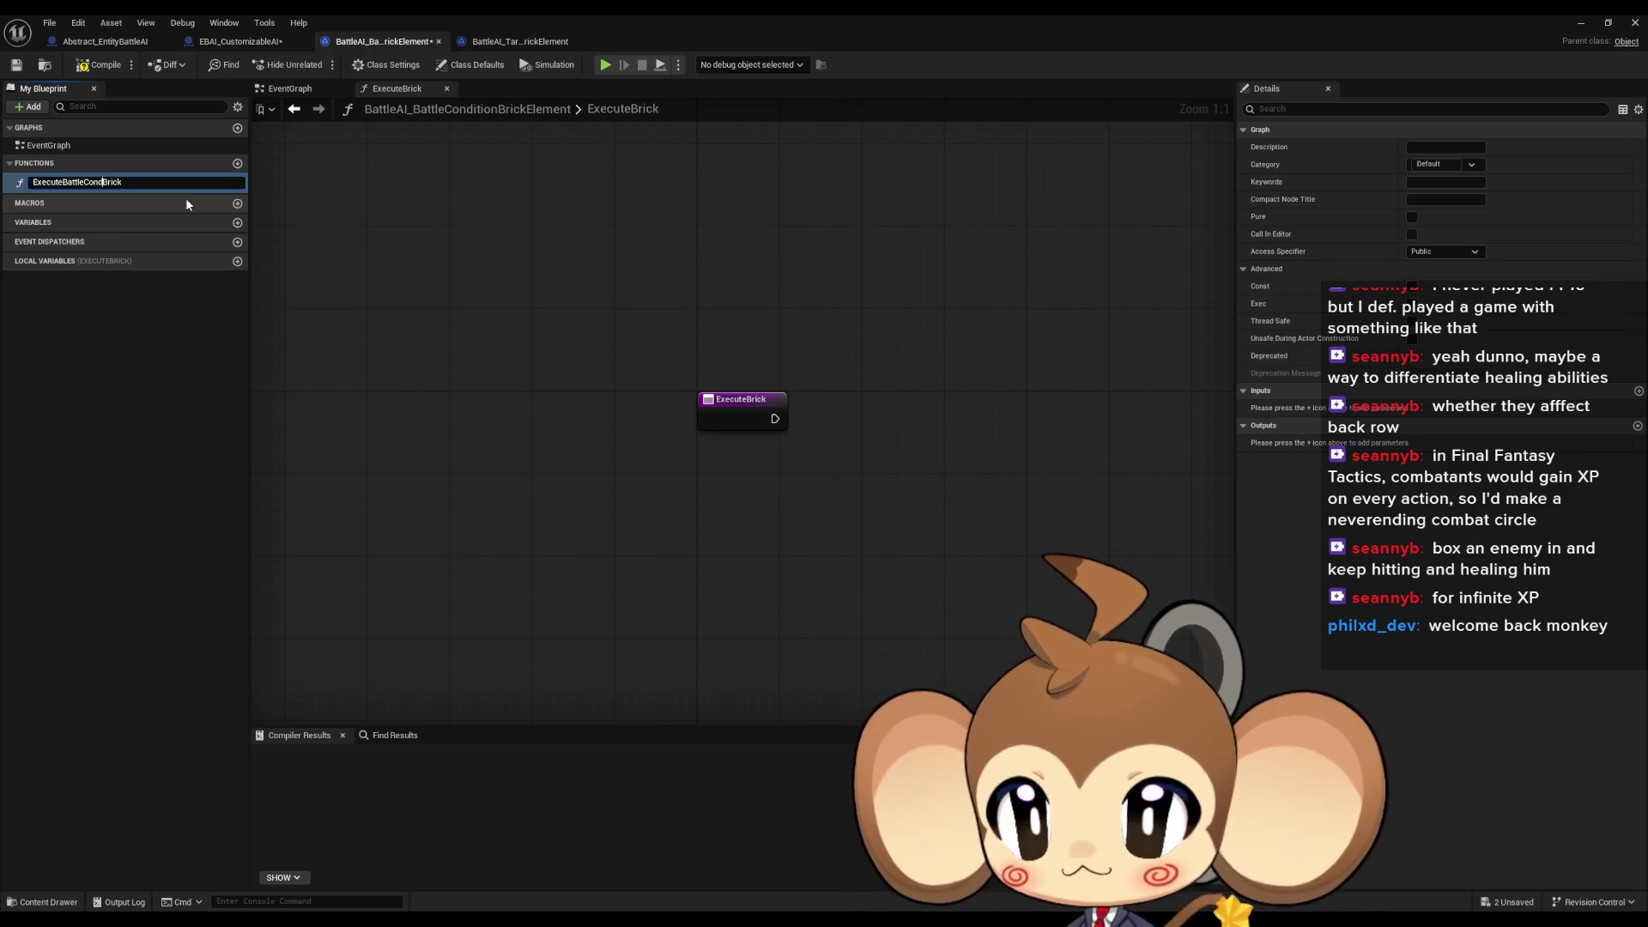
pyautogui.write('ition')
pyautogui.press('Return')
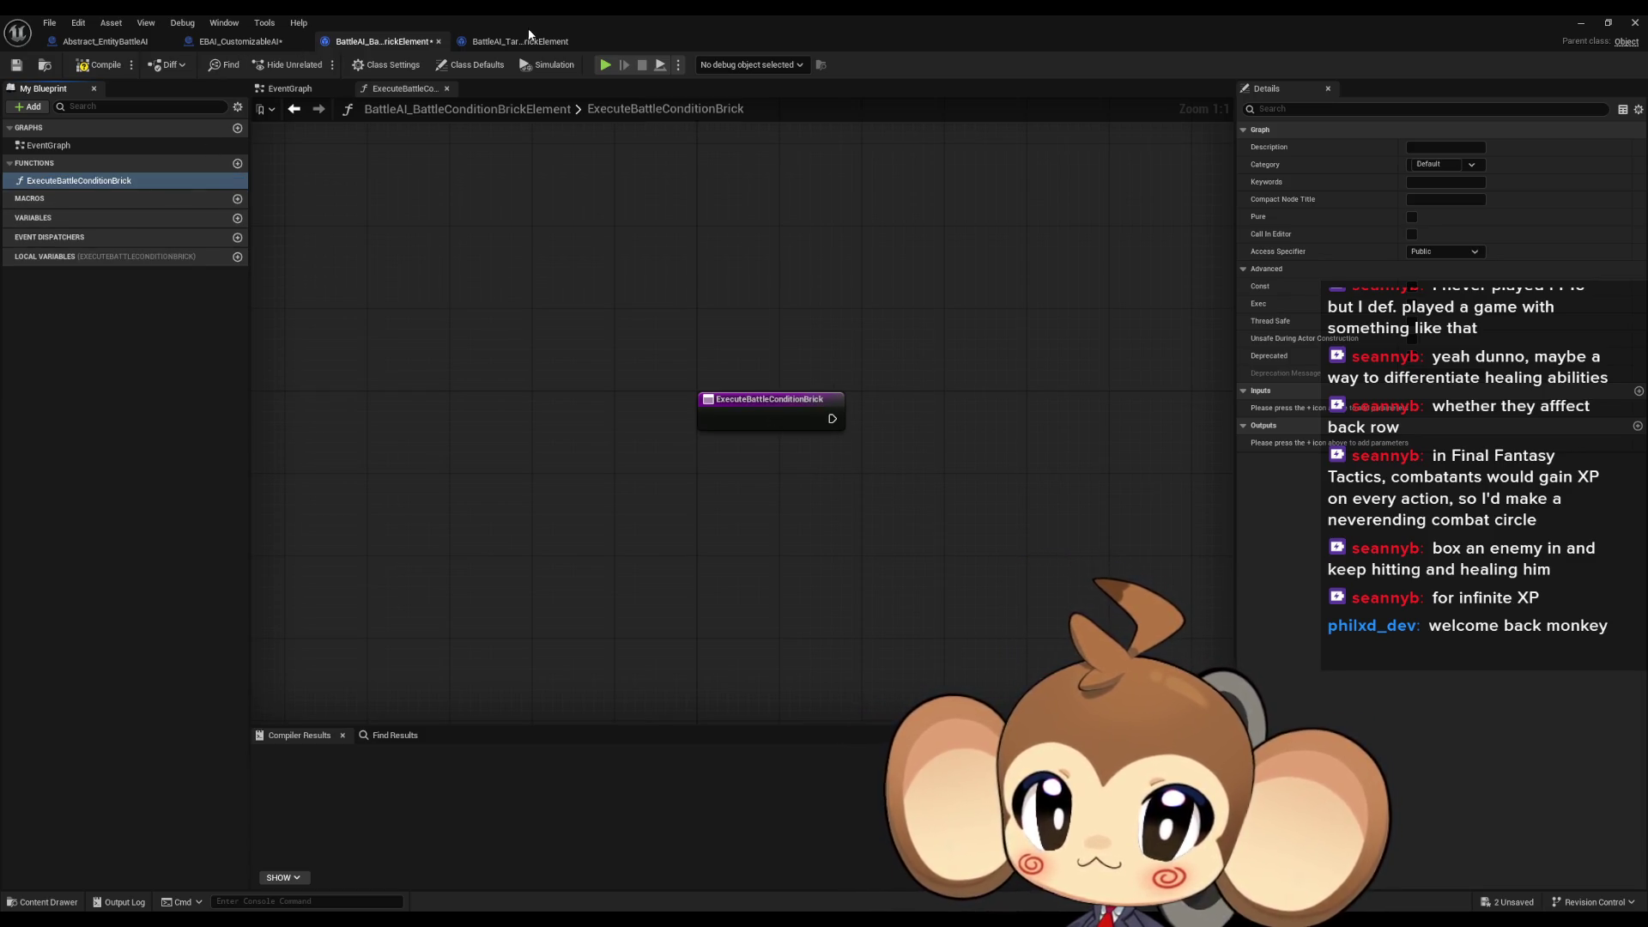
# Add an ExecuteTargetConditionBrick function to the target condition brick element, then return to the battle condition element
pyautogui.click(528, 39)
pyautogui.click(237, 163)
pyautogui.write('Execute')
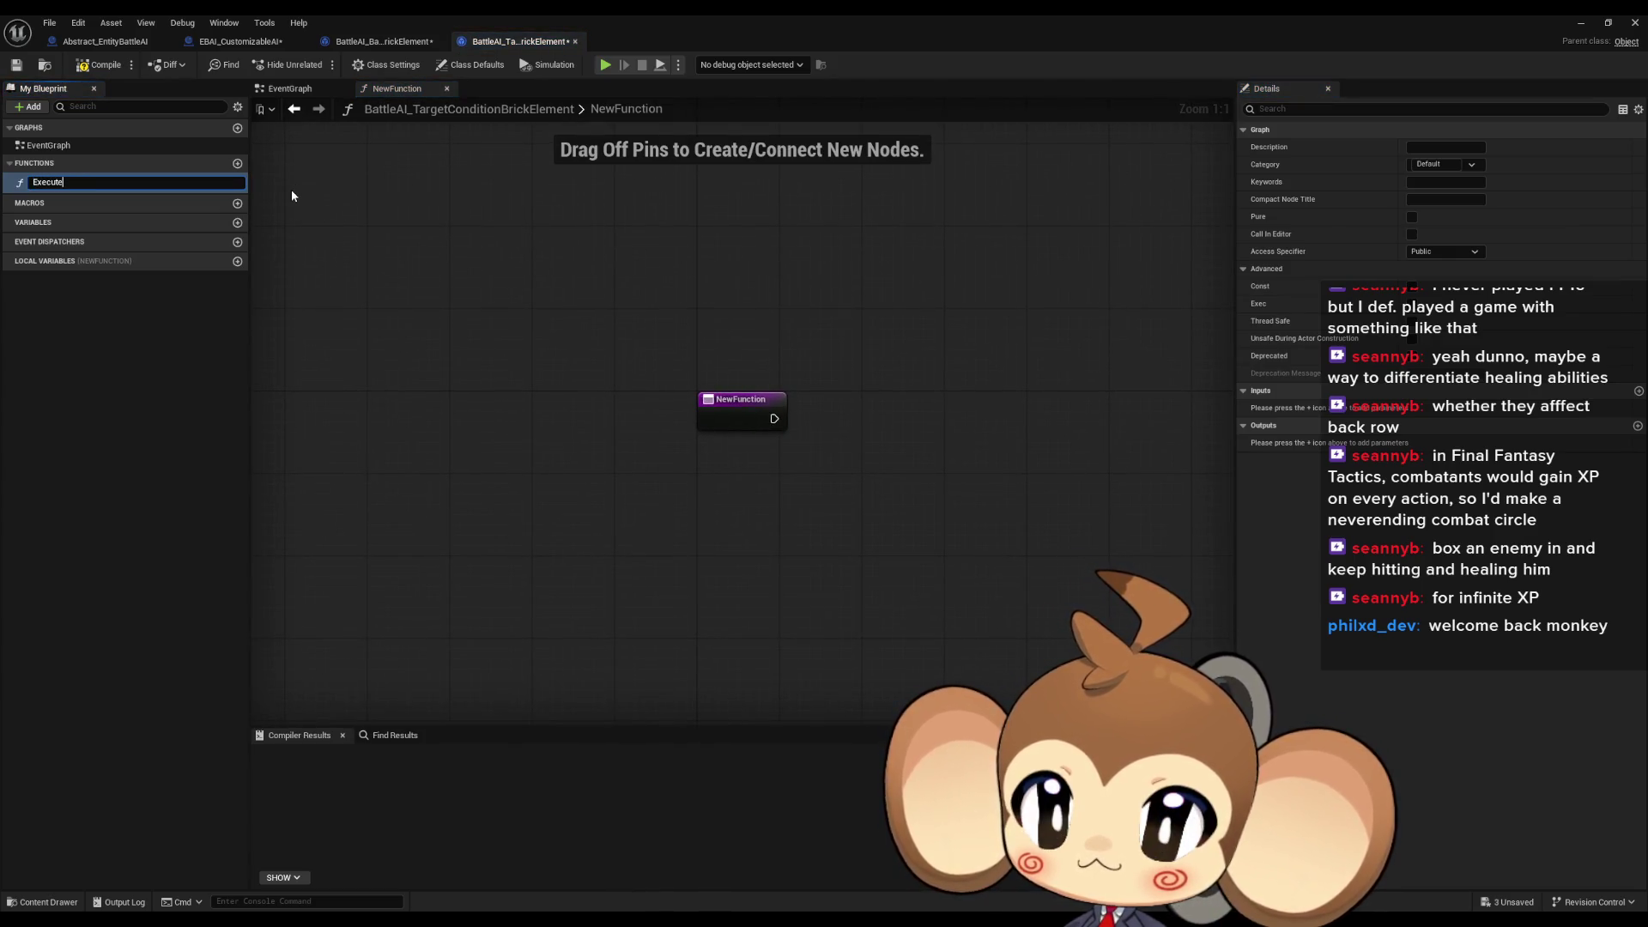
pyautogui.write('TargetB')
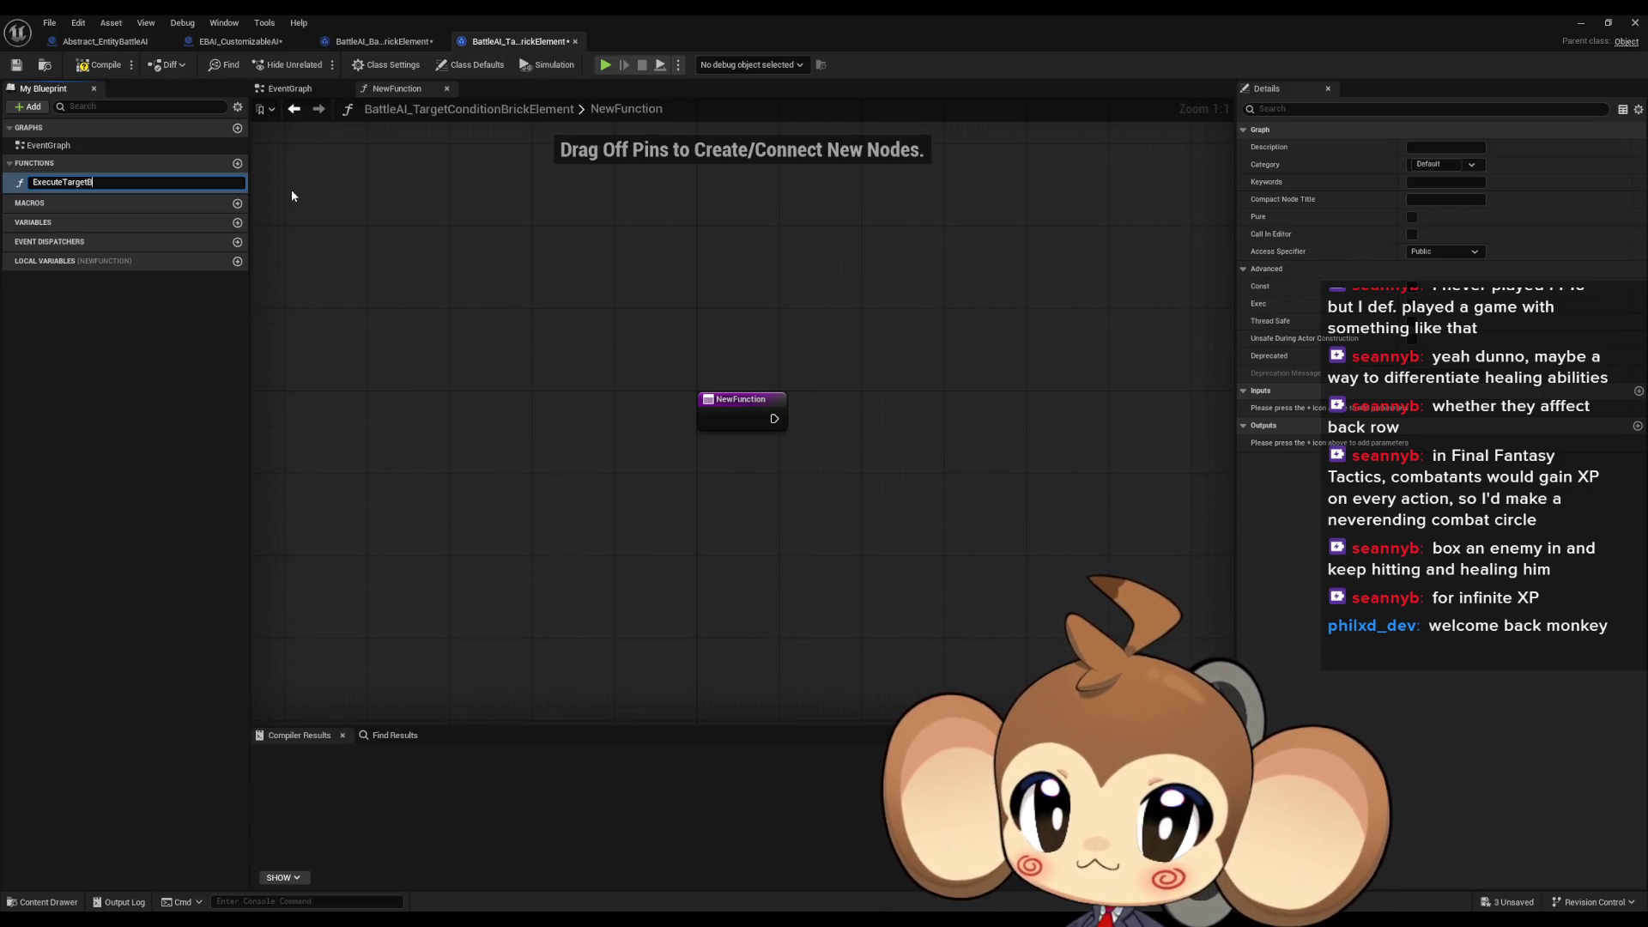
pyautogui.write('rick')
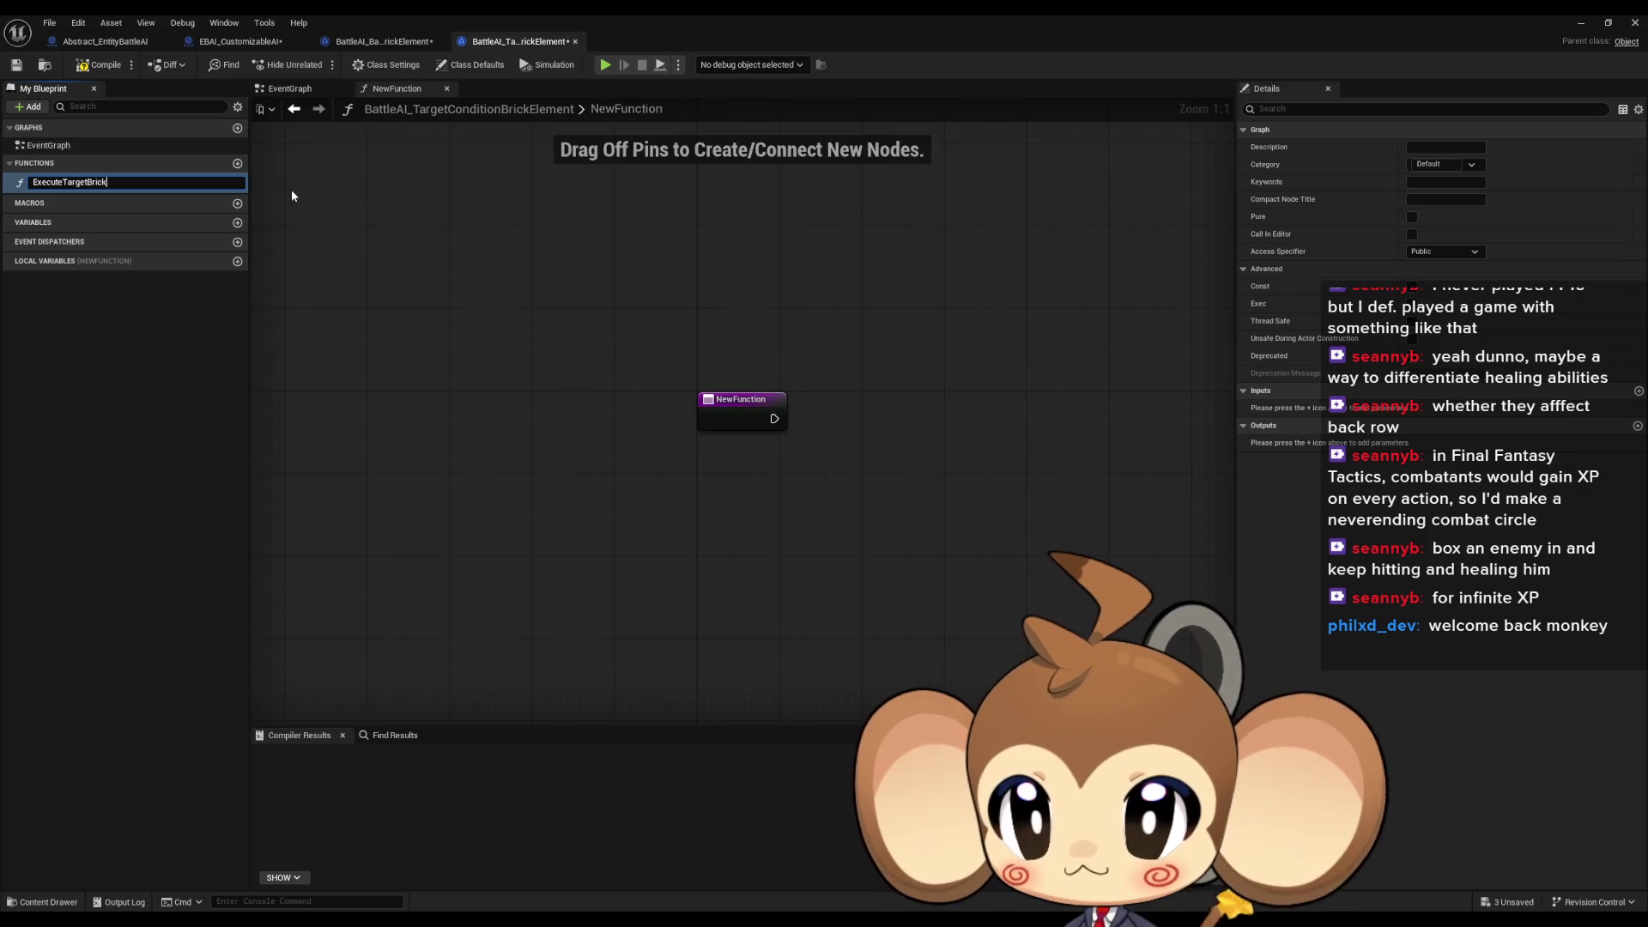
pyautogui.press('Return')
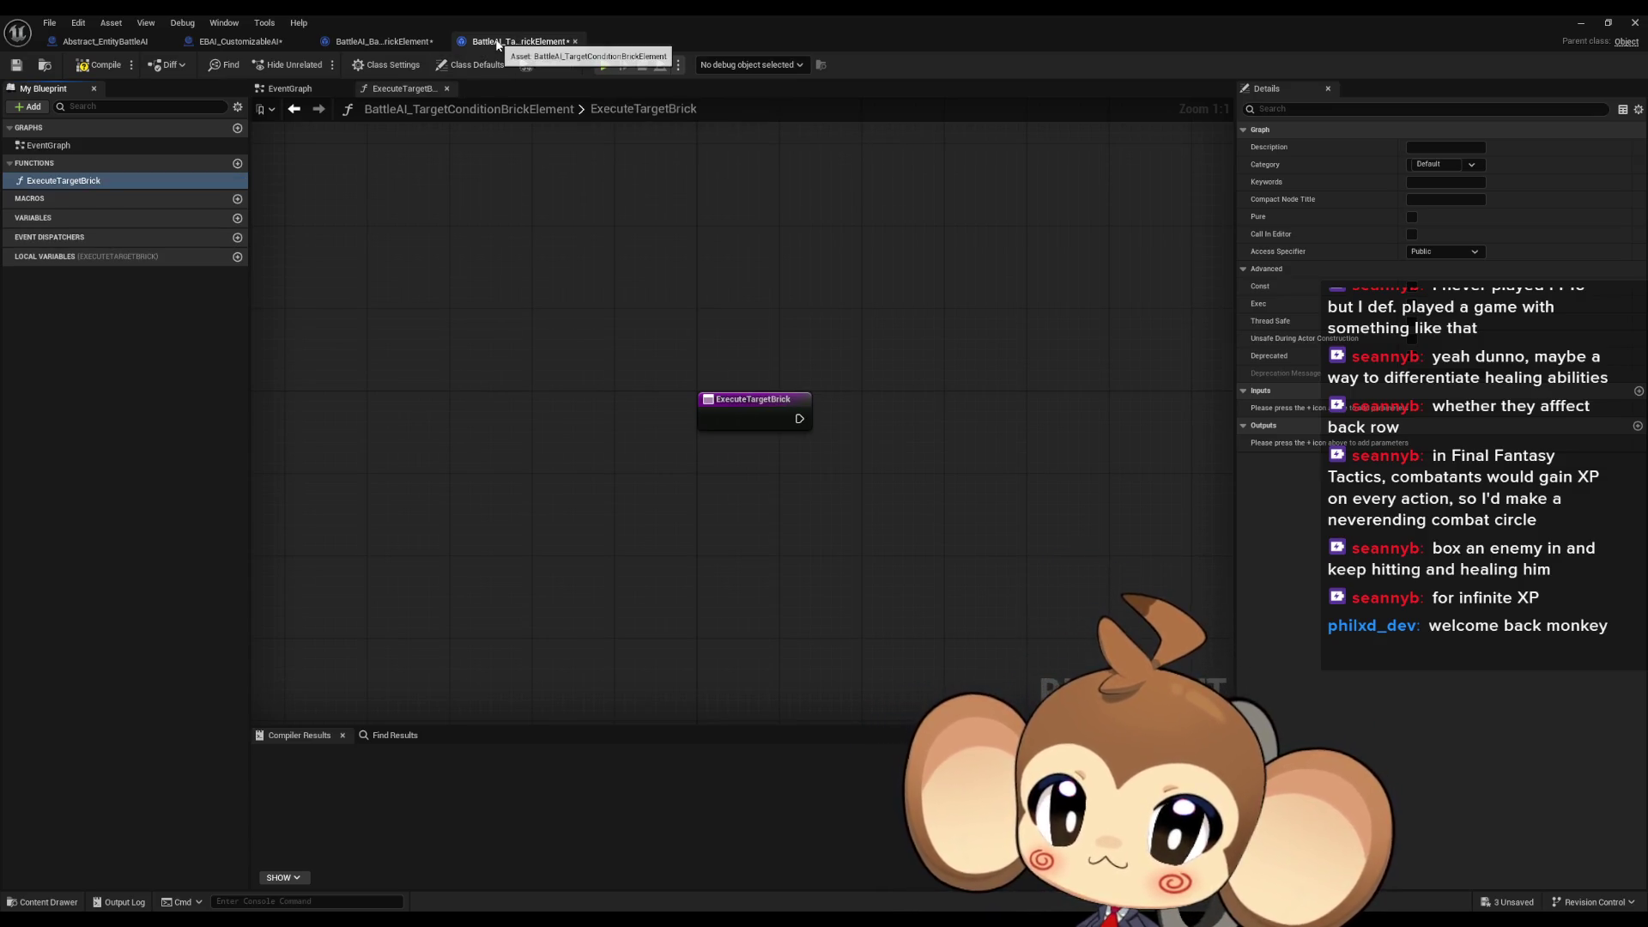
pyautogui.click(100, 182)
pyautogui.write('Condition')
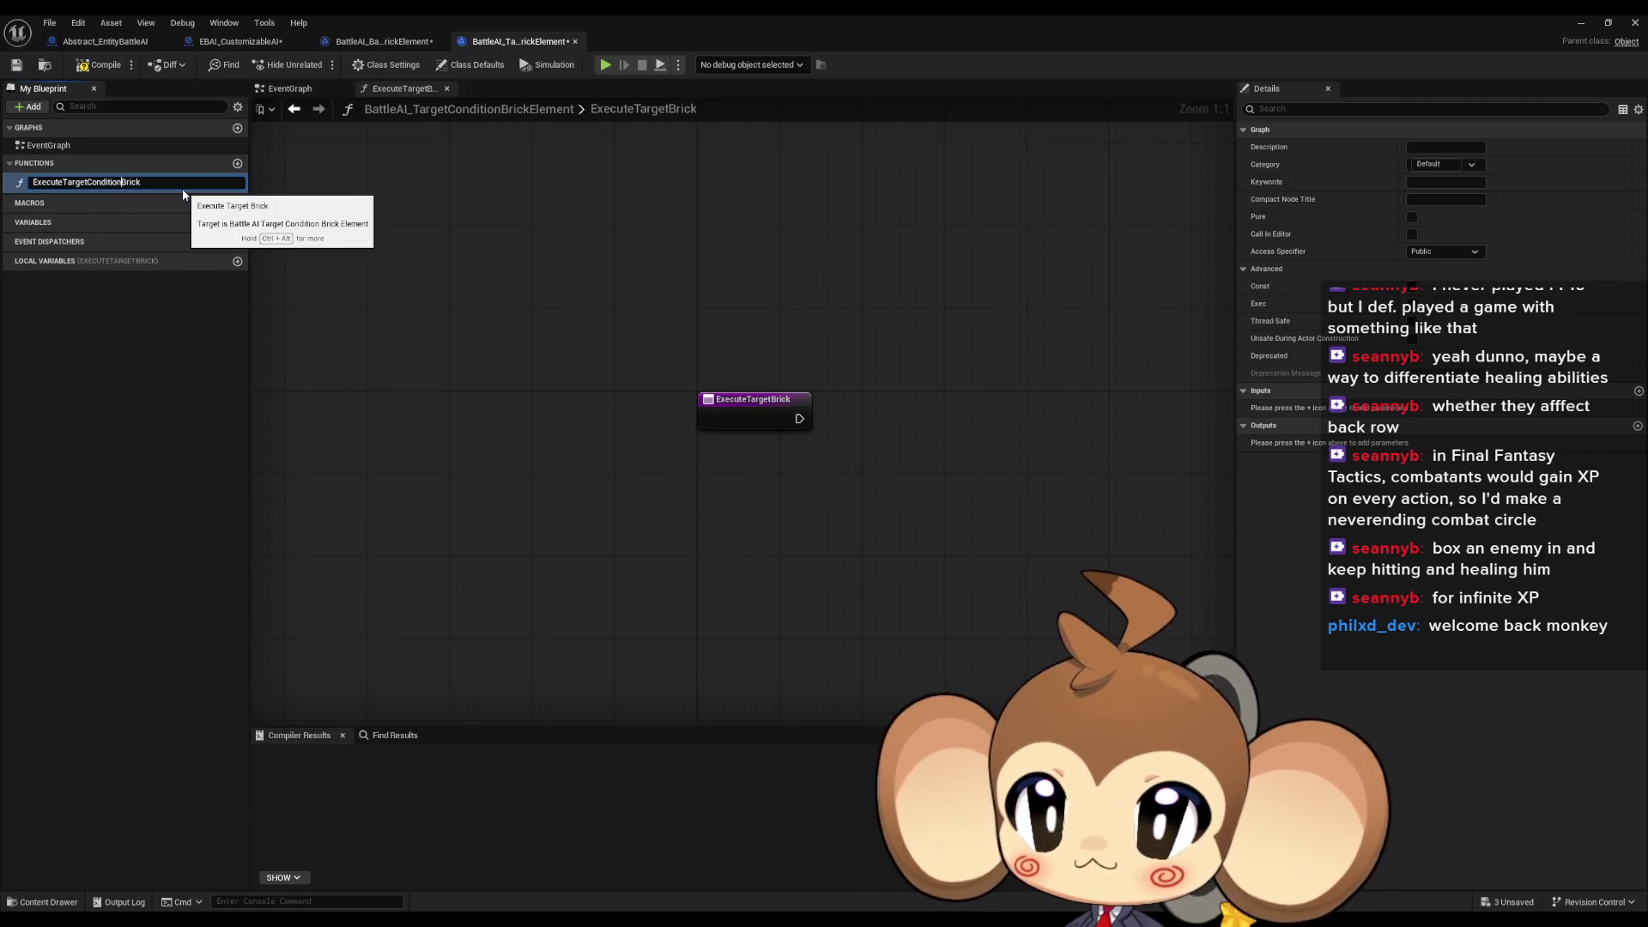
pyautogui.press('Return')
pyautogui.click(394, 45)
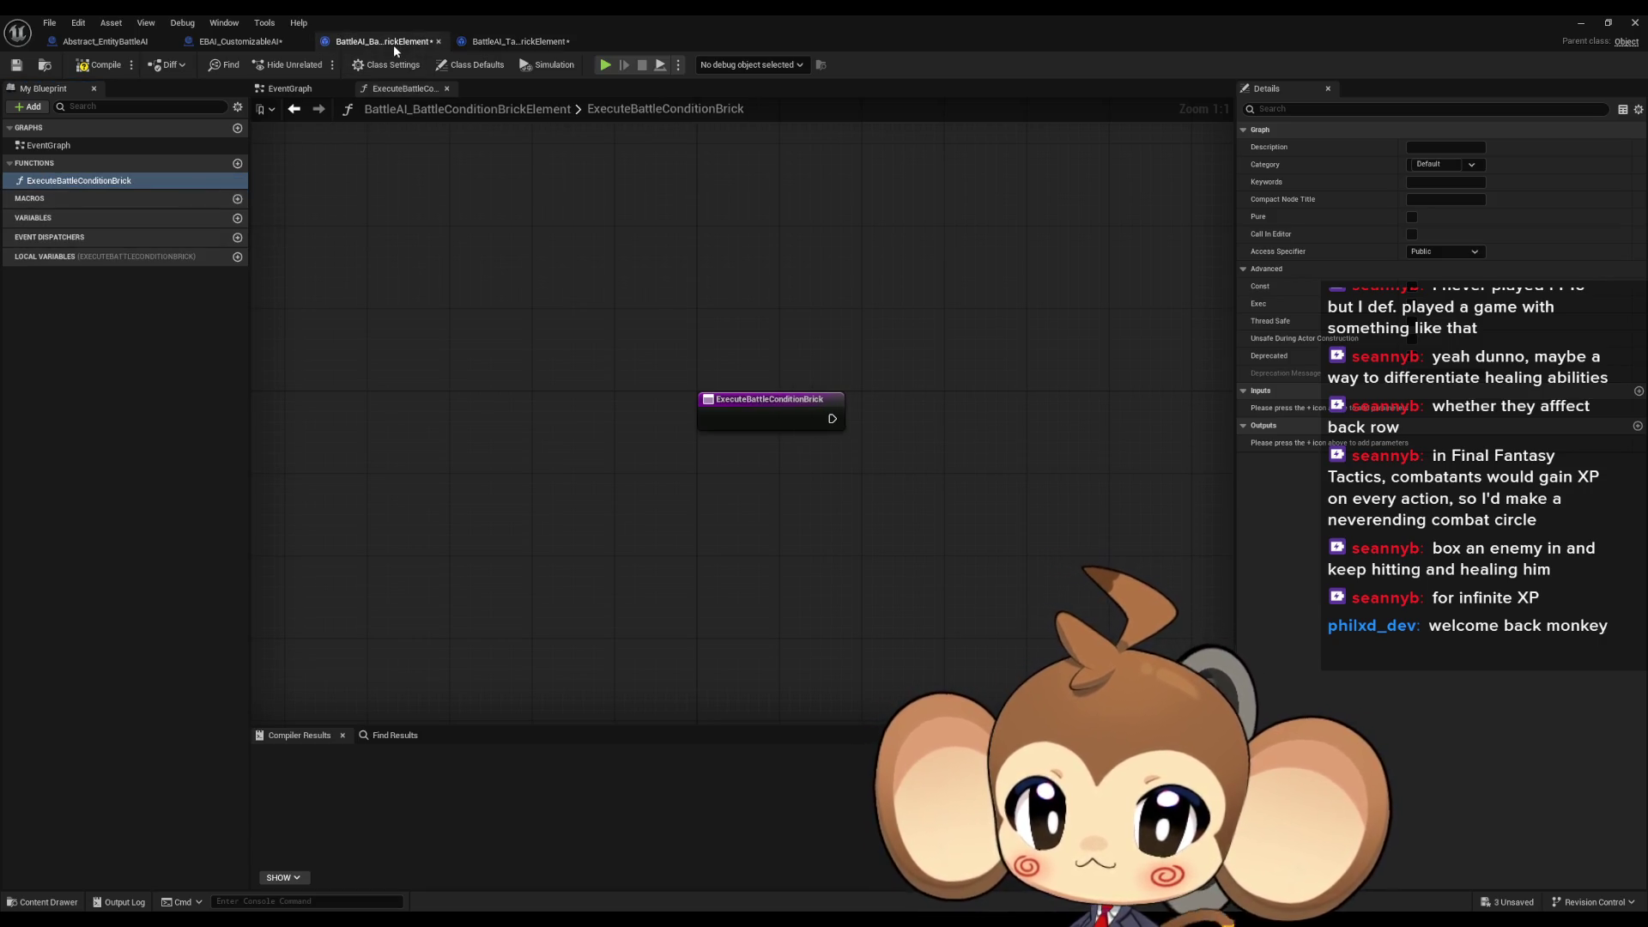
pyautogui.hotkey('ctrl', 'Tab')
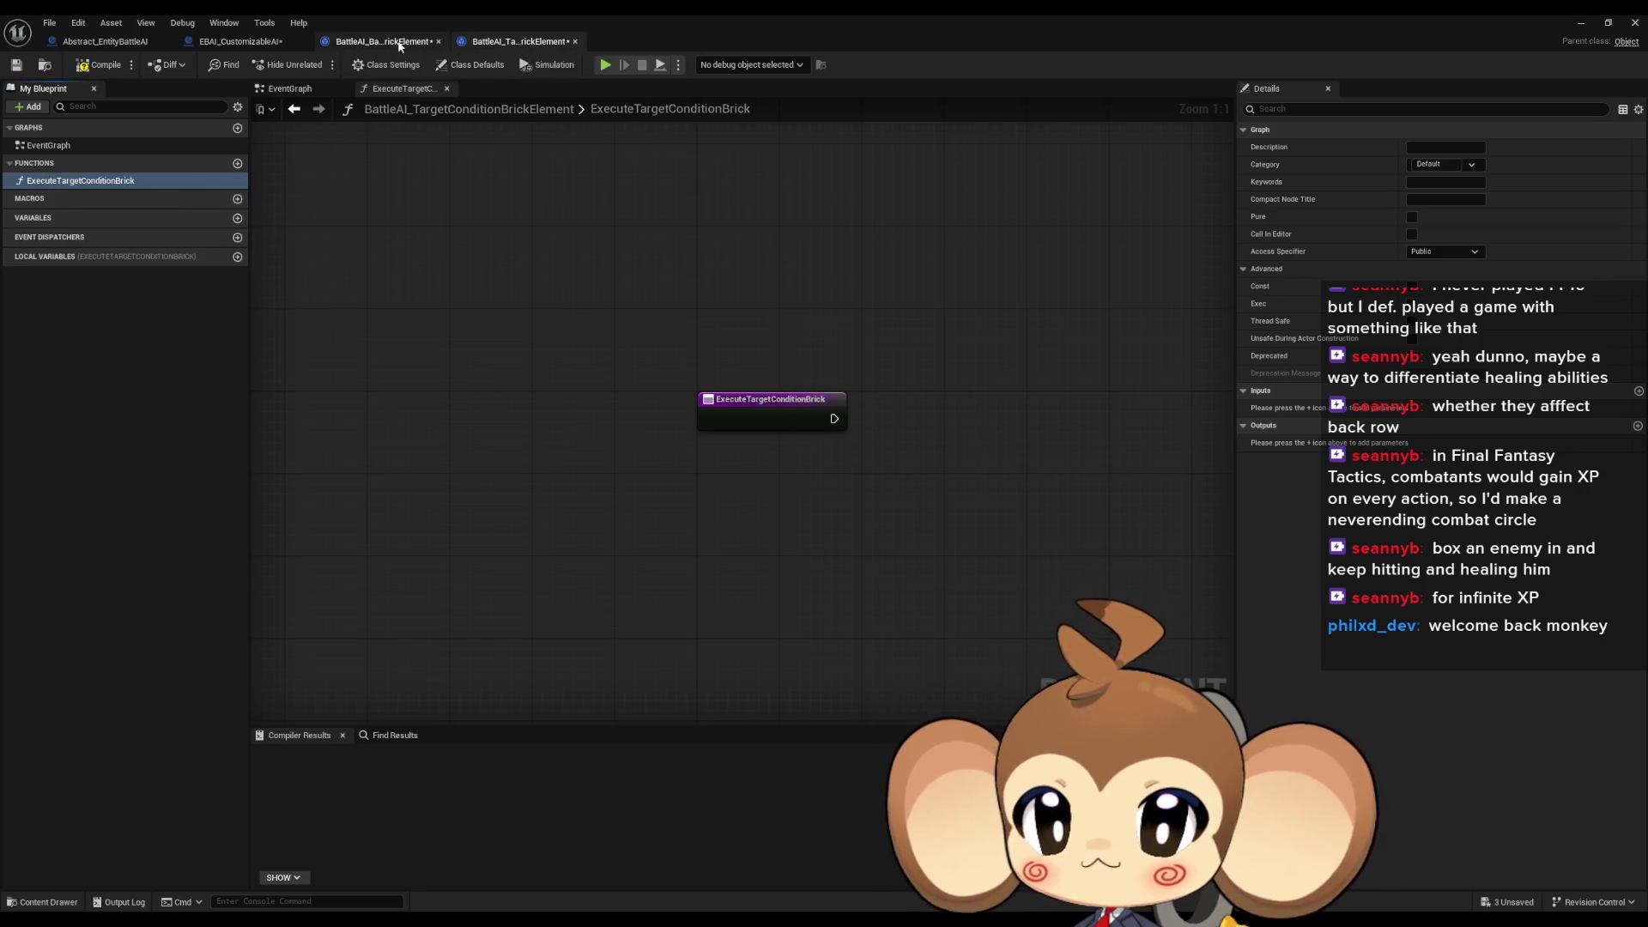
pyautogui.click(400, 45)
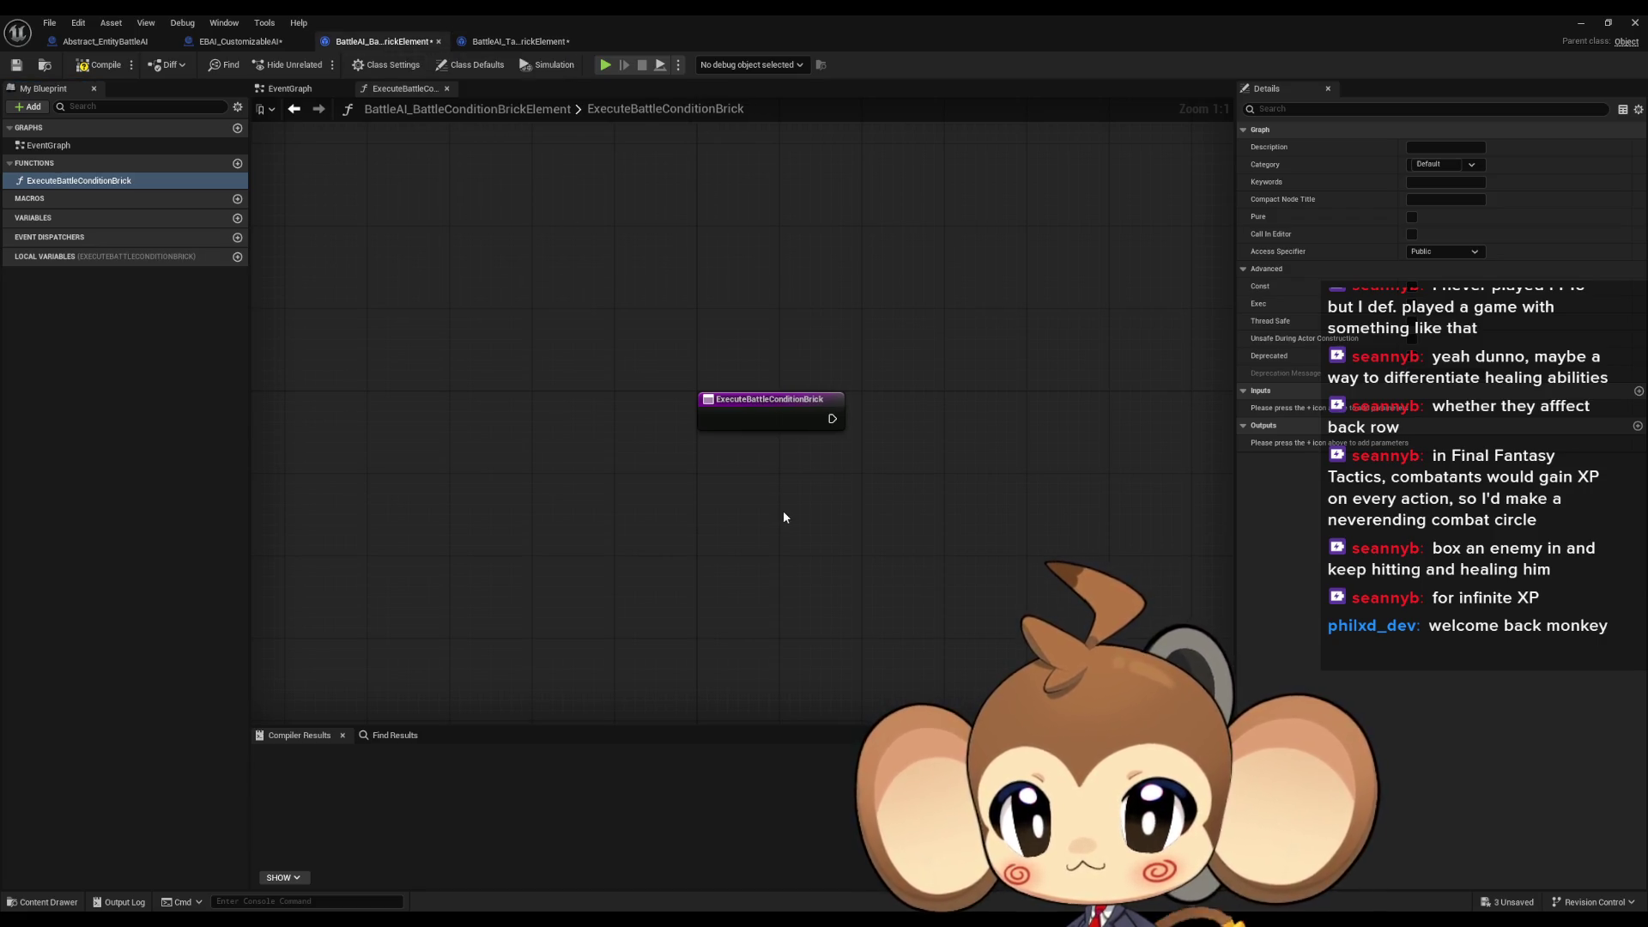
pyautogui.moveTo(843, 476); pyautogui.dragTo(692, 507)
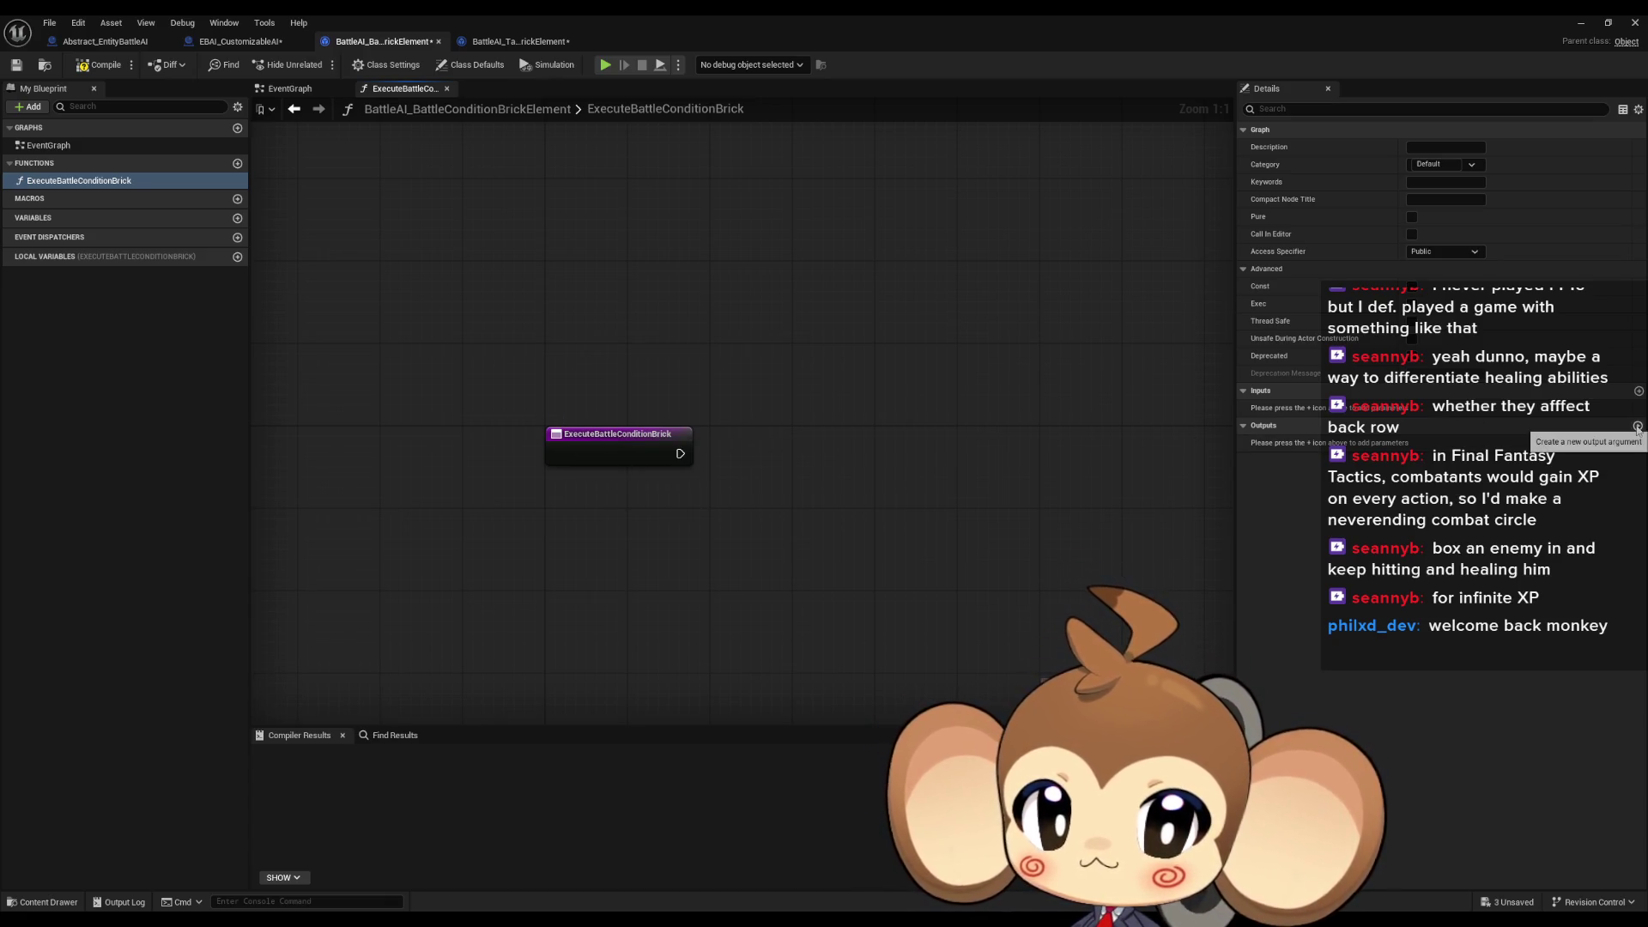
# Give ExecuteBattleConditionBrick a Boolean output named True
pyautogui.click(1638, 426)
pyautogui.click(1321, 444)
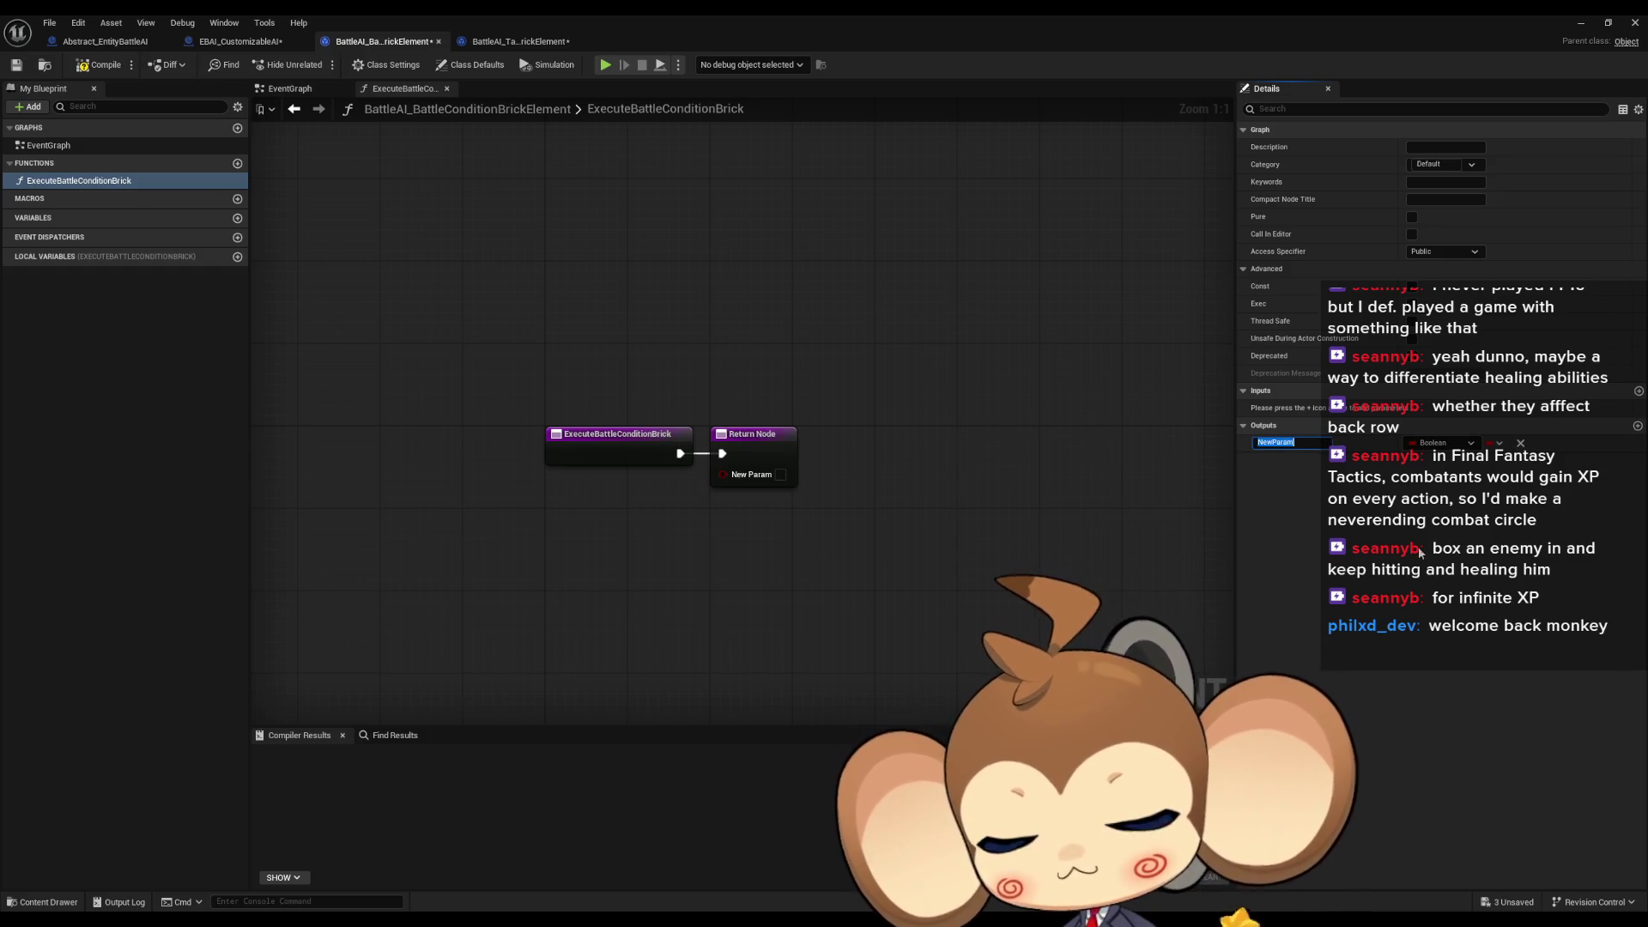
pyautogui.write('T')
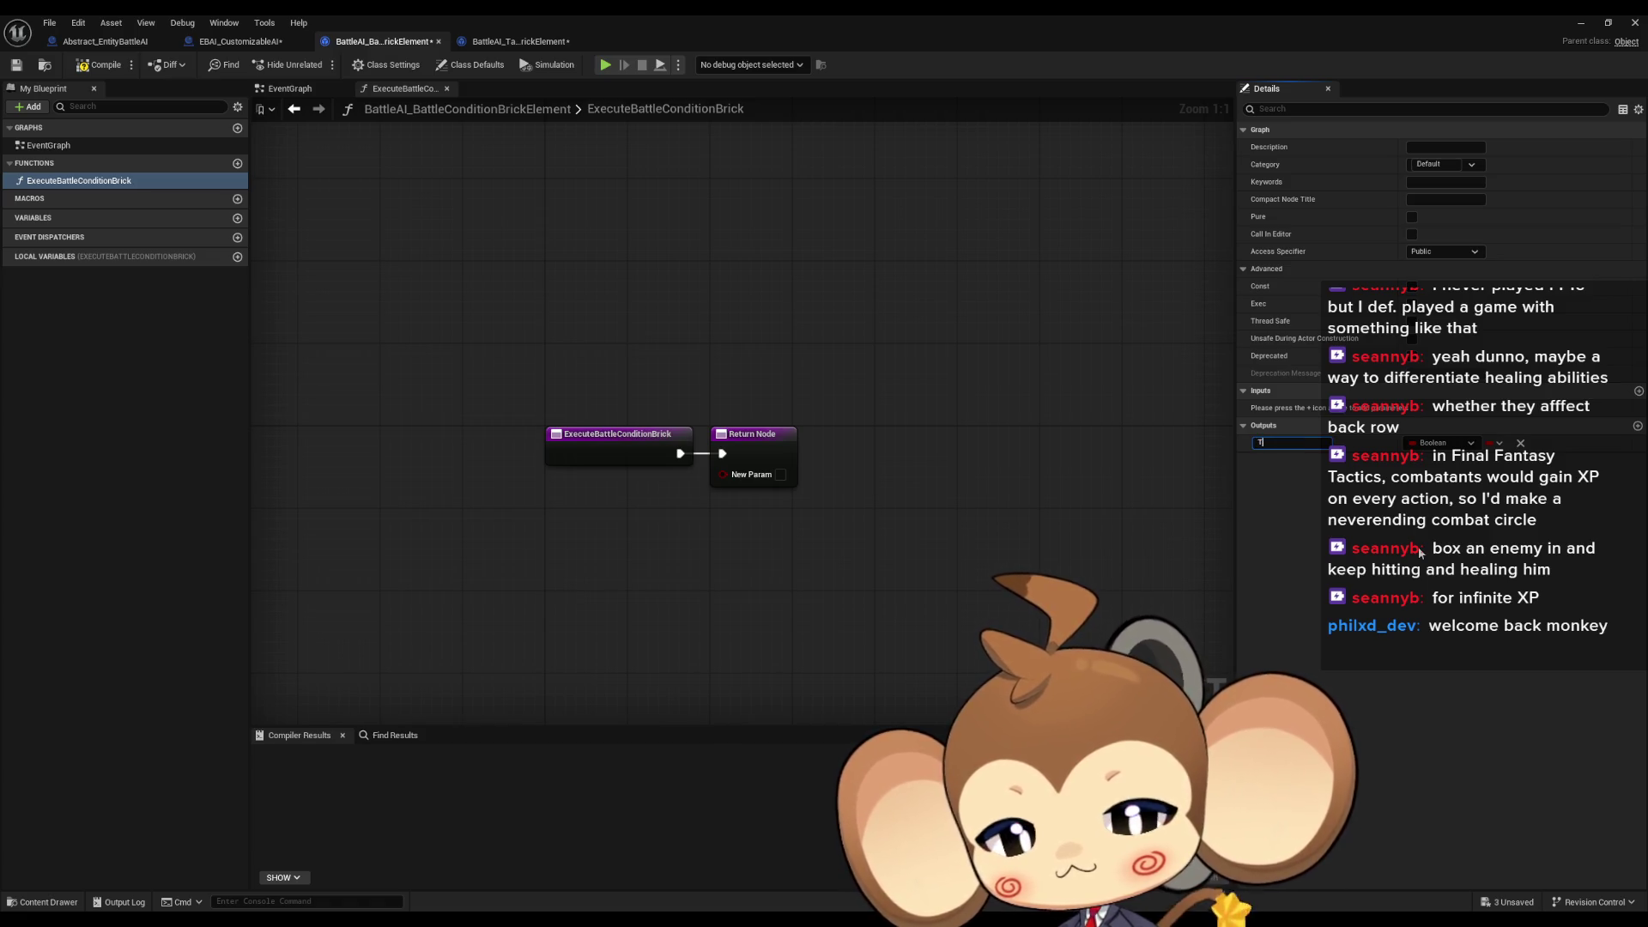
pyautogui.press('BackSpace')
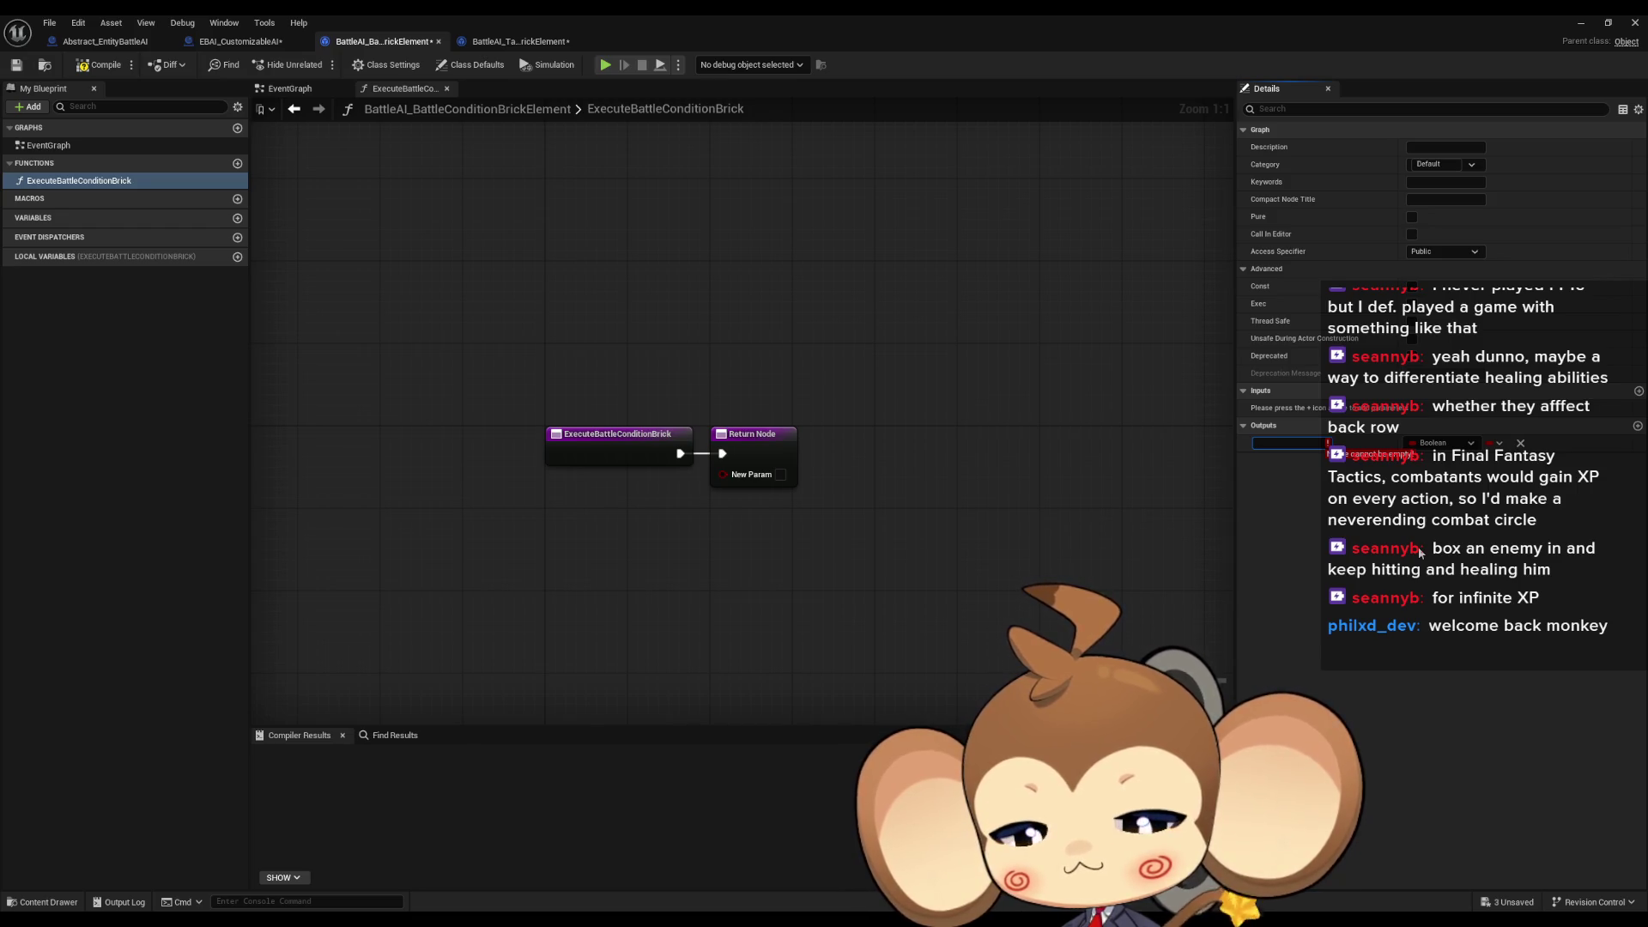
pyautogui.write('True')
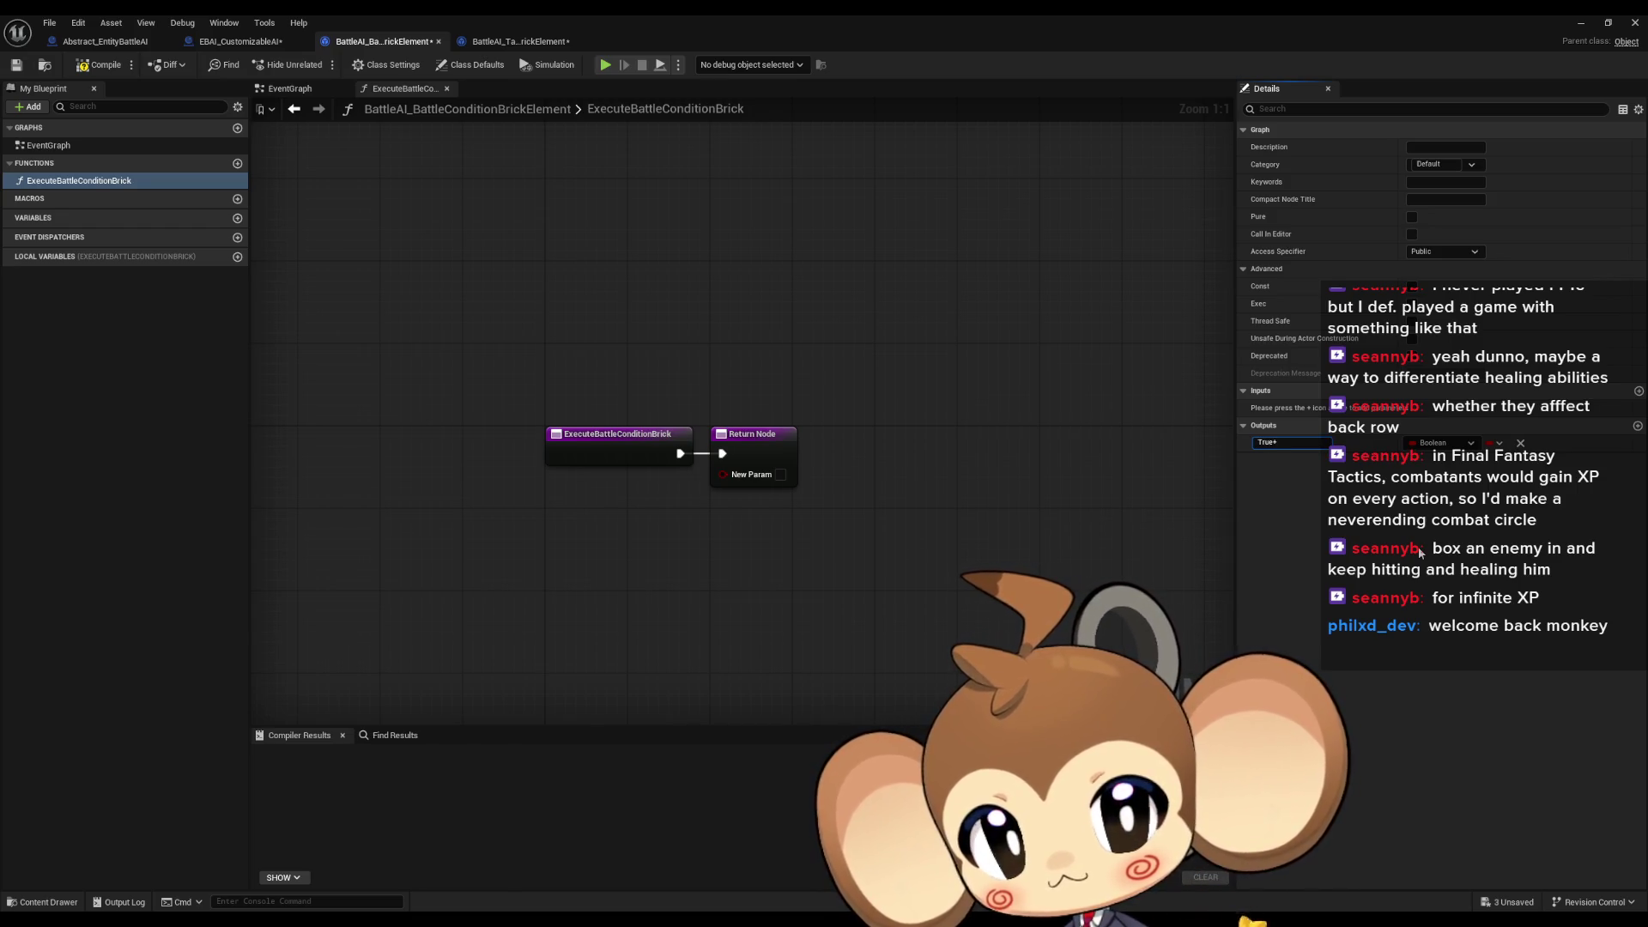
pyautogui.press('Return')
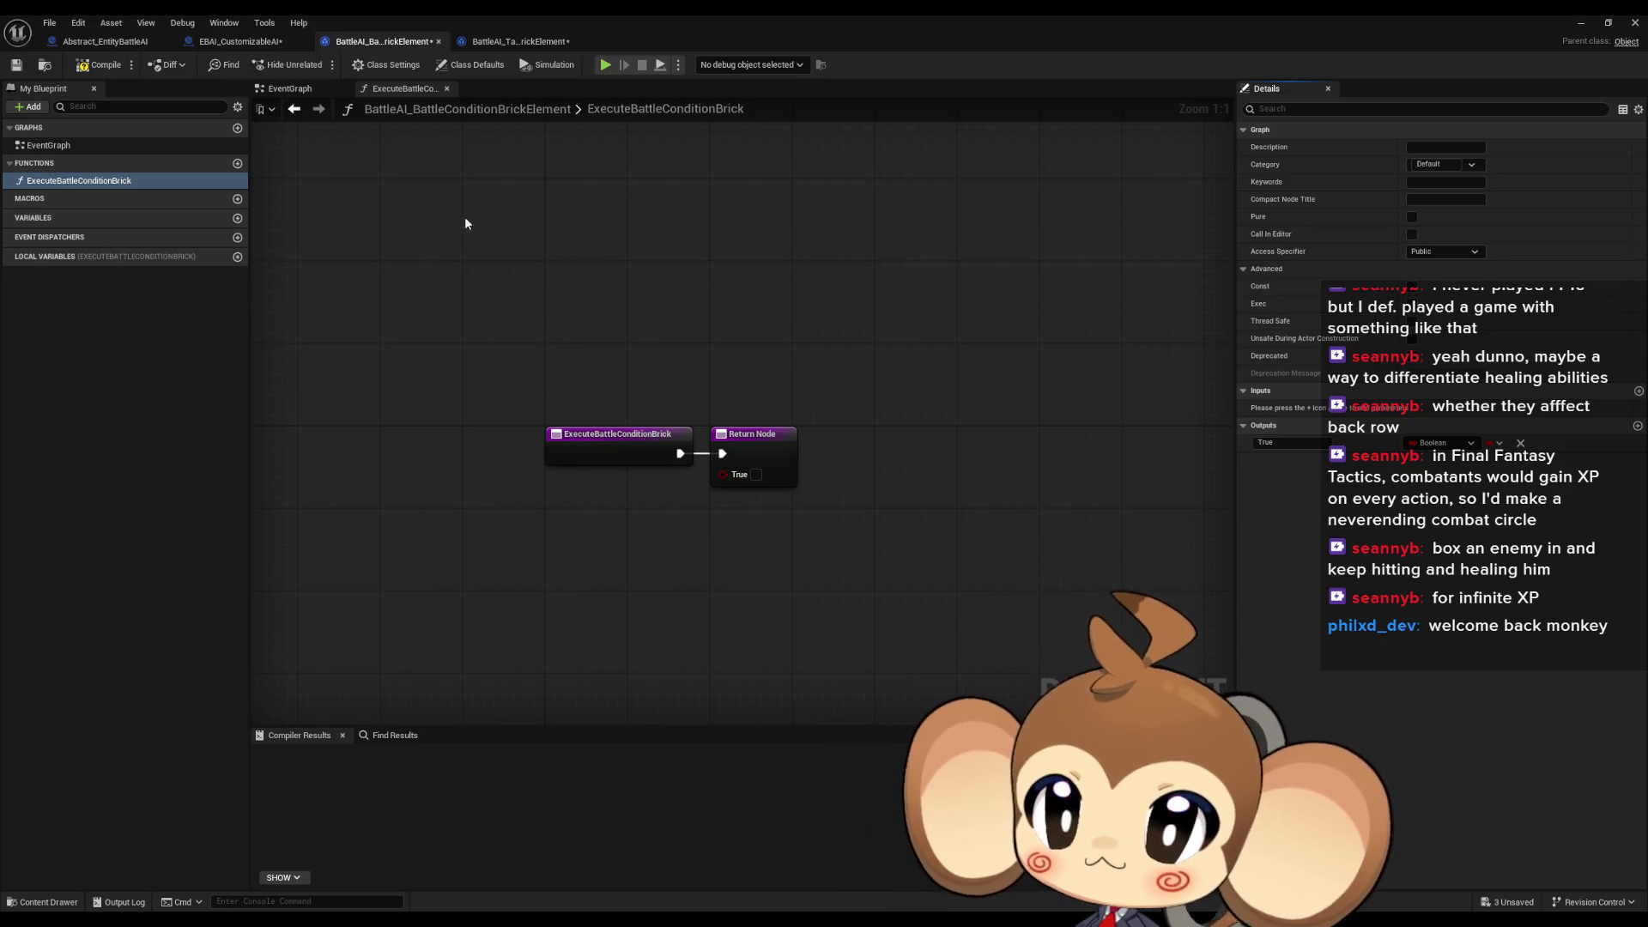
# Name ExecuteTargetConditionBrick's output True, remove the extra NewParam, and return to CustomizableAI
pyautogui.click(510, 41)
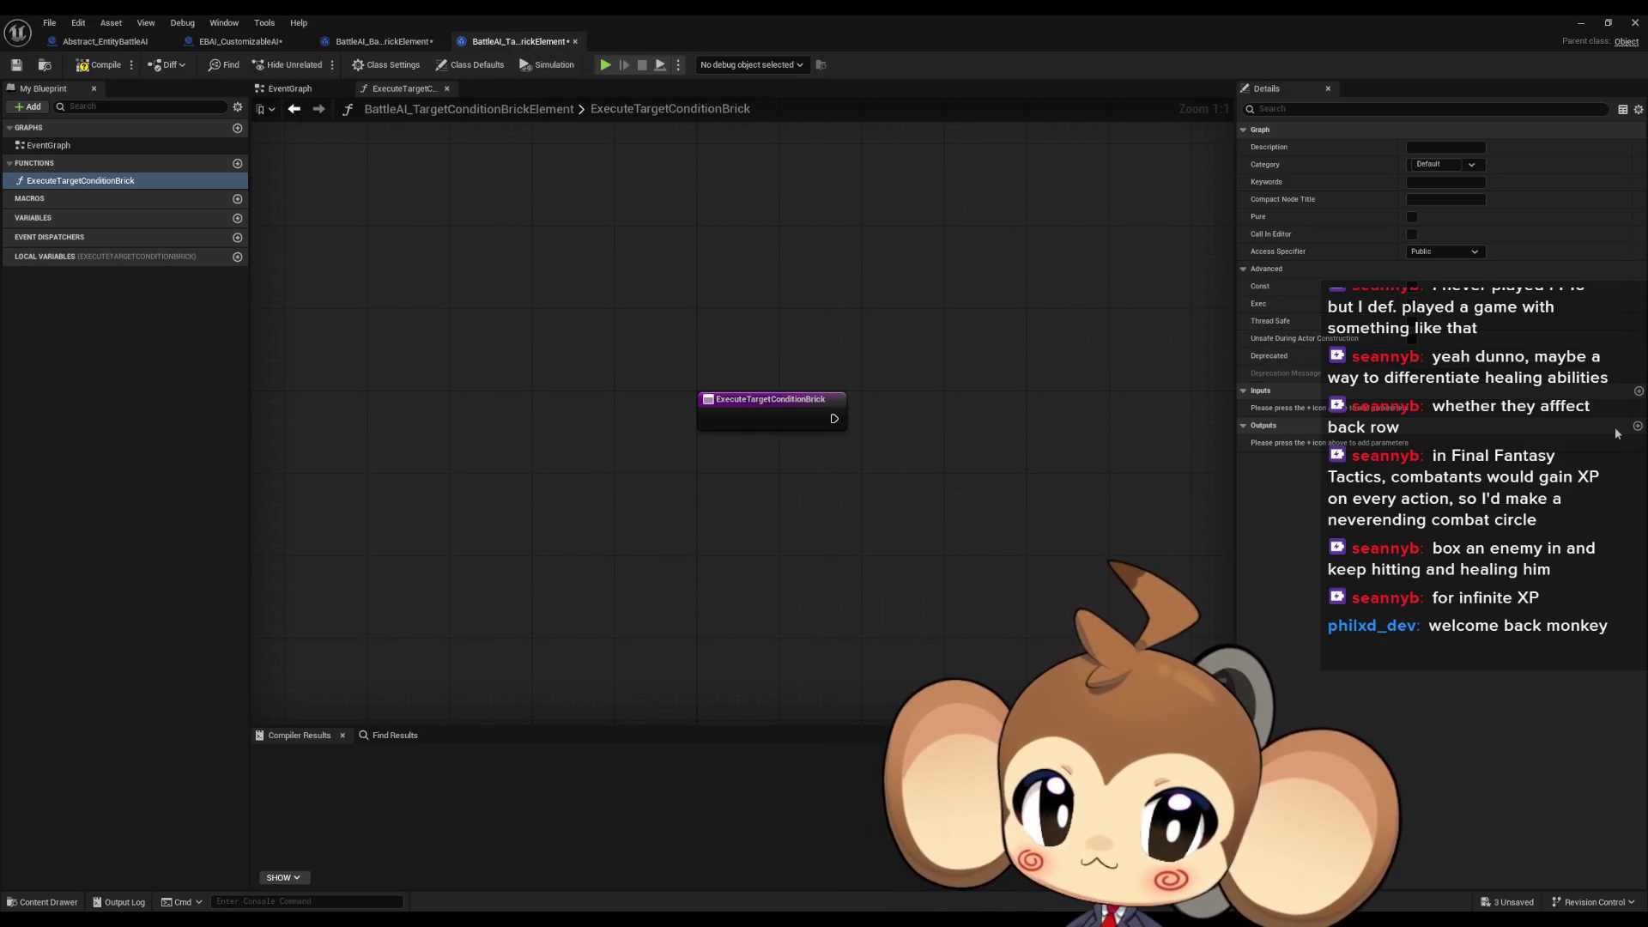
pyautogui.click(1287, 442)
pyautogui.write('T')
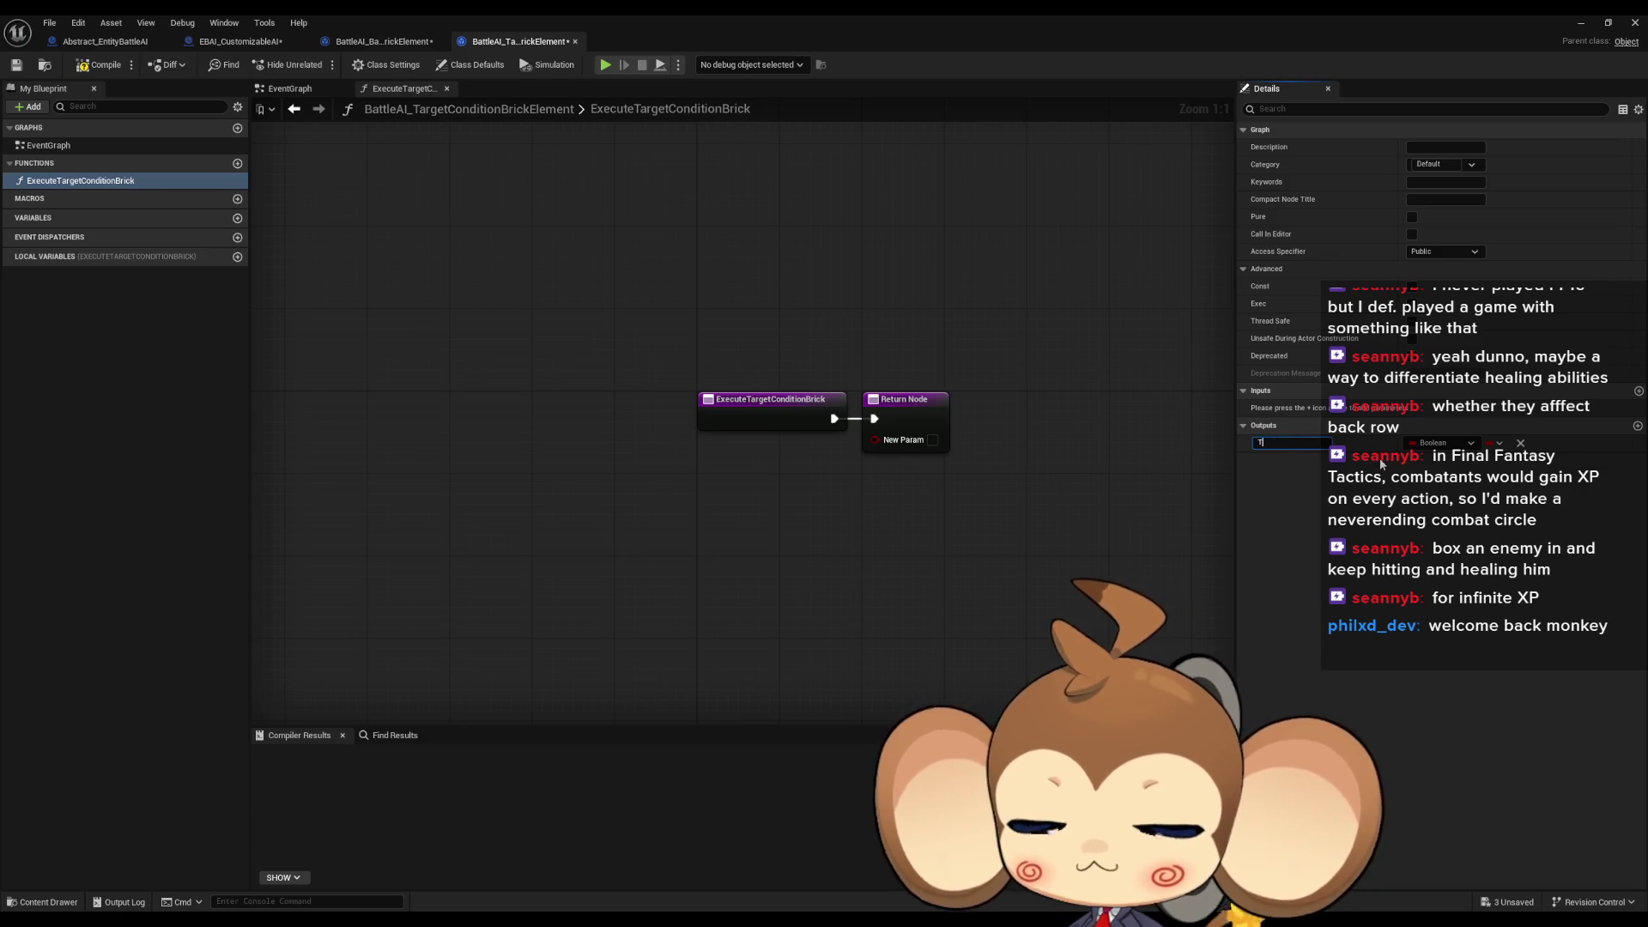
pyautogui.write('rue')
pyautogui.press('Return')
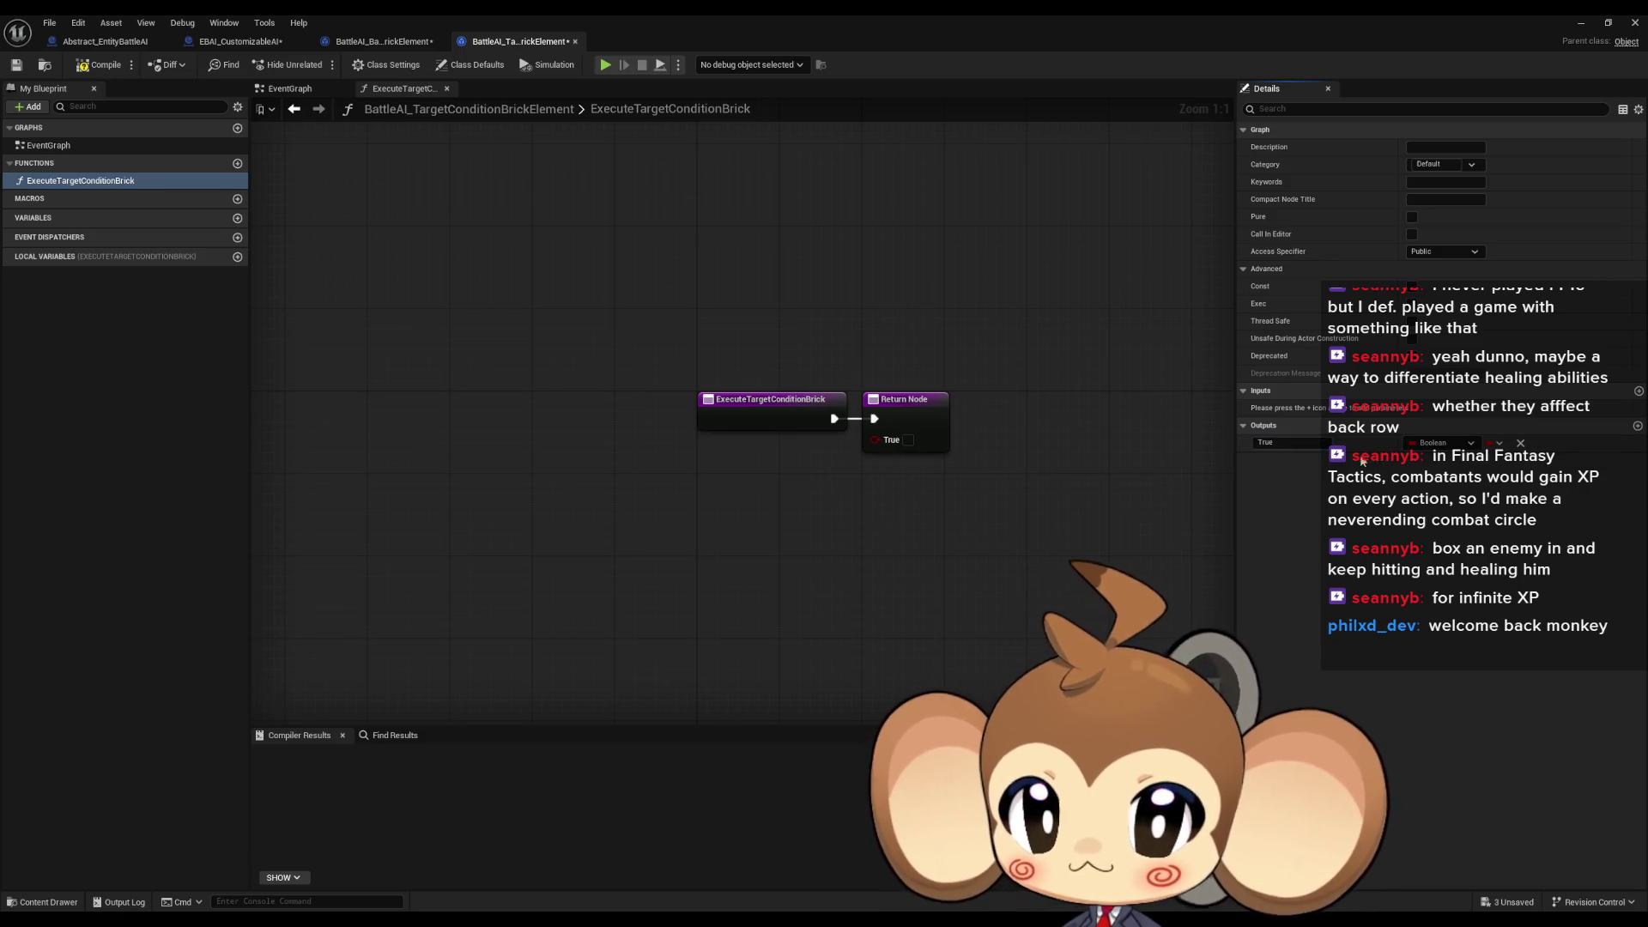
pyautogui.click(1638, 425)
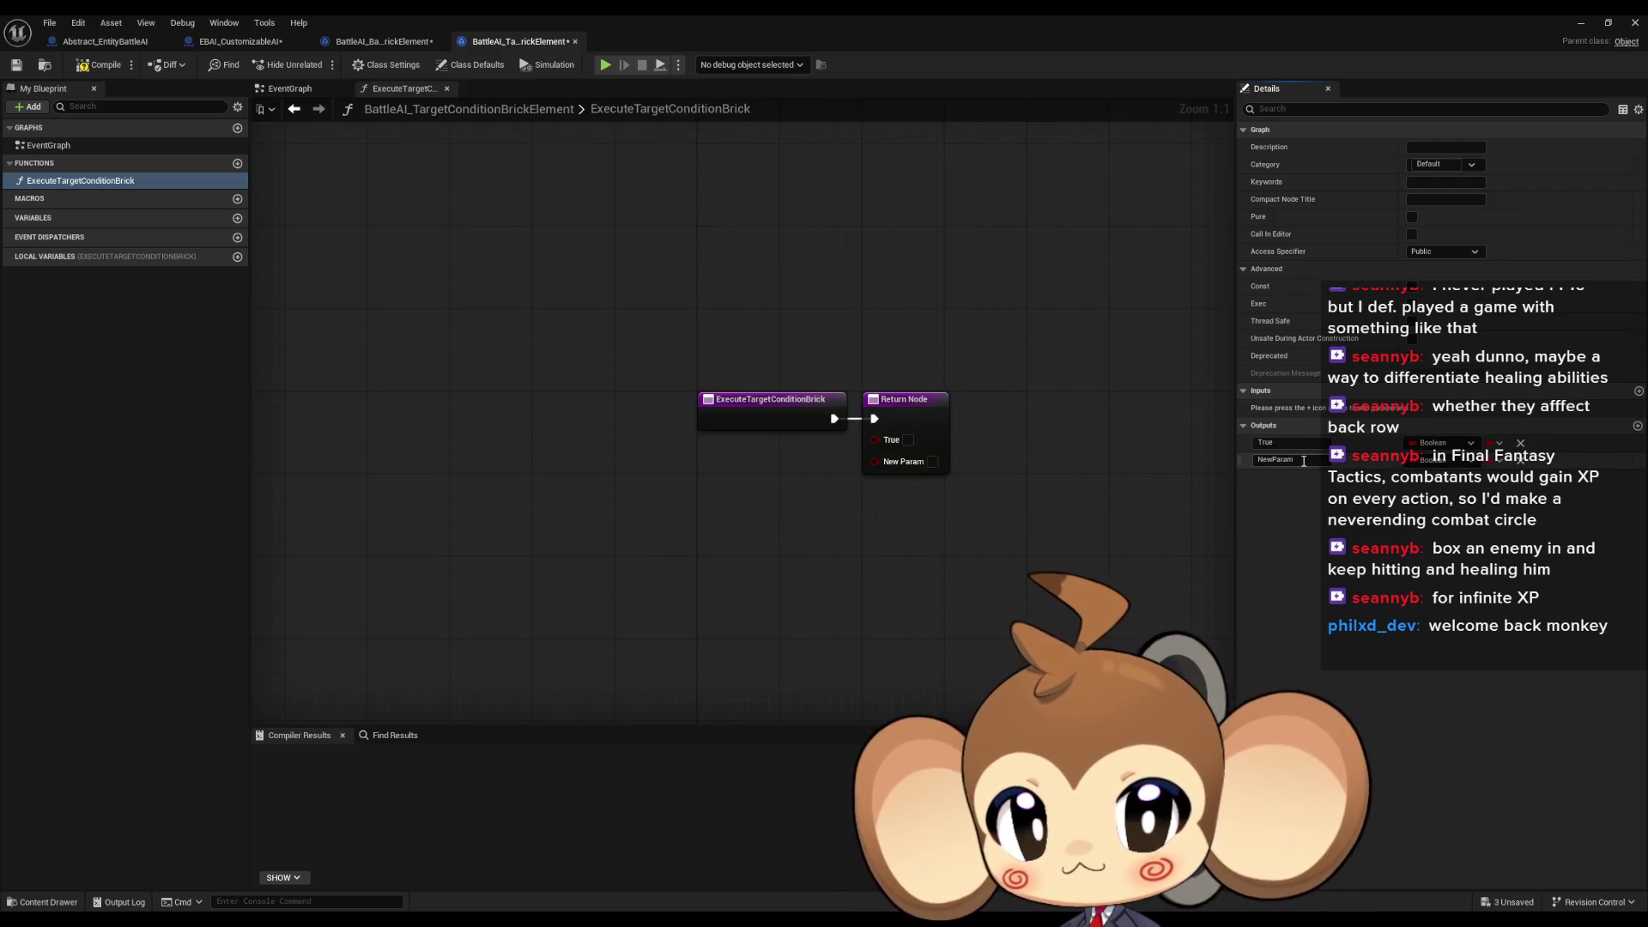
pyautogui.click(1519, 460)
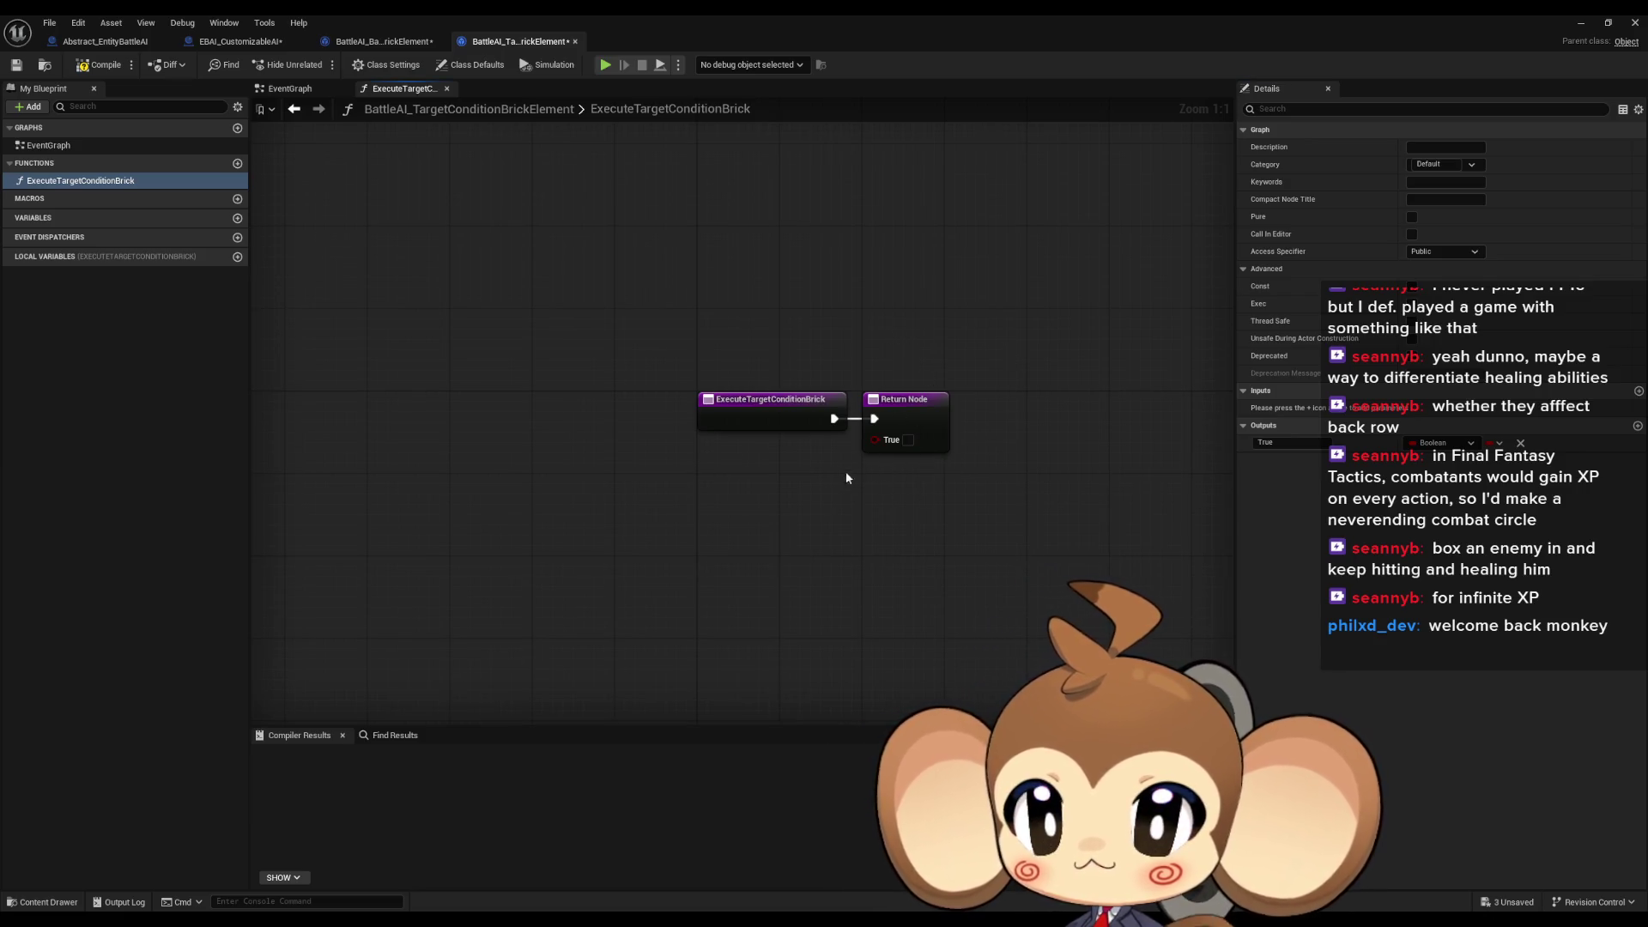
pyautogui.click(245, 41)
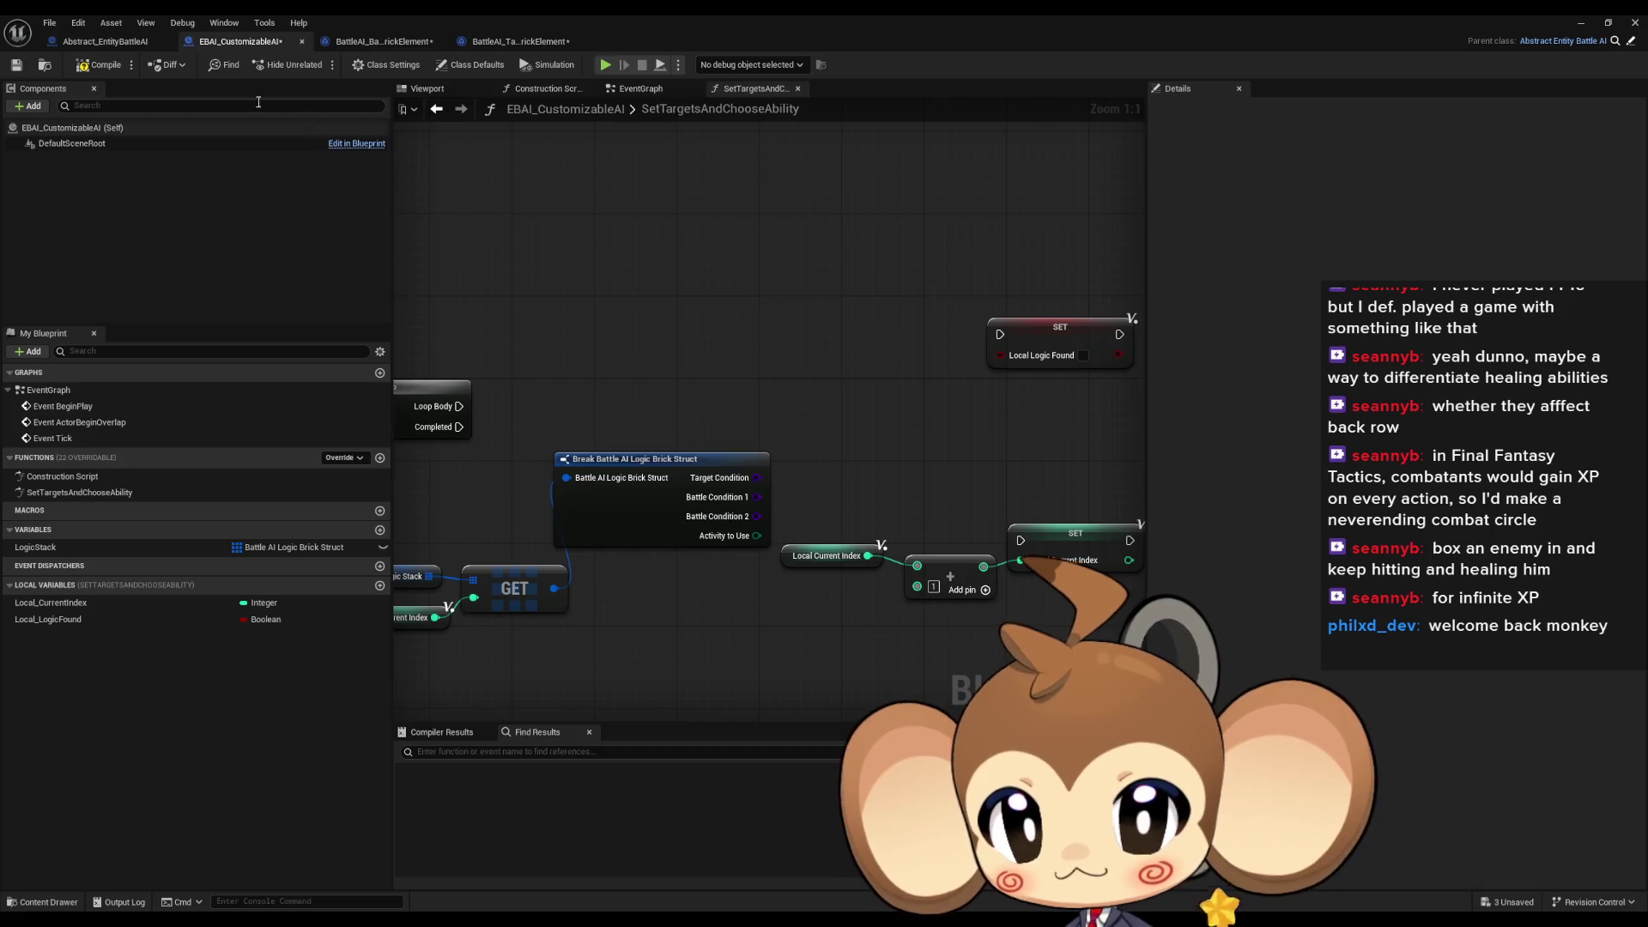
pyautogui.click(49, 22)
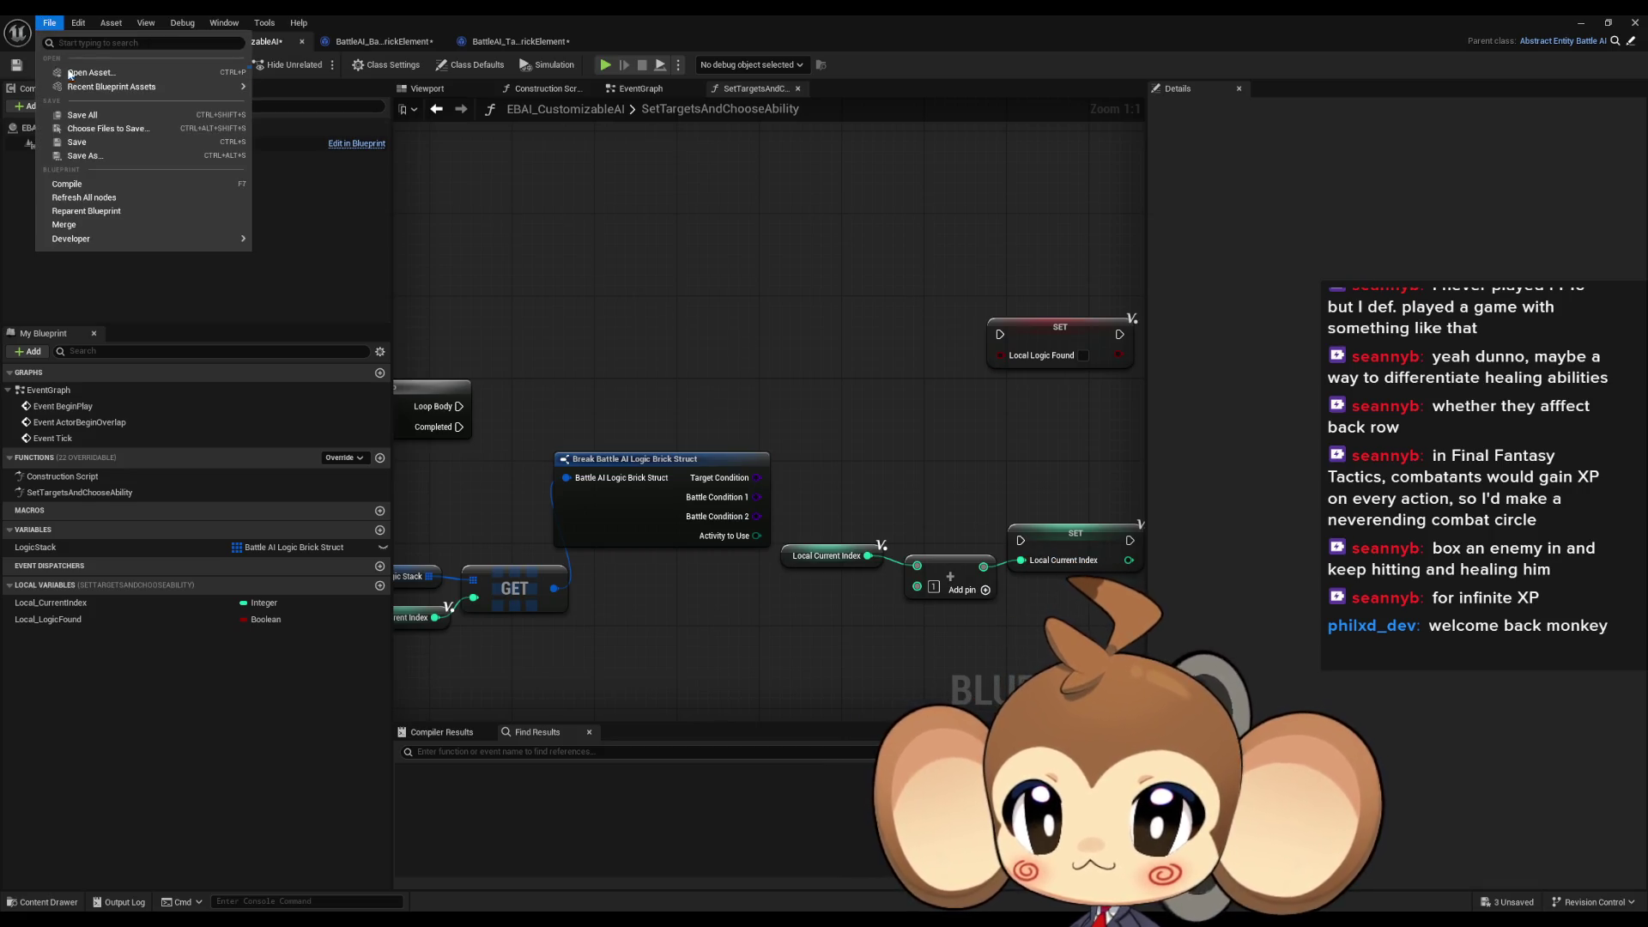
# Save all unsaved assets and bring the break-struct node into view
pyautogui.click(85, 115)
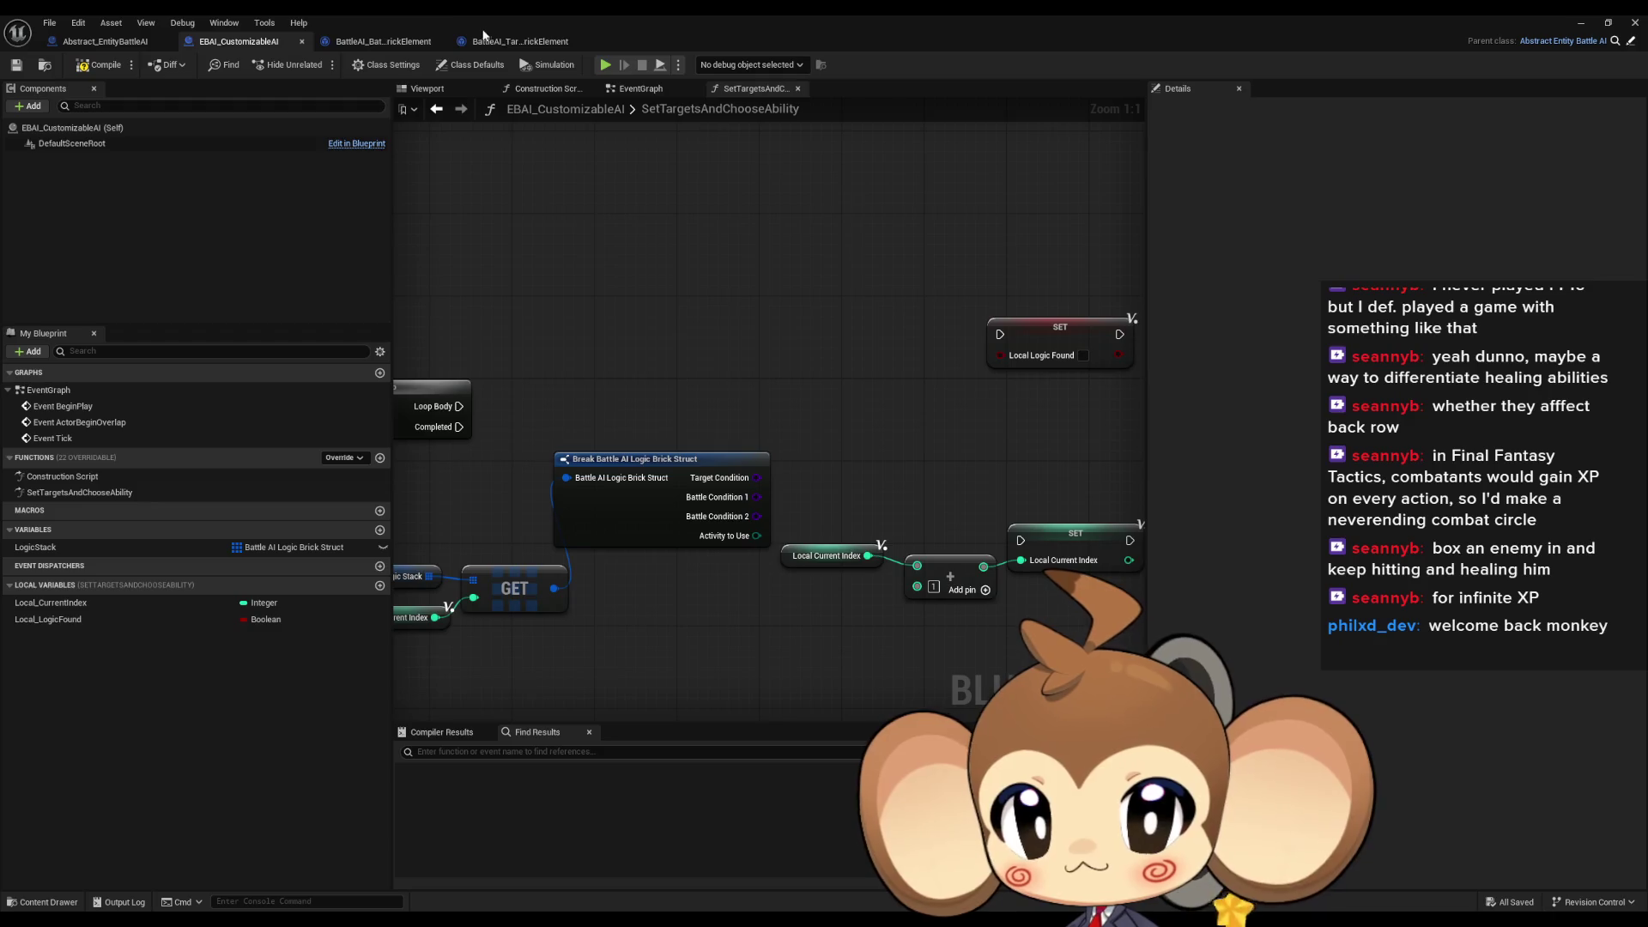
pyautogui.moveTo(678, 386)
pyautogui.mouseDown()
pyautogui.moveTo(642, 385)
pyautogui.moveTo(701, 432)
pyautogui.moveTo(816, 393)
pyautogui.mouseUp()
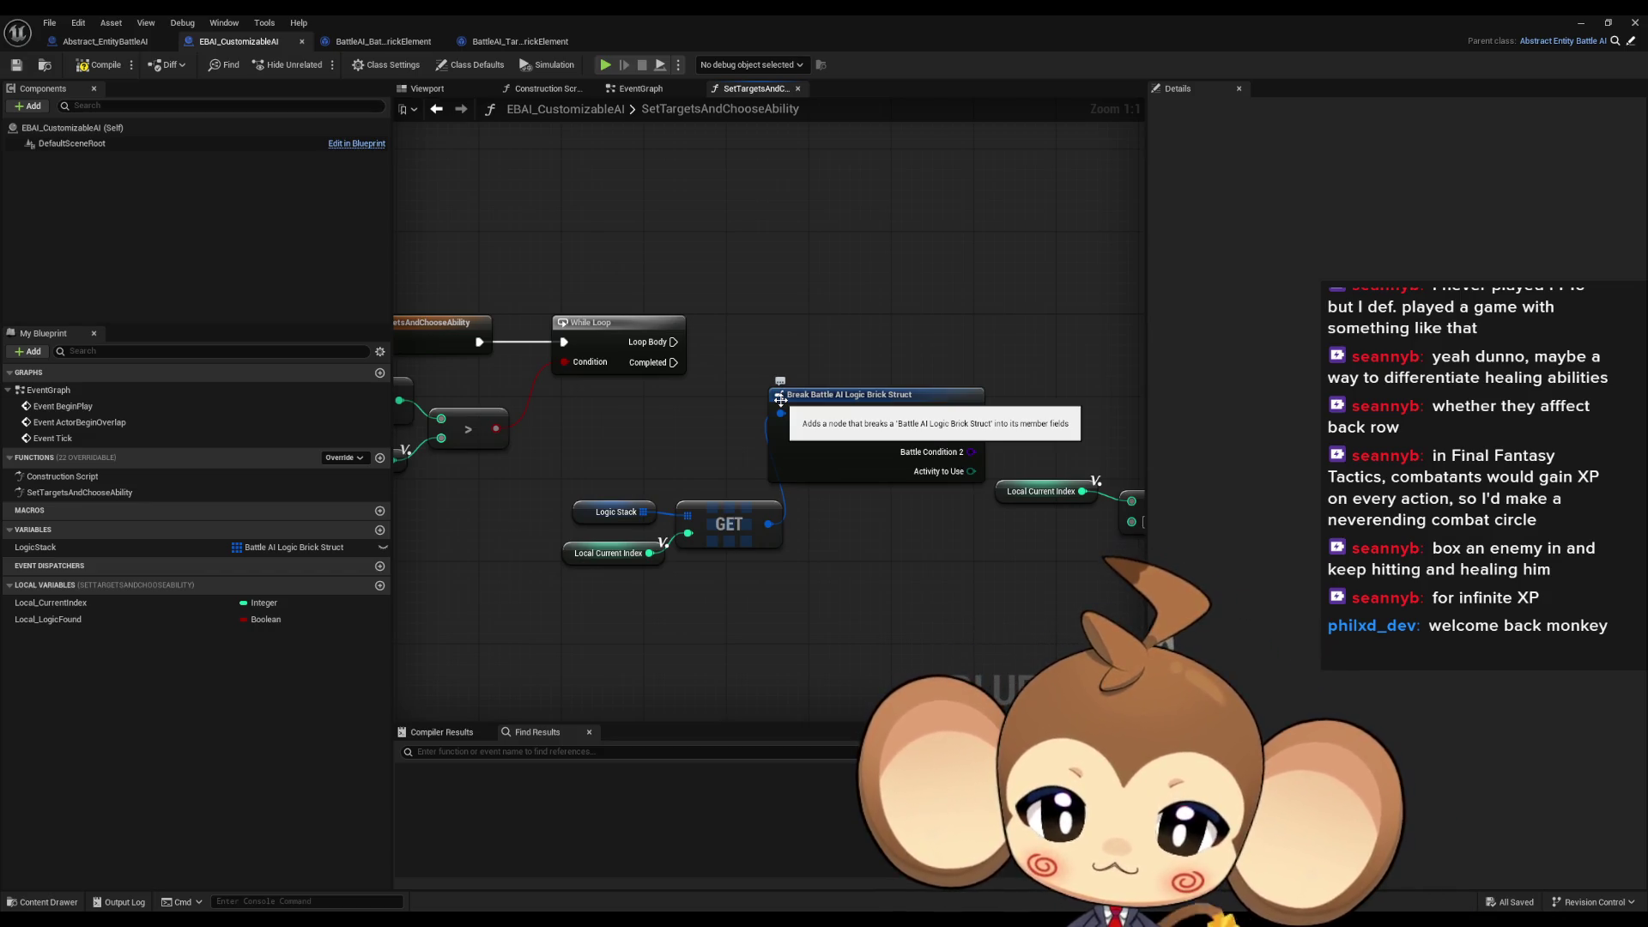
pyautogui.moveTo(780, 400); pyautogui.dragTo(540, 408)
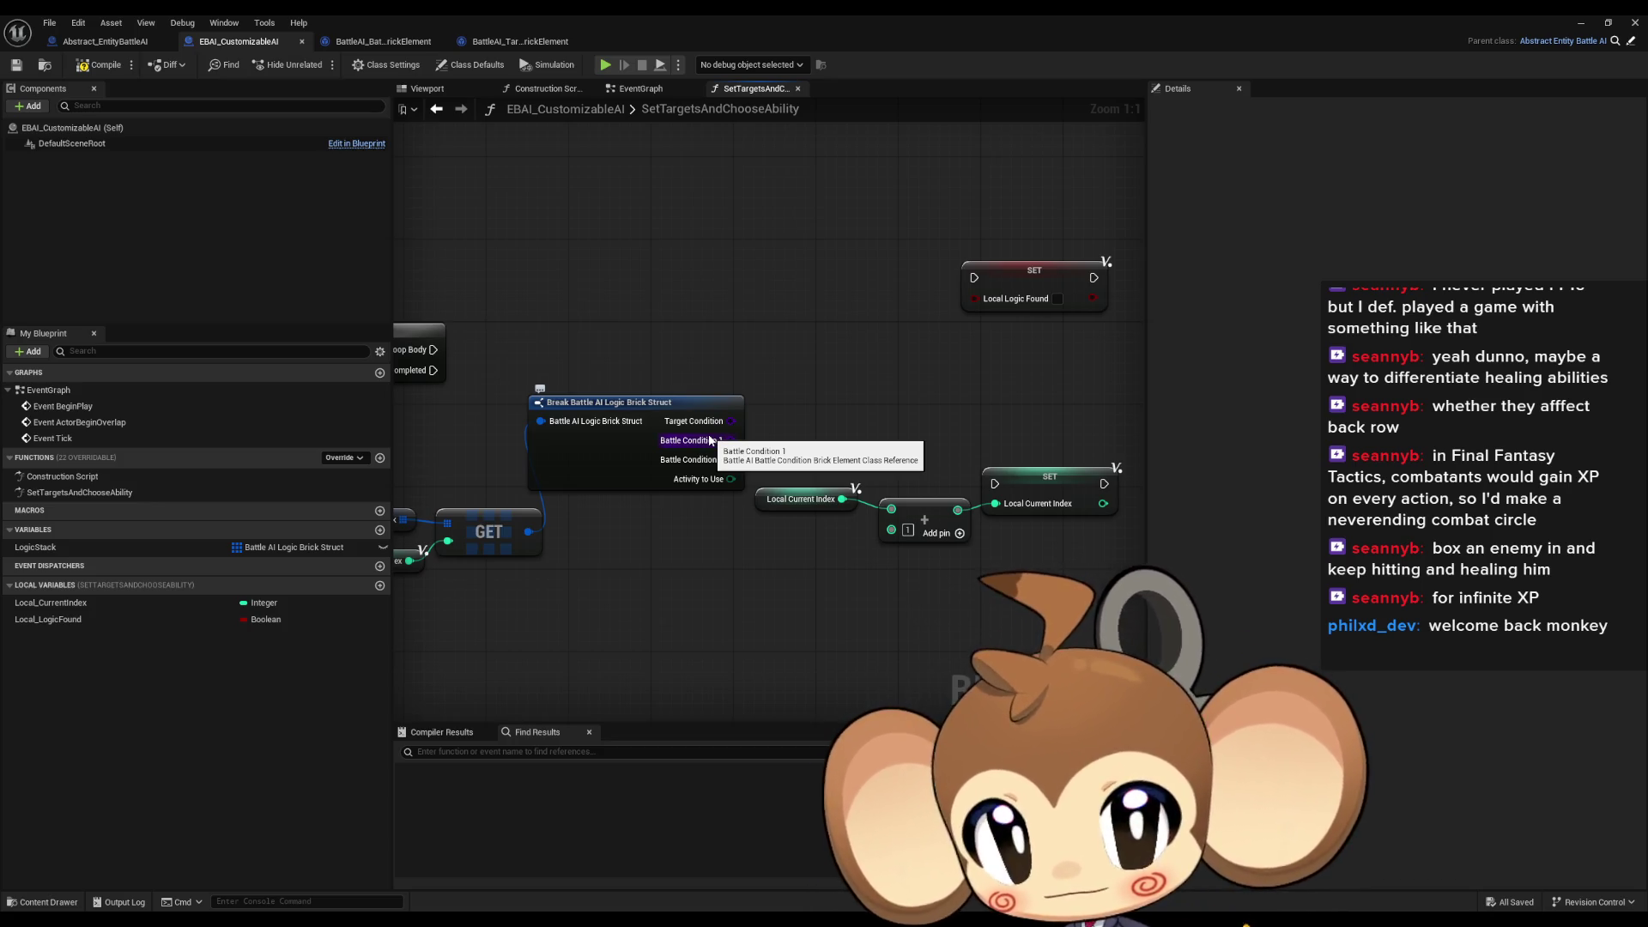
pyautogui.moveTo(761, 414)
pyautogui.mouseDown()
pyautogui.moveTo(778, 430)
pyautogui.moveTo(755, 314)
pyautogui.mouseUp()
# Construct a Battle AI Target Condition Brick Element from Target Condition, placed above the break node
pyautogui.write('cr')
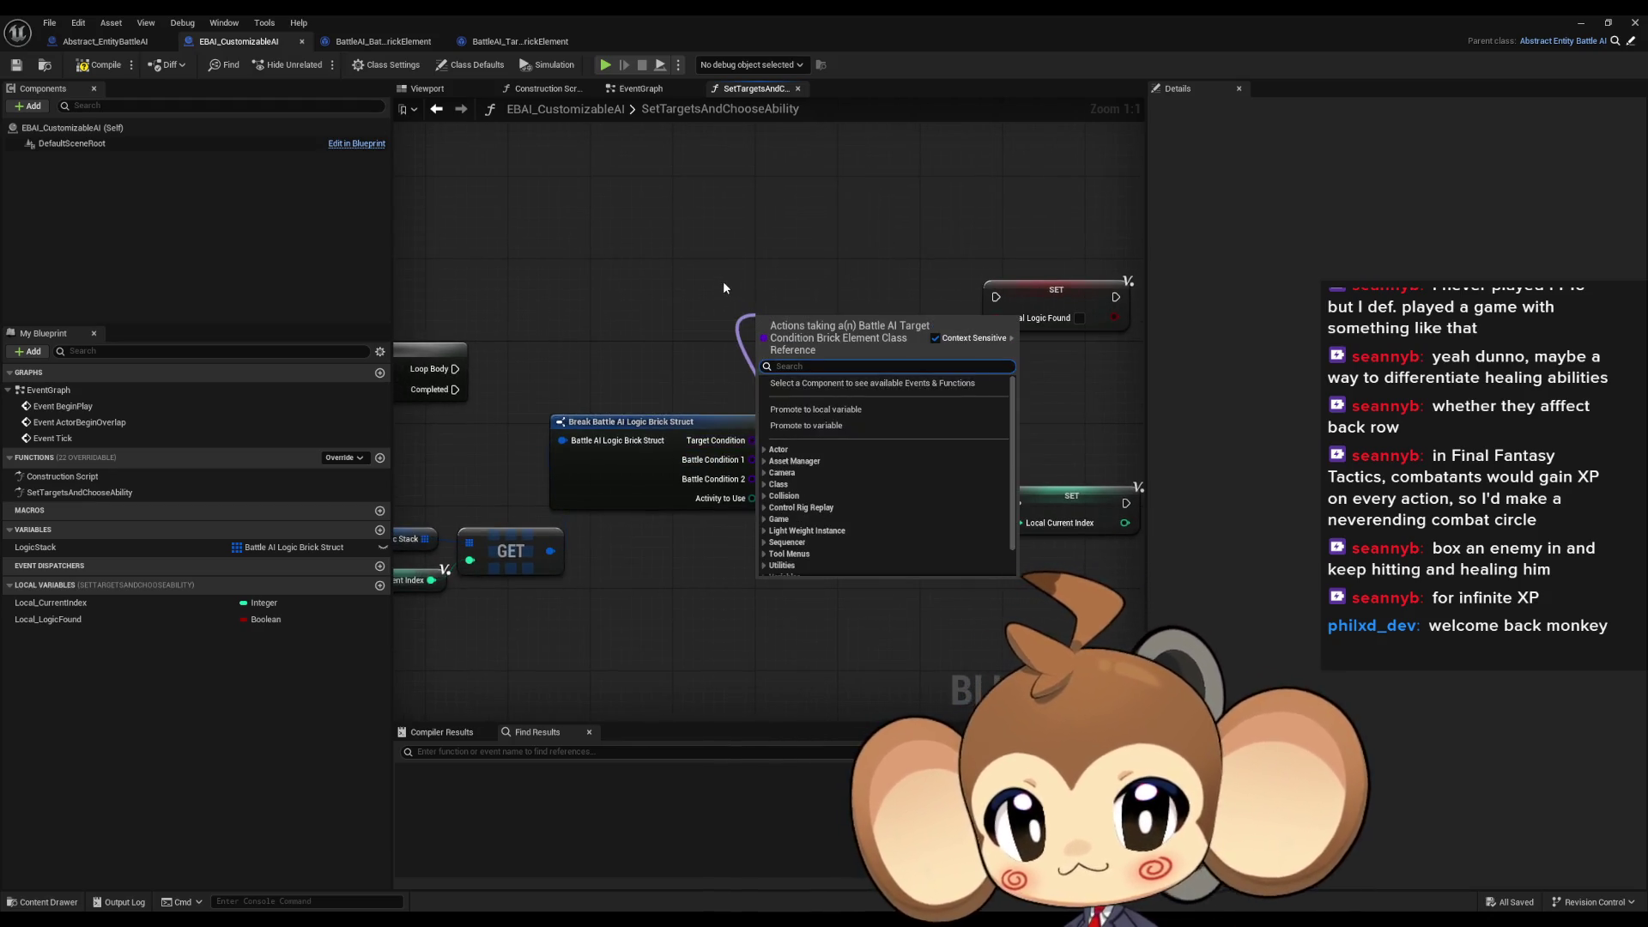
pyautogui.write('ea')
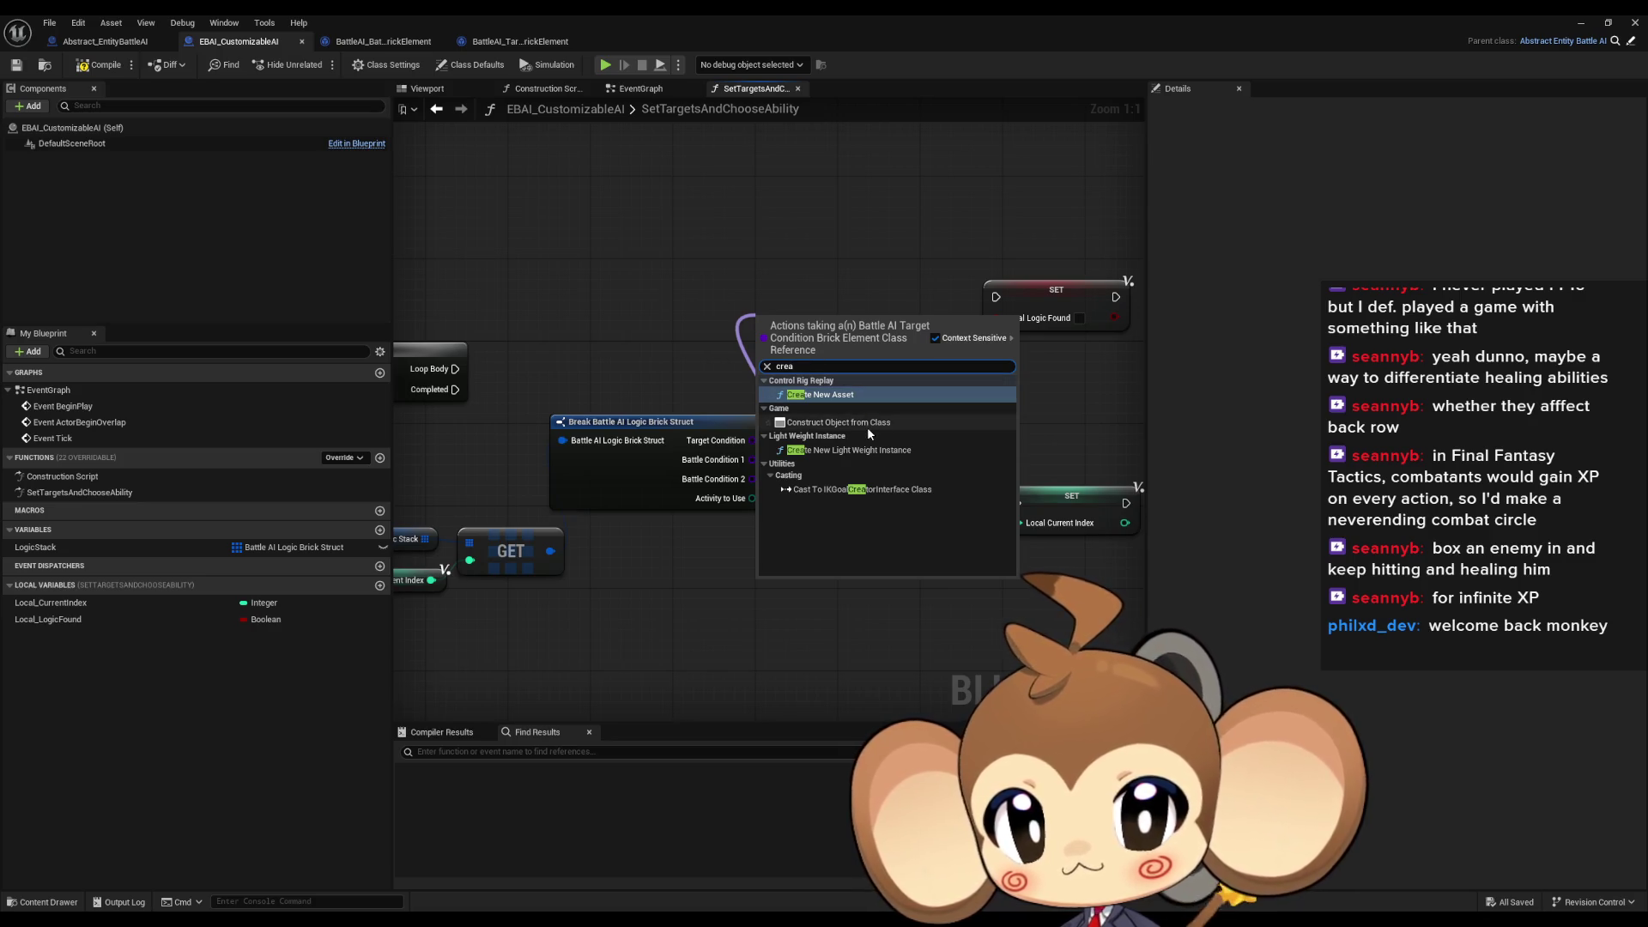
pyautogui.click(874, 428)
pyautogui.moveTo(832, 337); pyautogui.dragTo(616, 235)
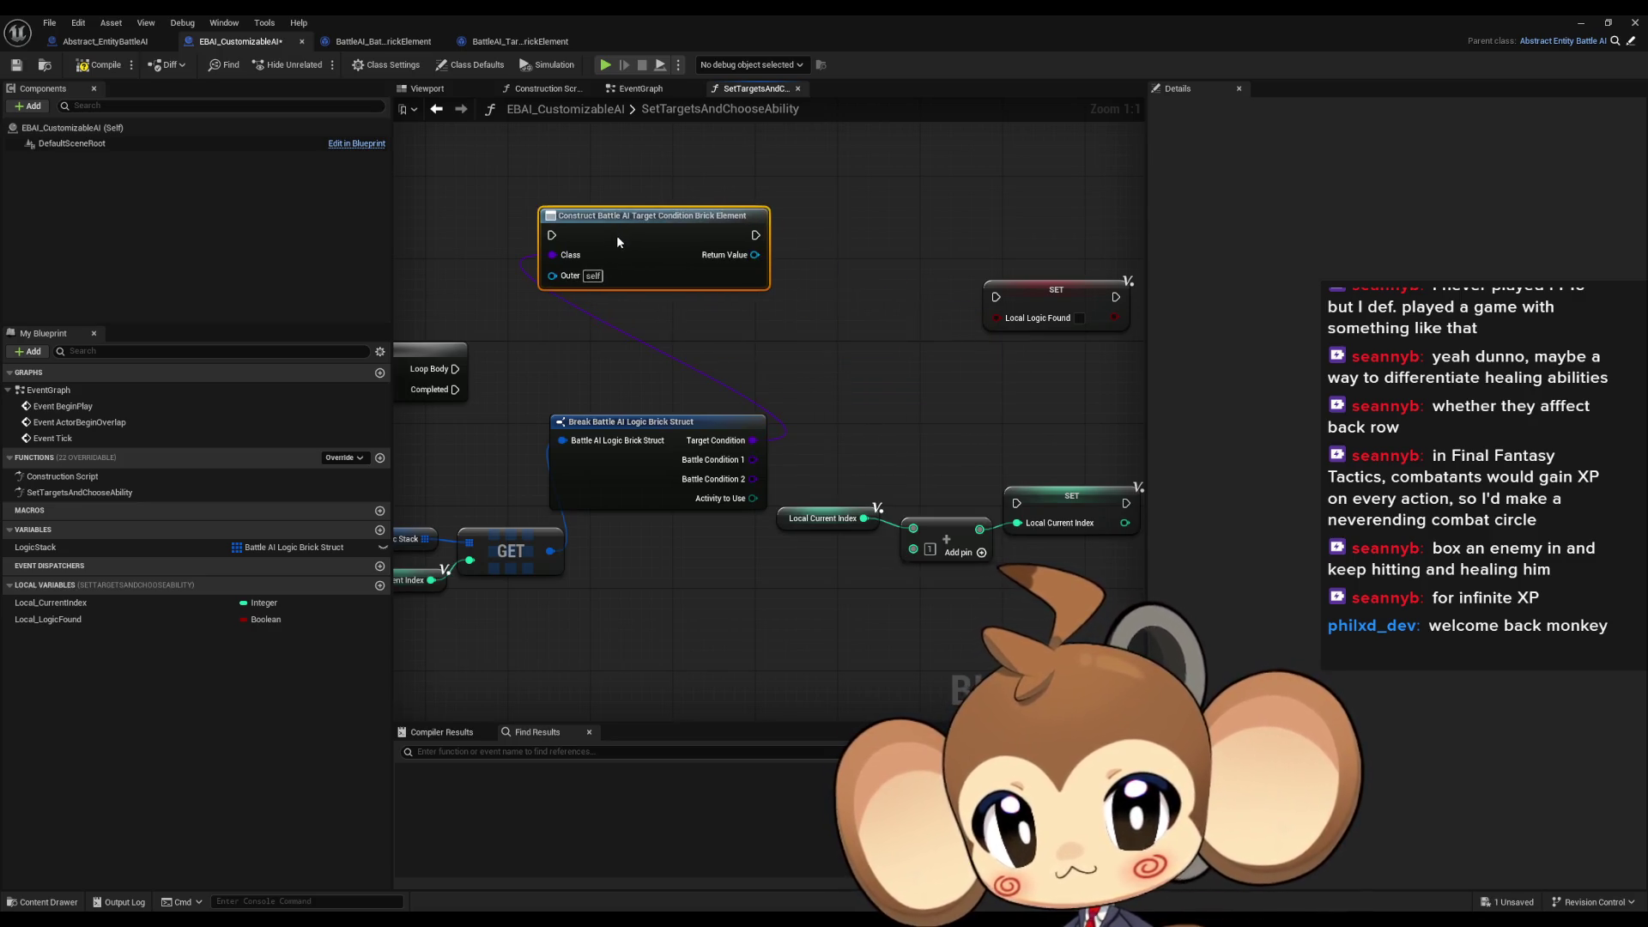
pyautogui.moveTo(755, 255); pyautogui.dragTo(821, 275)
pyautogui.write('dest')
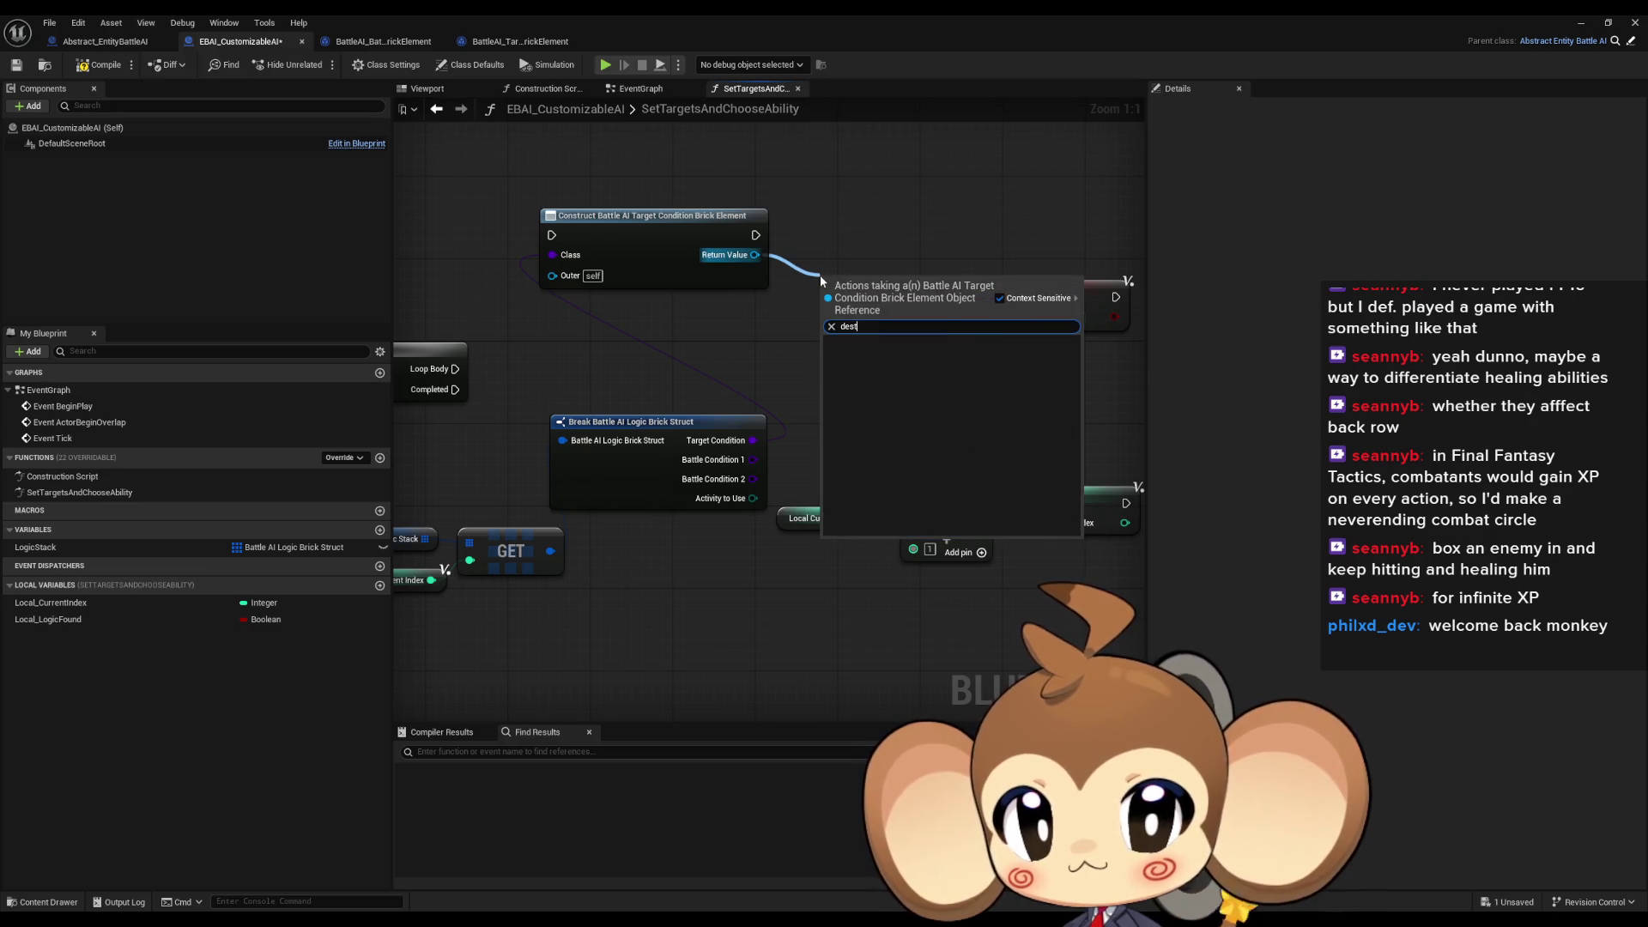
pyautogui.click(763, 348)
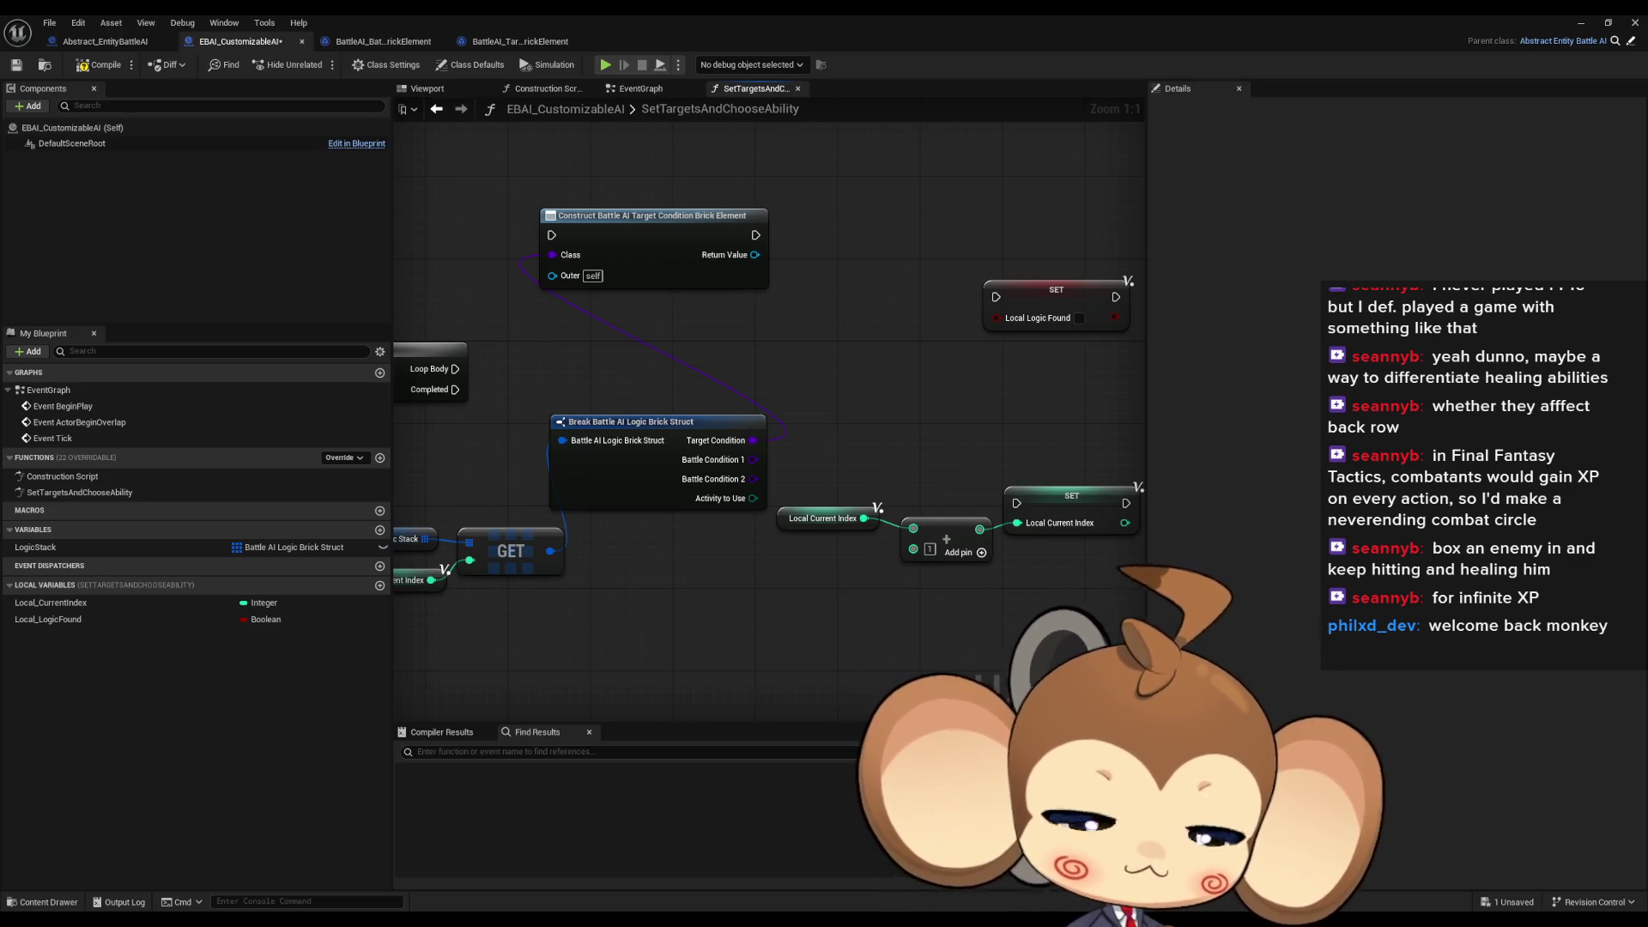
# Shift the graph view down and right around the construct node
pyautogui.moveTo(861, 404); pyautogui.dragTo(968, 439)
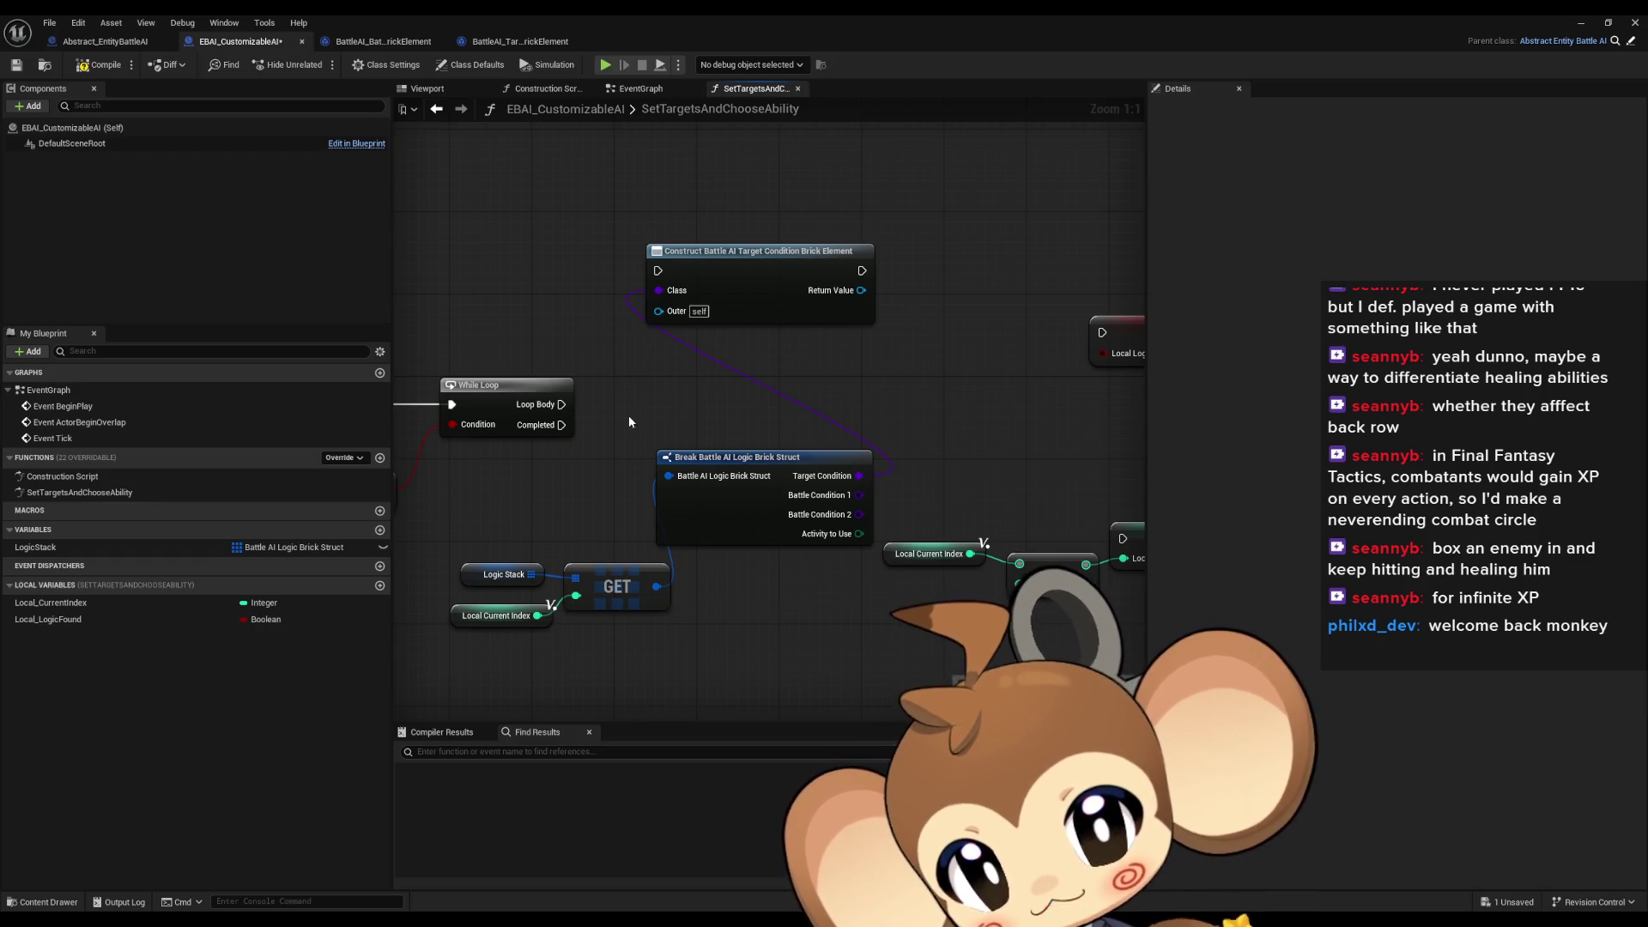
pyautogui.moveTo(630, 369); pyautogui.dragTo(686, 362)
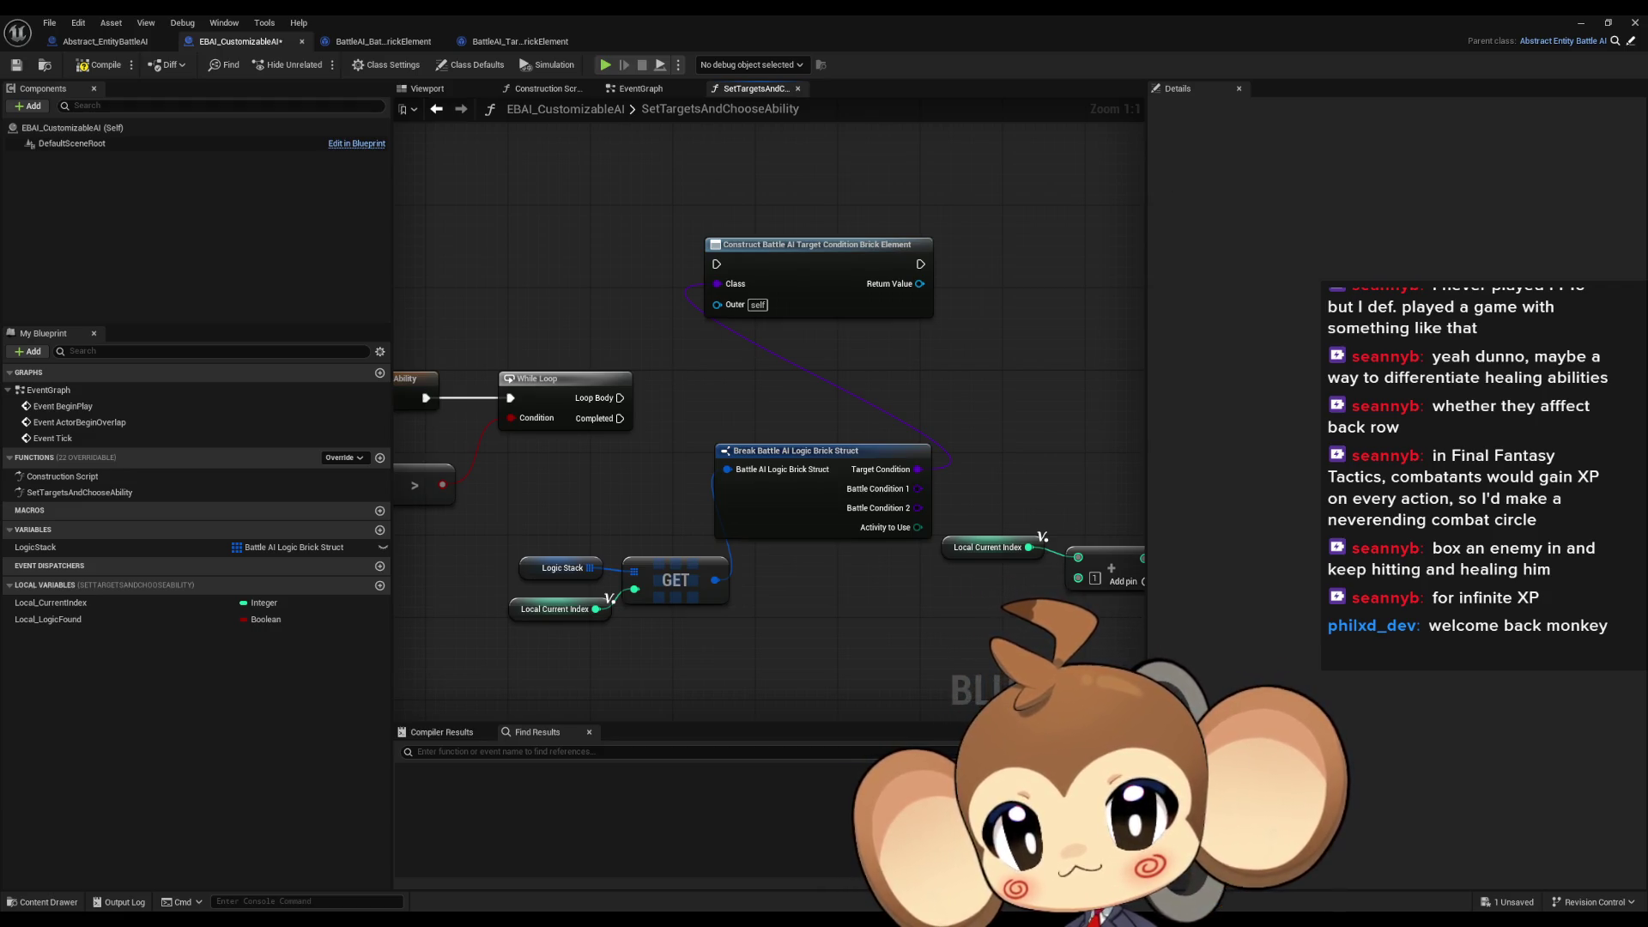
pyautogui.click(1631, 43)
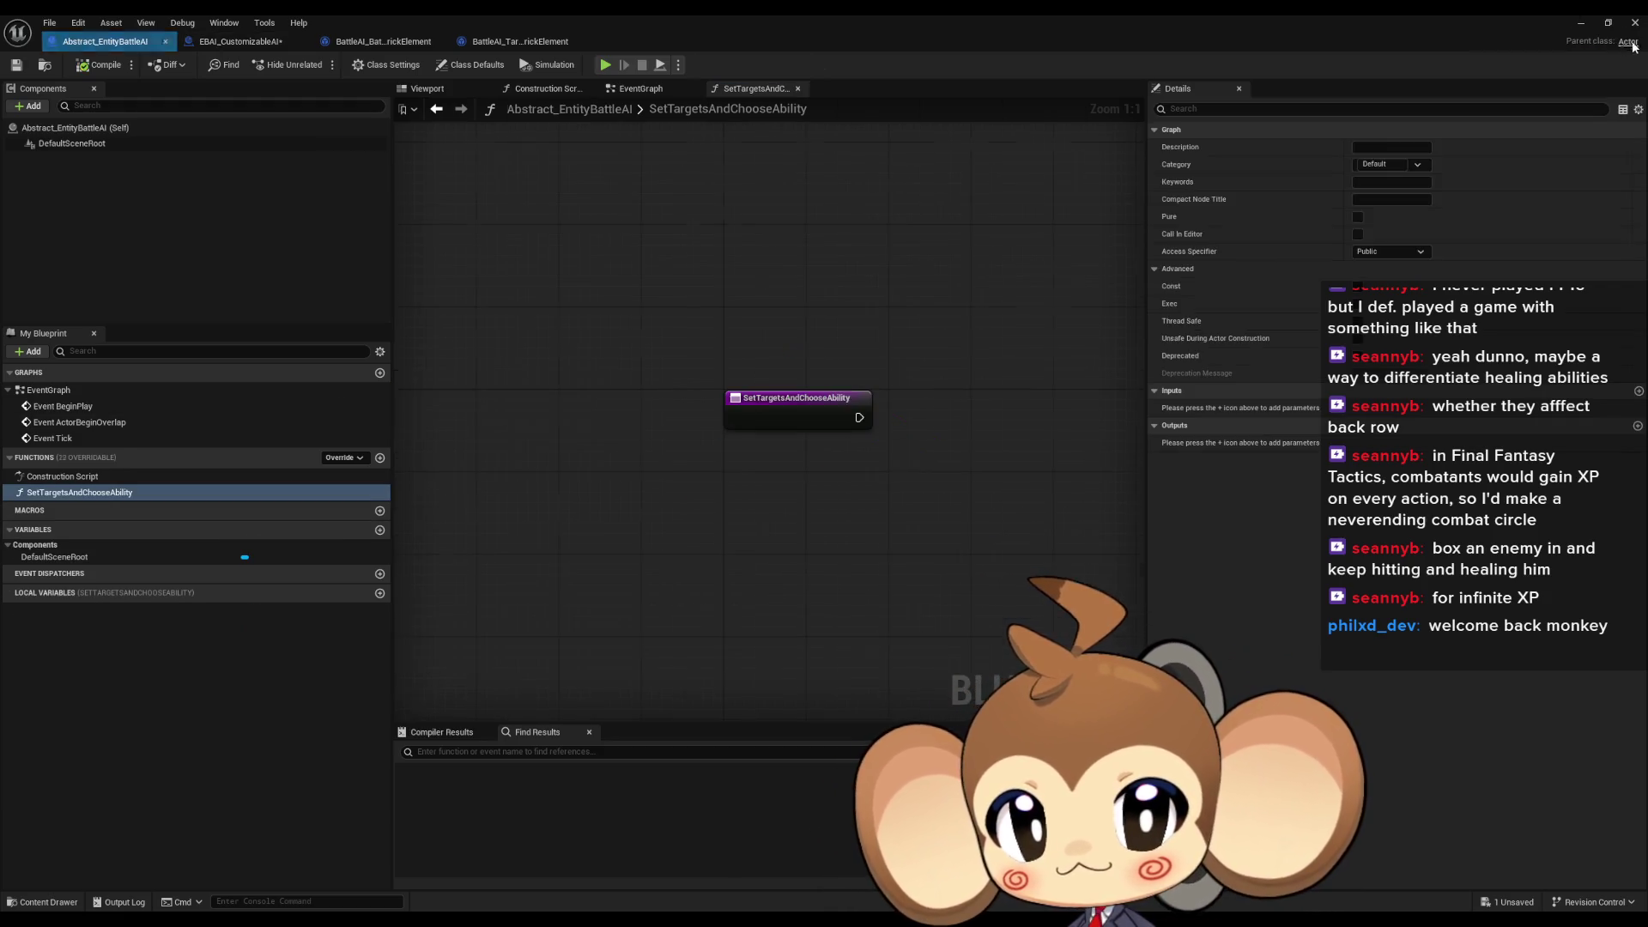
pyautogui.click(380, 457)
pyautogui.write('Initi')
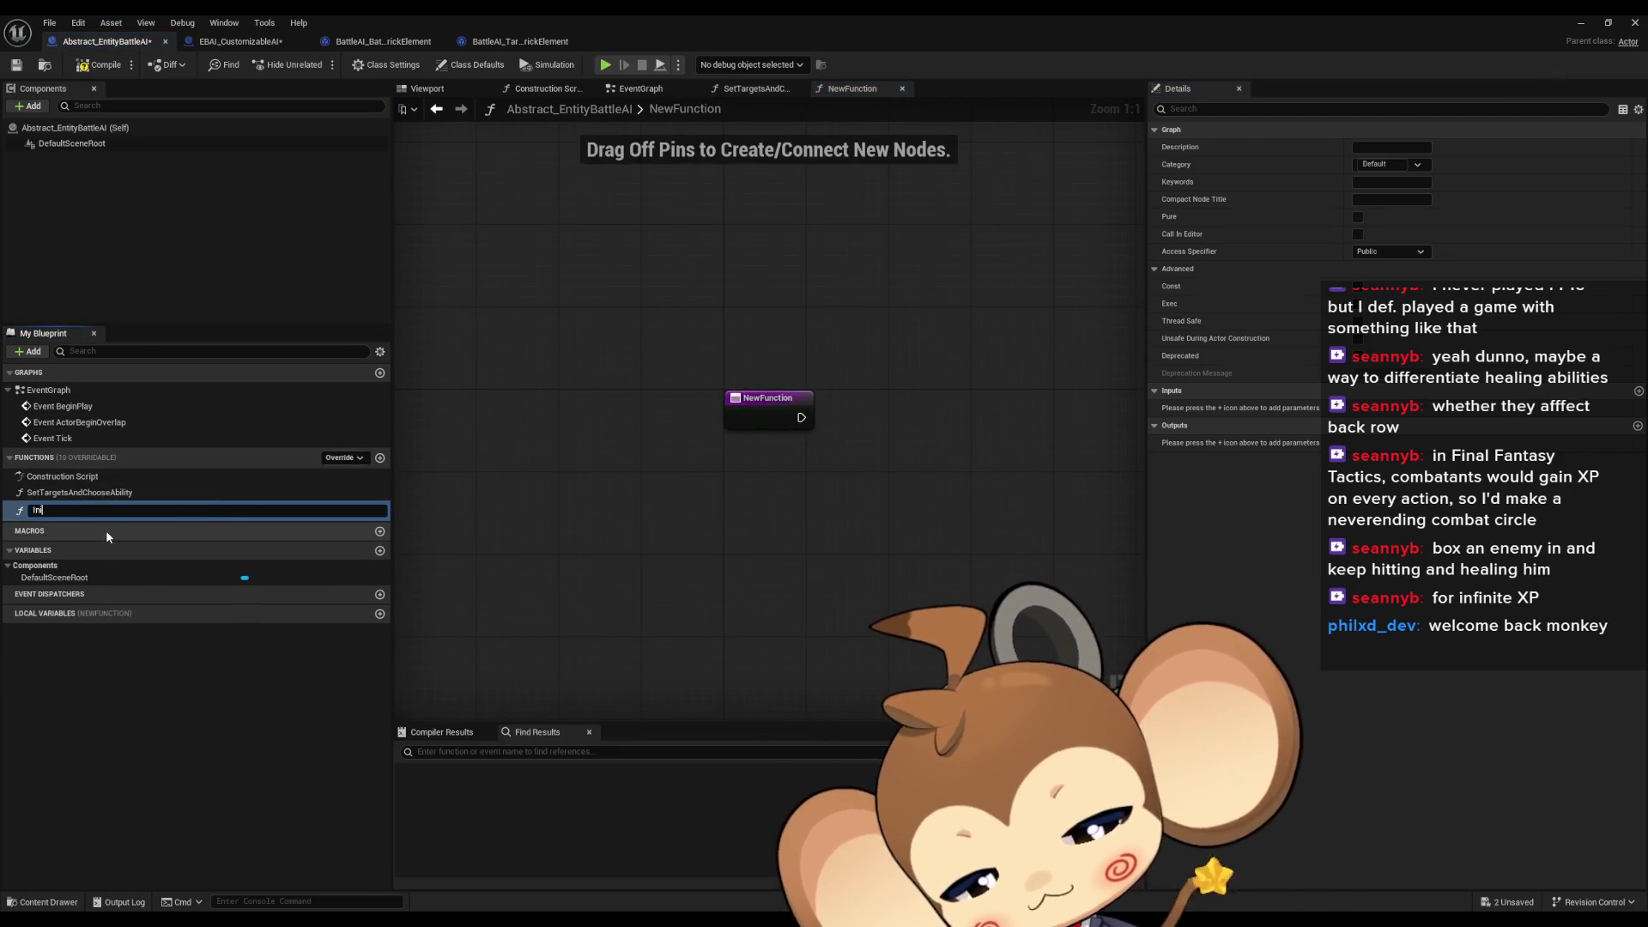
pyautogui.write('alize')
pyautogui.press('Return')
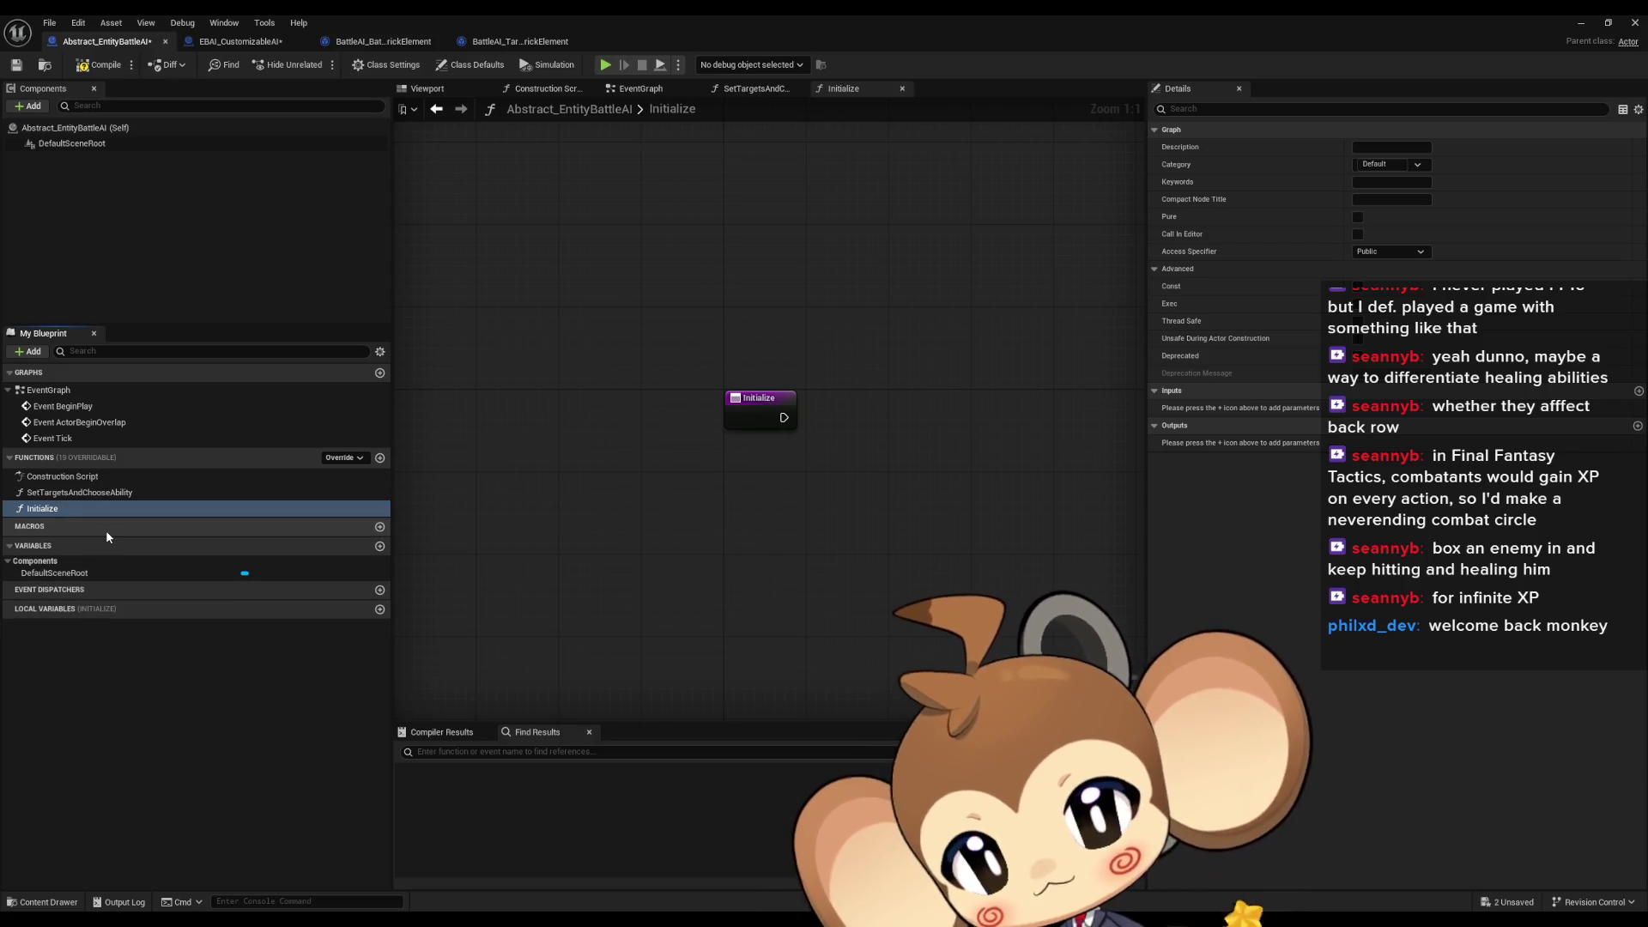
pyautogui.click(106, 512)
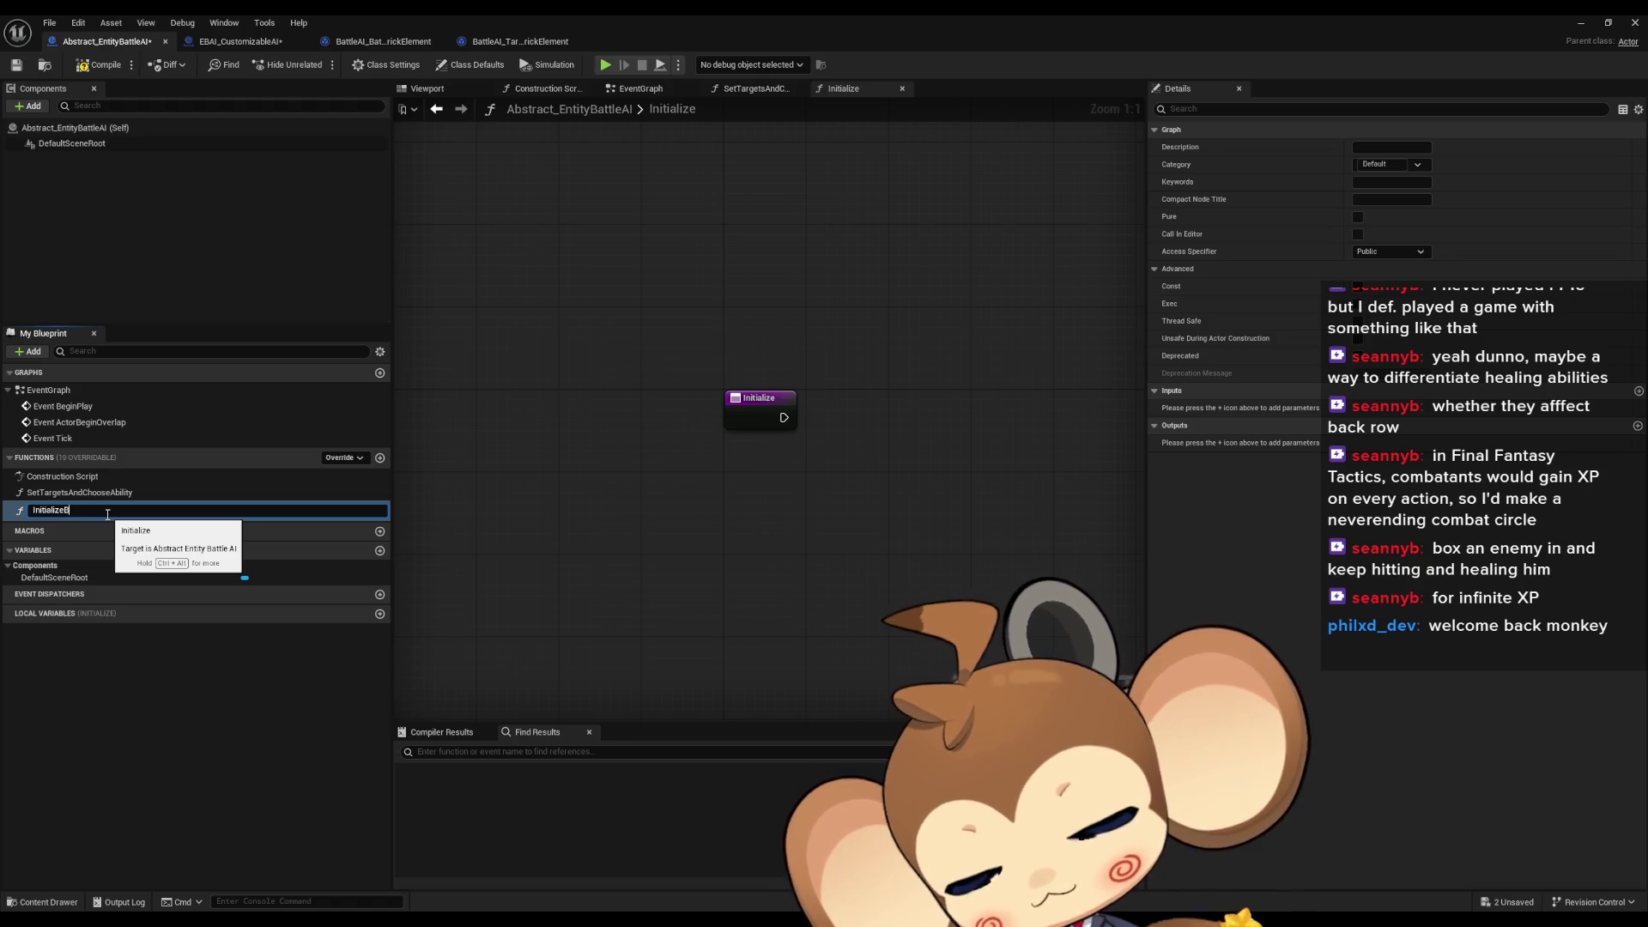
pyautogui.press('Return')
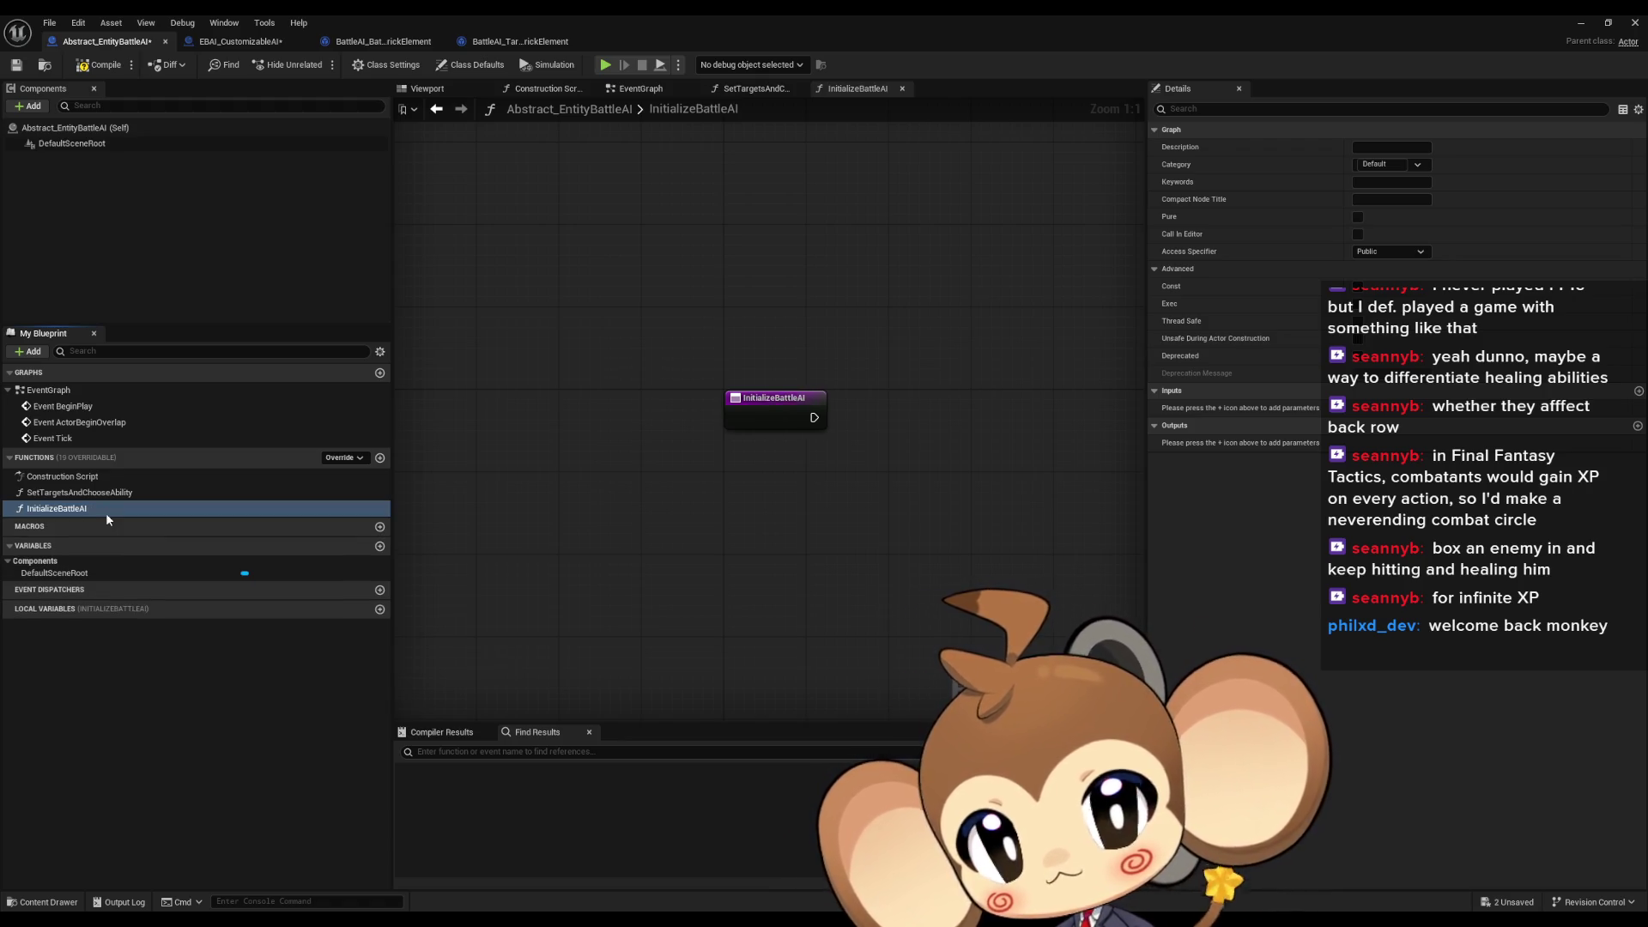
pyautogui.hotkey('ctrl', 'shift', 's')
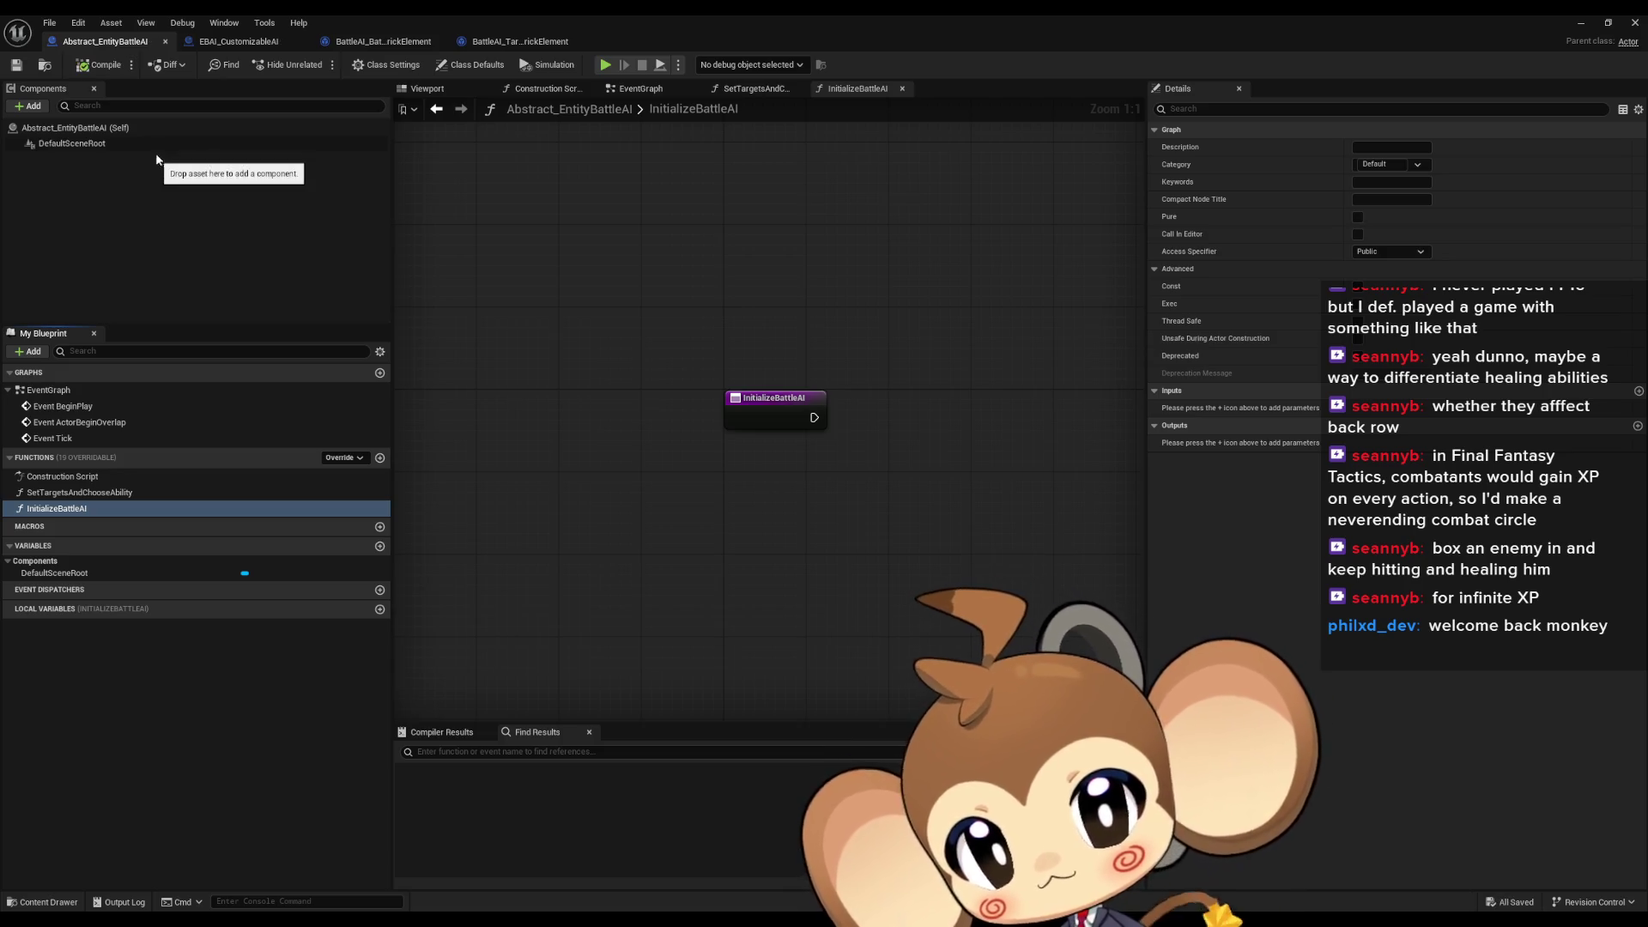
pyautogui.click(394, 43)
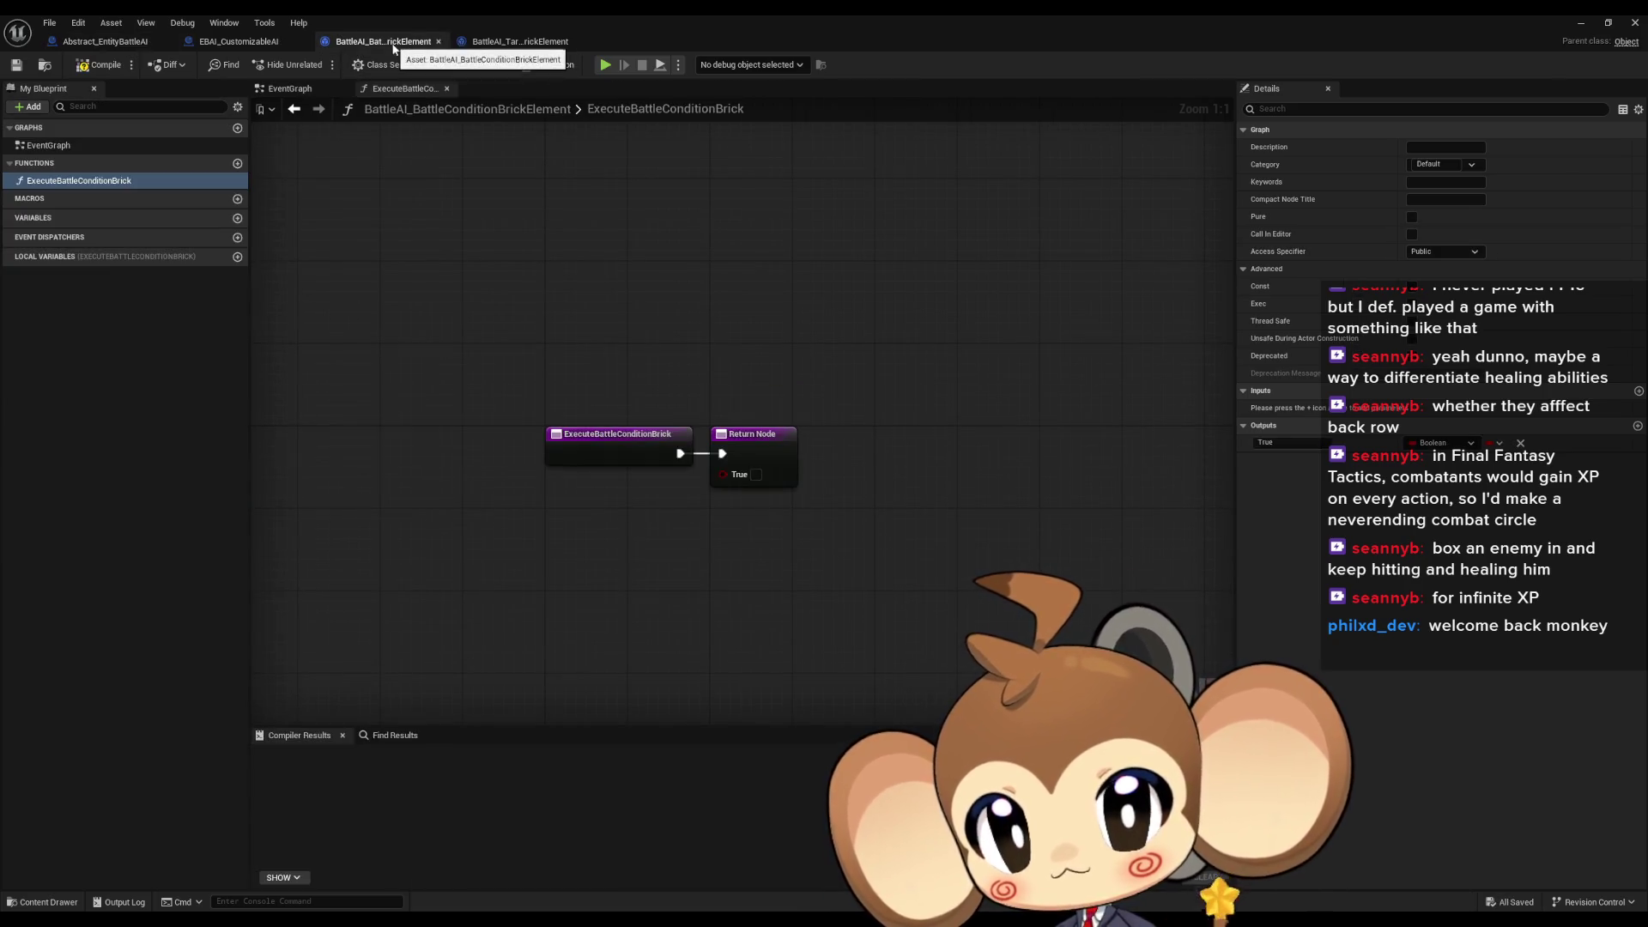
pyautogui.click(481, 43)
pyautogui.click(230, 43)
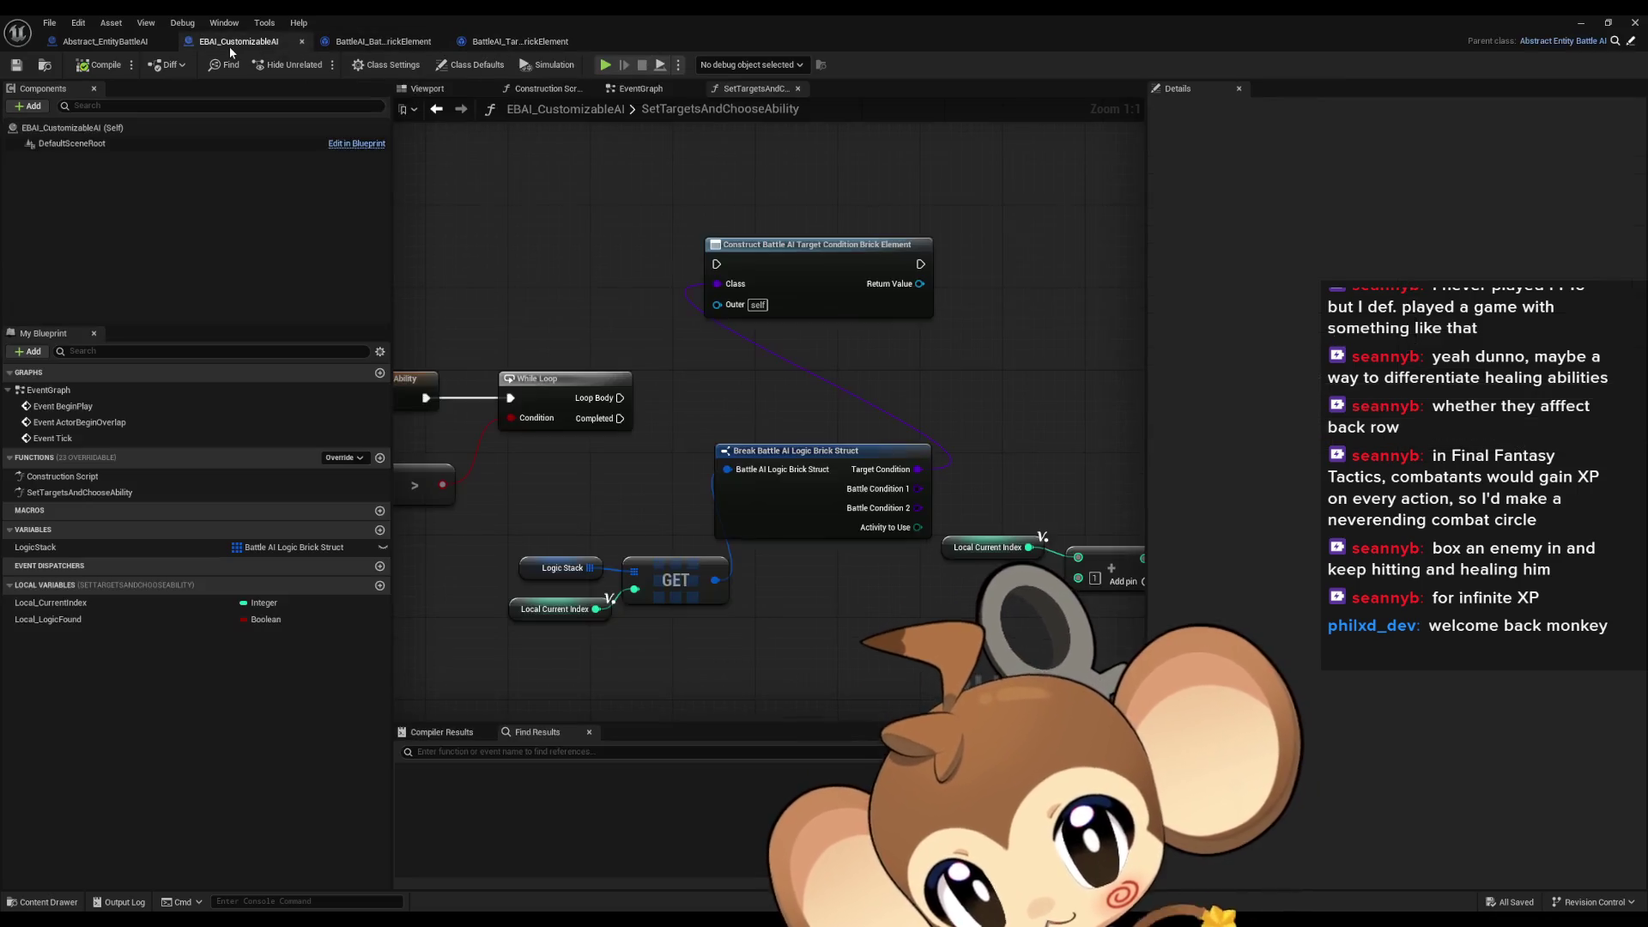
pyautogui.click(340, 458)
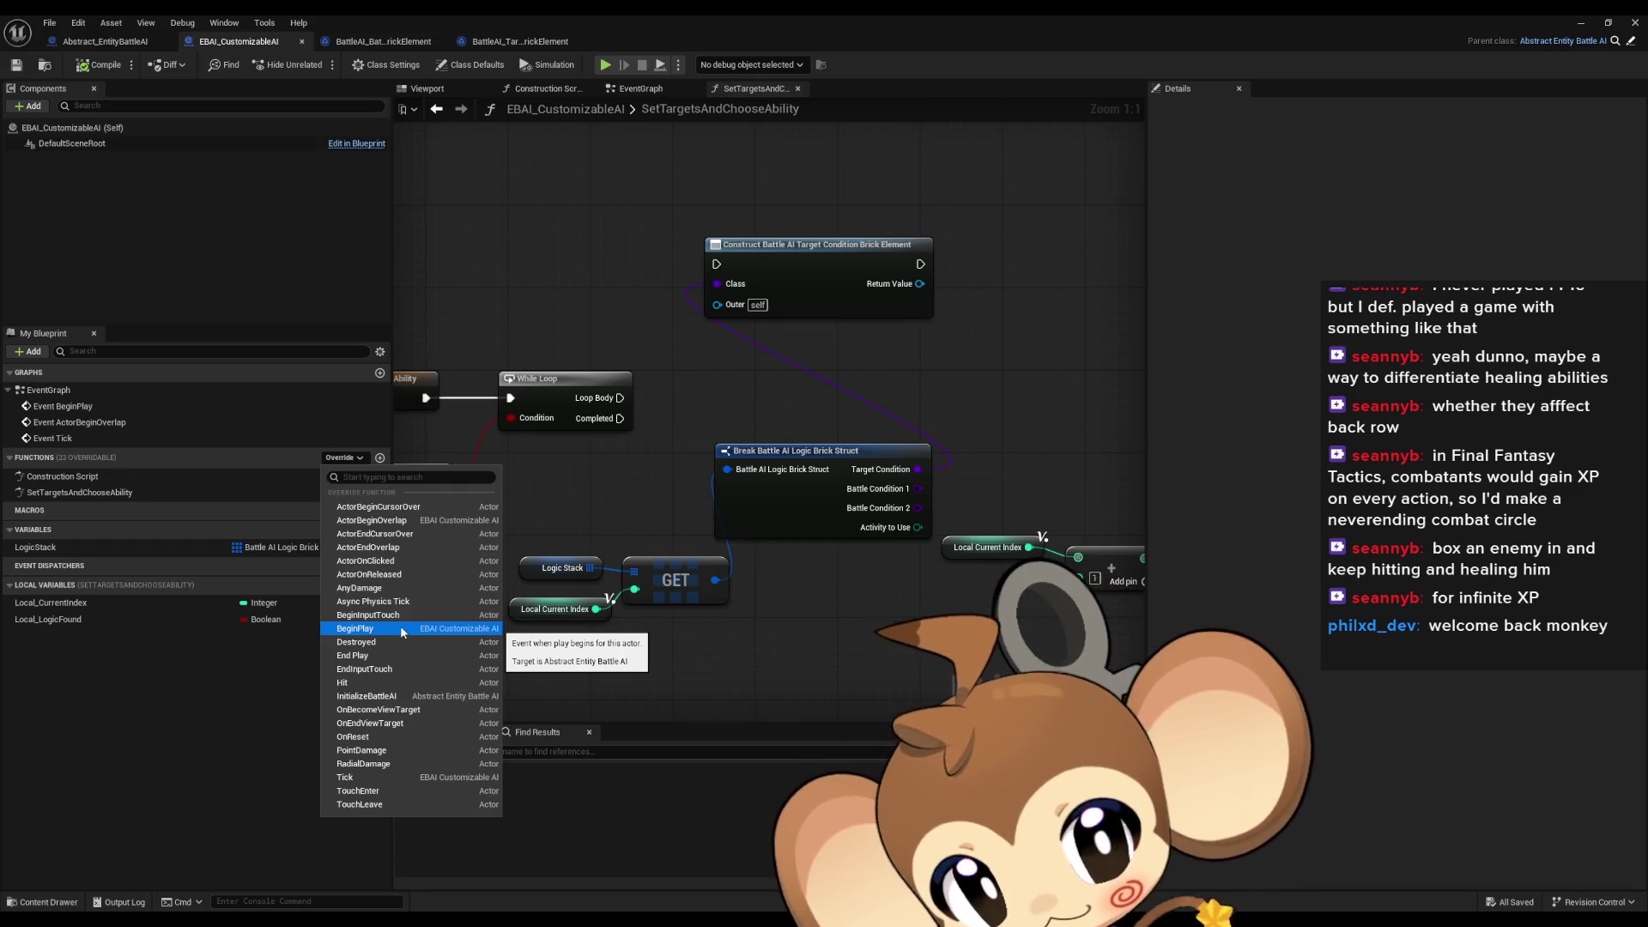
# Override InitializeBattleAI and run a For Each Loop over LogicStack after the Parent call
pyautogui.click(400, 696)
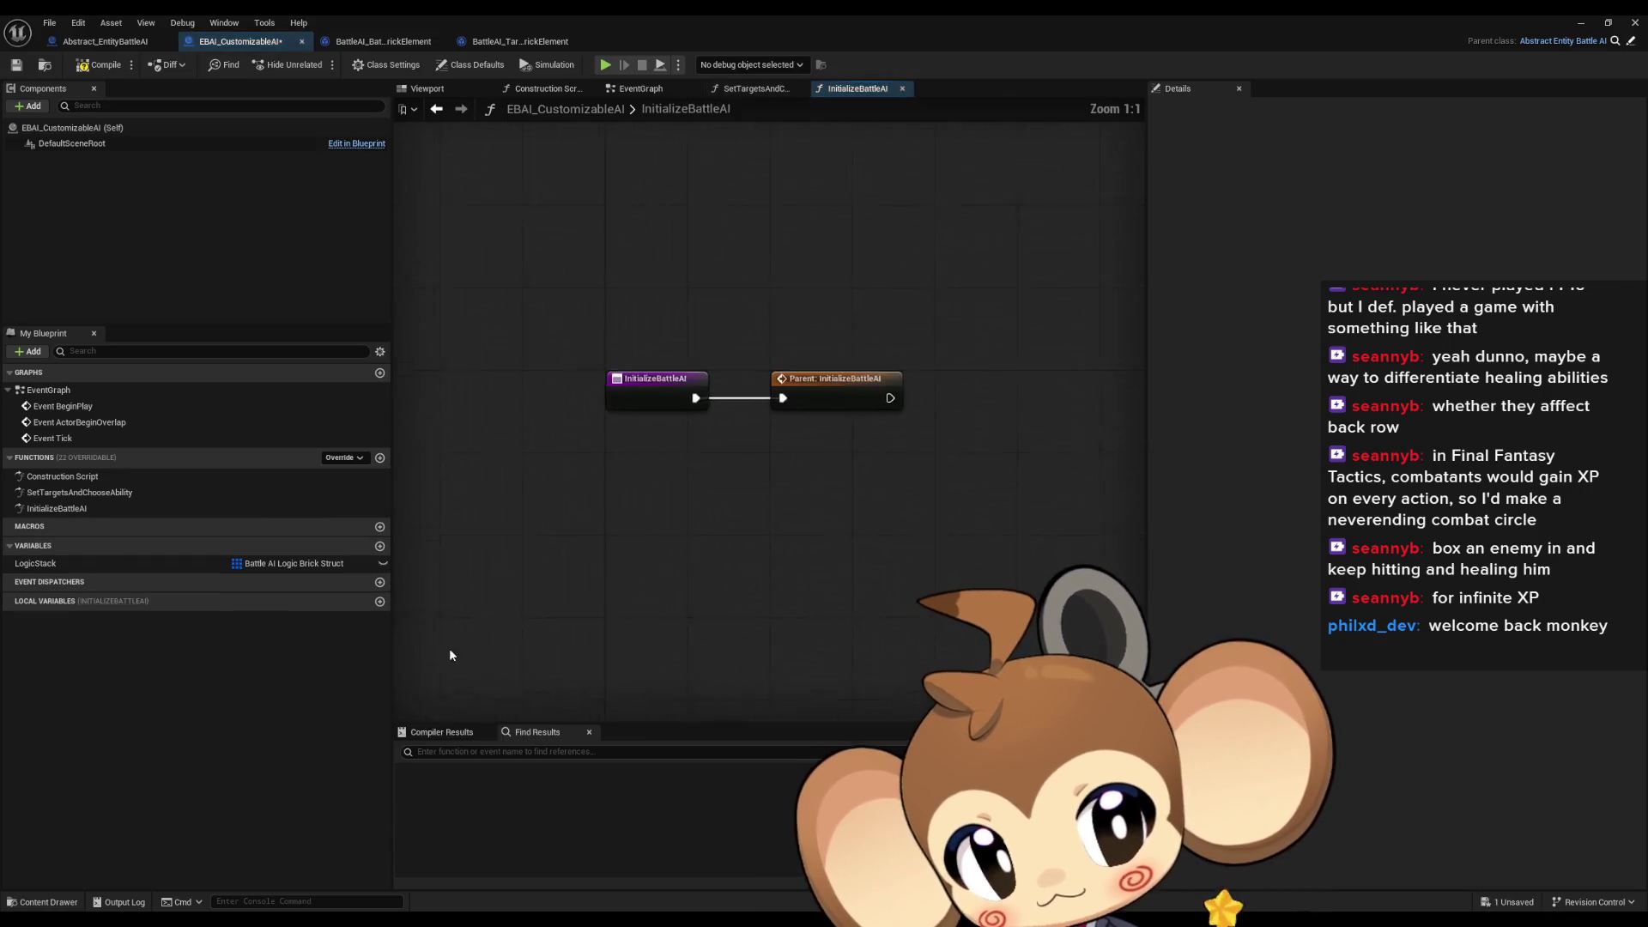
pyautogui.moveTo(646, 505); pyautogui.dragTo(397, 517)
pyautogui.moveTo(80, 565)
pyautogui.mouseDown()
pyautogui.moveTo(527, 510)
pyautogui.moveTo(697, 528)
pyautogui.mouseUp()
pyautogui.write('for each')
pyautogui.press('Return')
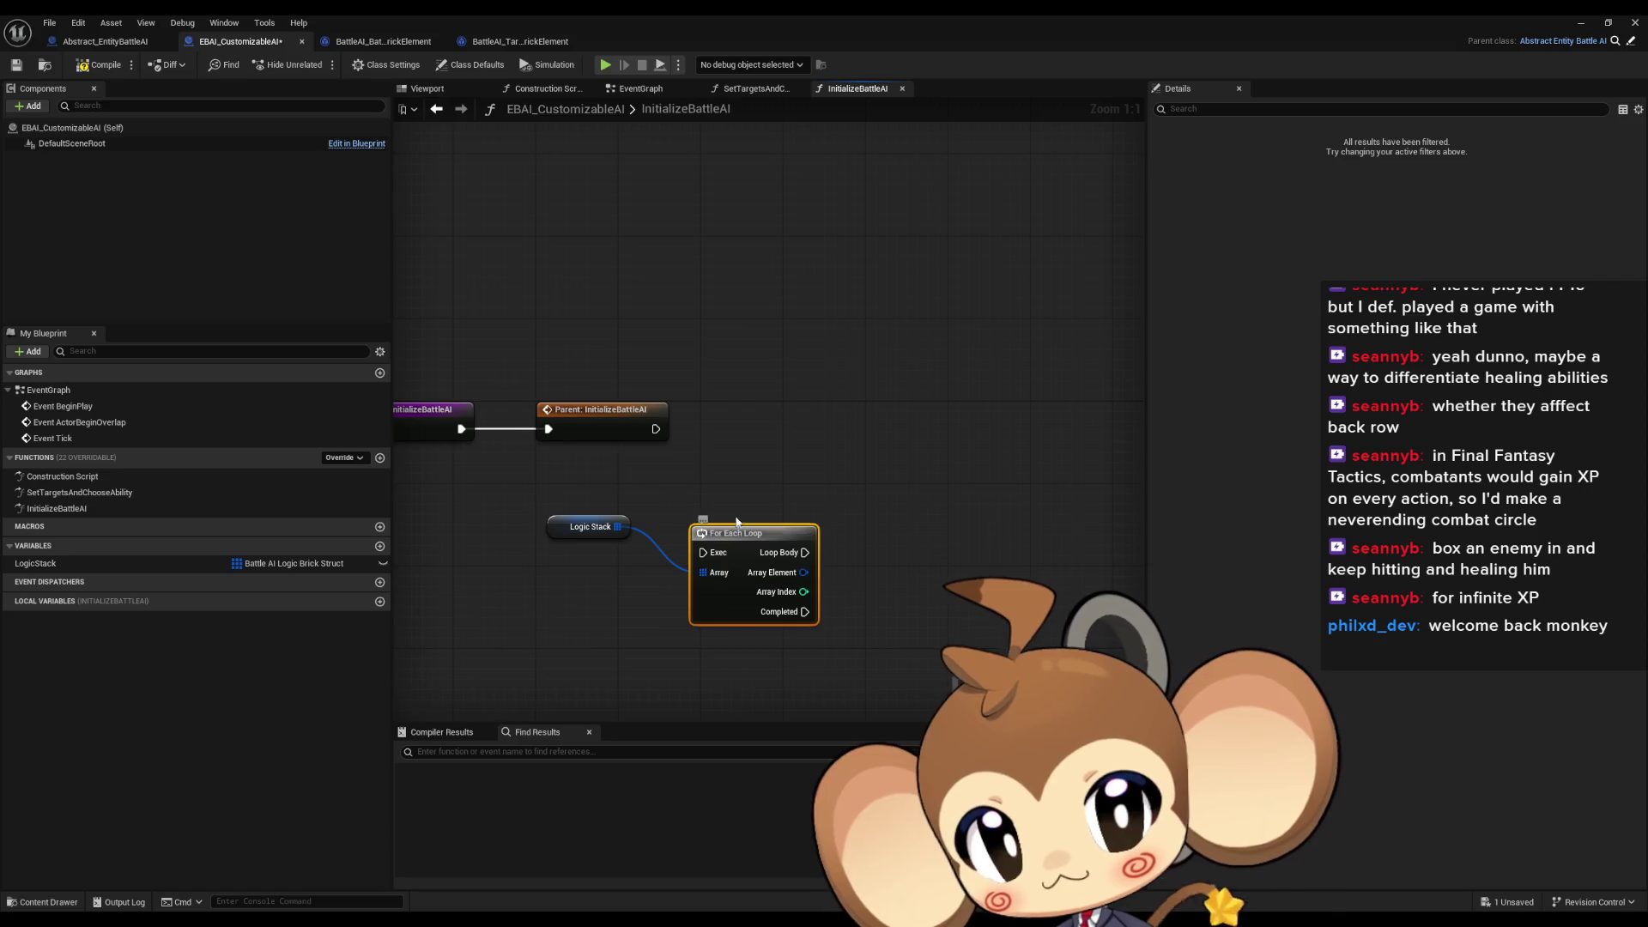
pyautogui.moveTo(750, 543)
pyautogui.mouseDown()
pyautogui.moveTo(770, 420)
pyautogui.moveTo(656, 428)
pyautogui.mouseUp()
pyautogui.moveTo(555, 533); pyautogui.dragTo(586, 471)
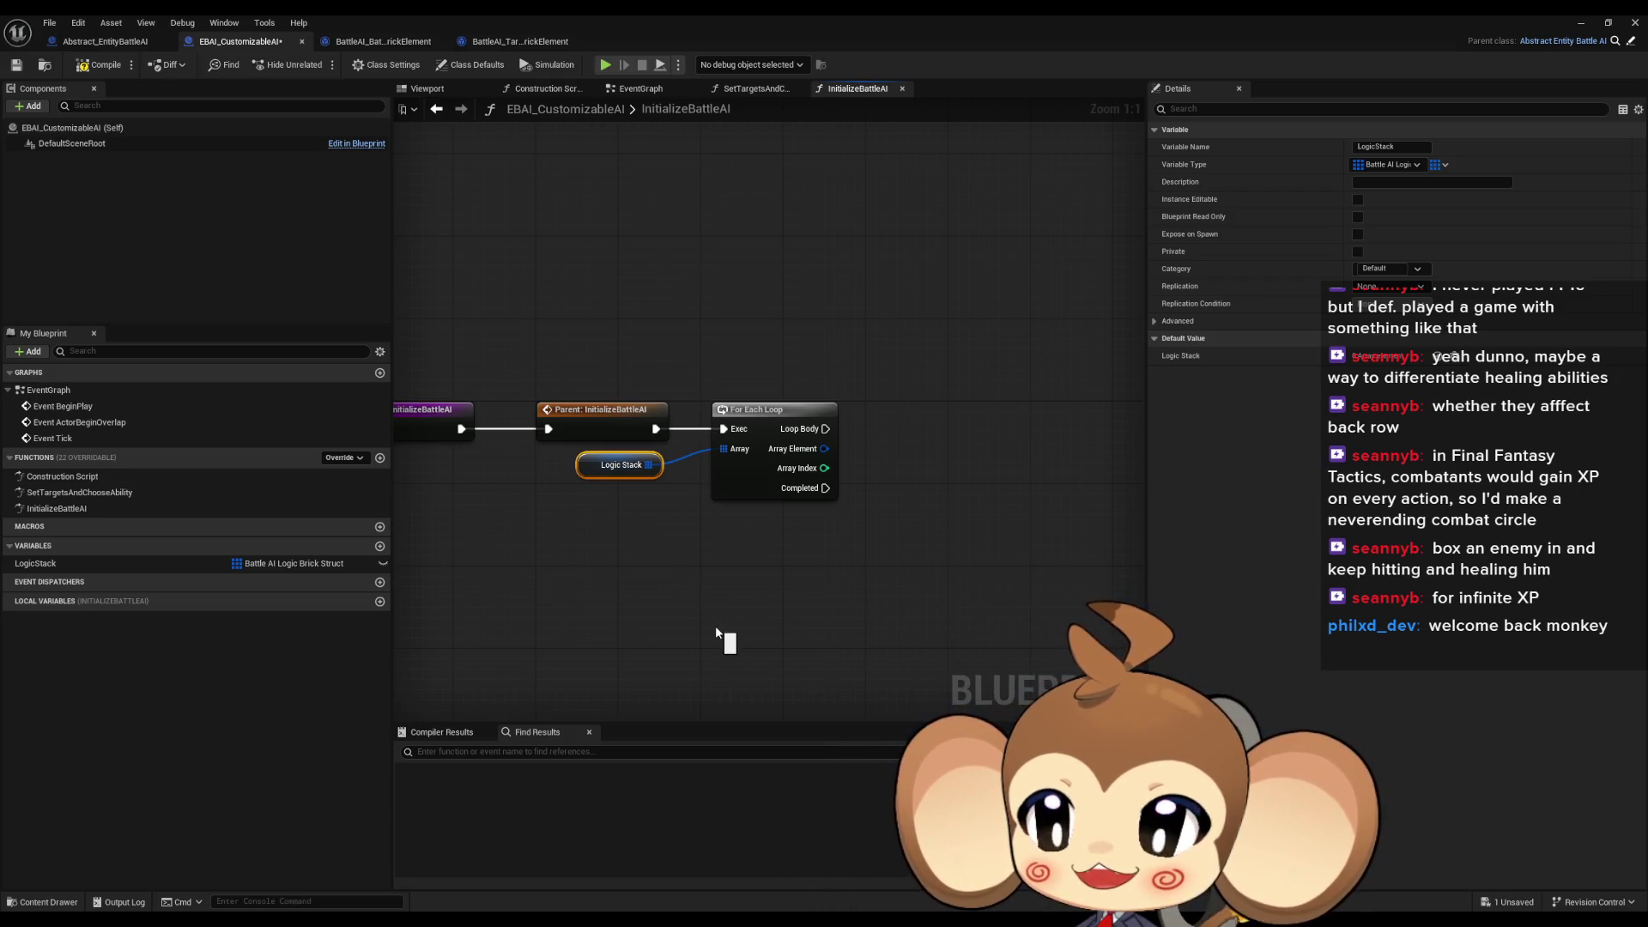
# Break each Array Element into a logic brick struct and construct a Target Condition Brick Element from it
pyautogui.moveTo(717, 634); pyautogui.dragTo(651, 638)
pyautogui.rightClick(675, 655)
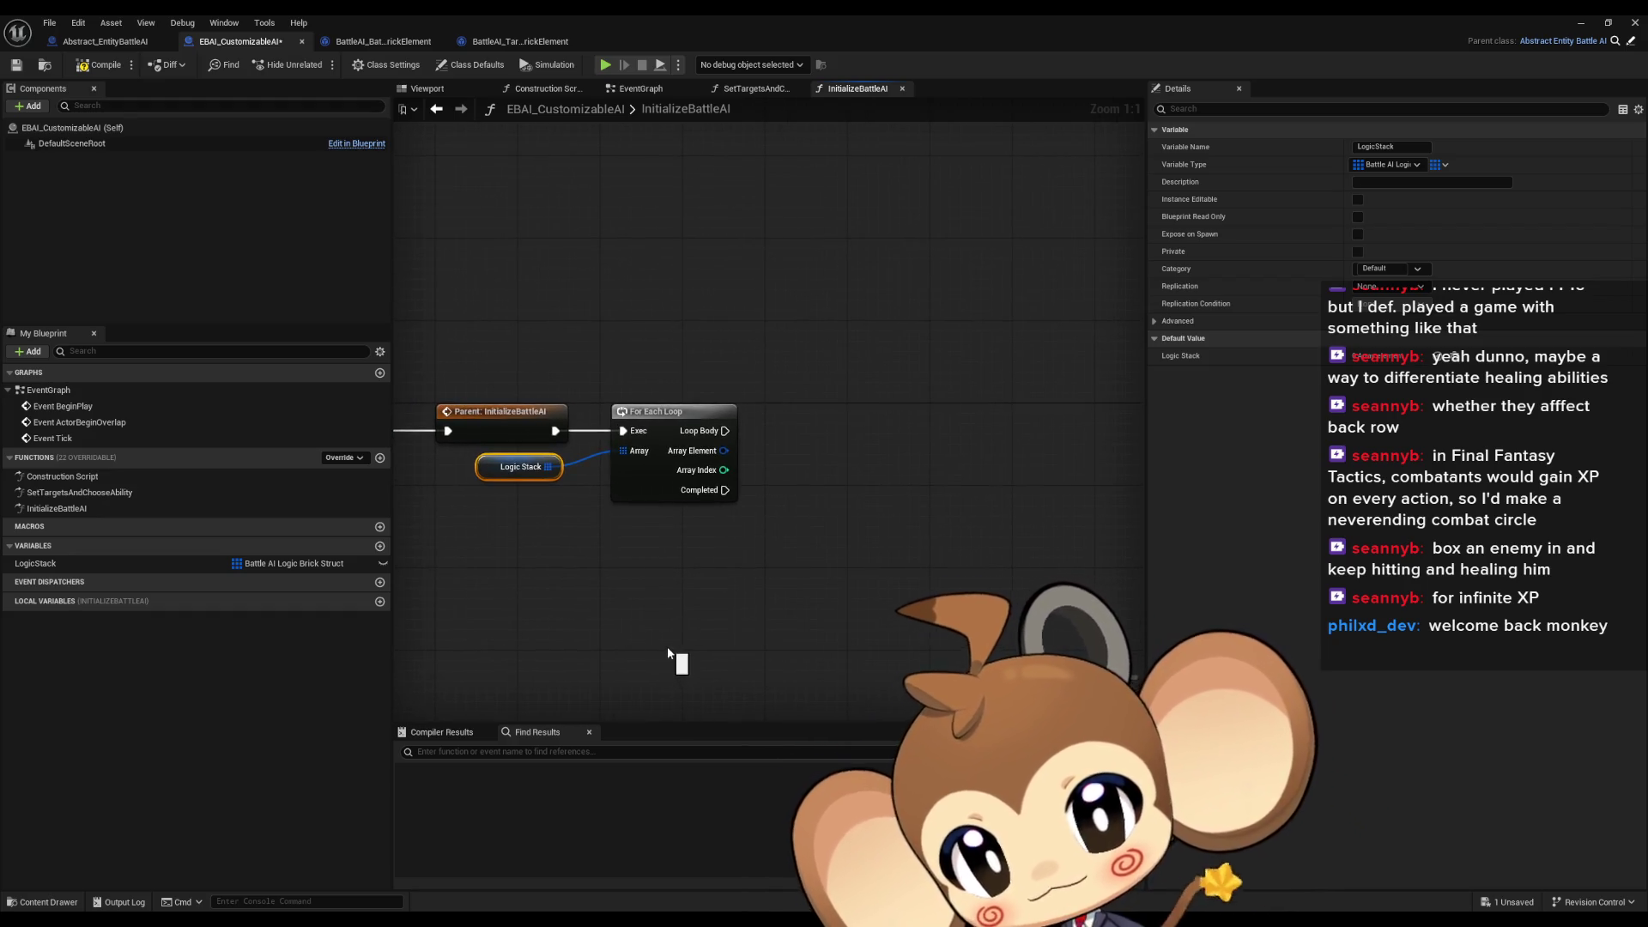
pyautogui.moveTo(721, 450); pyautogui.dragTo(780, 456)
pyautogui.write('brea')
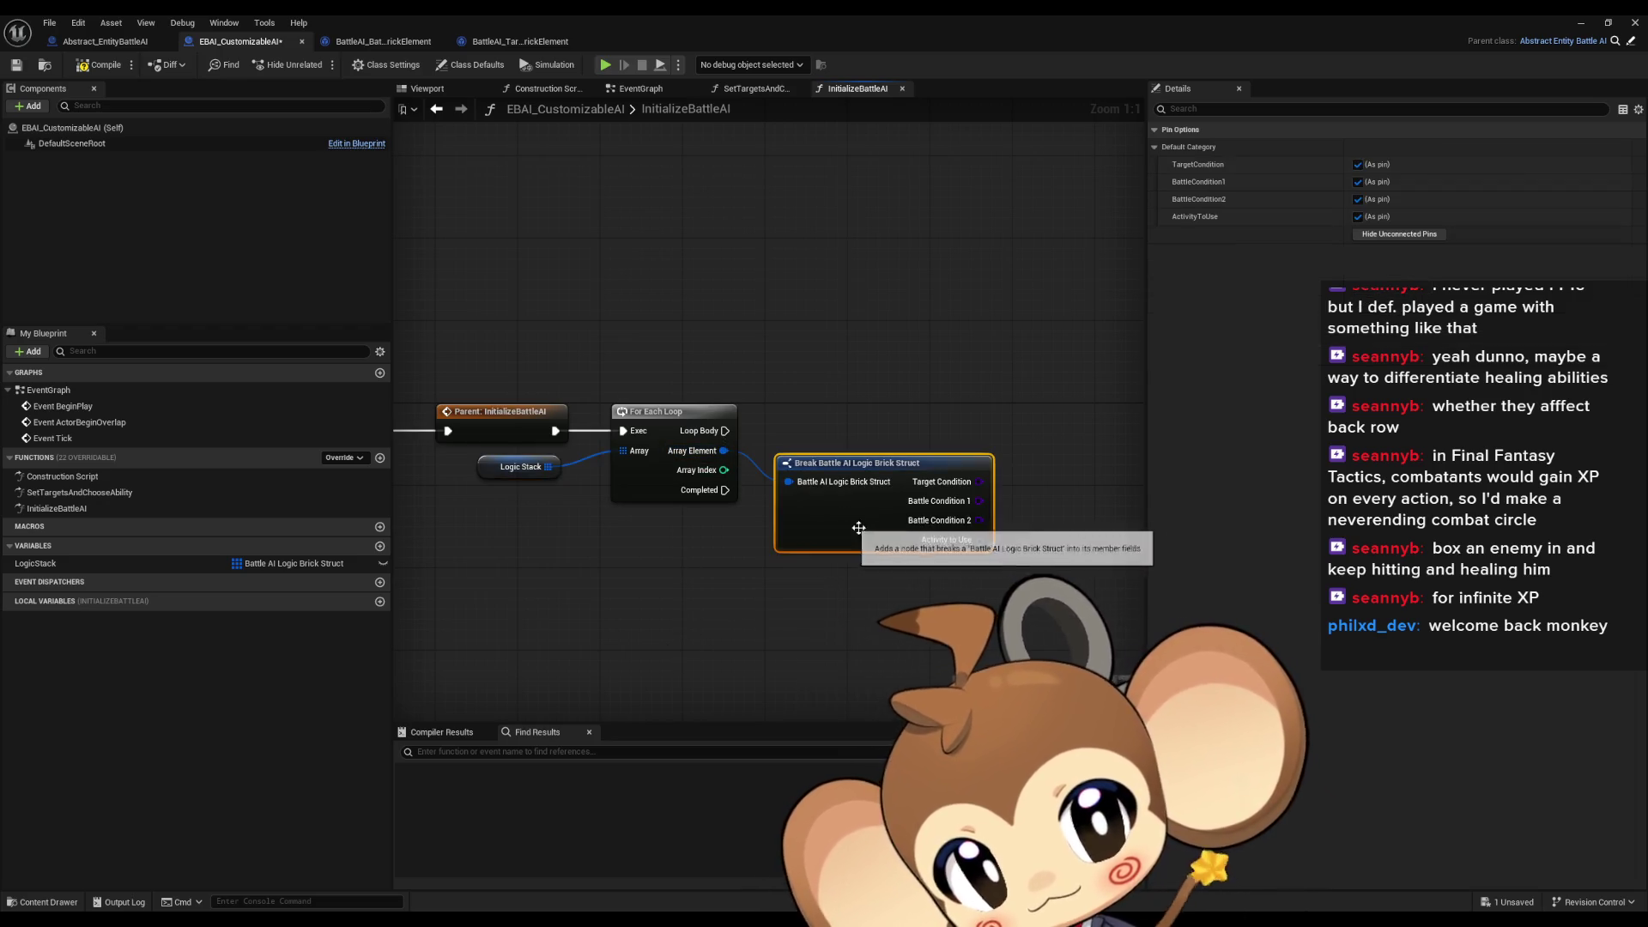
pyautogui.click(837, 513)
pyautogui.moveTo(849, 478); pyautogui.dragTo(875, 396)
pyautogui.write('construct')
pyautogui.press('Return')
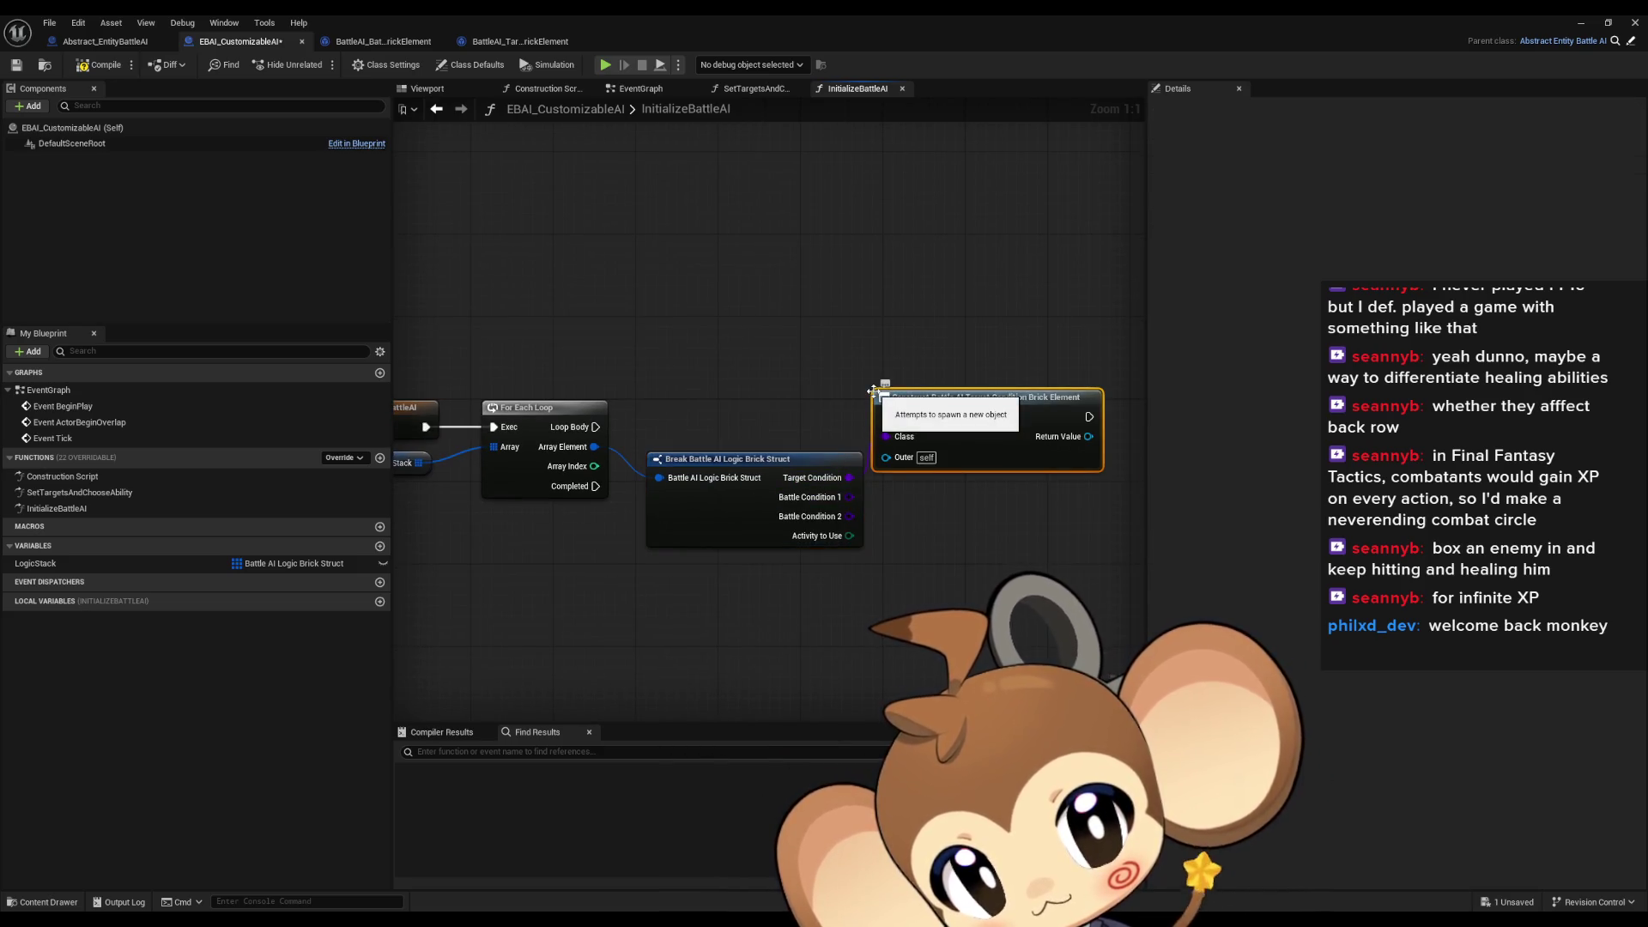
pyautogui.moveTo(937, 400); pyautogui.dragTo(947, 368)
pyautogui.moveTo(917, 511)
pyautogui.mouseDown()
pyautogui.moveTo(581, 552)
pyautogui.moveTo(802, 507)
pyautogui.mouseUp()
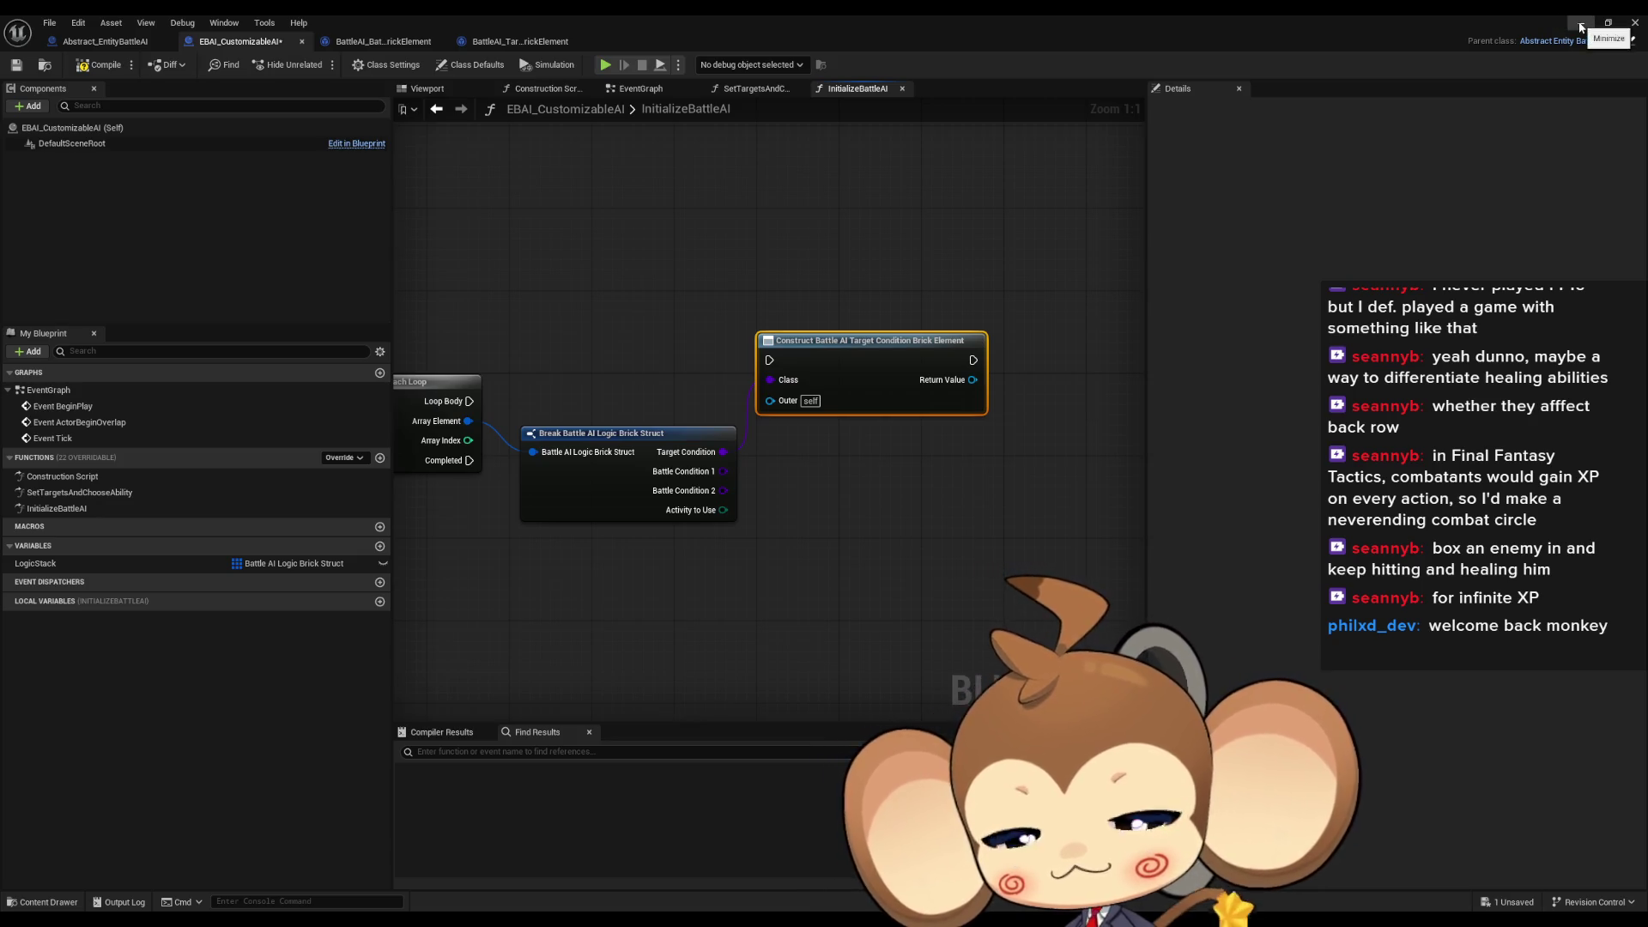
# Save all, duplicate BattleAI_LogicBrickTemplatesStruct as BattleAI_LogicBrickInstanceStruct, and open it
pyautogui.click(1634, 22)
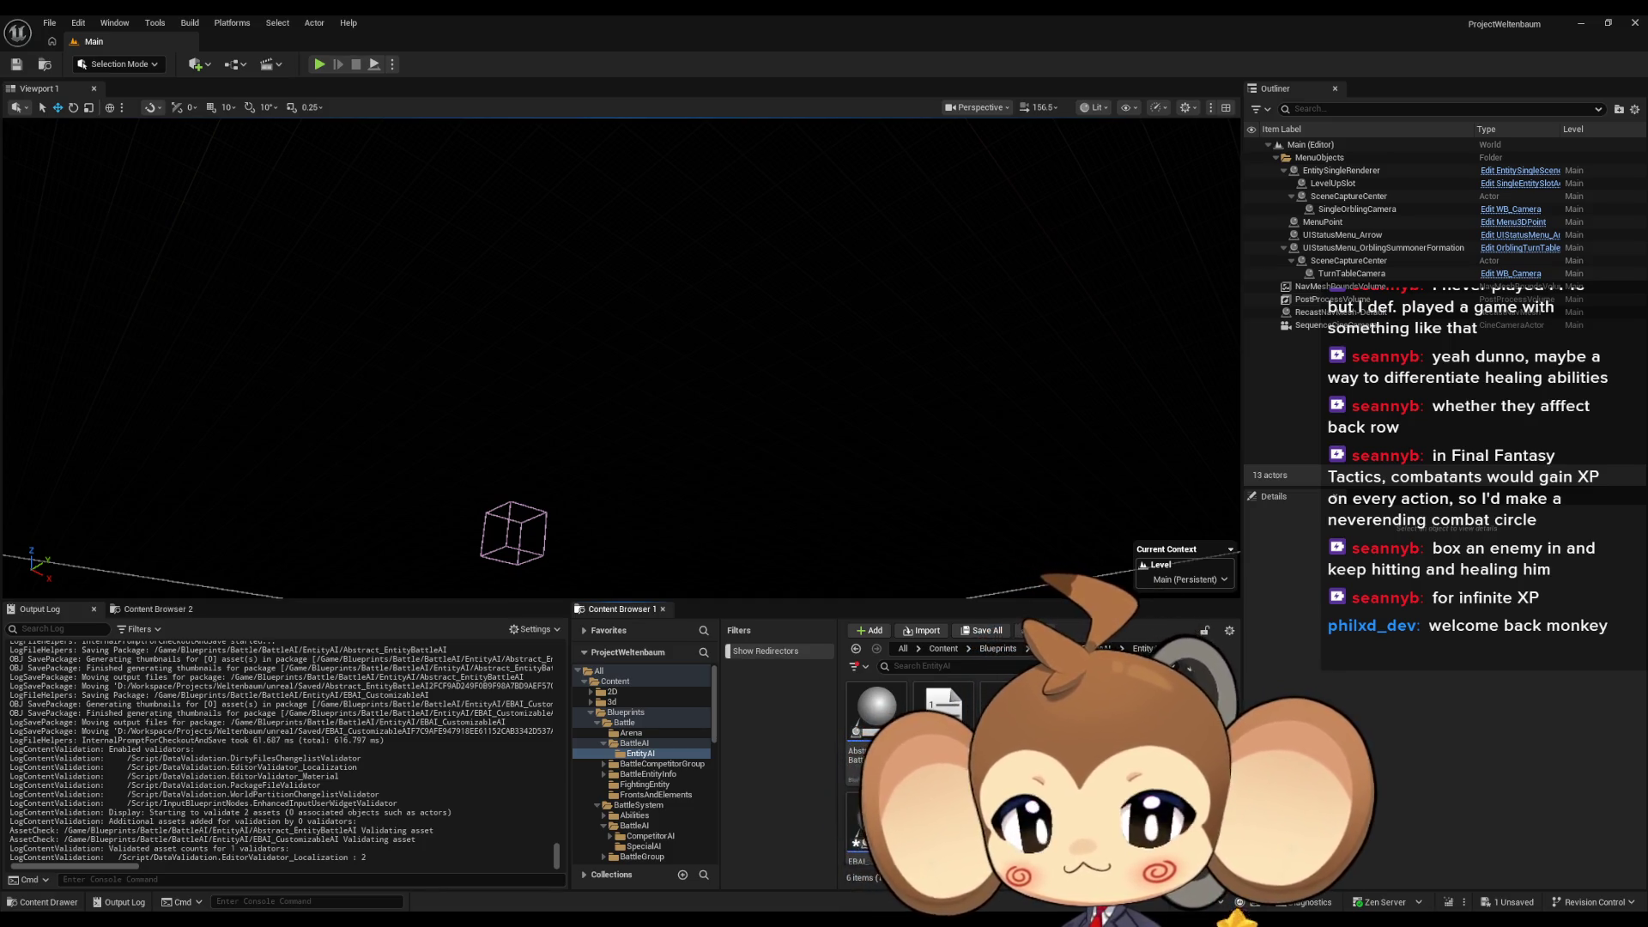
pyautogui.hotkey('ctrl', 'shift', 's')
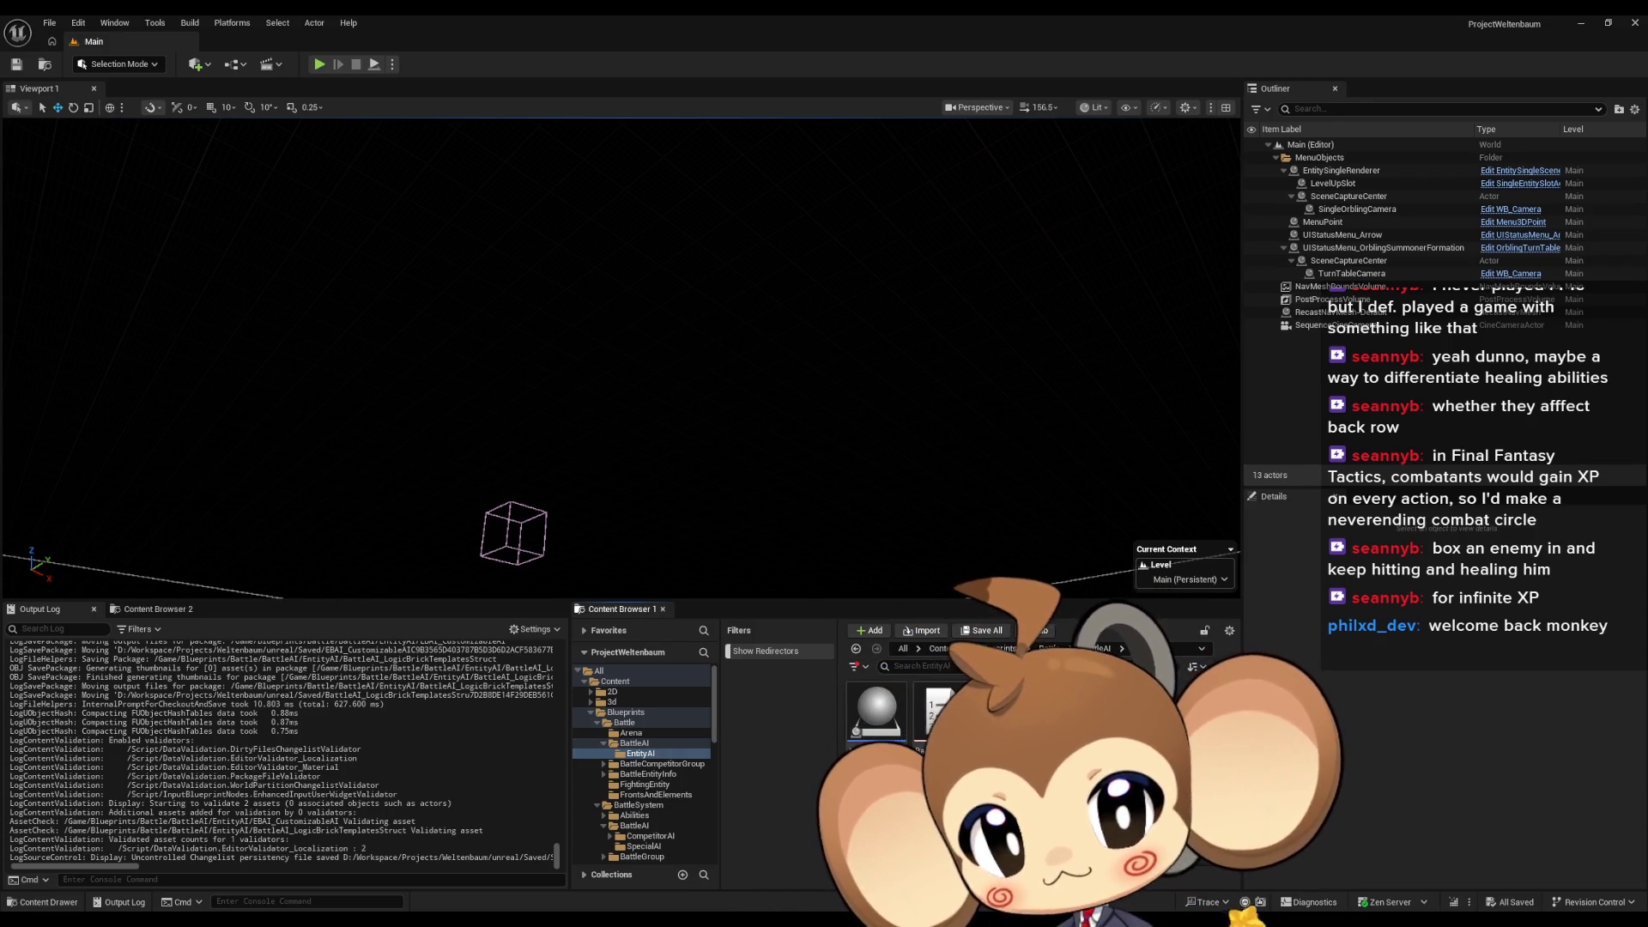
pyautogui.hotkey('ctrl', 'd')
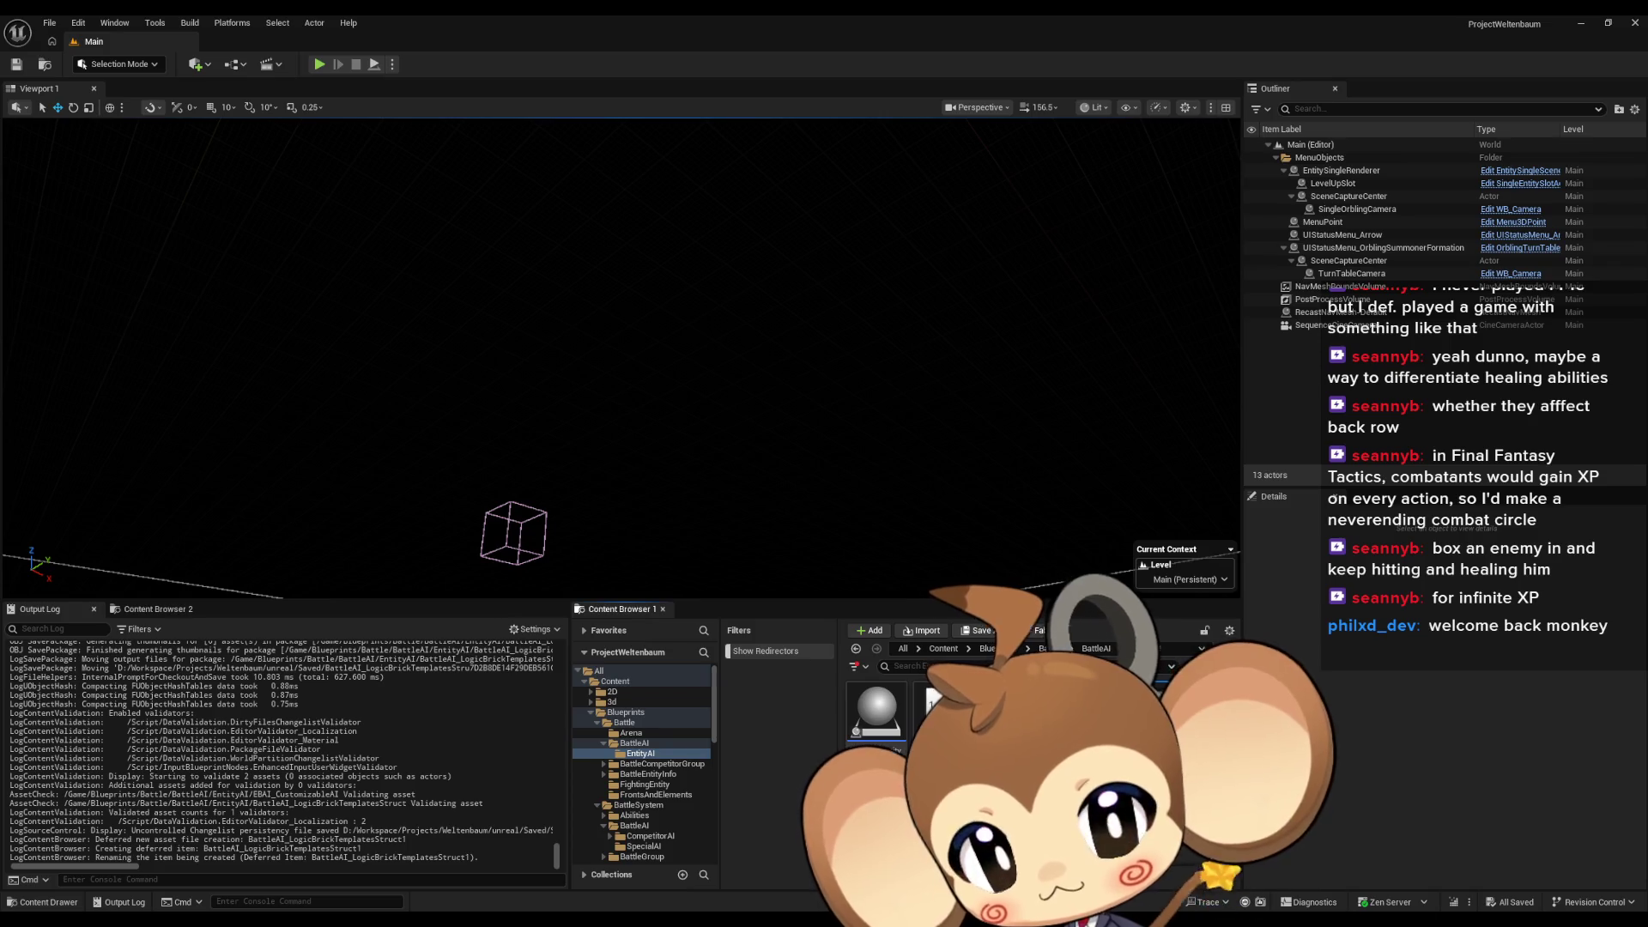
pyautogui.press('BackSpace')
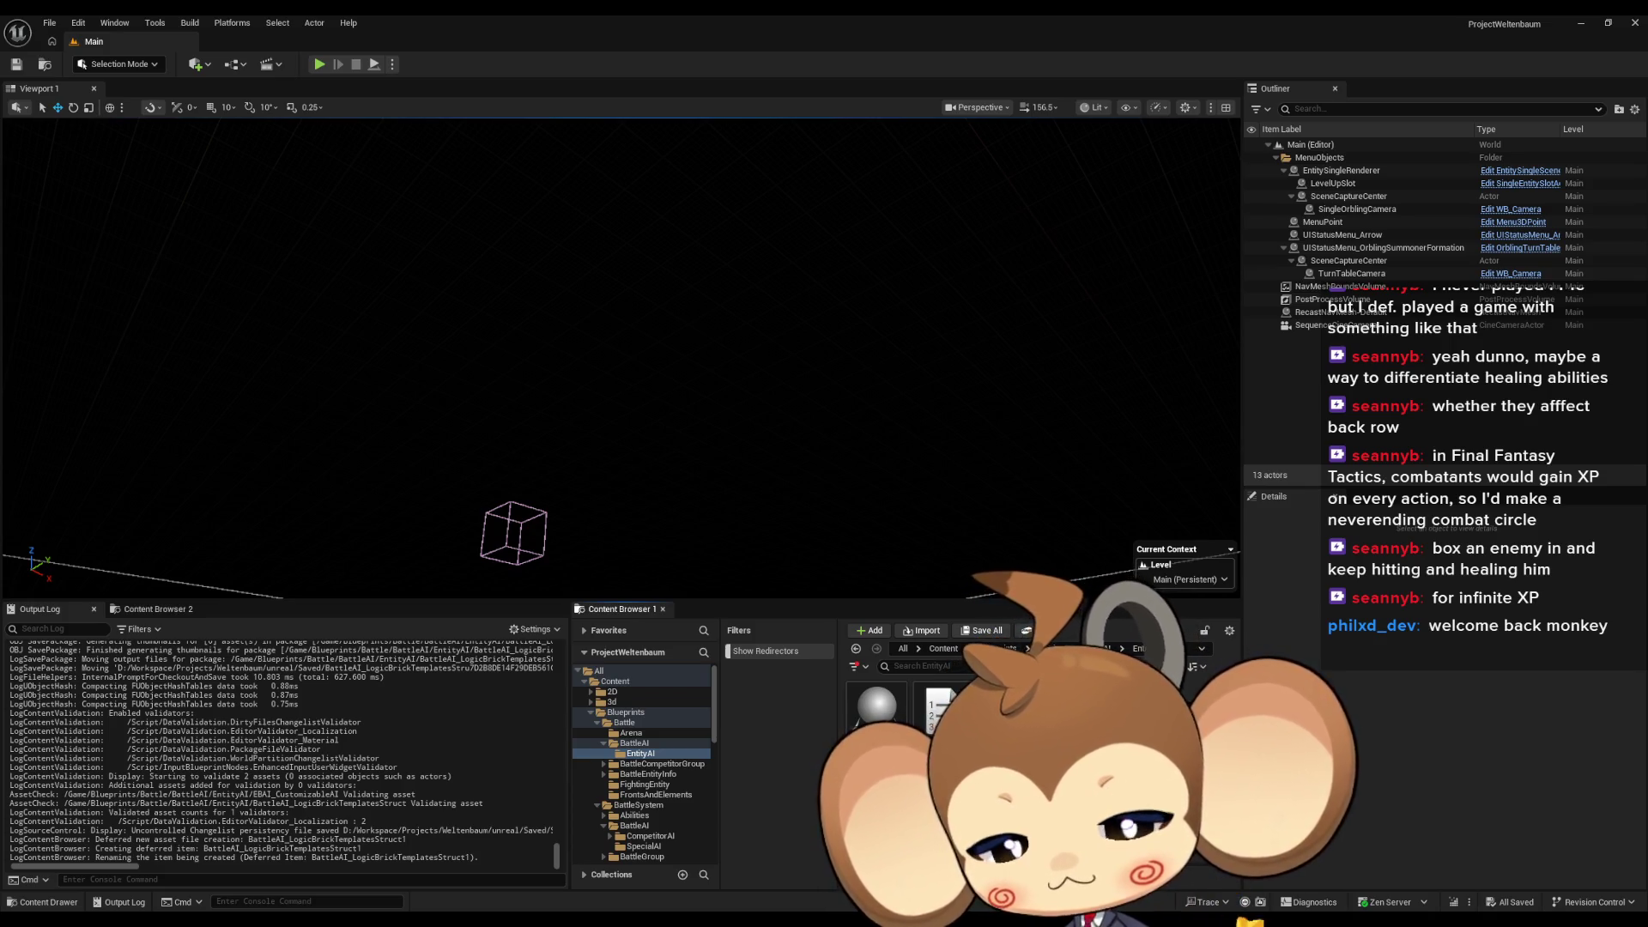
pyautogui.press('Return')
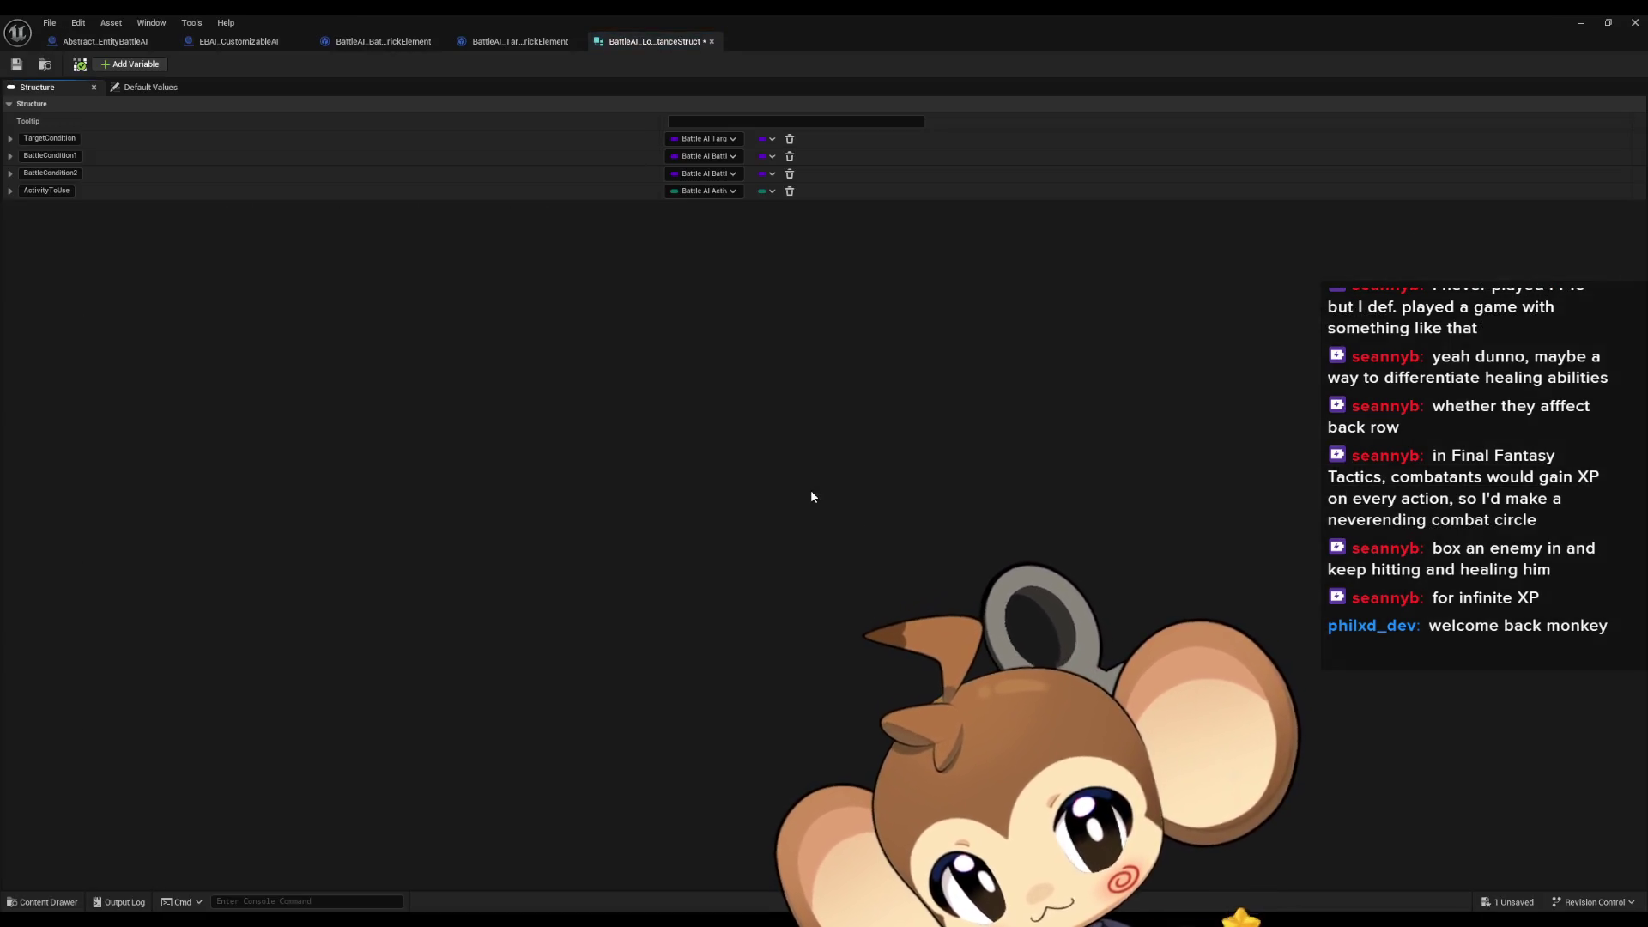
# Make TargetCondition a Battle AI Target Condition Brick Element object reference
pyautogui.click(704, 140)
pyautogui.write('target')
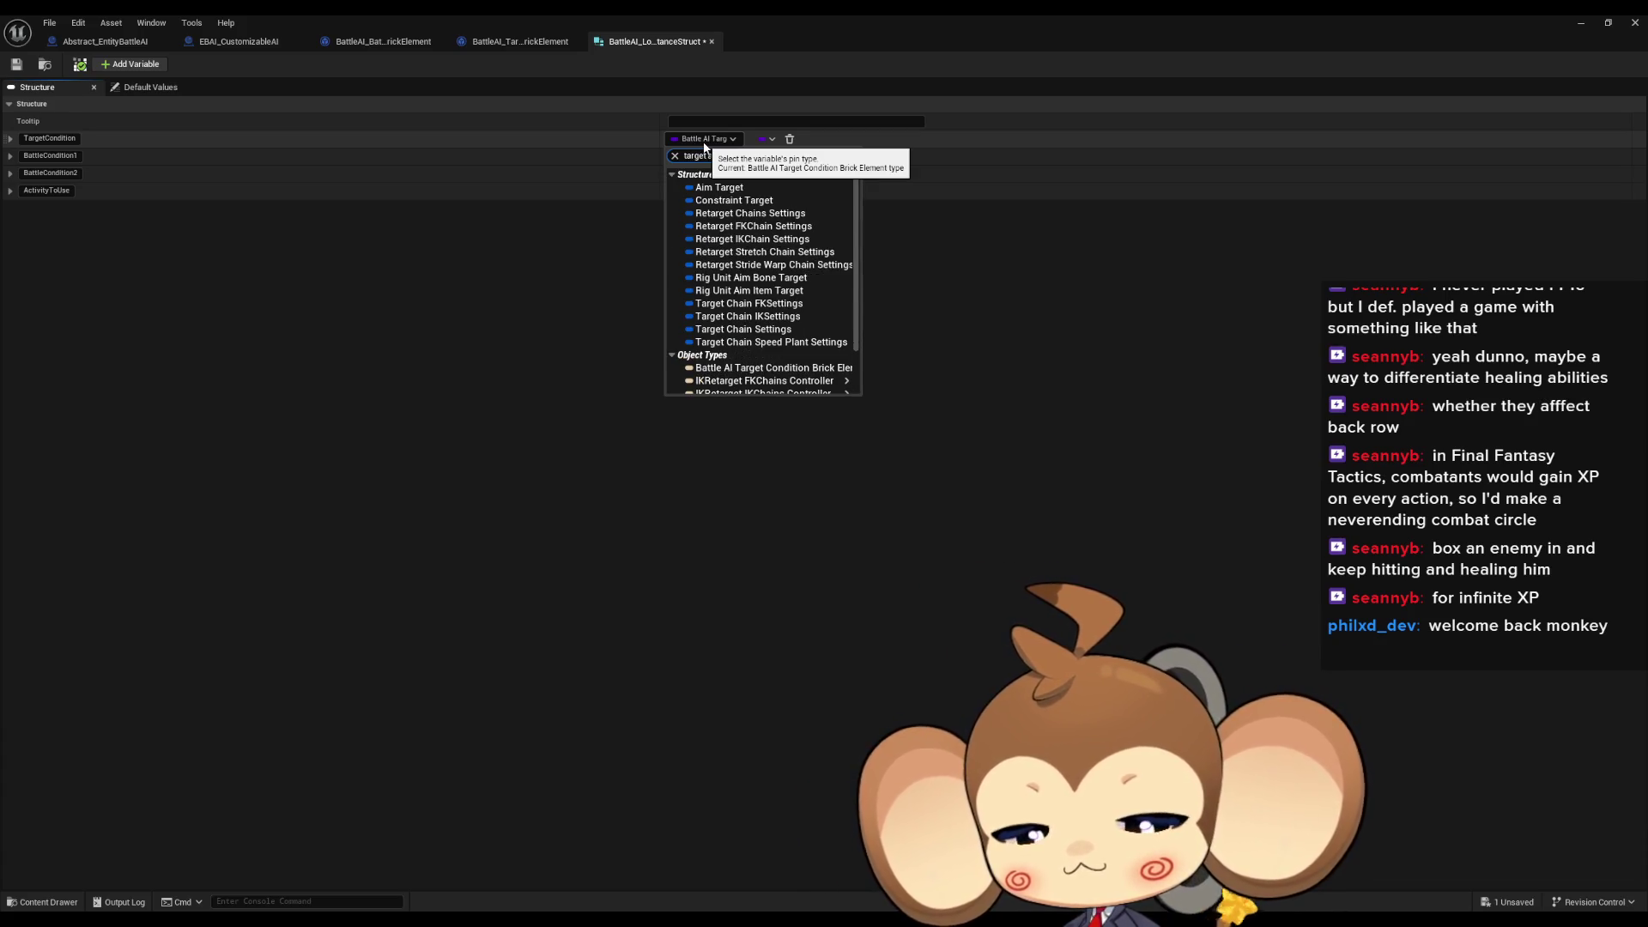
pyautogui.write(' ai batt')
pyautogui.moveTo(773, 187)
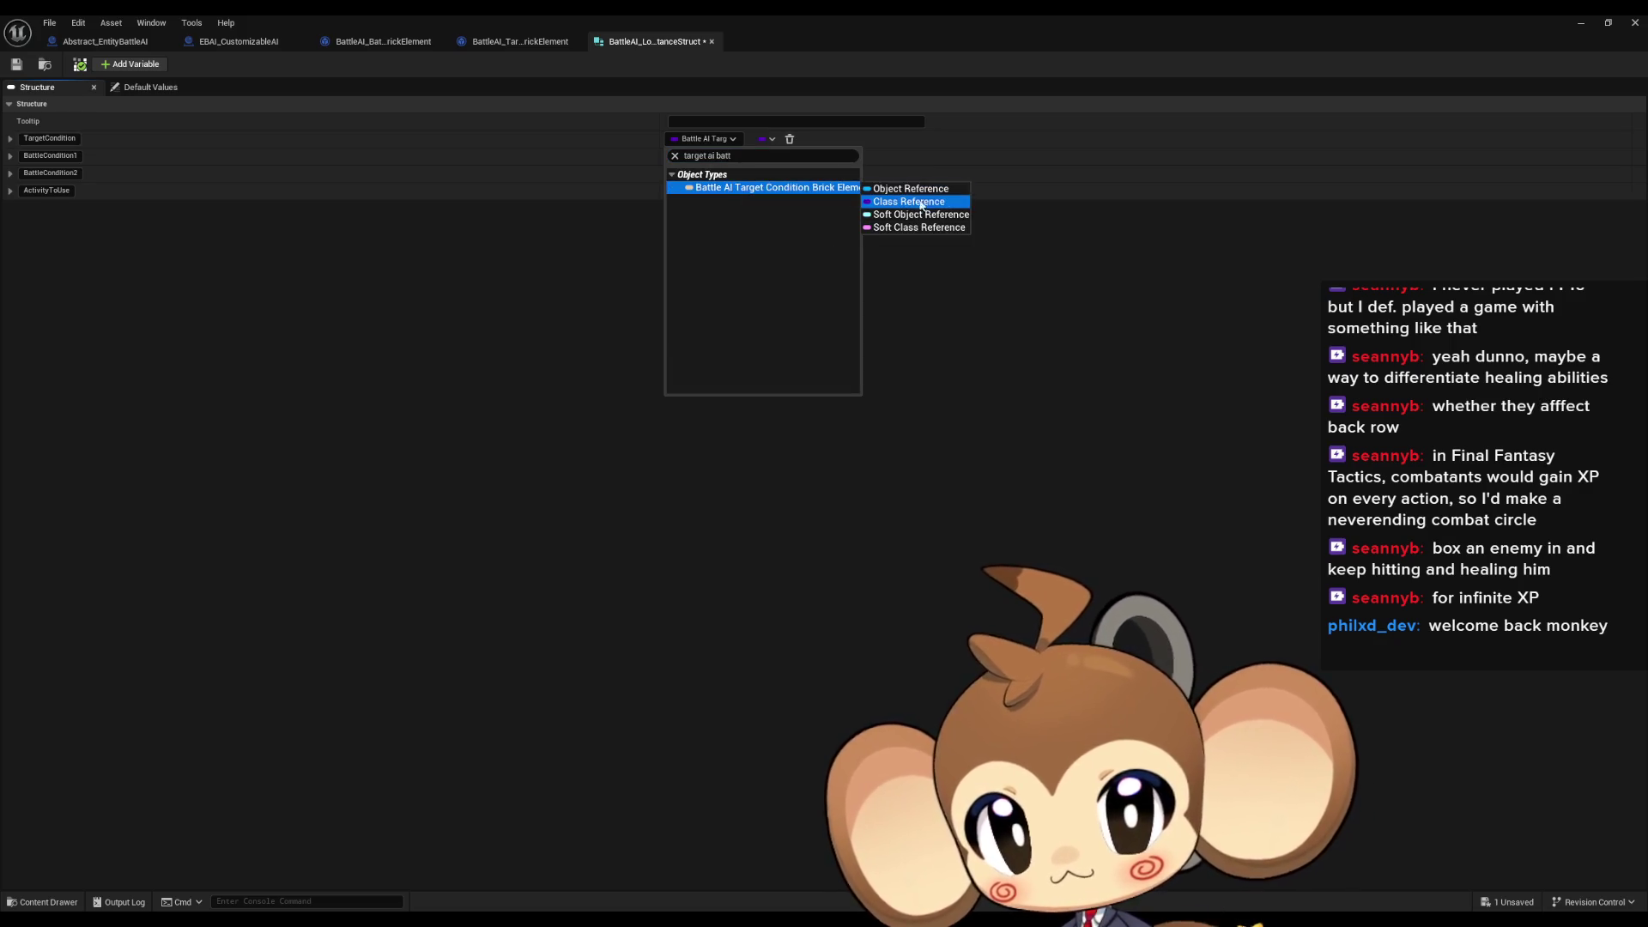
pyautogui.click(923, 189)
# Make BattleCondition1 a Battle AI Battle Condition Brick Element object reference
pyautogui.click(713, 157)
pyautogui.write('tar con')
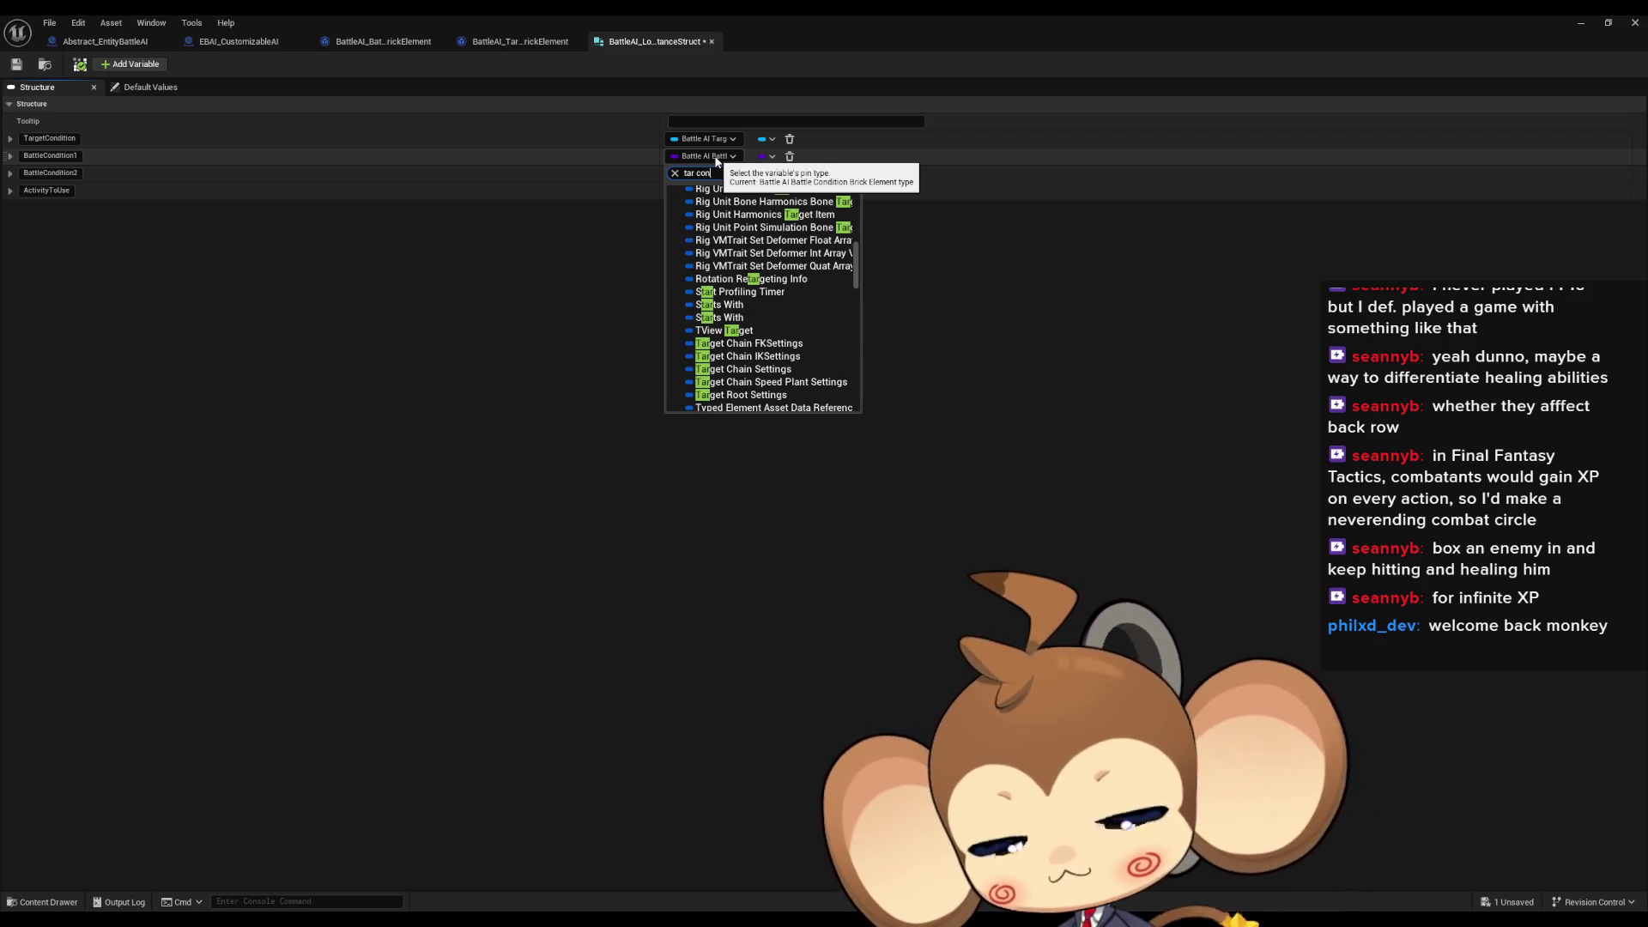
pyautogui.hotkey('ctrl', 'a')
pyautogui.write('c')
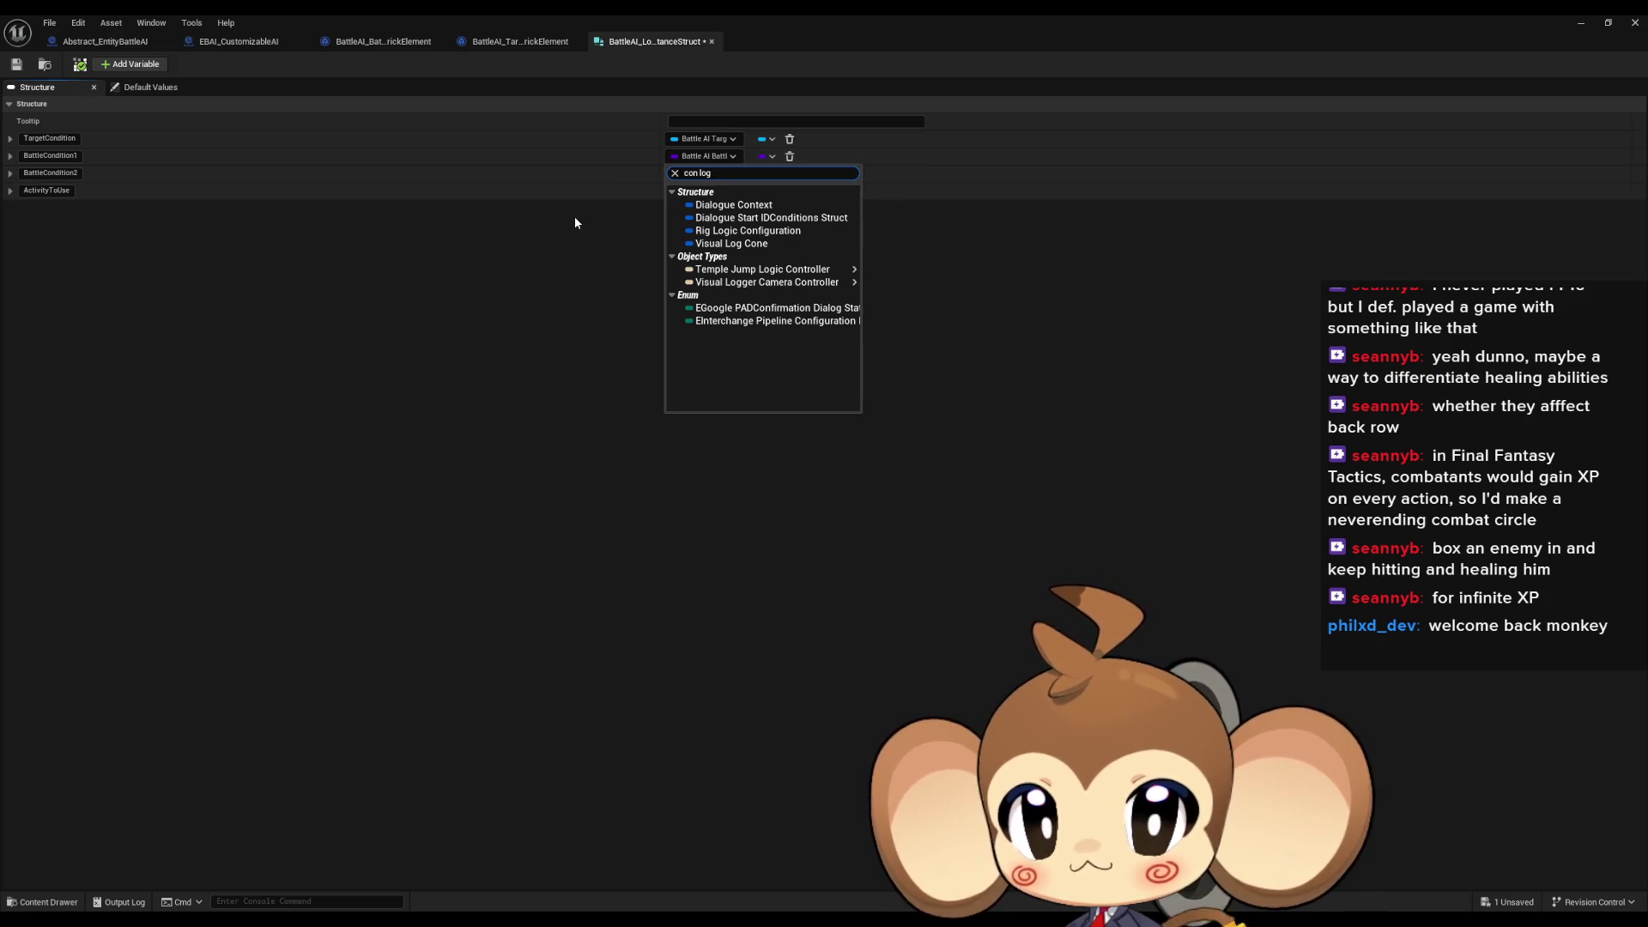
pyautogui.hotkey('ctrl', 'a')
pyautogui.write('batt con')
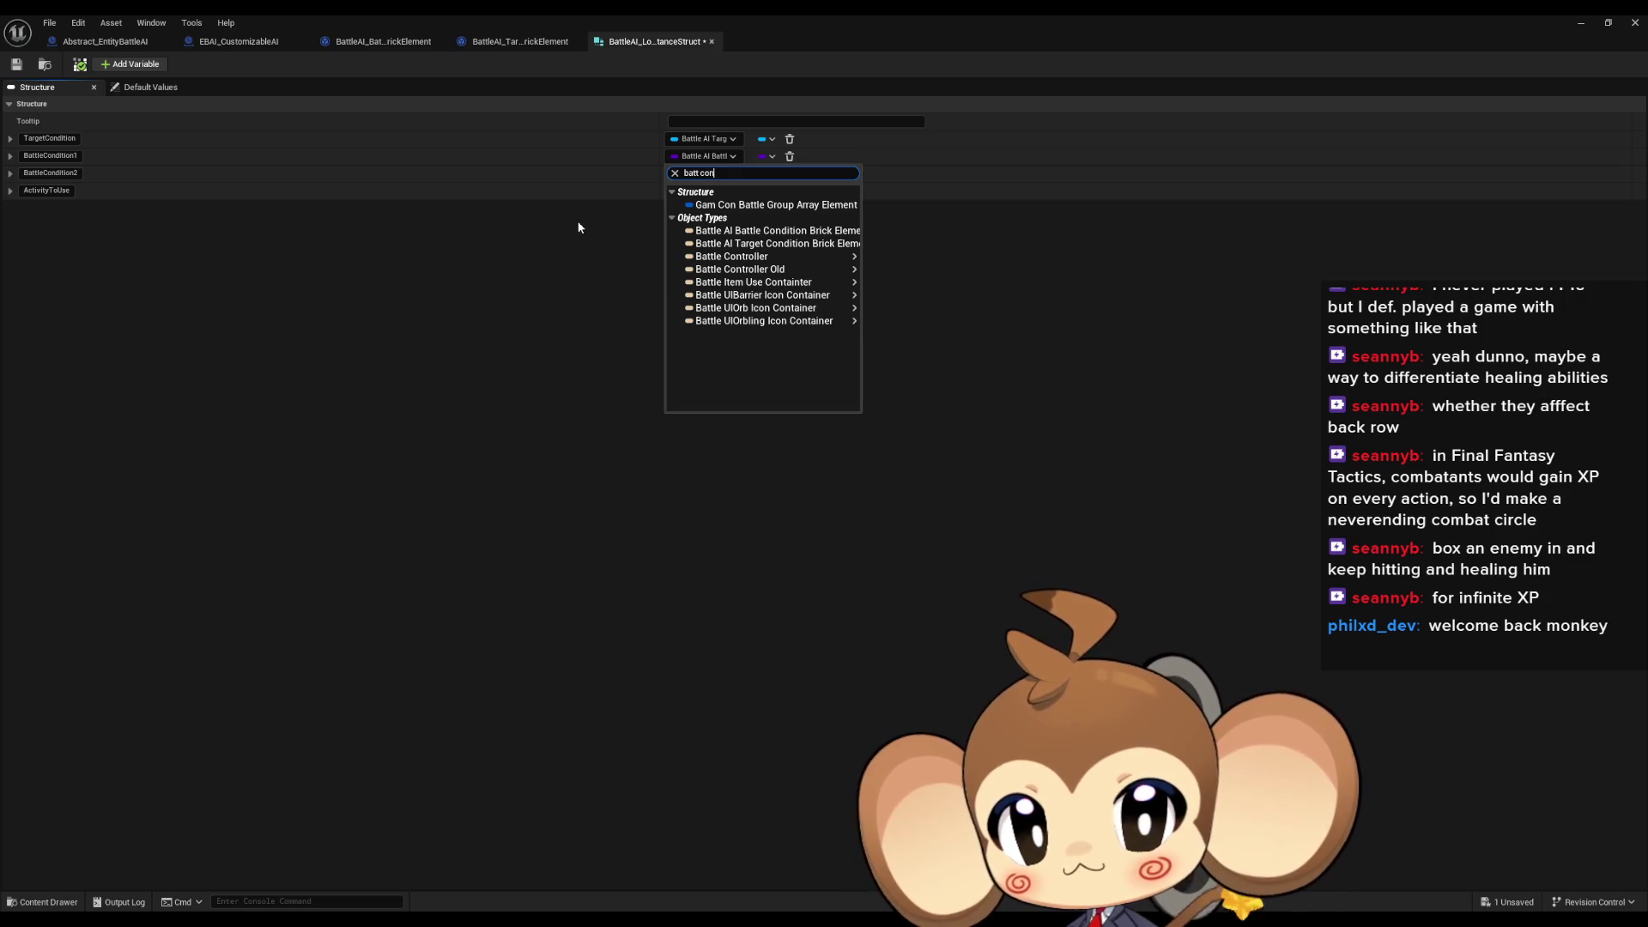
pyautogui.moveTo(781, 234)
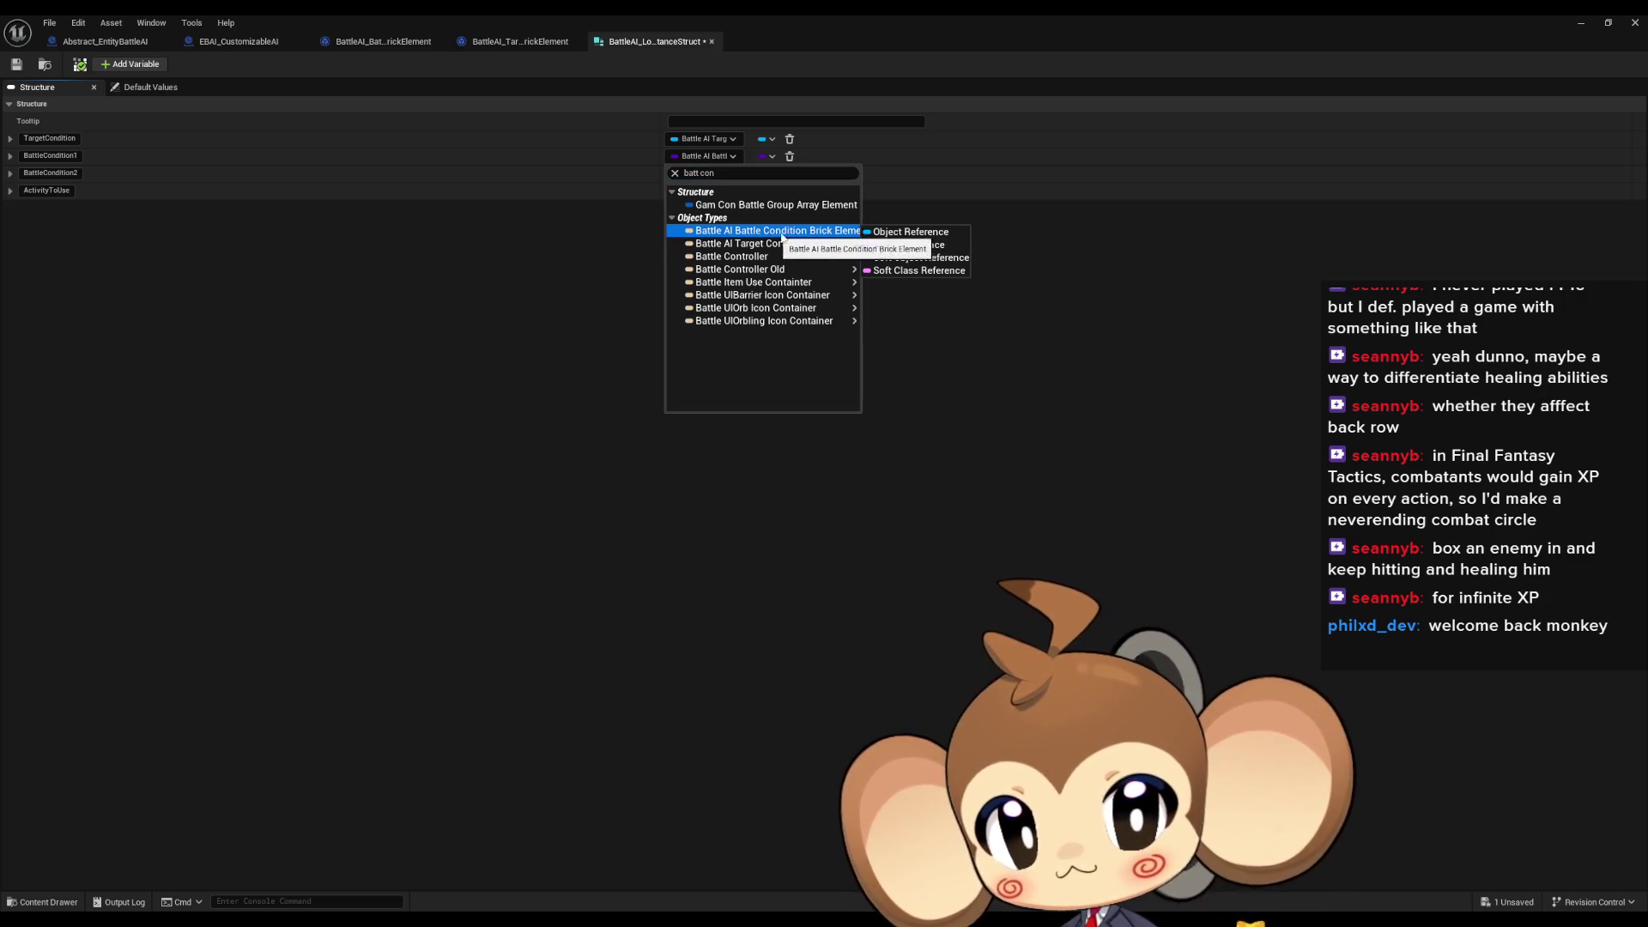
pyautogui.click(899, 233)
# Make BattleCondition2 a Battle Condition Brick Element object reference and save the struct
pyautogui.click(703, 174)
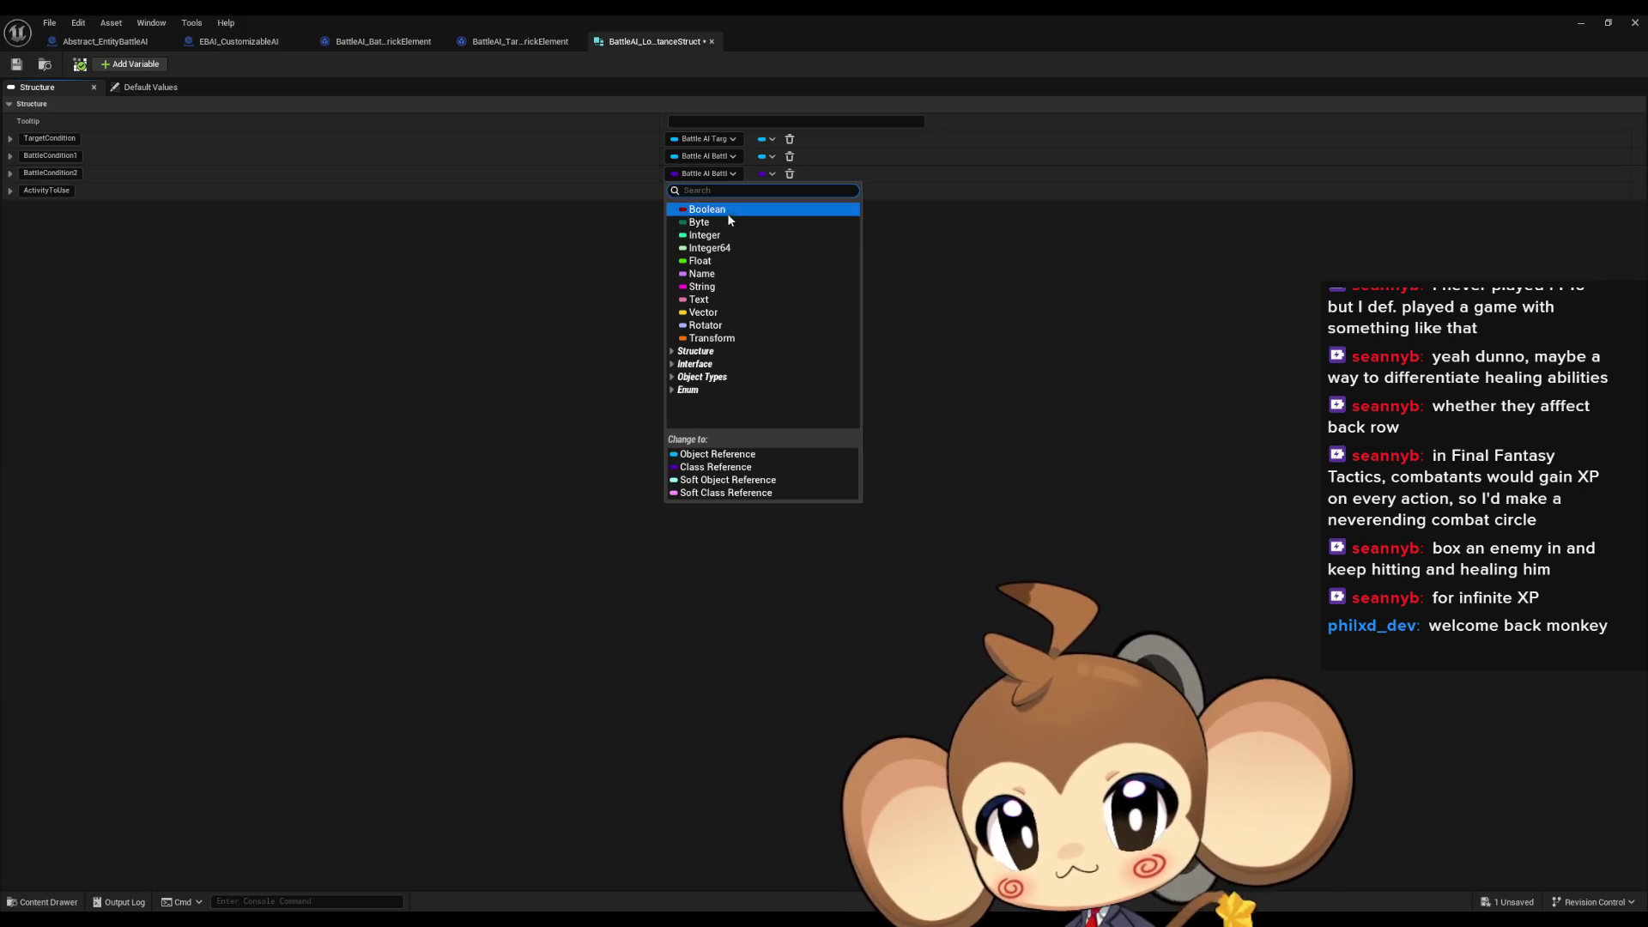
pyautogui.write('batt c')
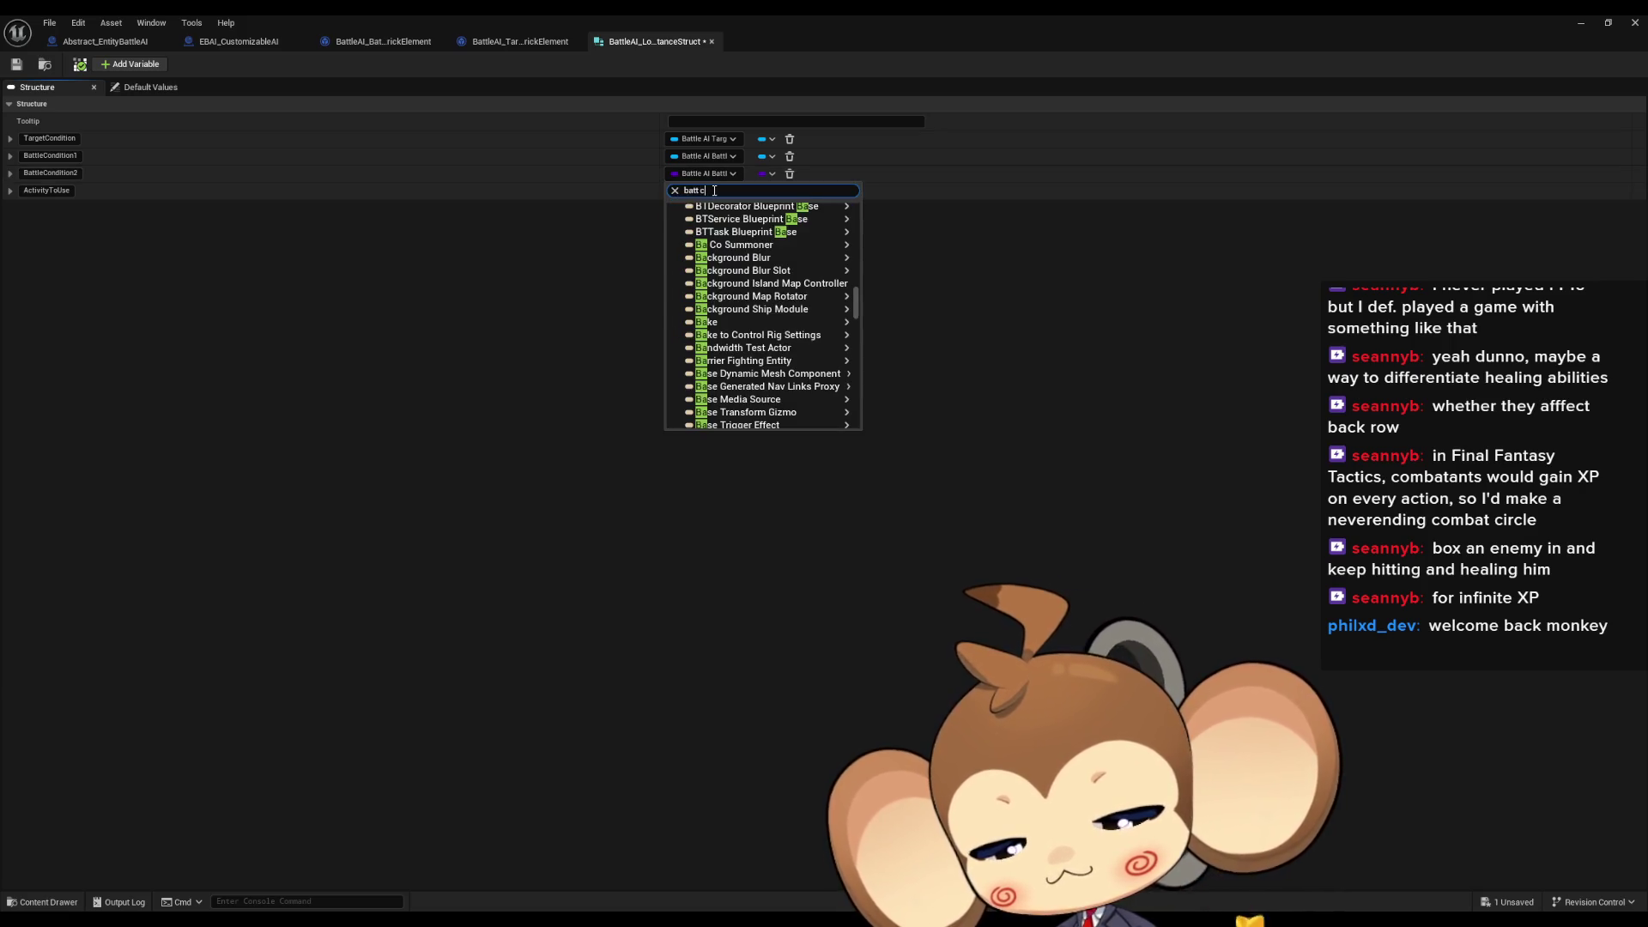
pyautogui.write('on')
pyautogui.moveTo(811, 249)
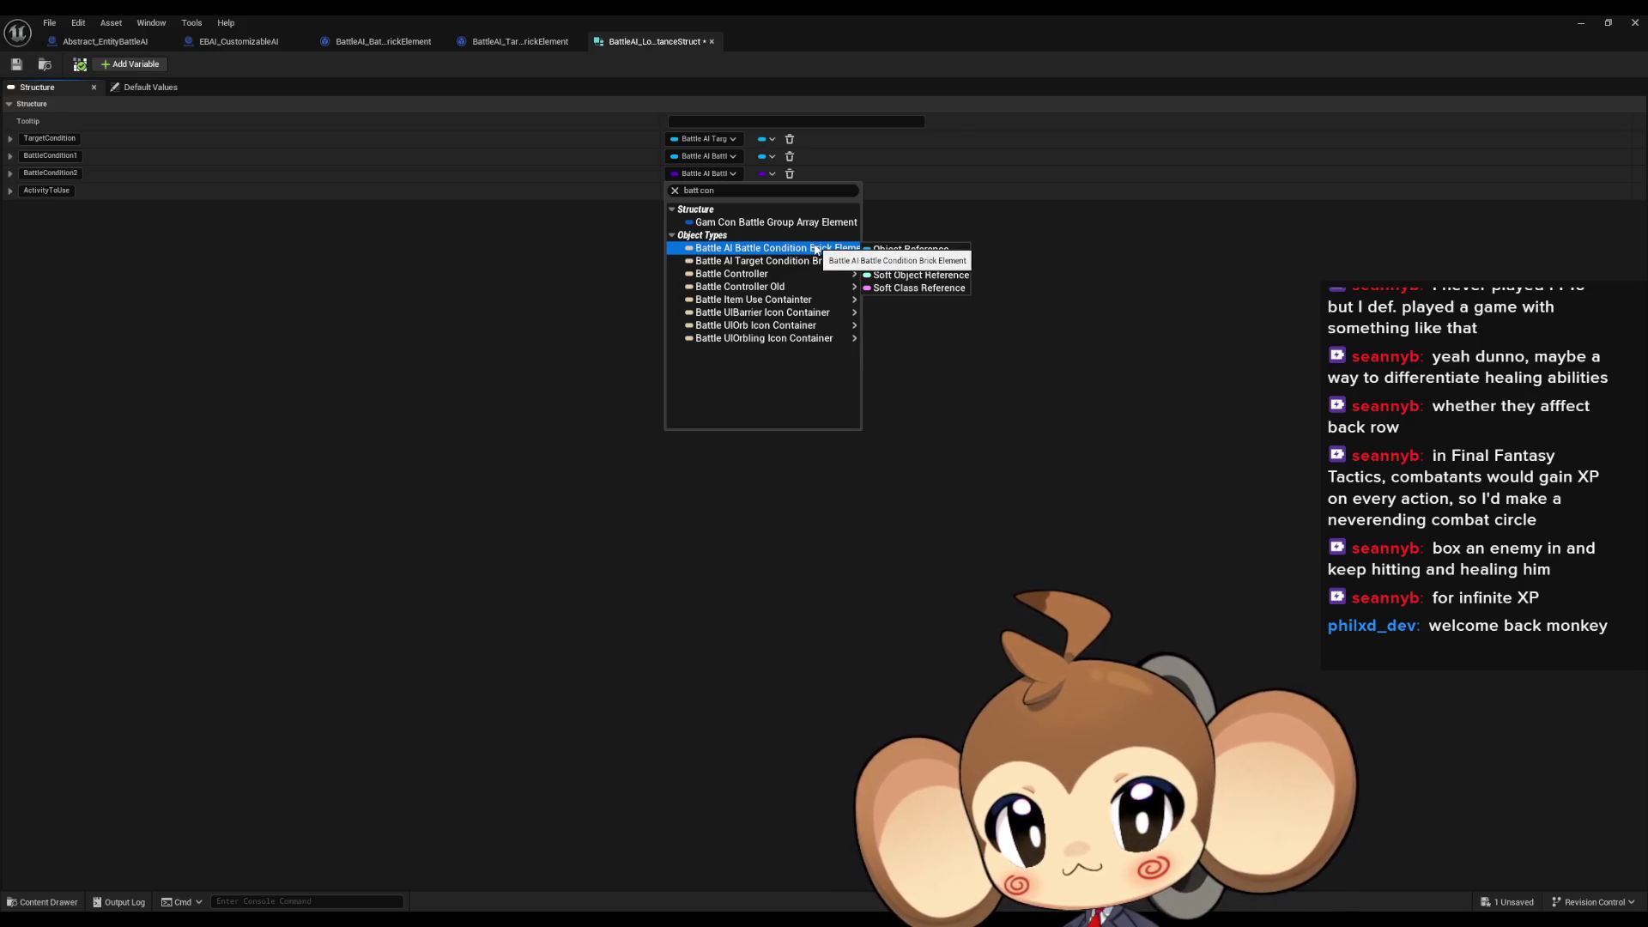
pyautogui.click(910, 249)
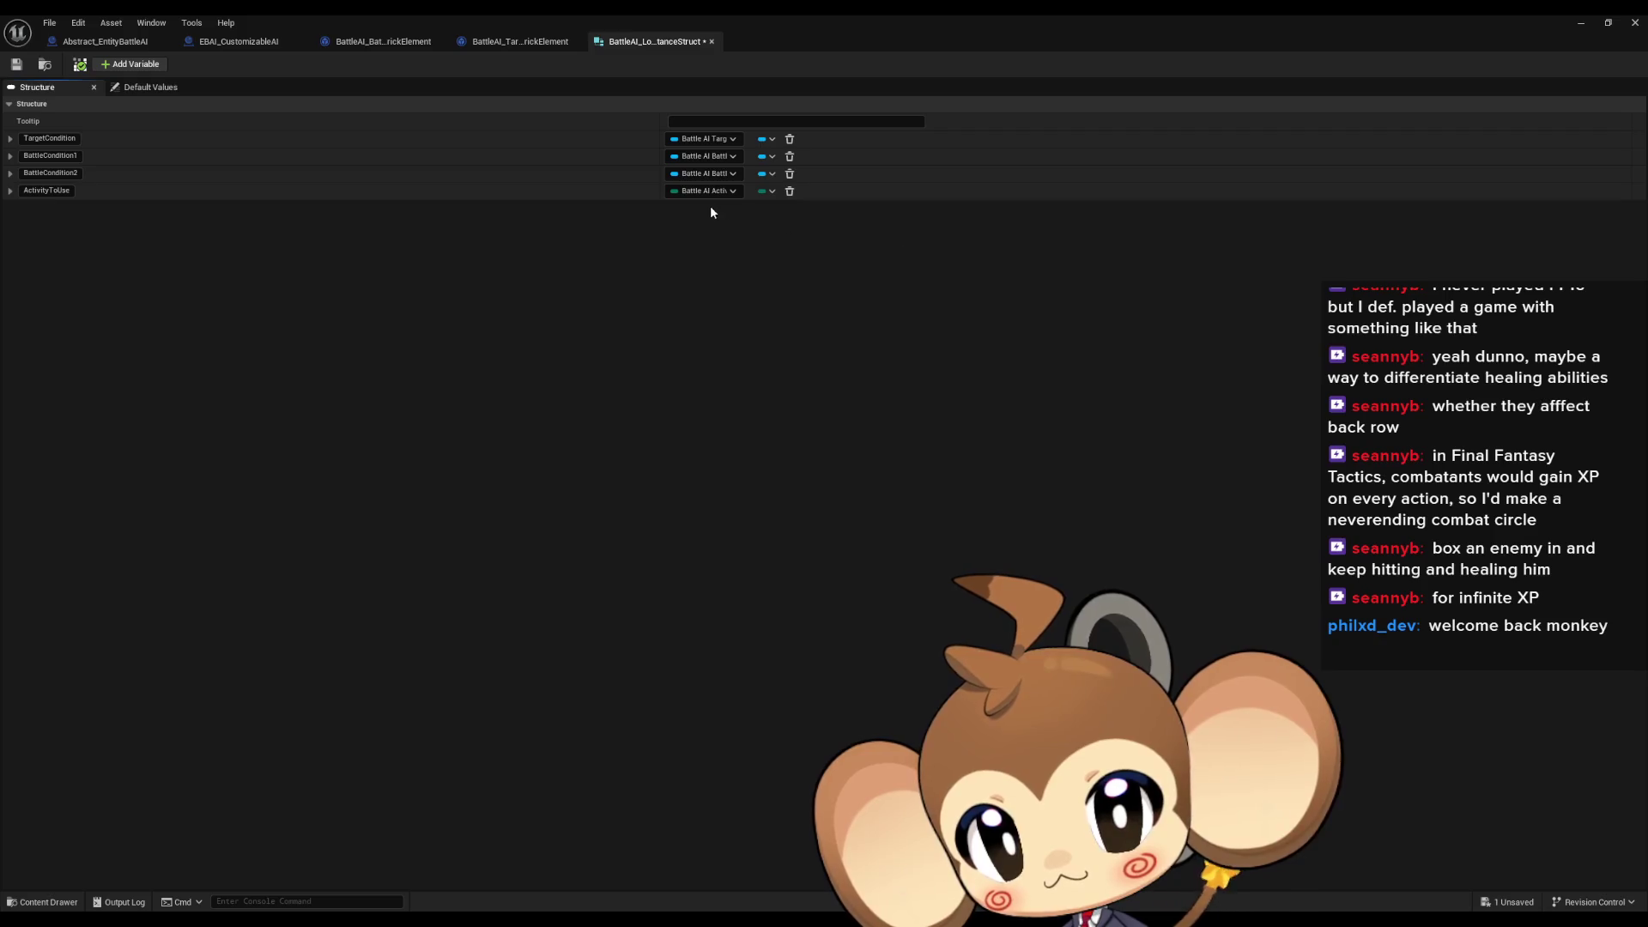
pyautogui.click(16, 63)
pyautogui.click(249, 44)
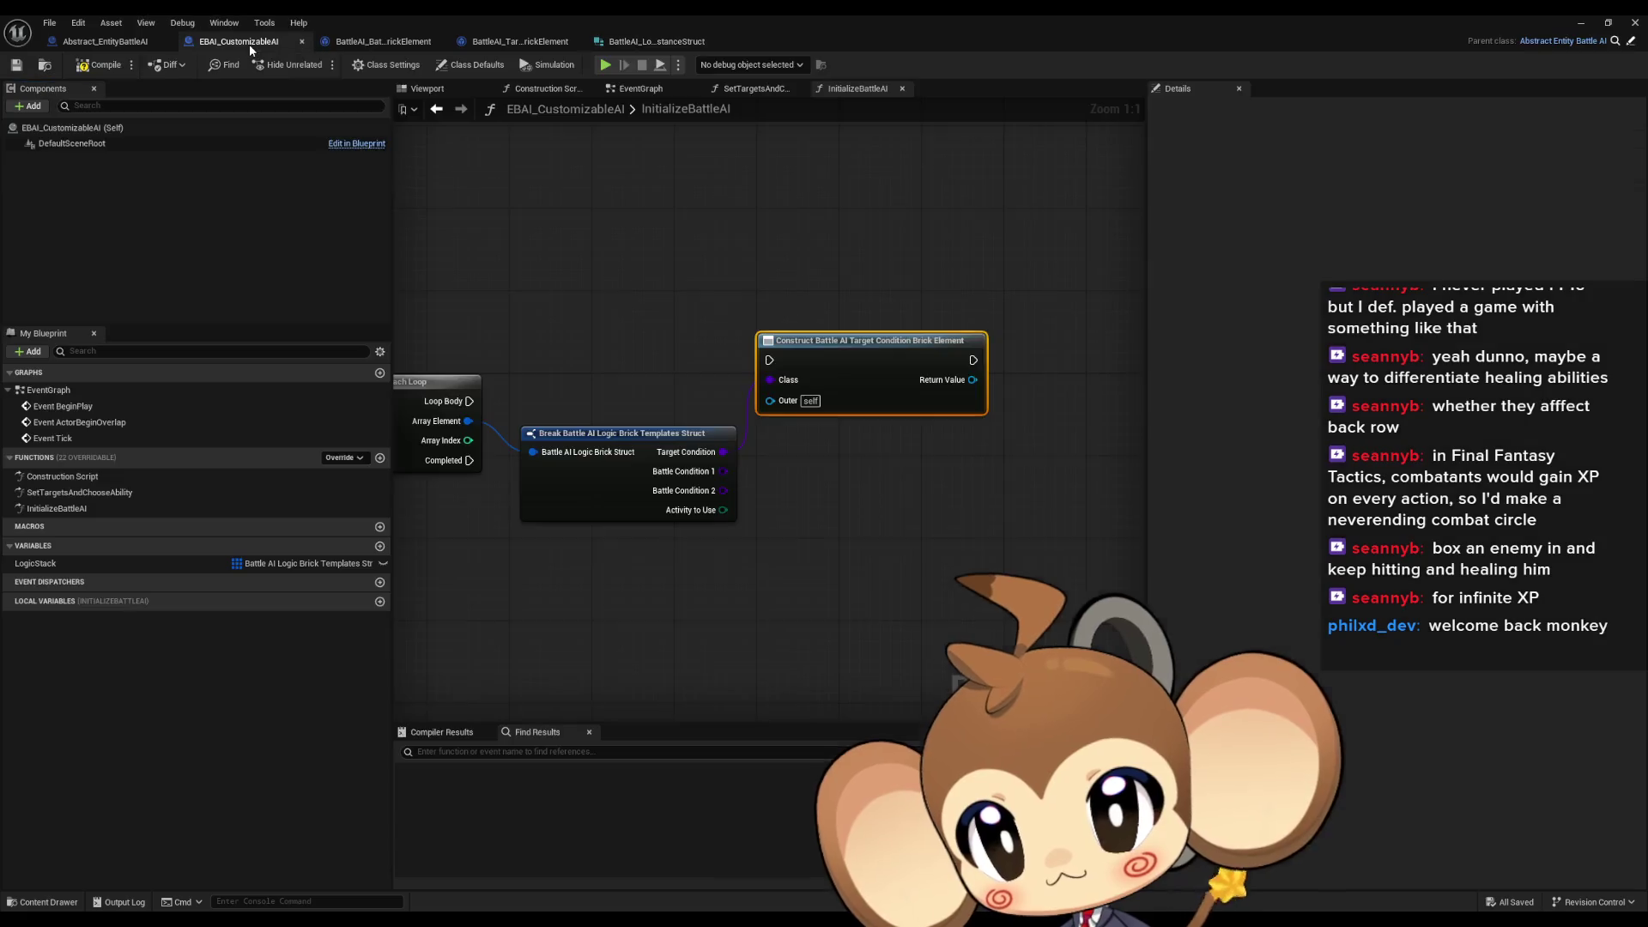
# Add a new variable and rename LogicStack to LogicTemplatesStack
pyautogui.click(380, 546)
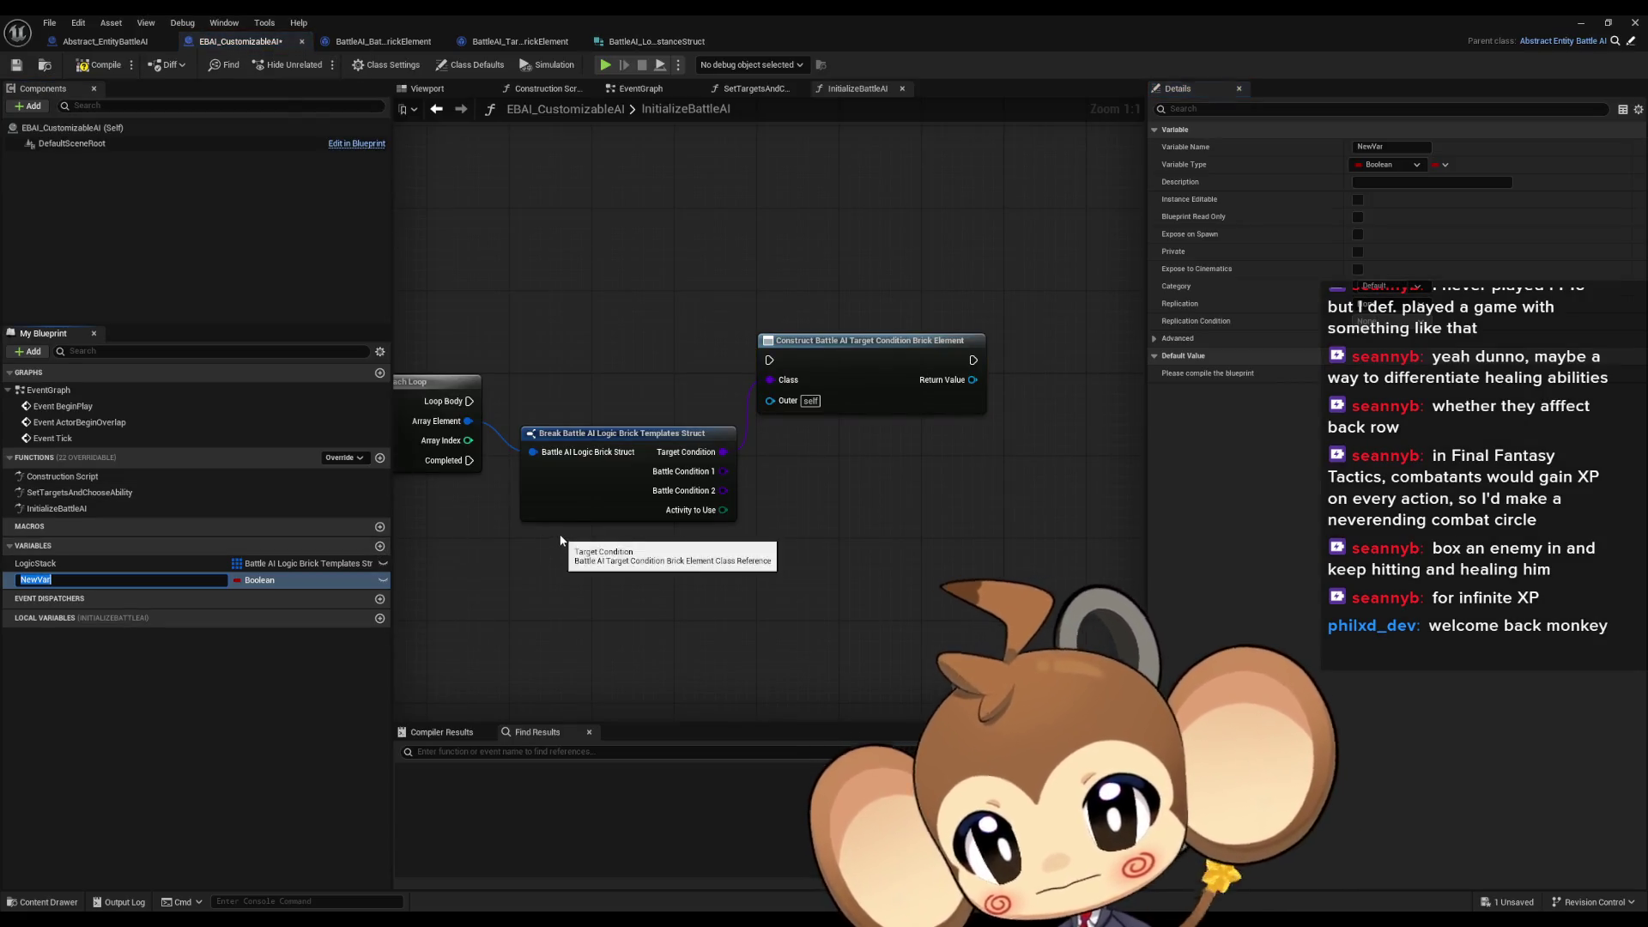
pyautogui.click(59, 563)
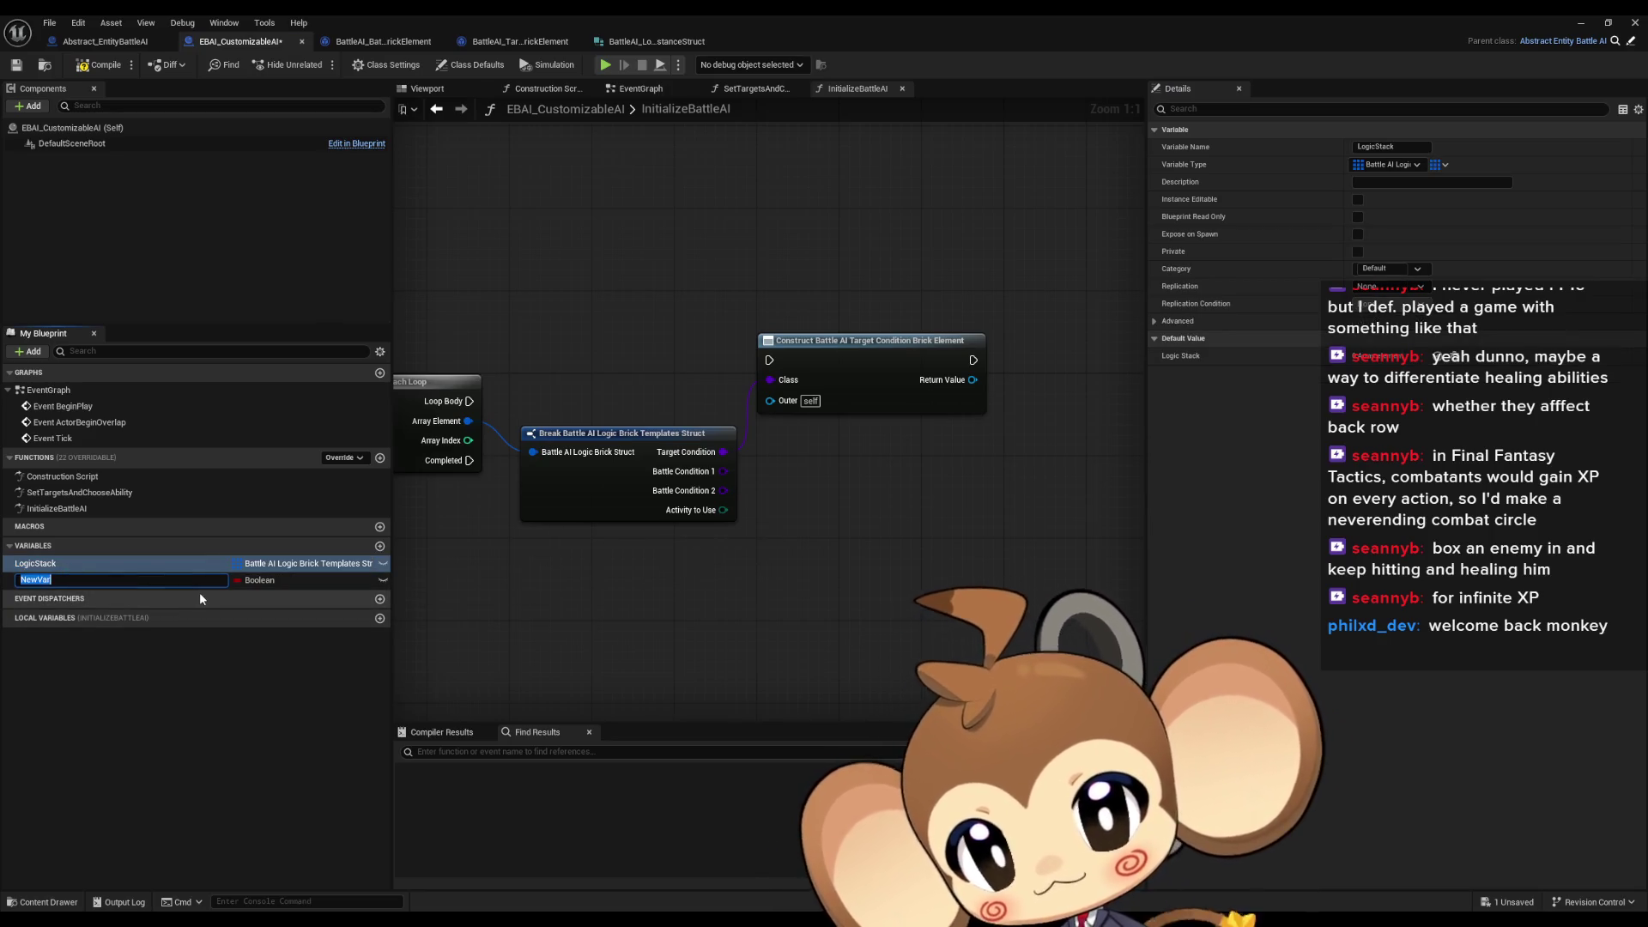
pyautogui.click(49, 570)
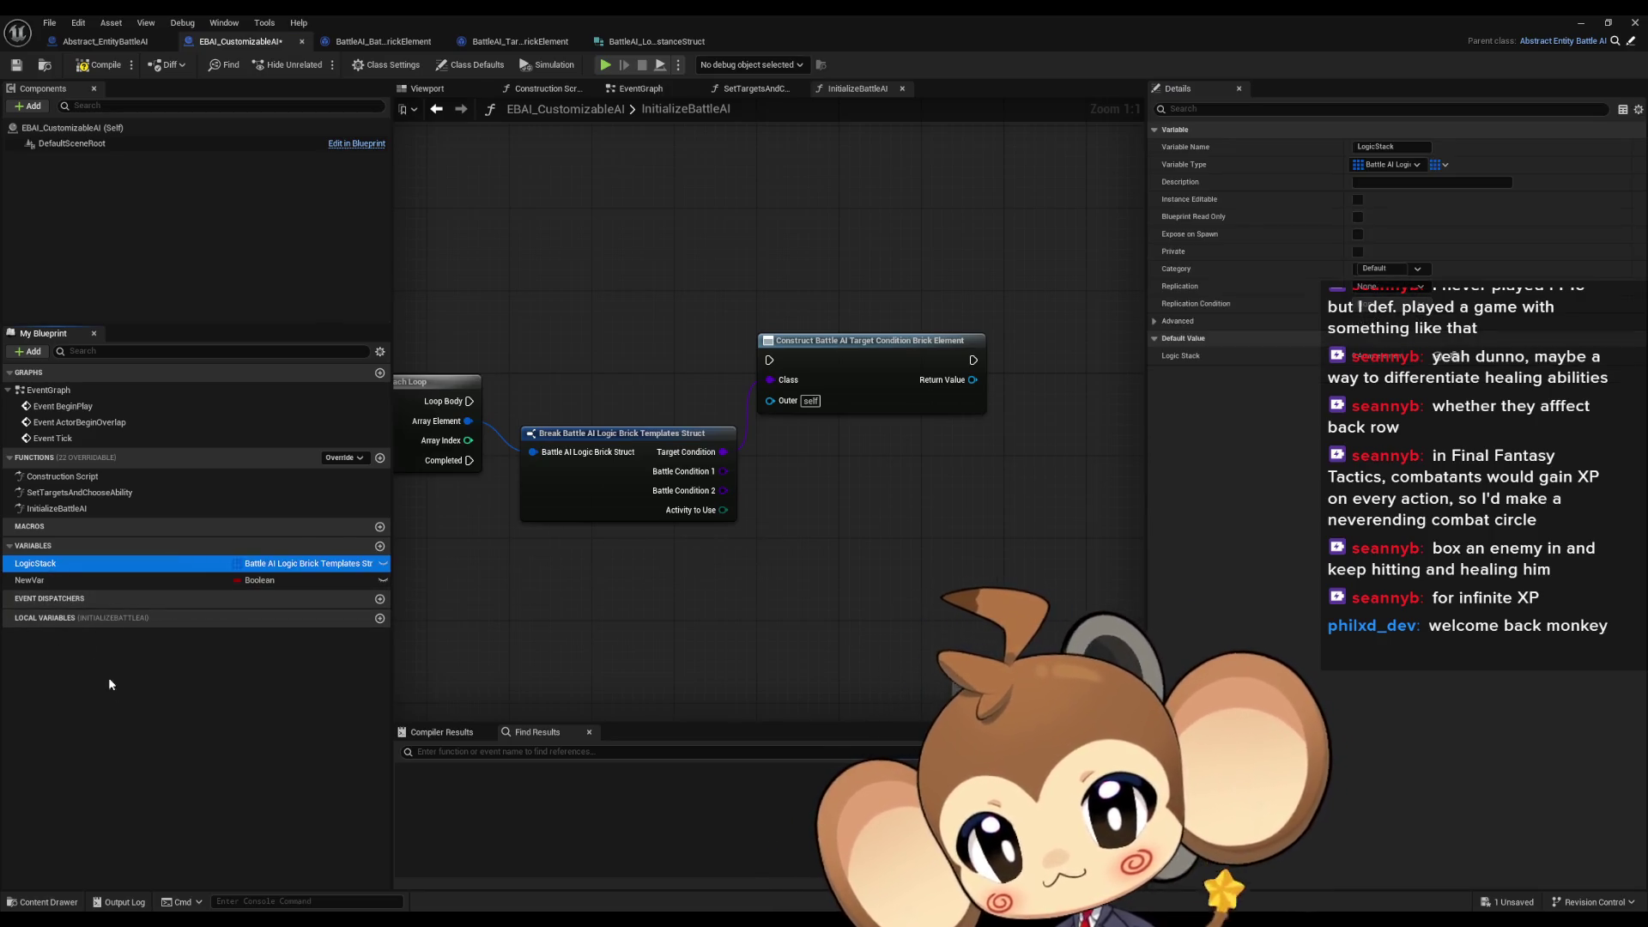
pyautogui.press('End')
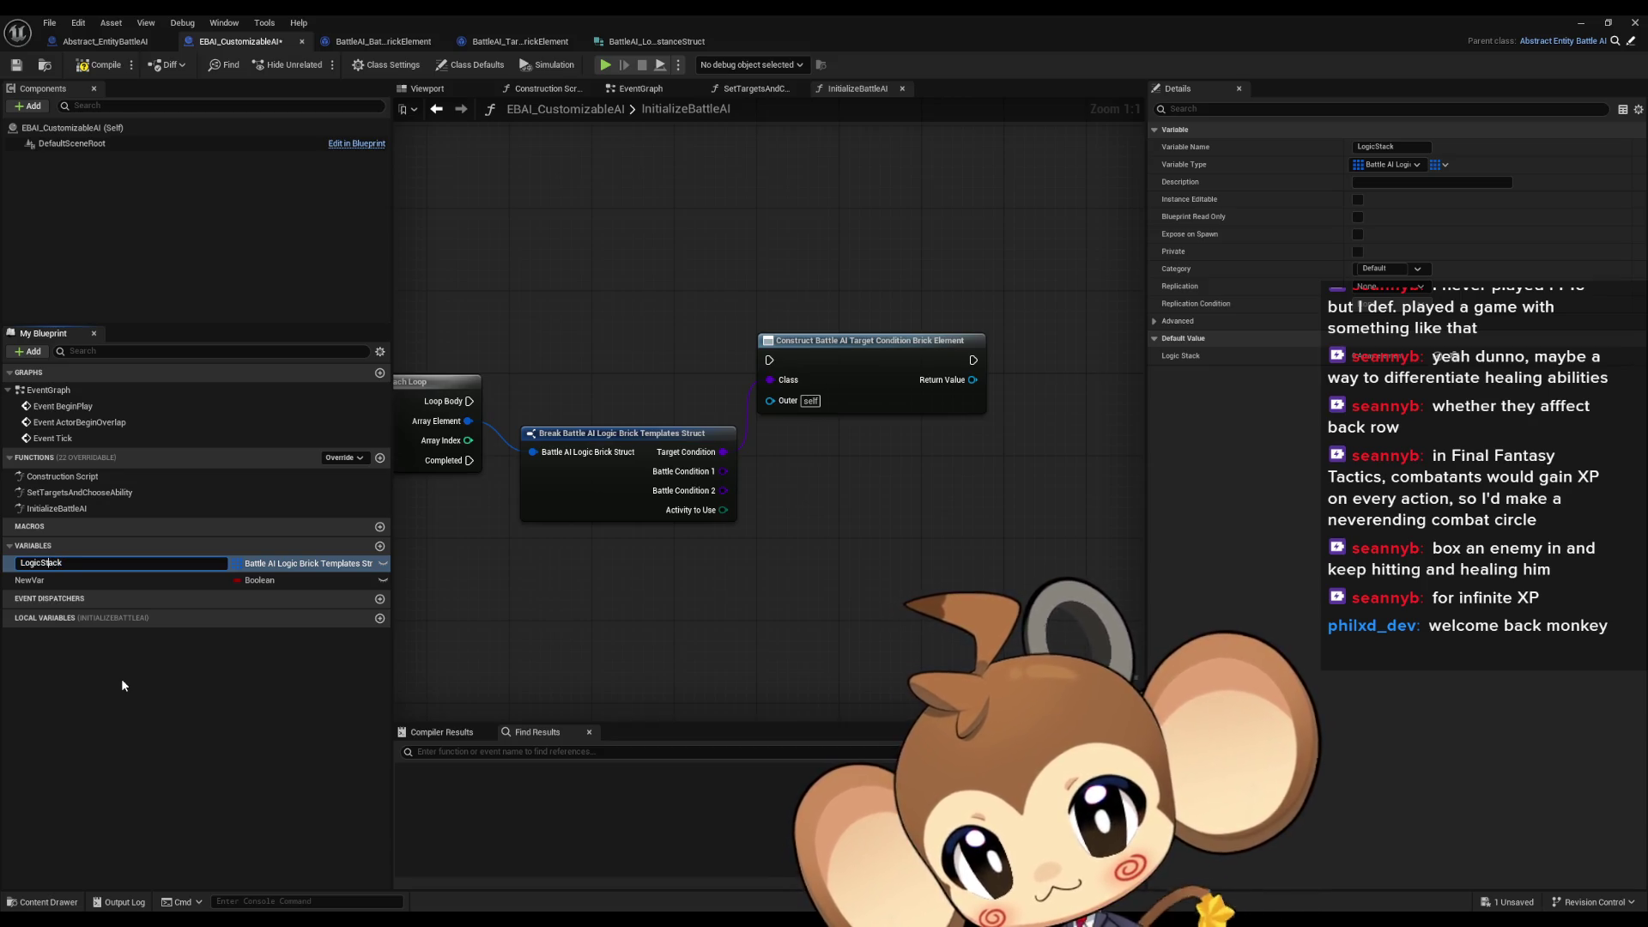
pyautogui.write('Template')
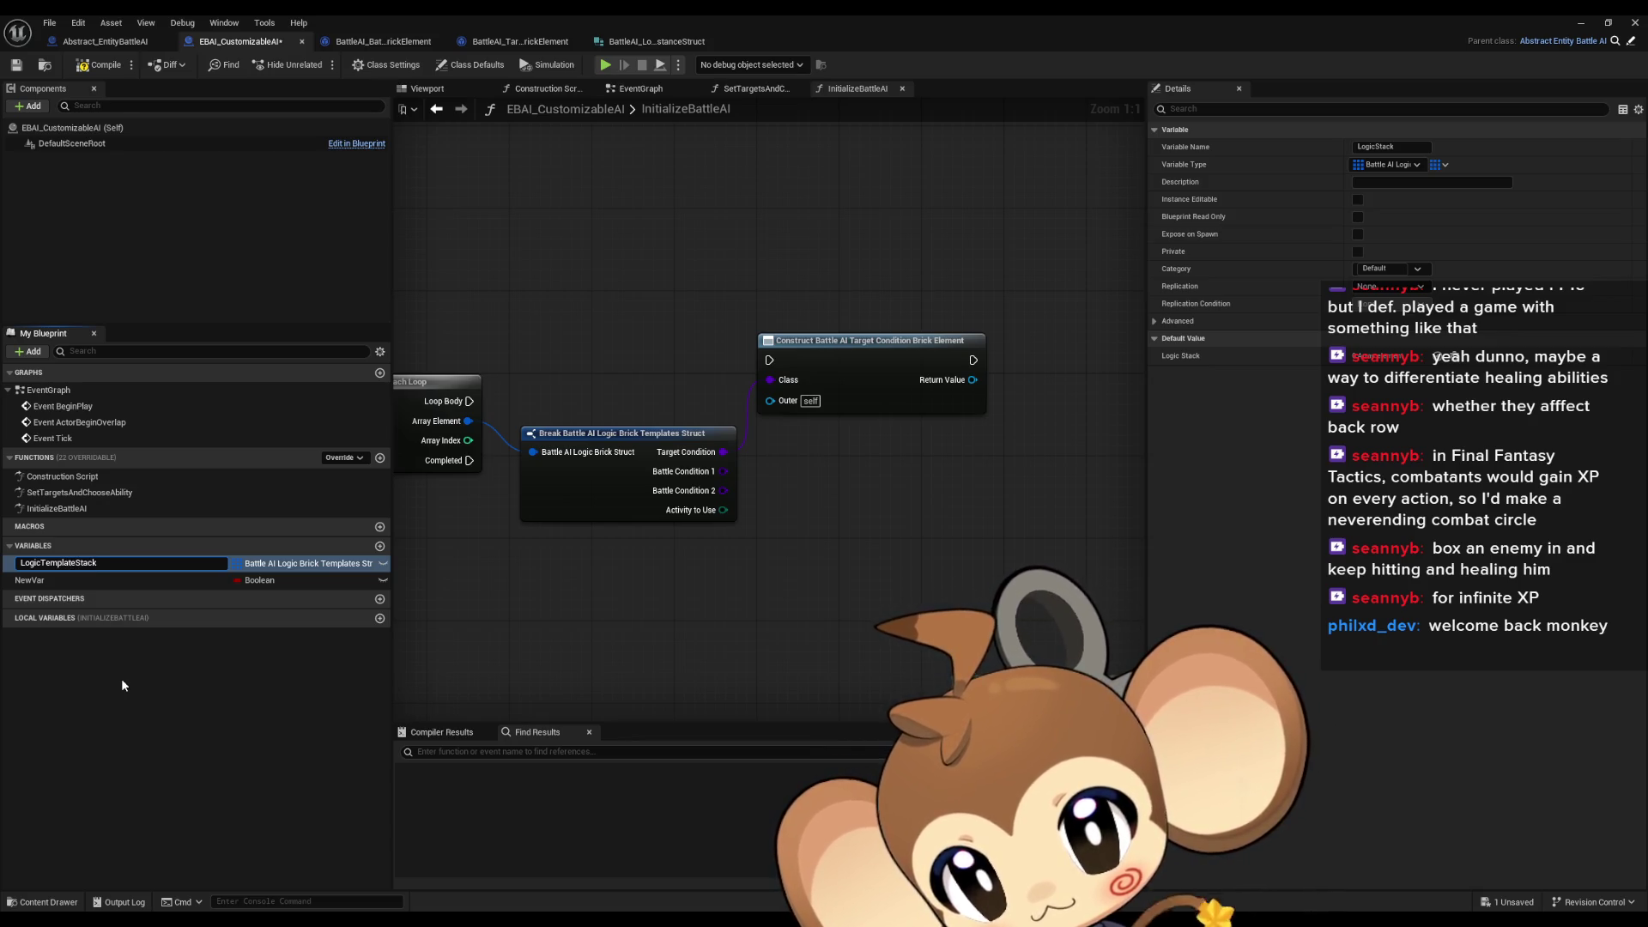
pyautogui.write('s')
pyautogui.press('Return')
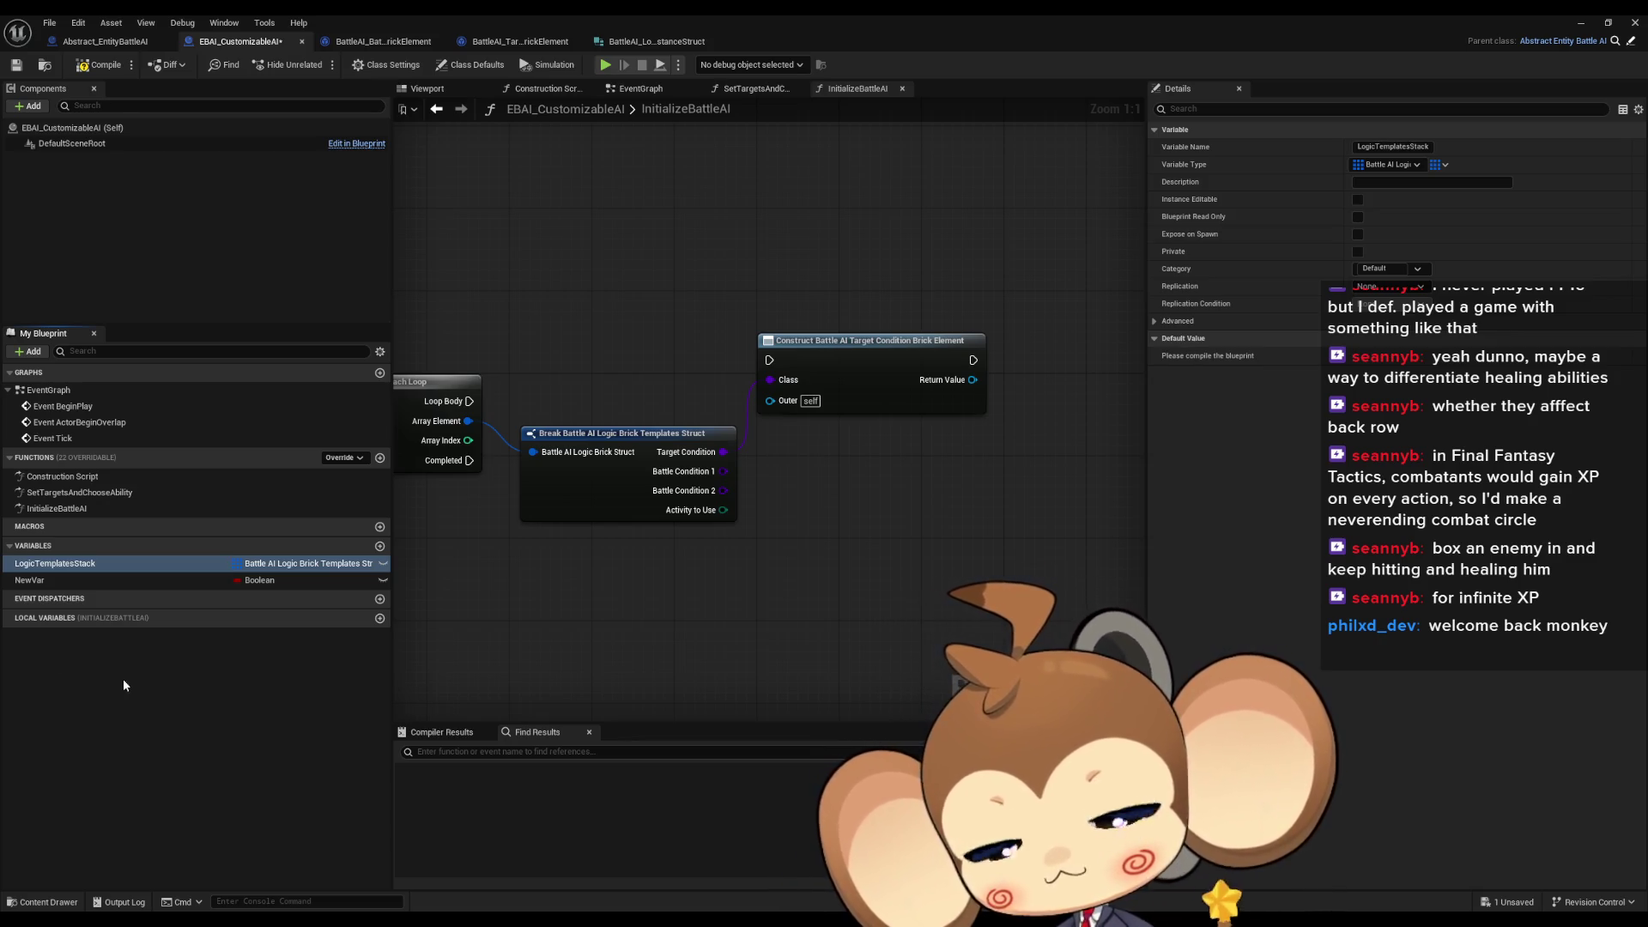
# Rename NewVar to LogicInstancesStack as an array of Battle AI Logic Brick Instance Struct
pyautogui.click(44, 587)
pyautogui.press('F2')
pyautogui.write('L')
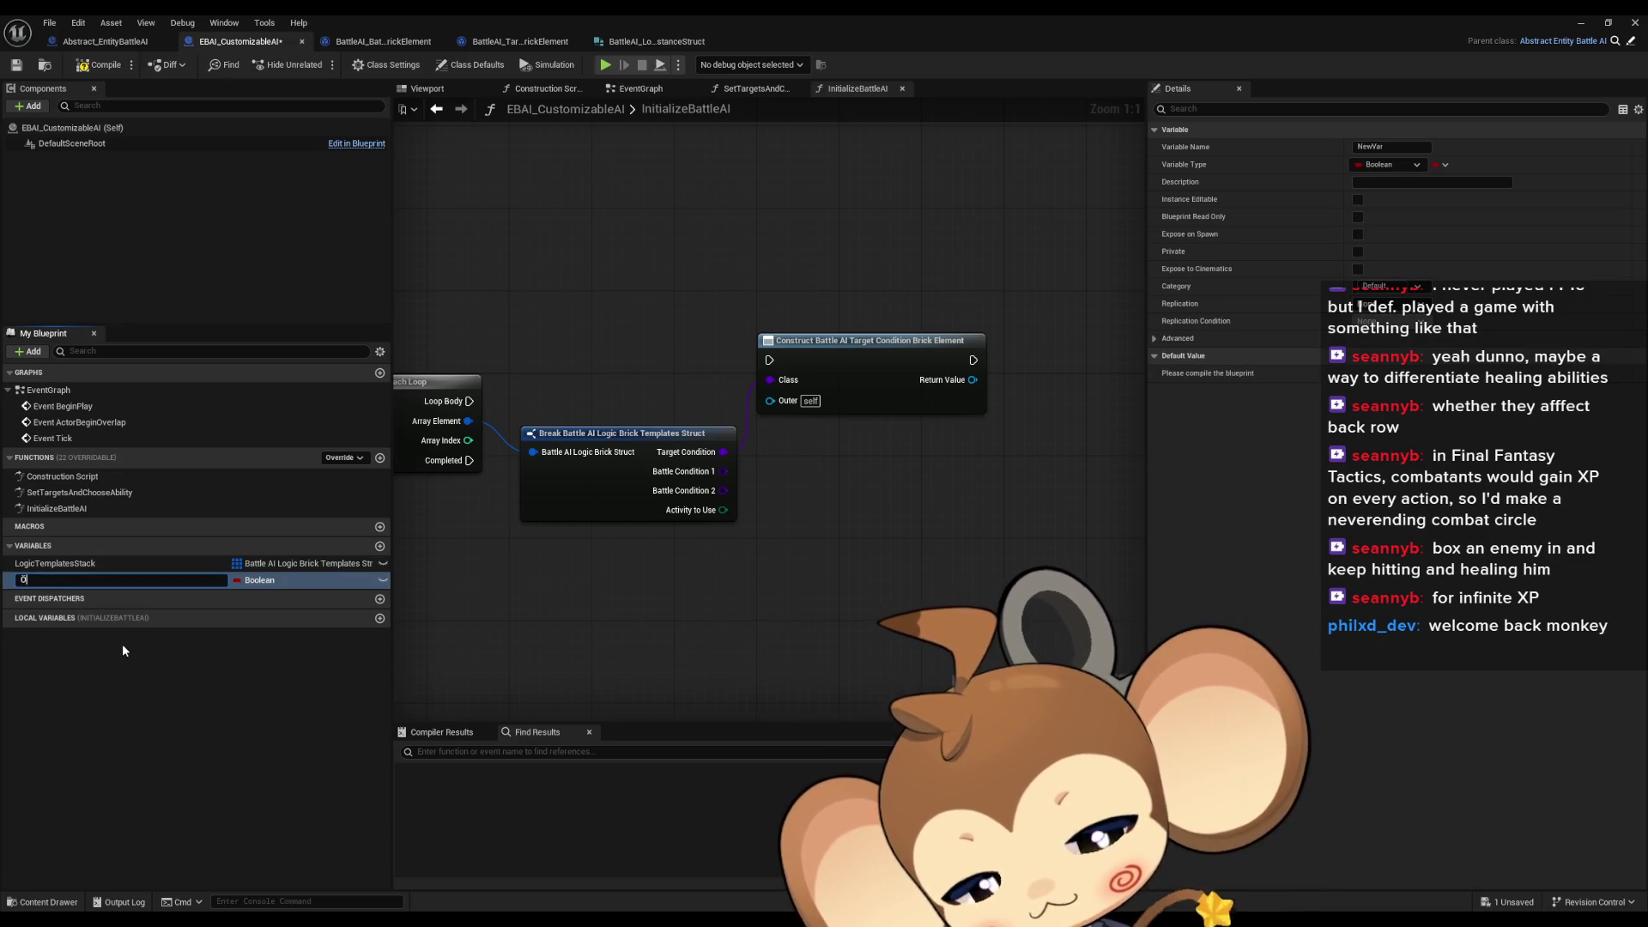
pyautogui.write('Ins')
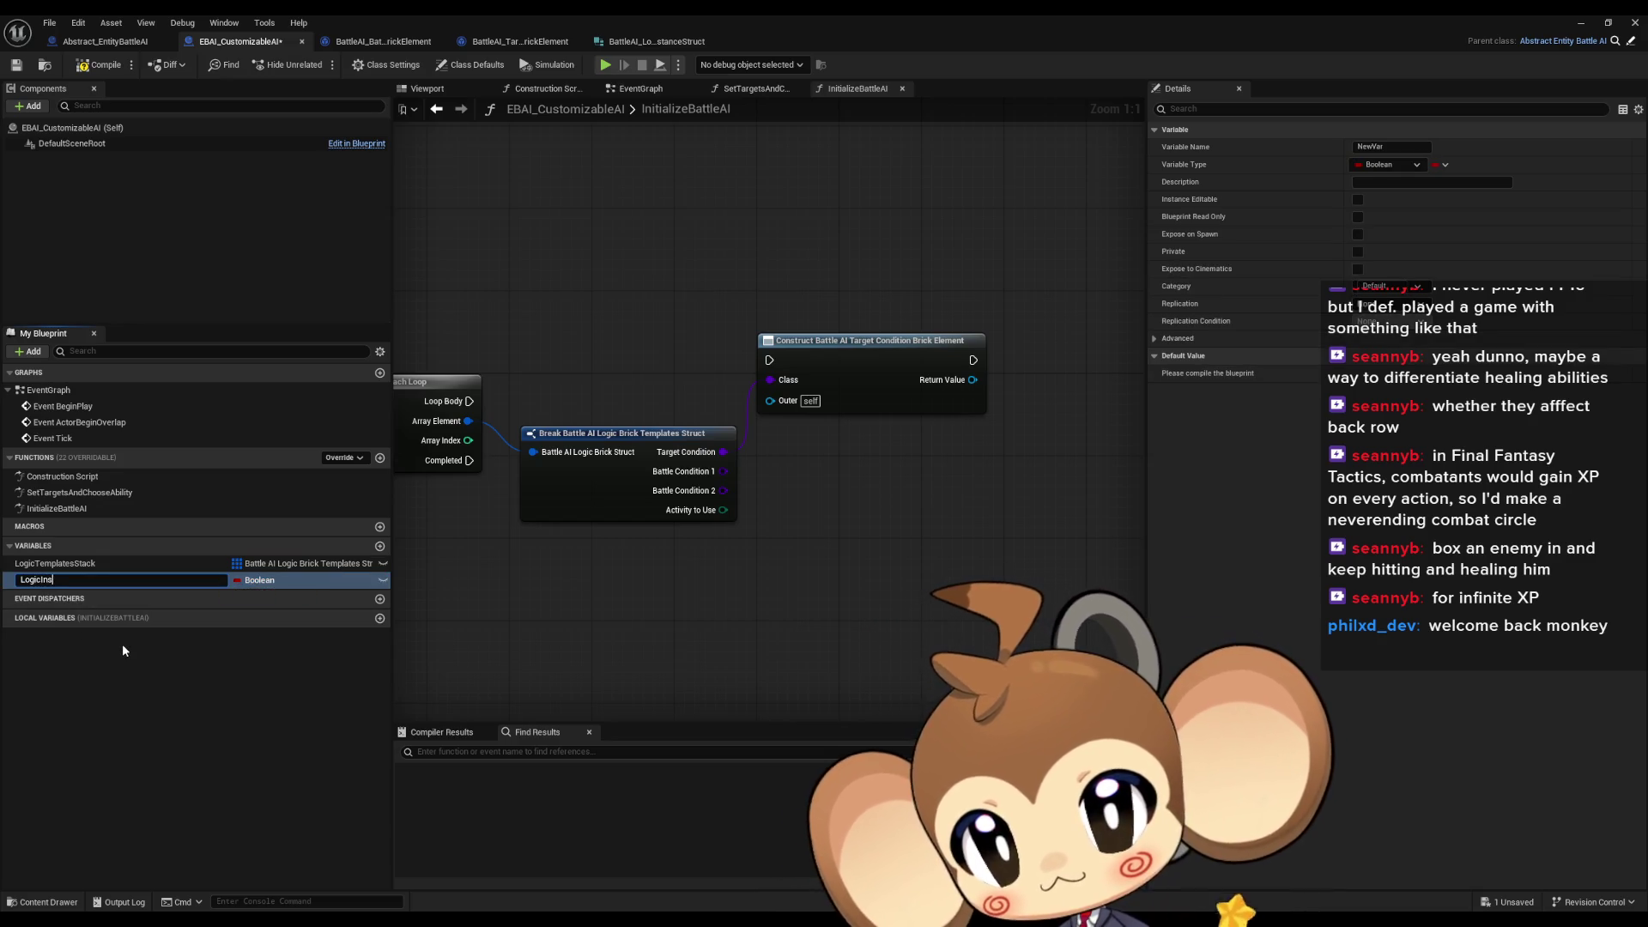
pyautogui.write('tancesSta')
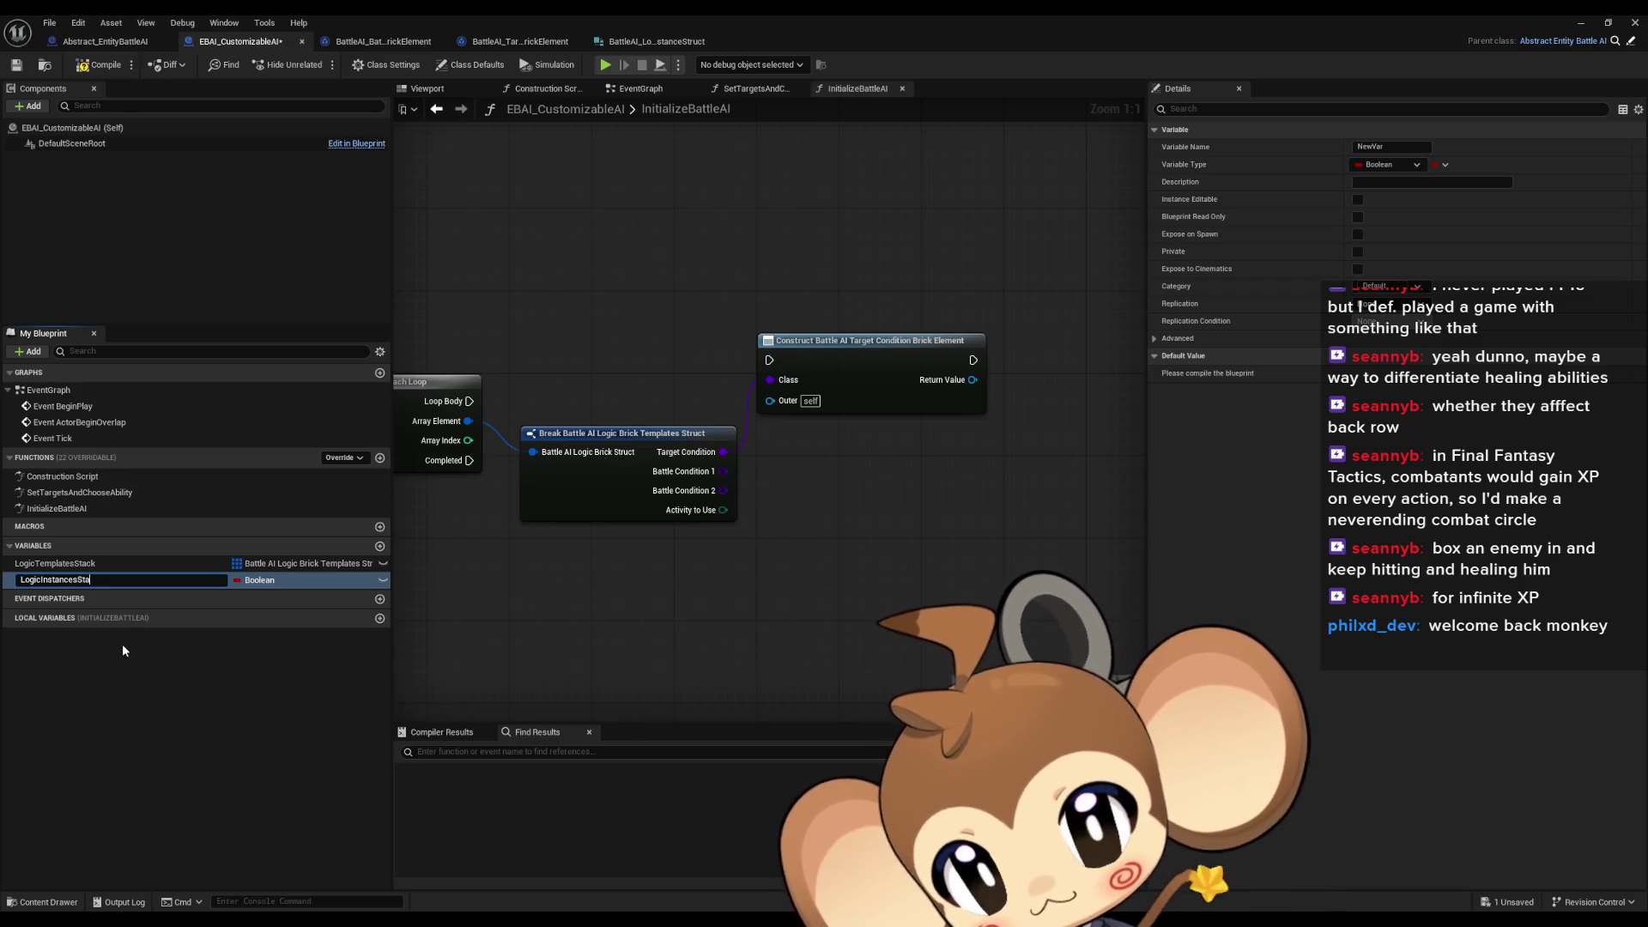
pyautogui.write('ck')
pyautogui.press('Return')
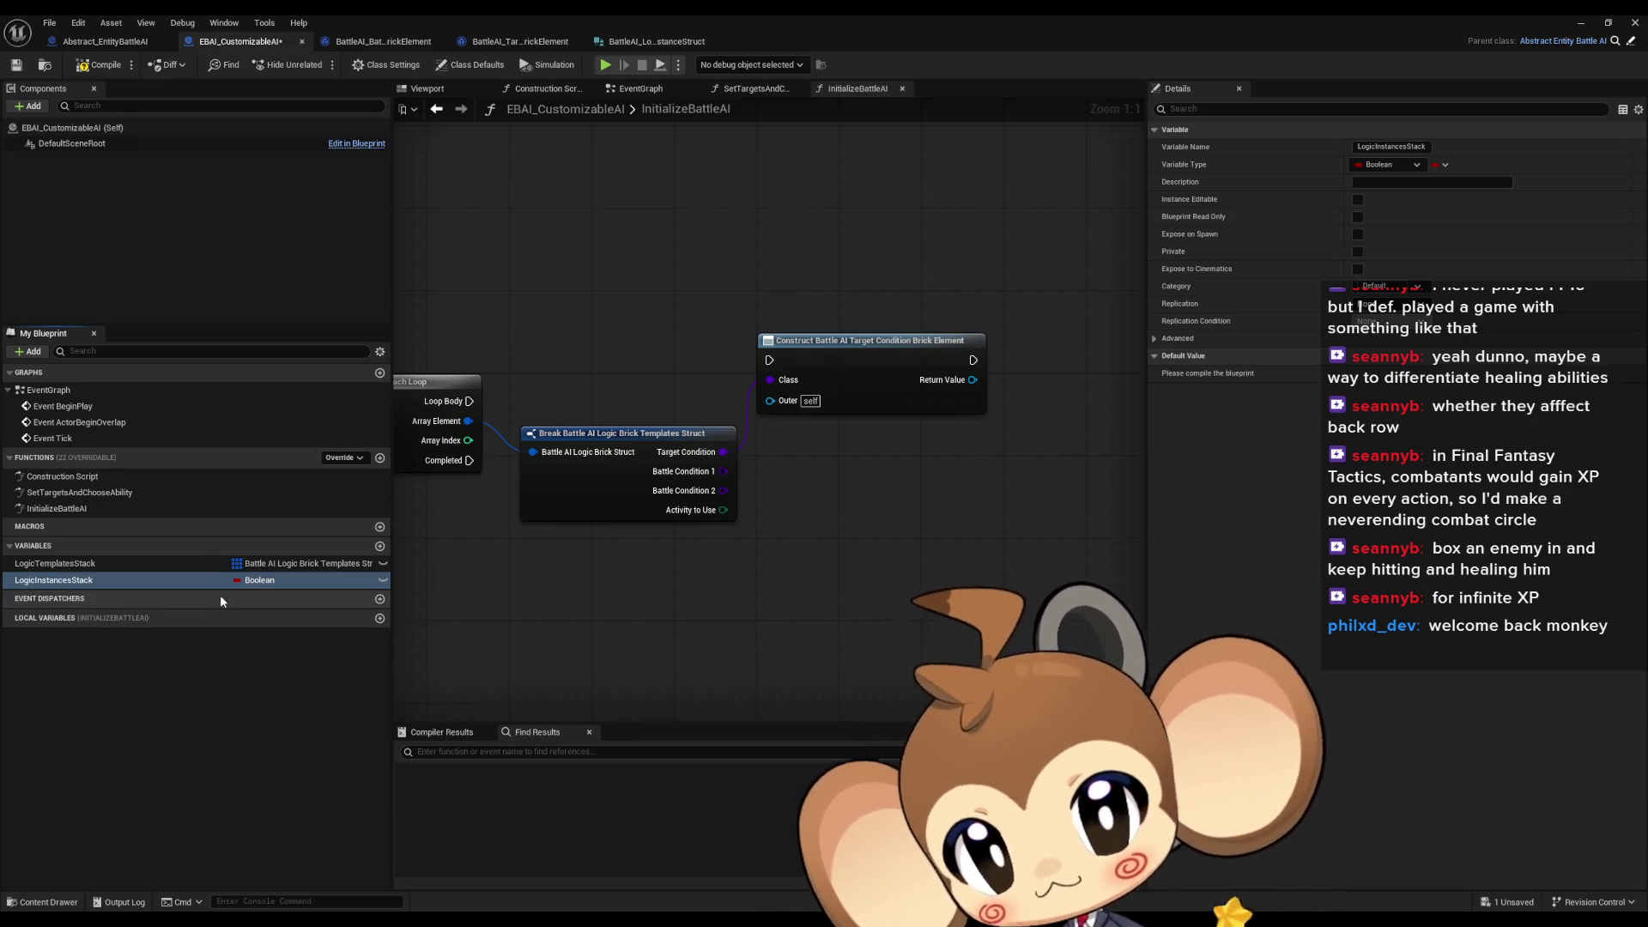
pyautogui.click(257, 582)
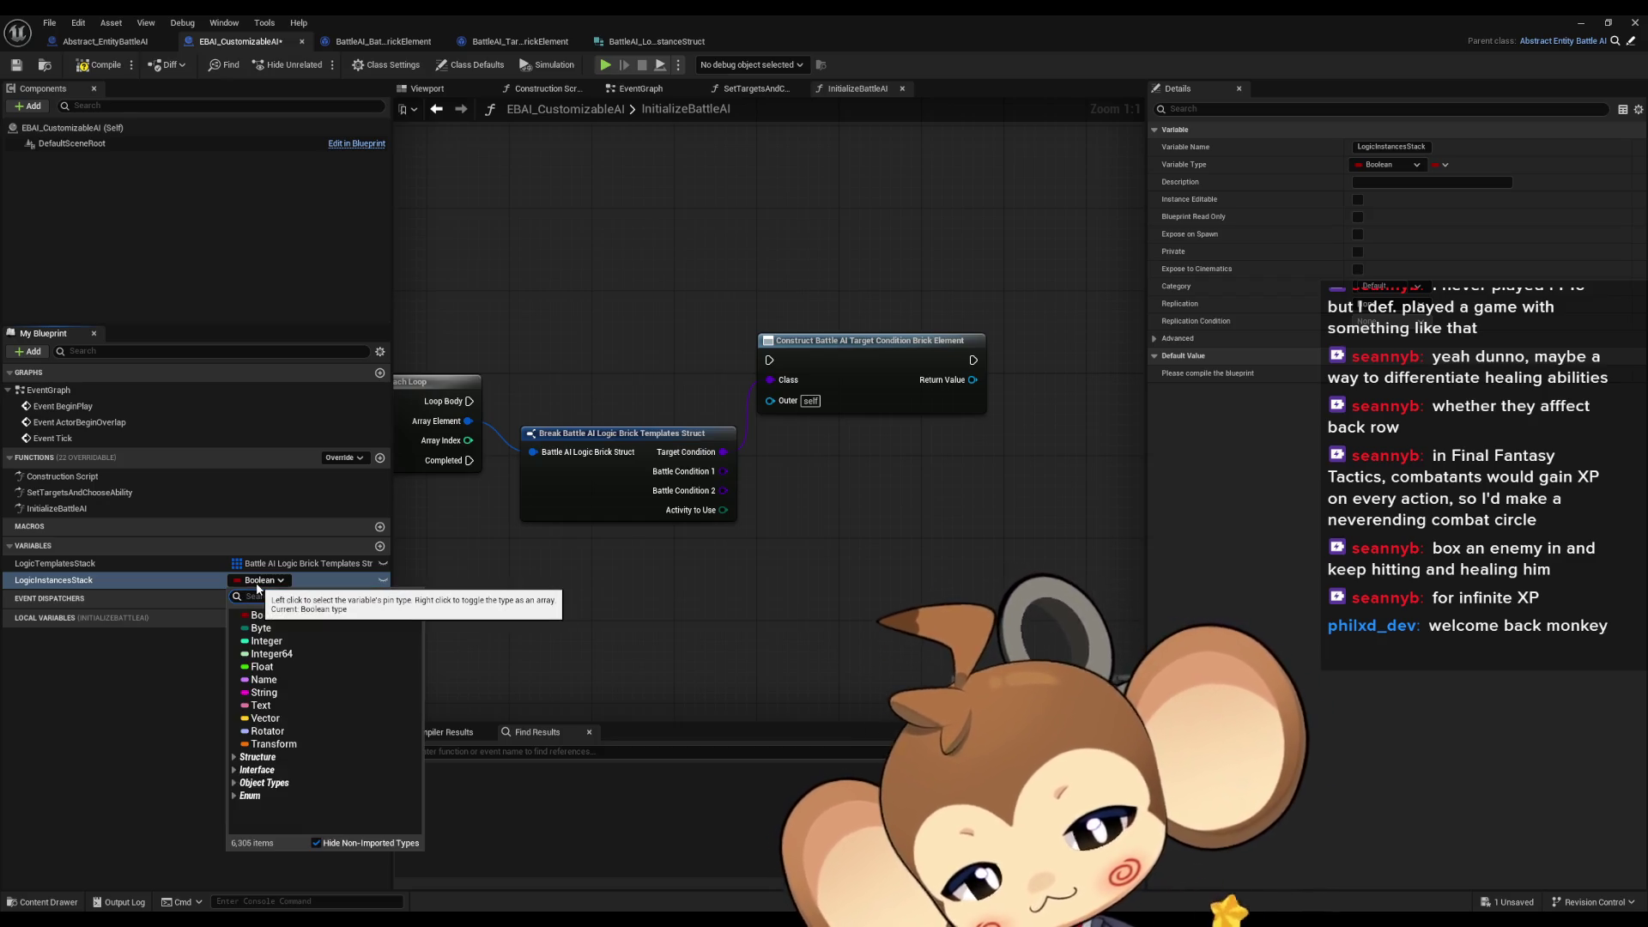
pyautogui.write('log inst')
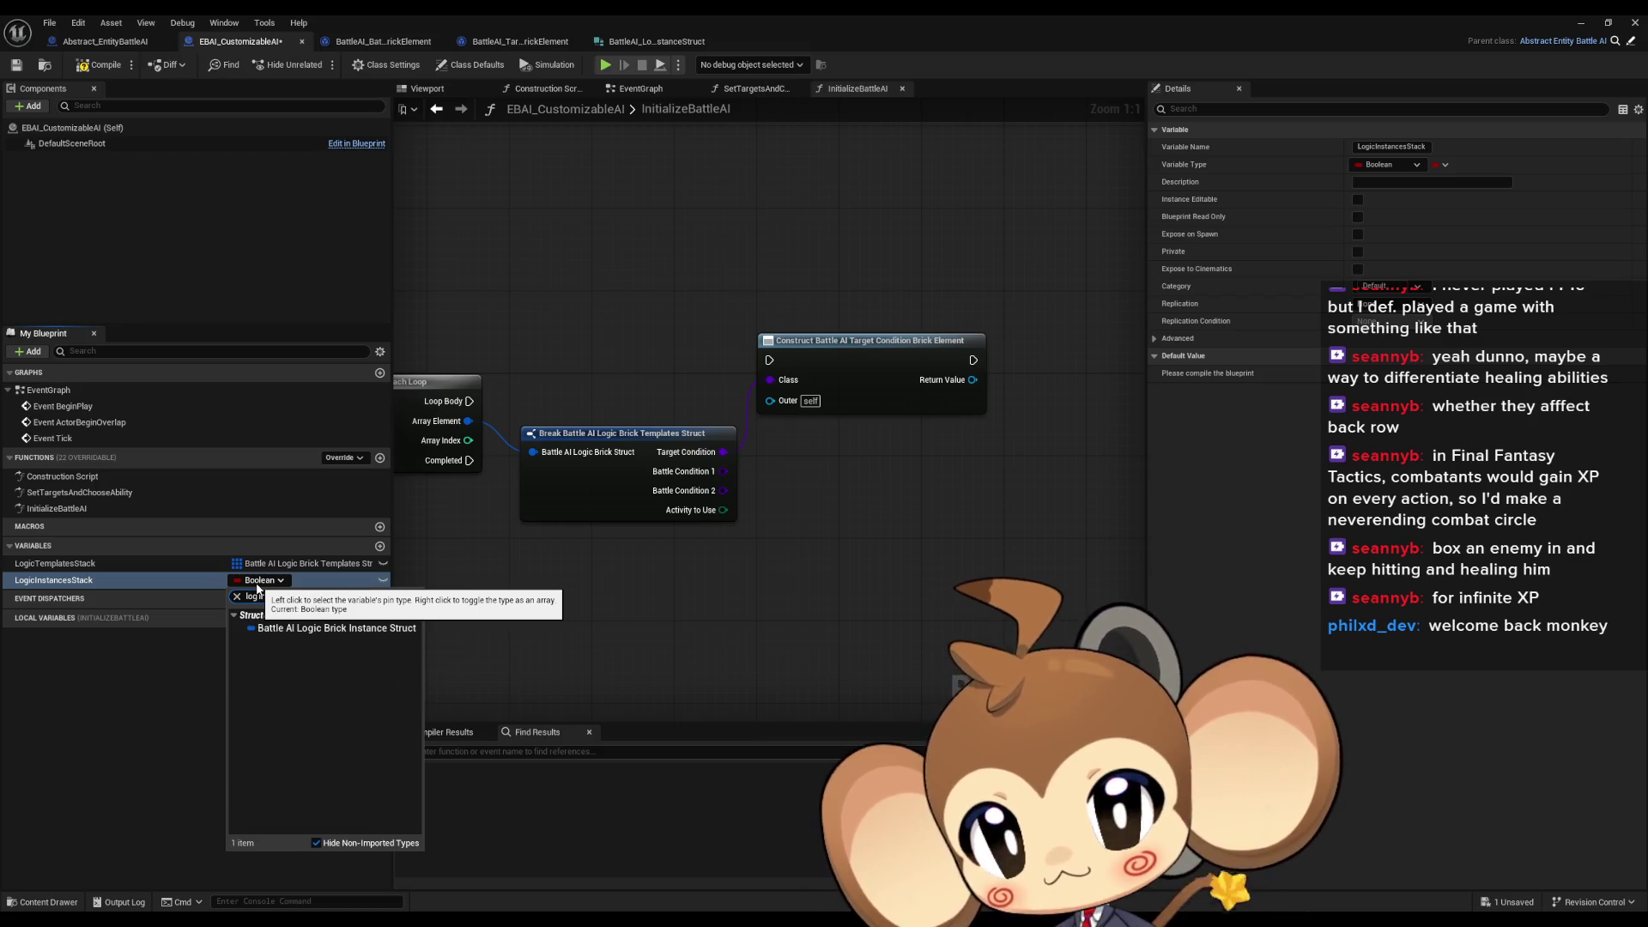
pyautogui.click(302, 628)
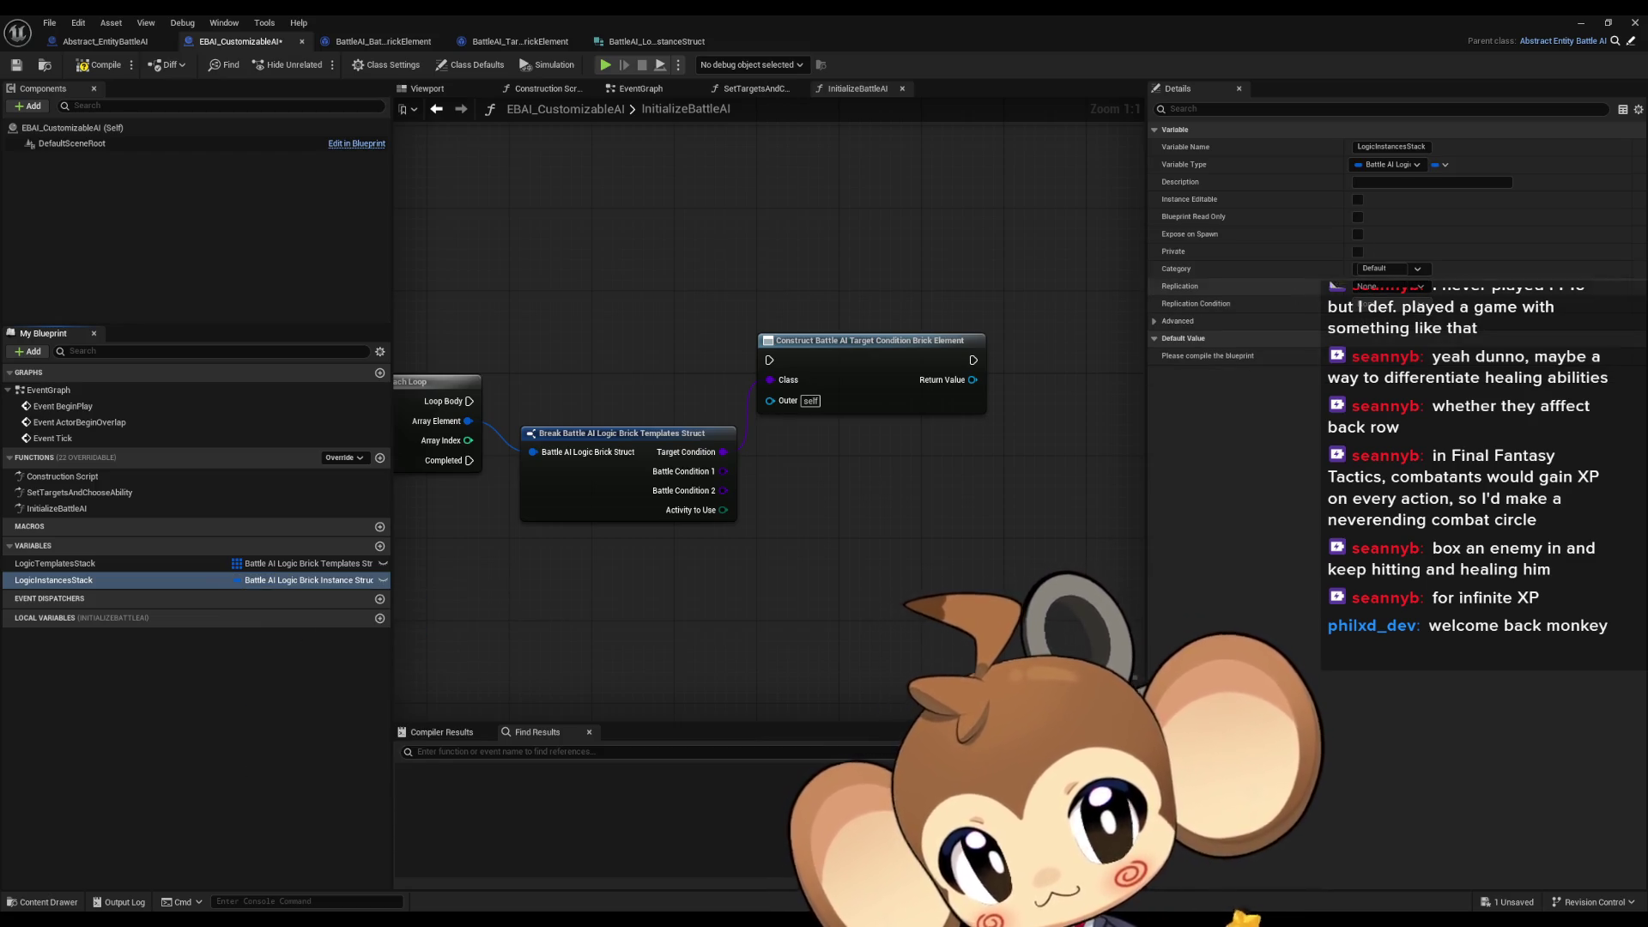
pyautogui.rightClick(1447, 166)
pyautogui.click(1447, 166)
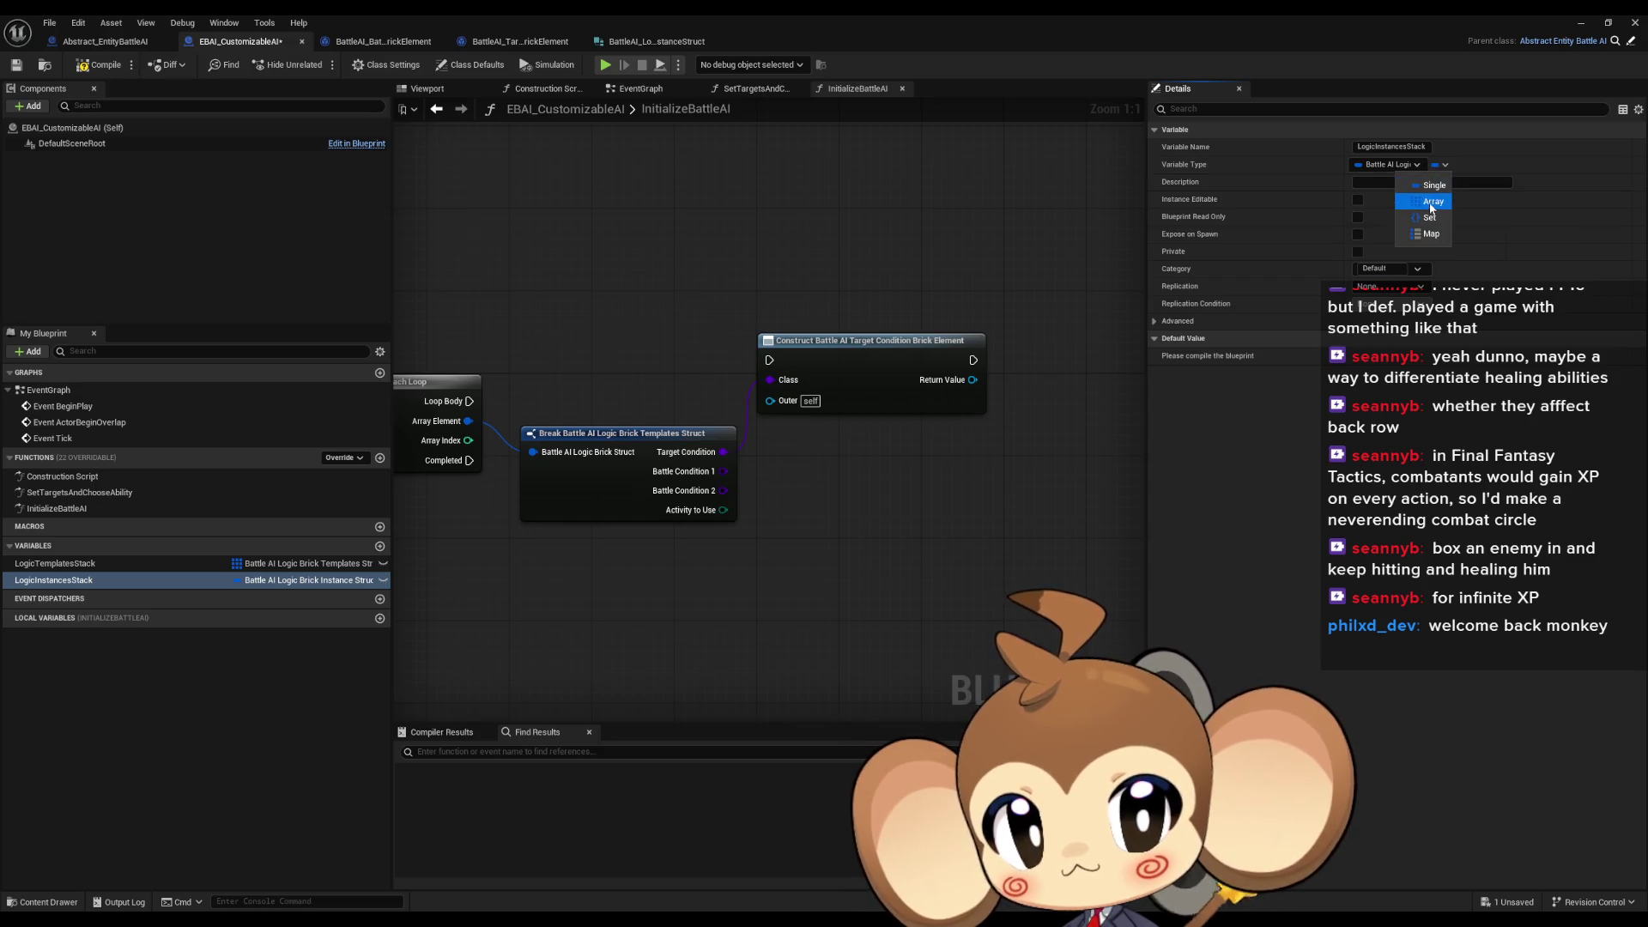
pyautogui.moveTo(709, 567)
pyautogui.mouseDown()
pyautogui.moveTo(728, 582)
pyautogui.moveTo(563, 549)
pyautogui.mouseUp()
pyautogui.click(84, 583)
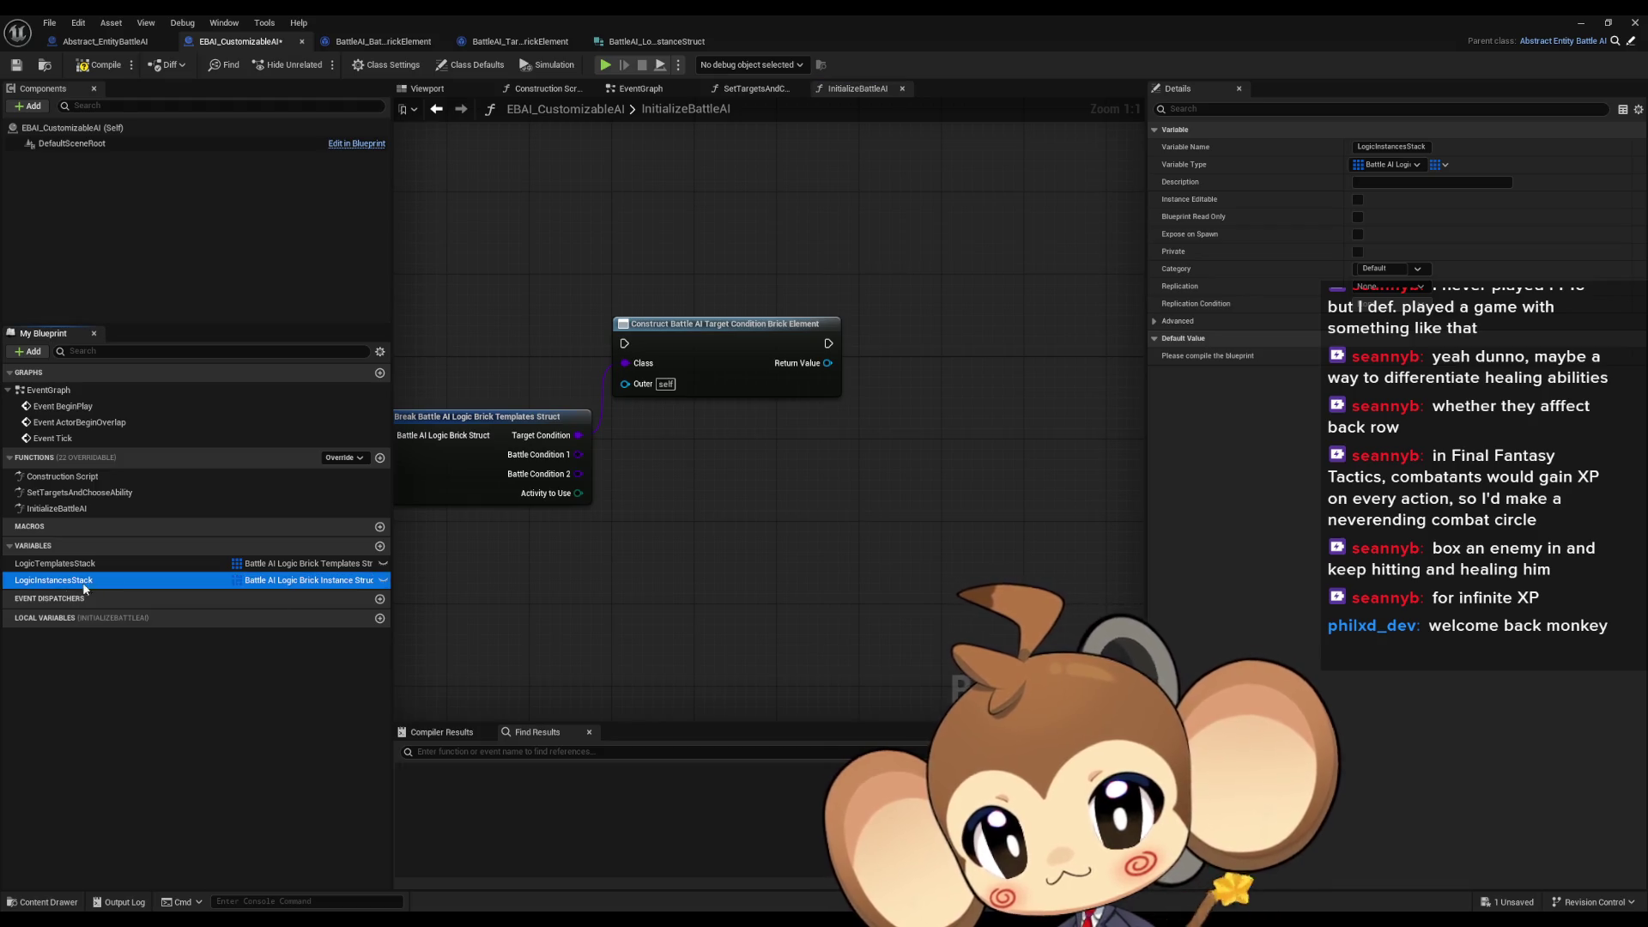
# Place a LogicInstancesStack getter and wire an array ADD node off it
pyautogui.moveTo(846, 503); pyautogui.dragTo(806, 513)
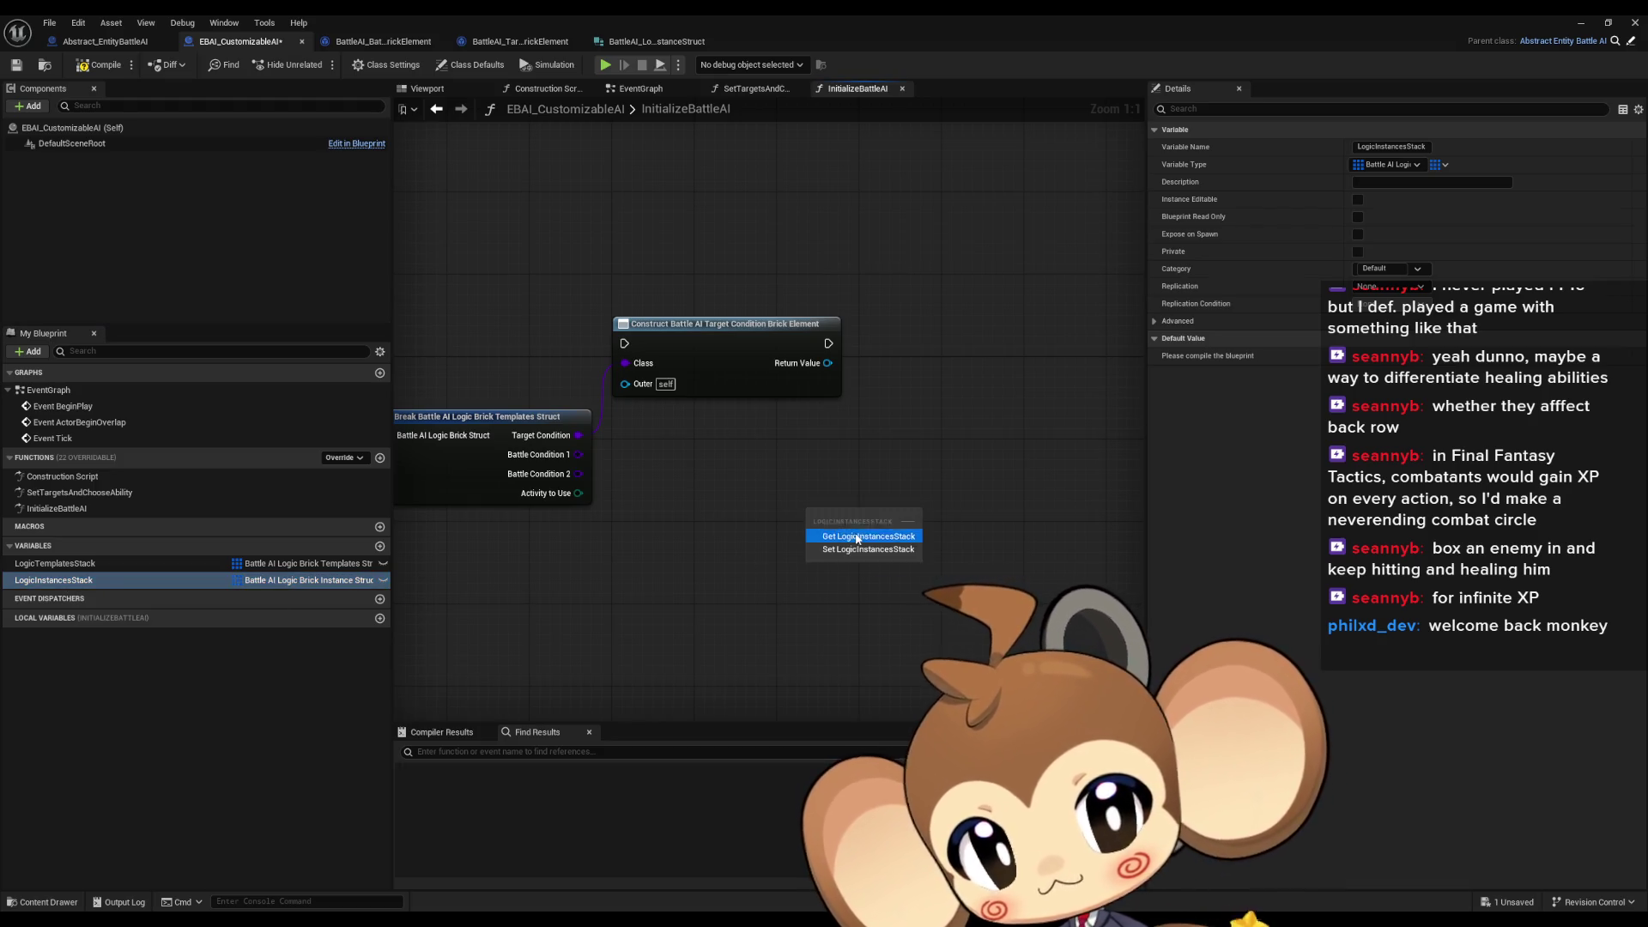
pyautogui.click(858, 534)
pyautogui.moveTo(951, 455); pyautogui.dragTo(949, 455)
pyautogui.write('add')
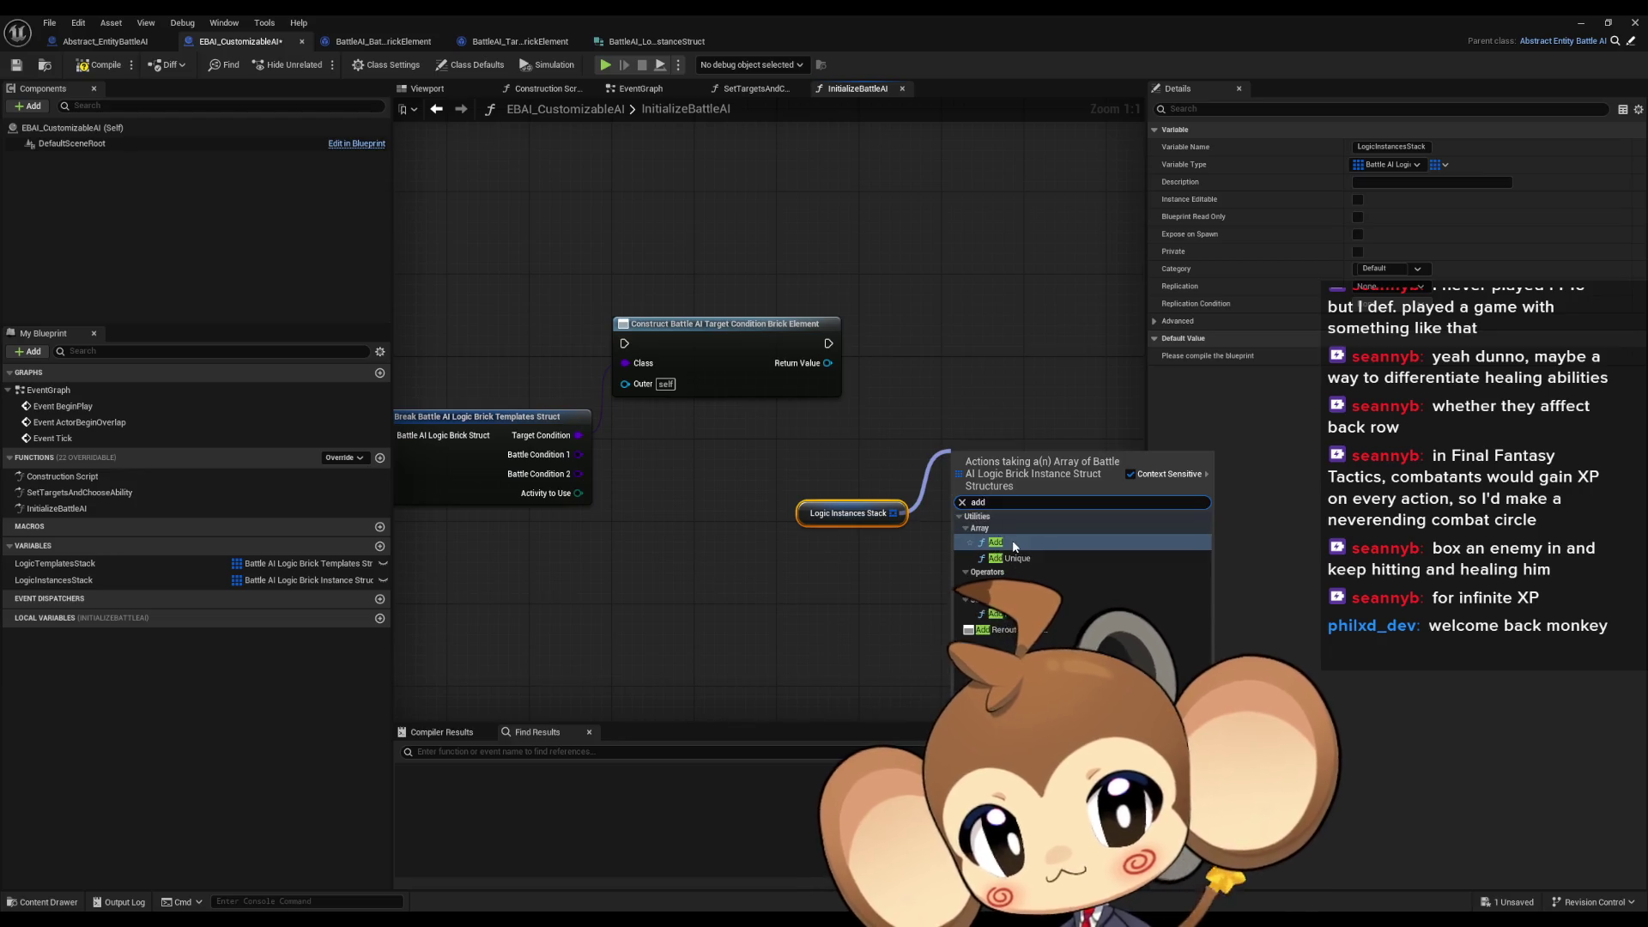
pyautogui.press('Return')
pyautogui.scroll(-5, 722, 523)
pyautogui.moveTo(627, 529); pyautogui.dragTo(781, 522)
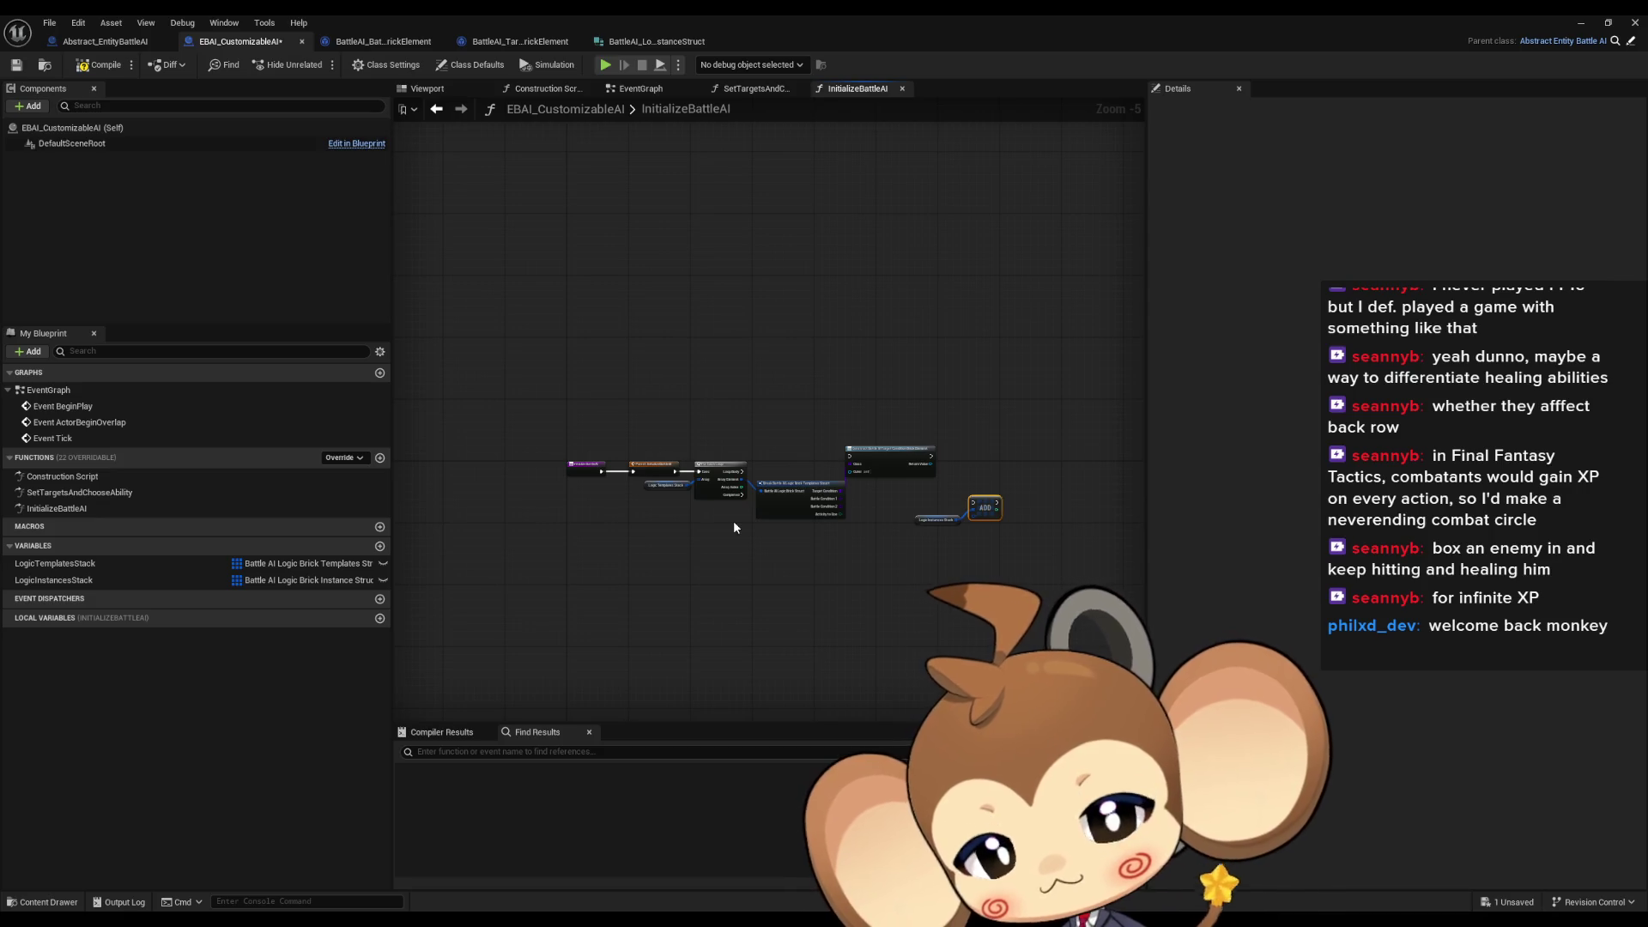
pyautogui.scroll(1, 734, 526)
pyautogui.scroll(3, 743, 523)
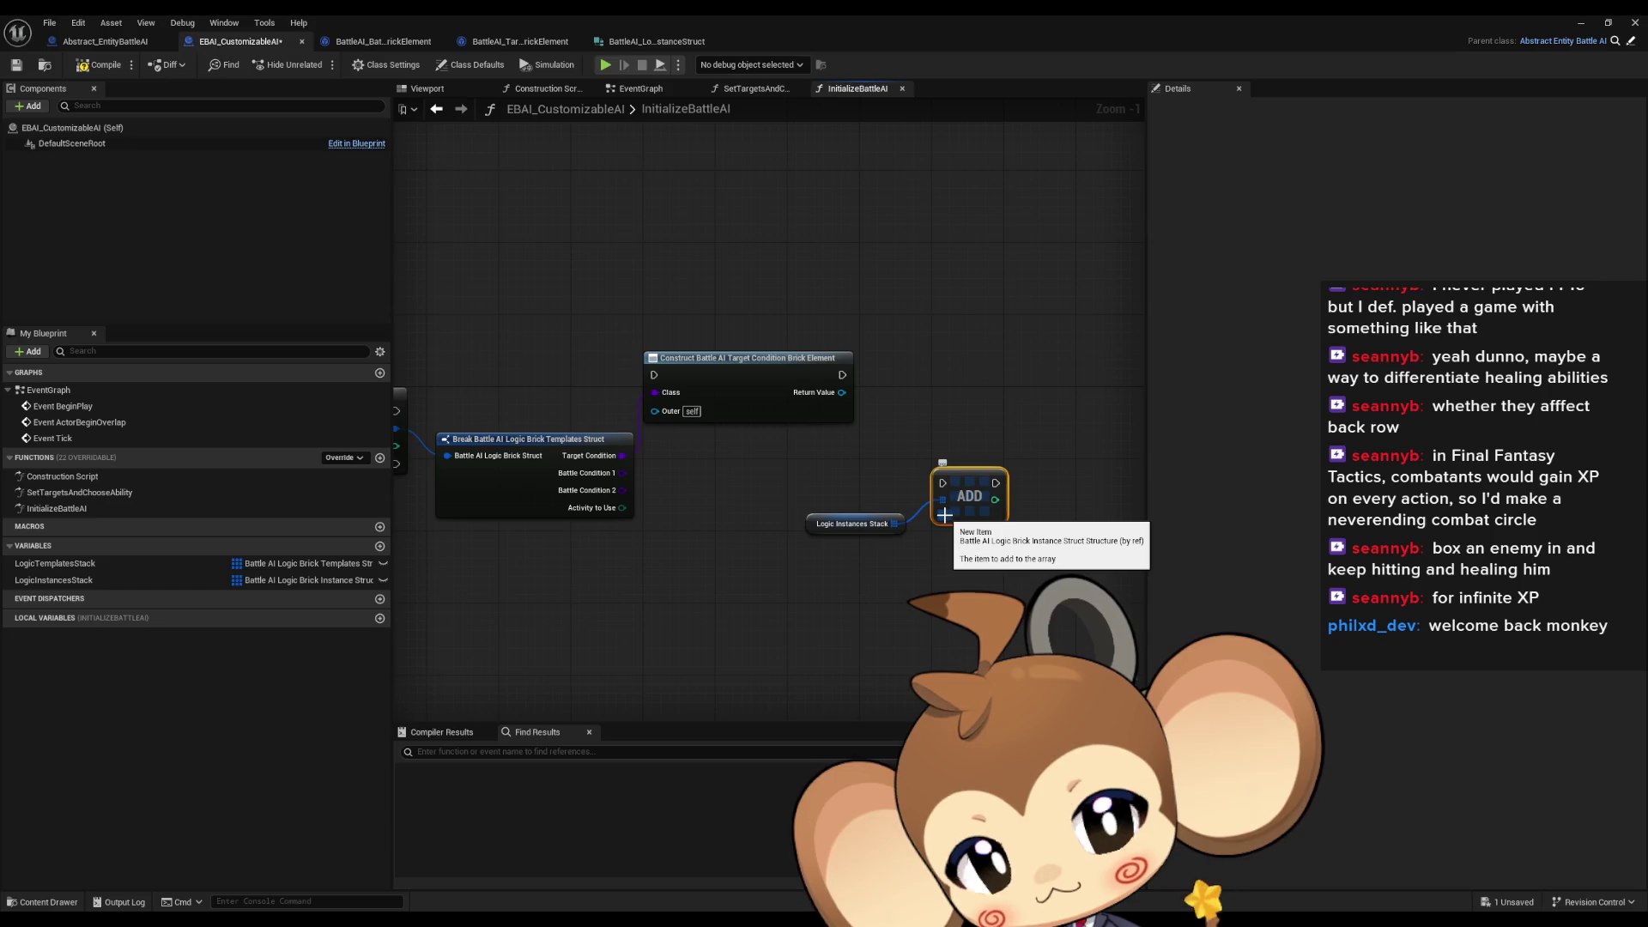
# Split the ADD node's new item into Target Condition, Battle Conditions and Activity To Use
pyautogui.rightClick(993, 502)
pyautogui.click(979, 584)
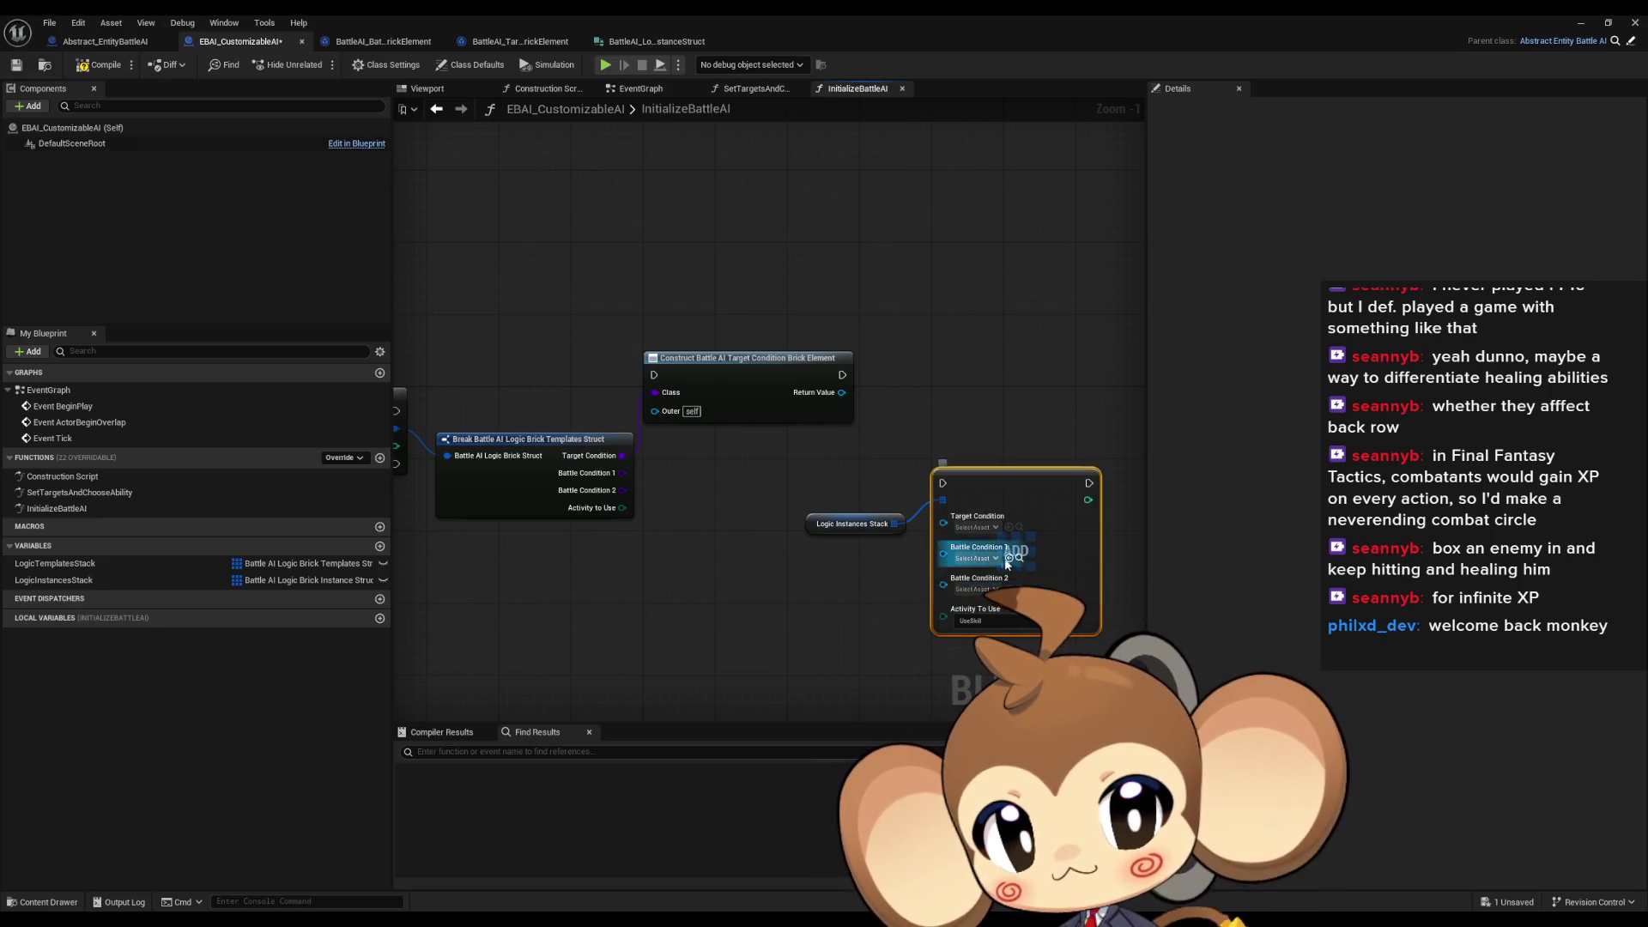
pyautogui.moveTo(706, 474)
pyautogui.mouseDown()
pyautogui.moveTo(889, 471)
pyautogui.moveTo(968, 443)
pyautogui.moveTo(709, 456)
pyautogui.moveTo(816, 424)
pyautogui.moveTo(729, 440)
pyautogui.moveTo(702, 464)
pyautogui.moveTo(731, 477)
pyautogui.mouseUp()
pyautogui.scroll(1, 702, 463)
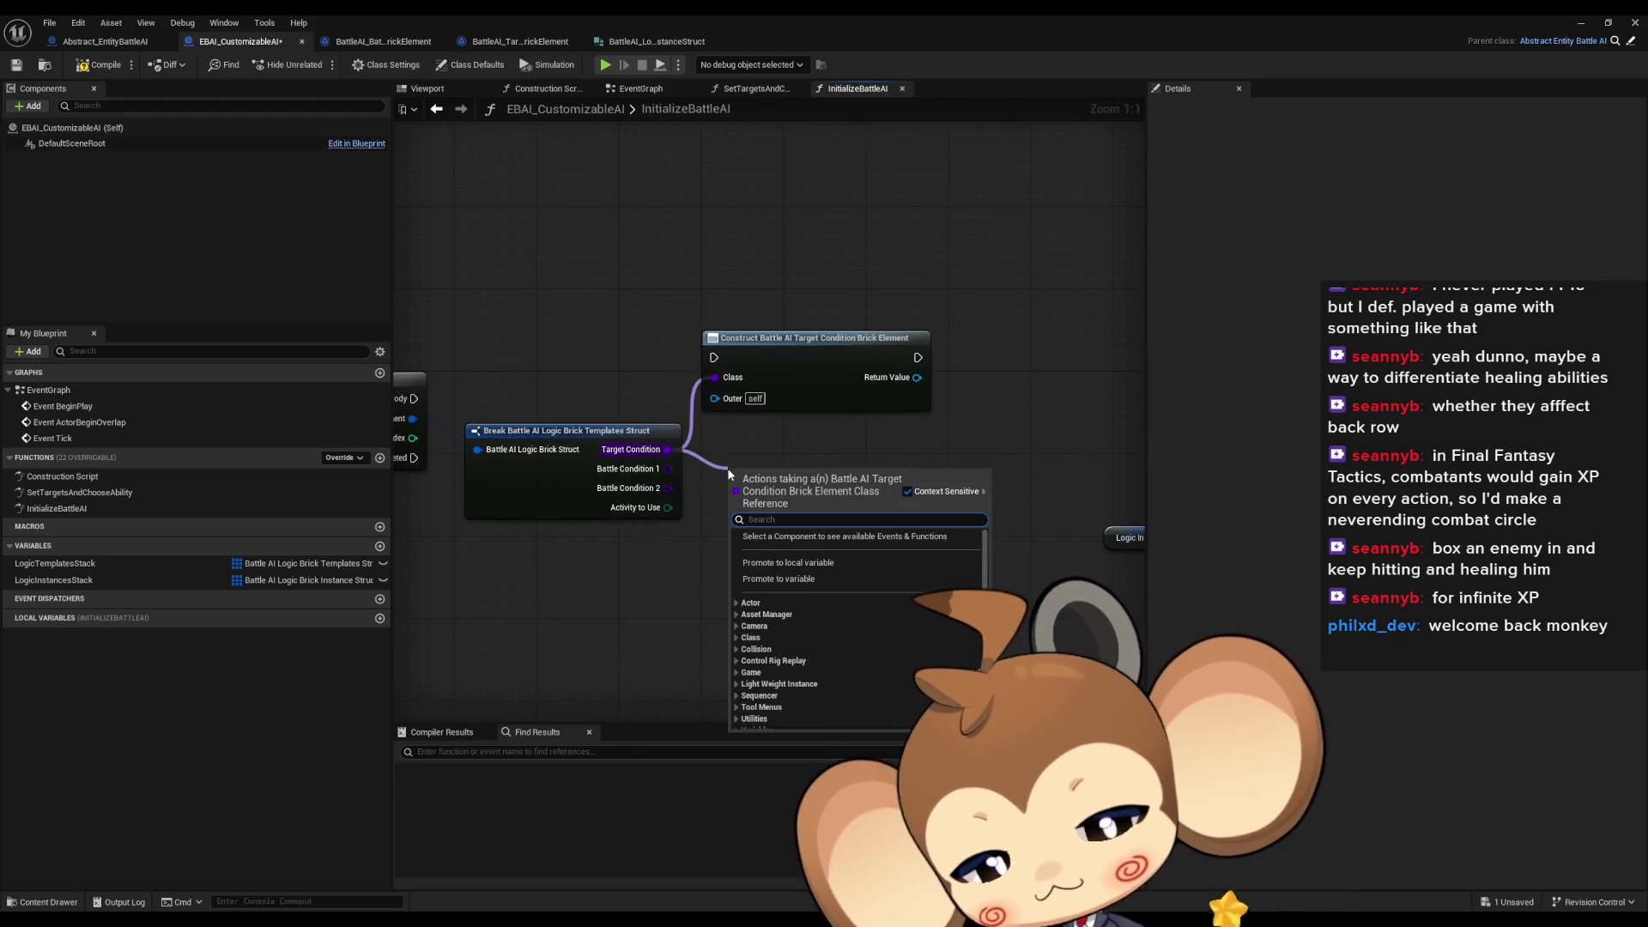
# Add a Get Class Defaults node fed by the Target Condition output
pyautogui.write('class mem')
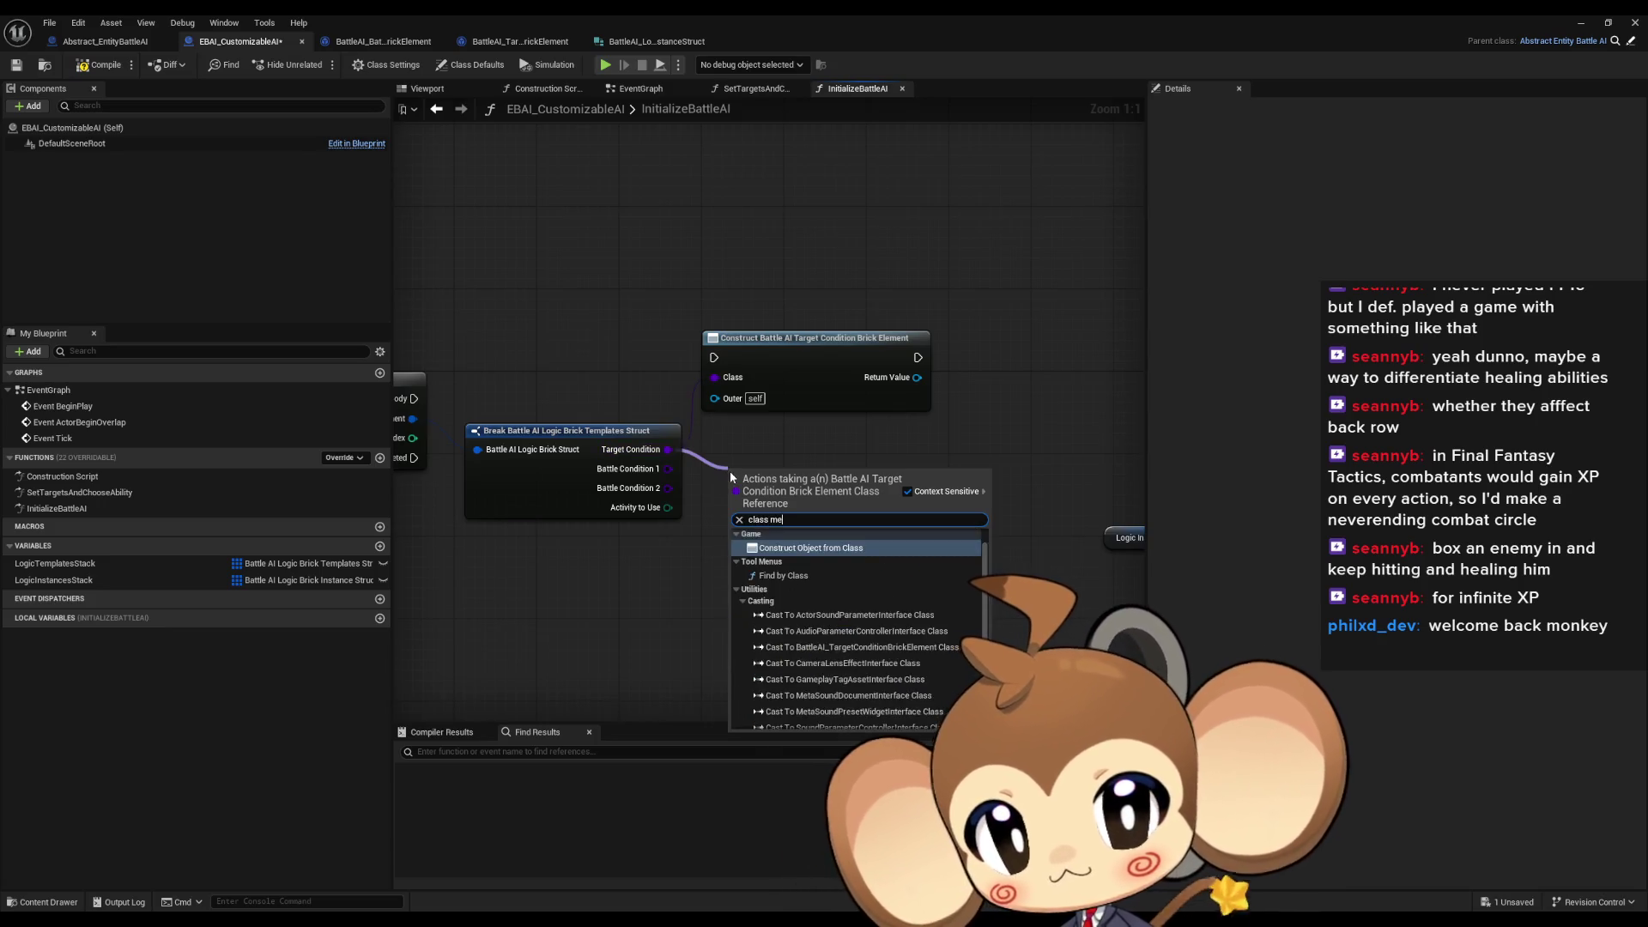
pyautogui.press('BackSpace')
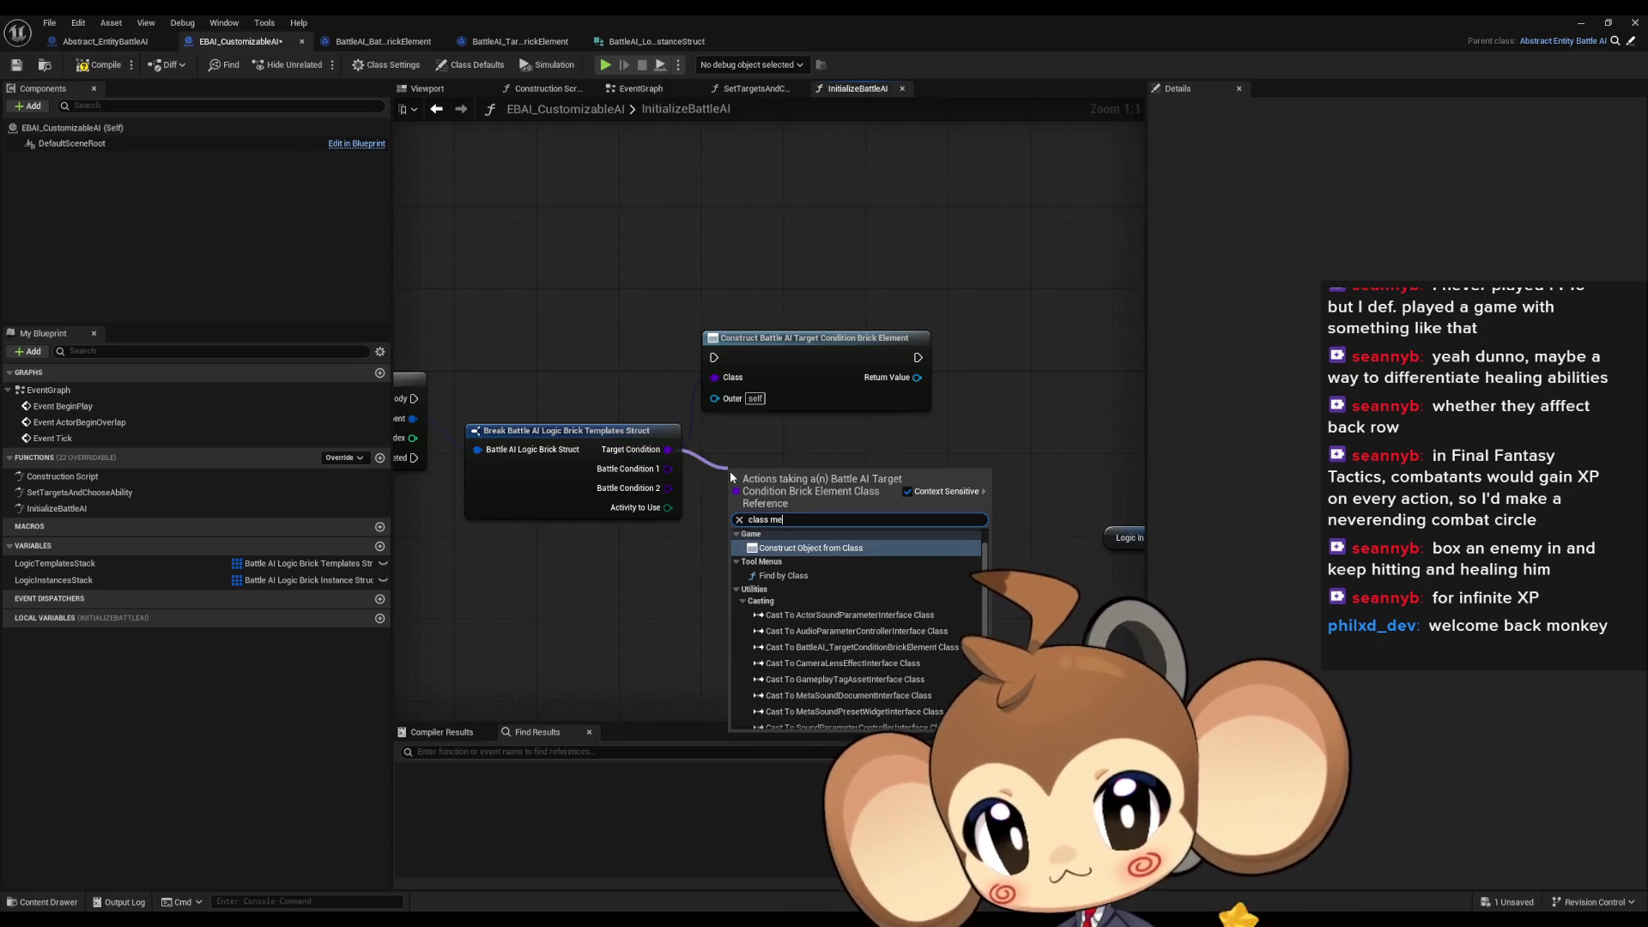
pyautogui.press('BackSpace')
pyautogui.press('BackSpace')
pyautogui.press('BackSpace')
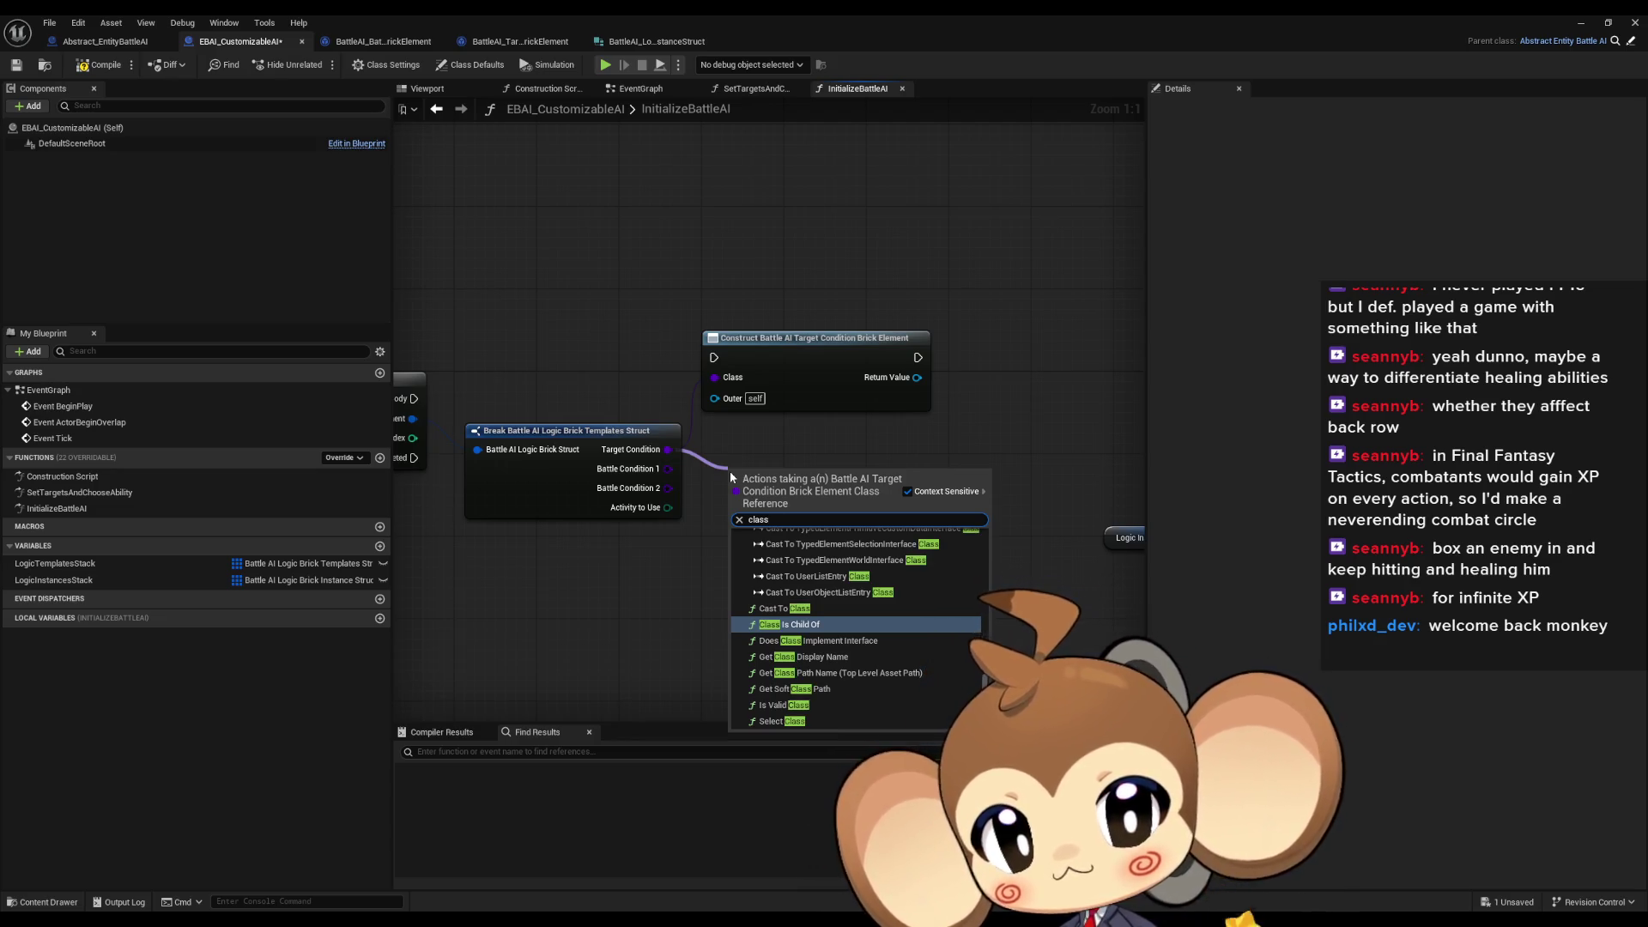
pyautogui.scroll(3, 747, 696)
pyautogui.moveTo(987, 653); pyautogui.dragTo(998, 546)
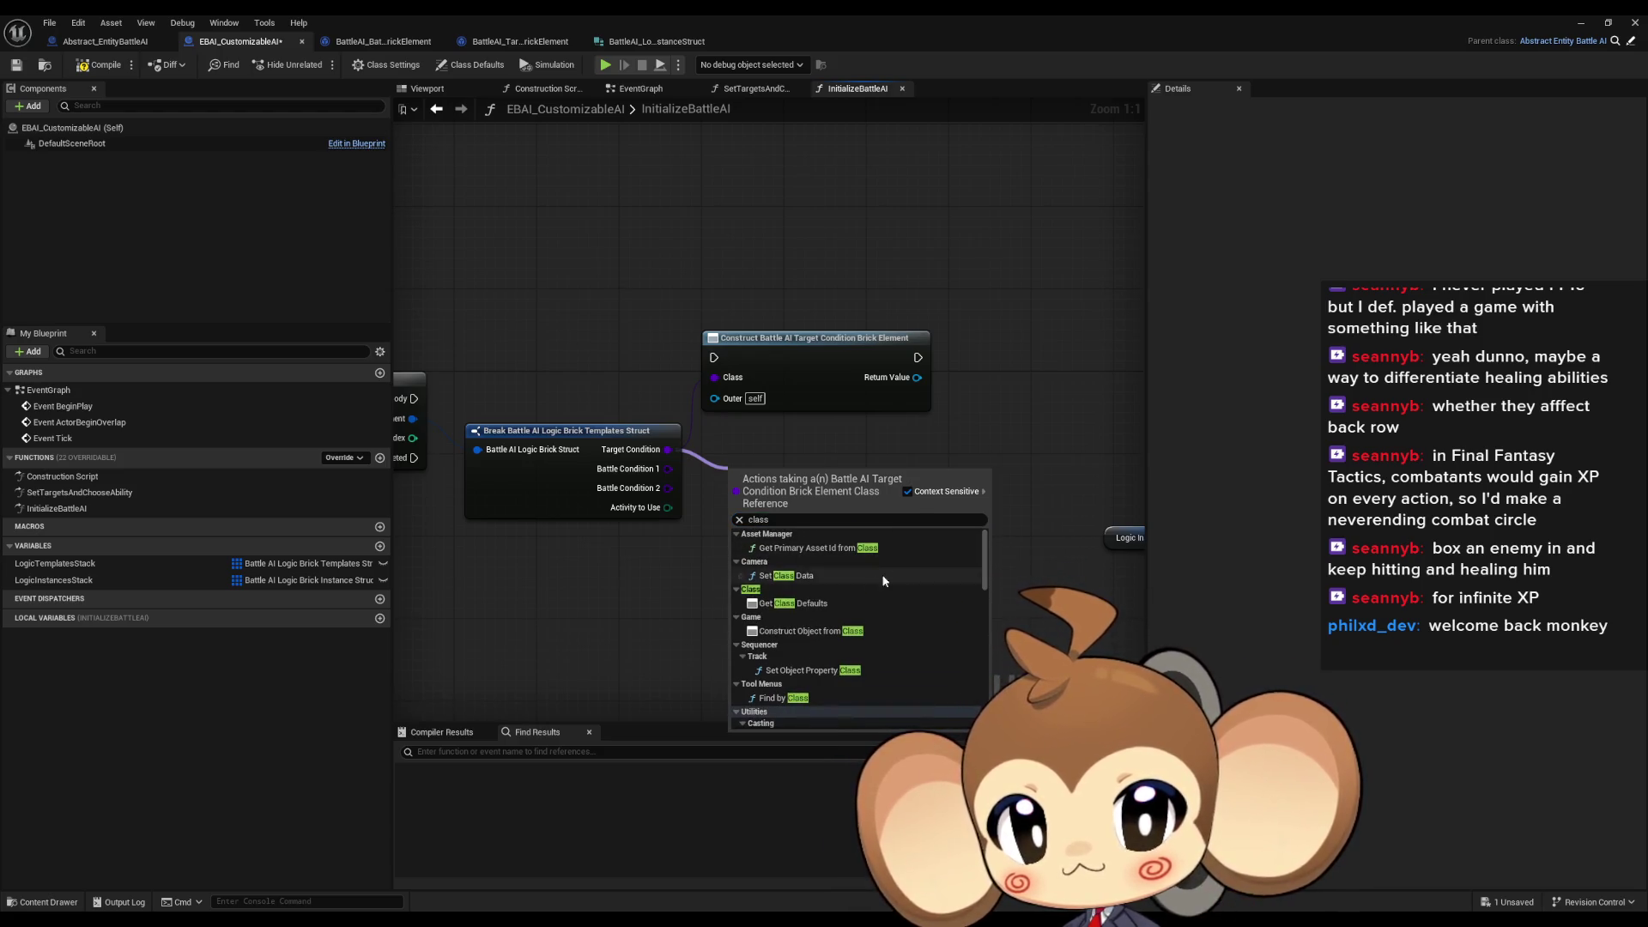
pyautogui.click(824, 603)
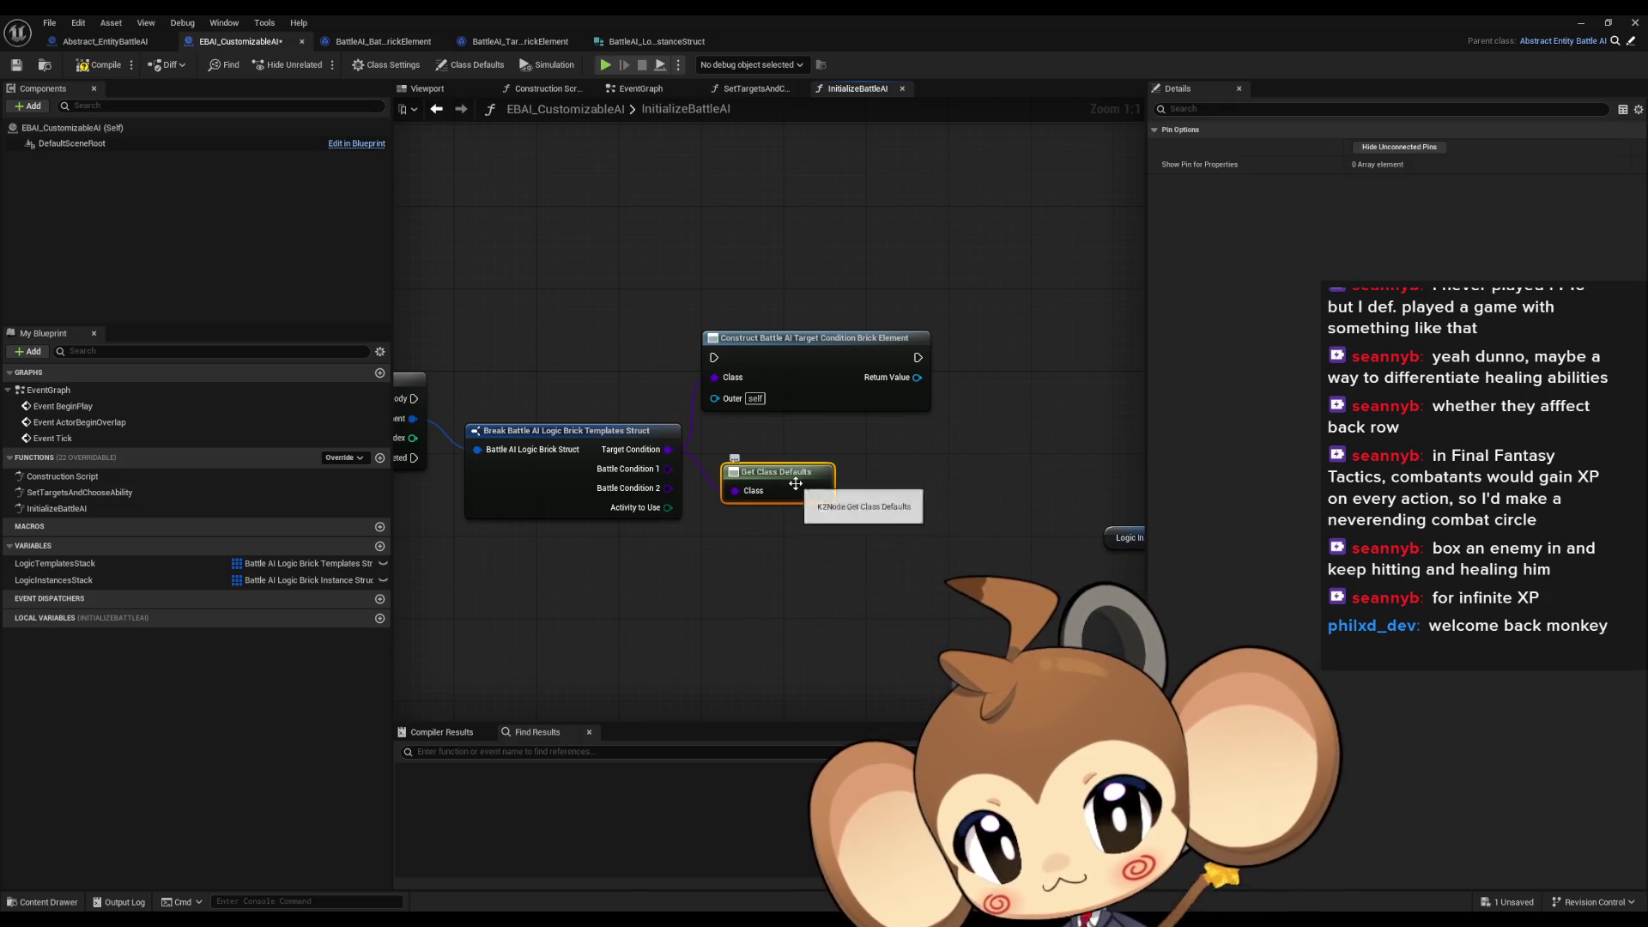
# Search 'class' actions from Target Condition again, collapsing the Casting results
pyautogui.moveTo(667, 450); pyautogui.dragTo(739, 543)
pyautogui.write('get v')
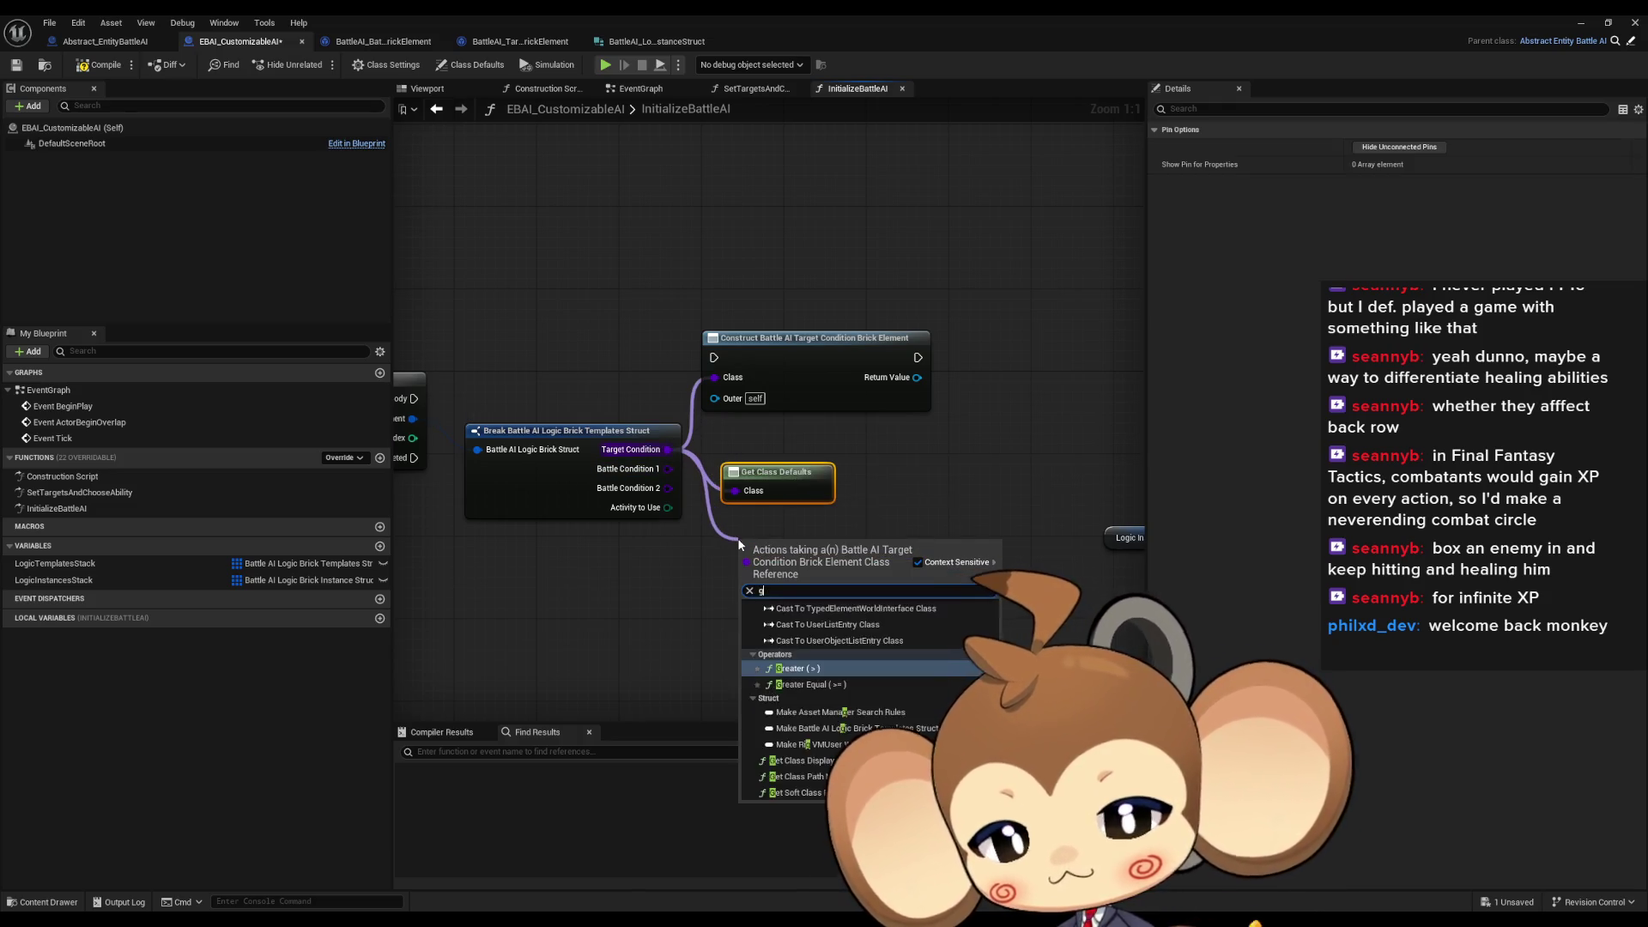
pyautogui.press('BackSpace')
pyautogui.write('class')
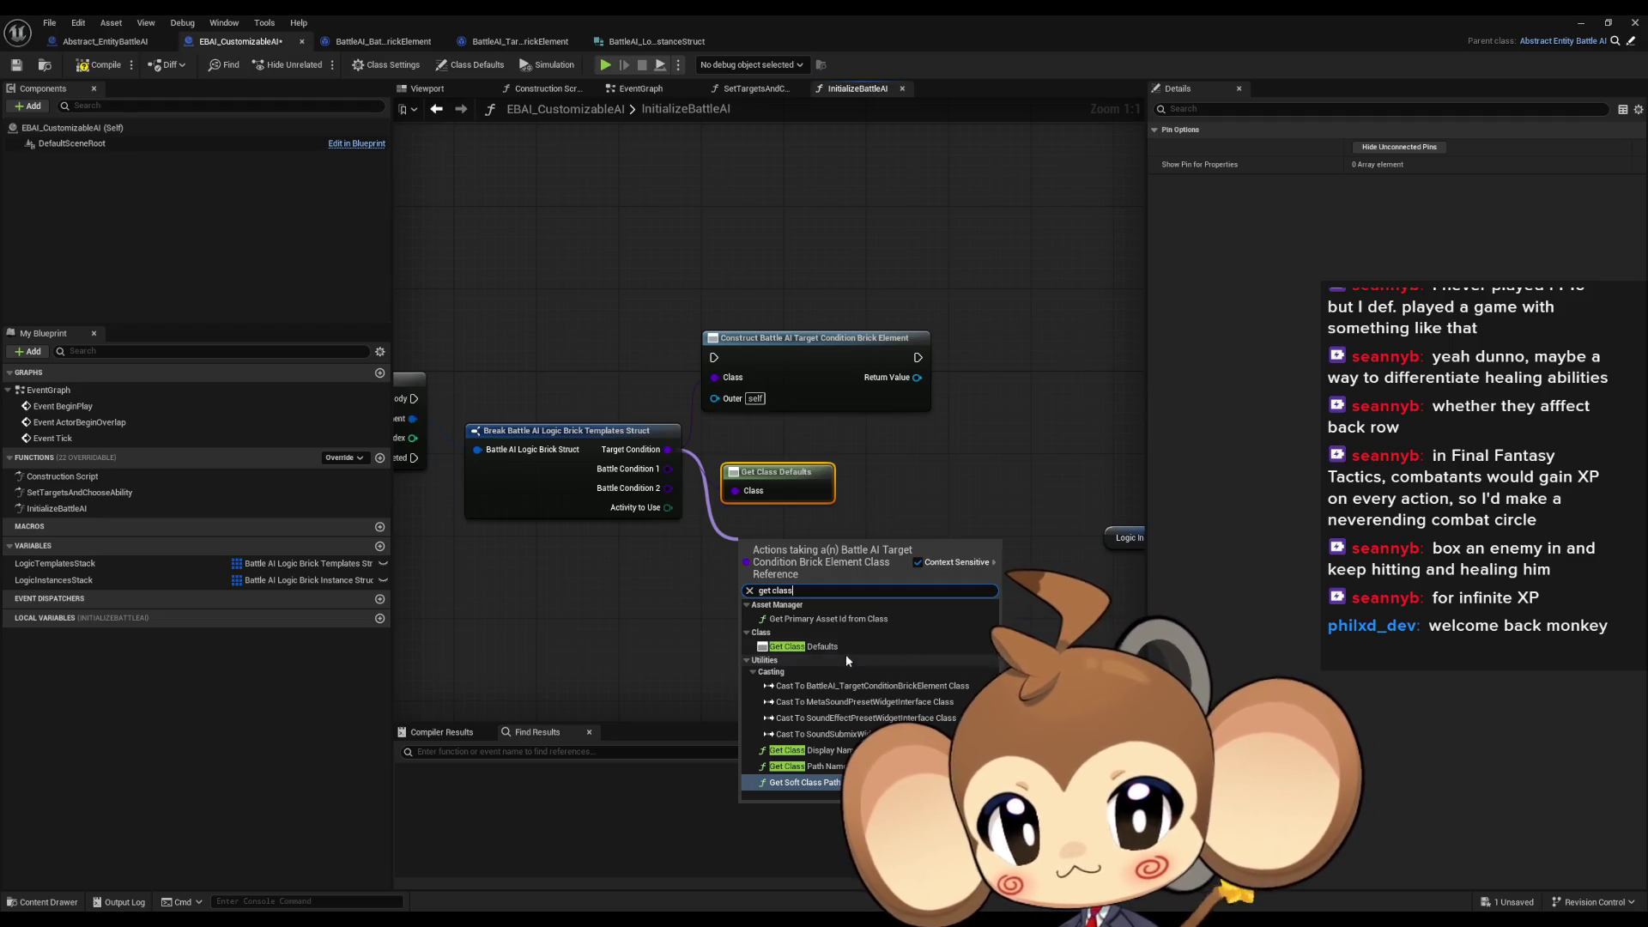
pyautogui.click(754, 673)
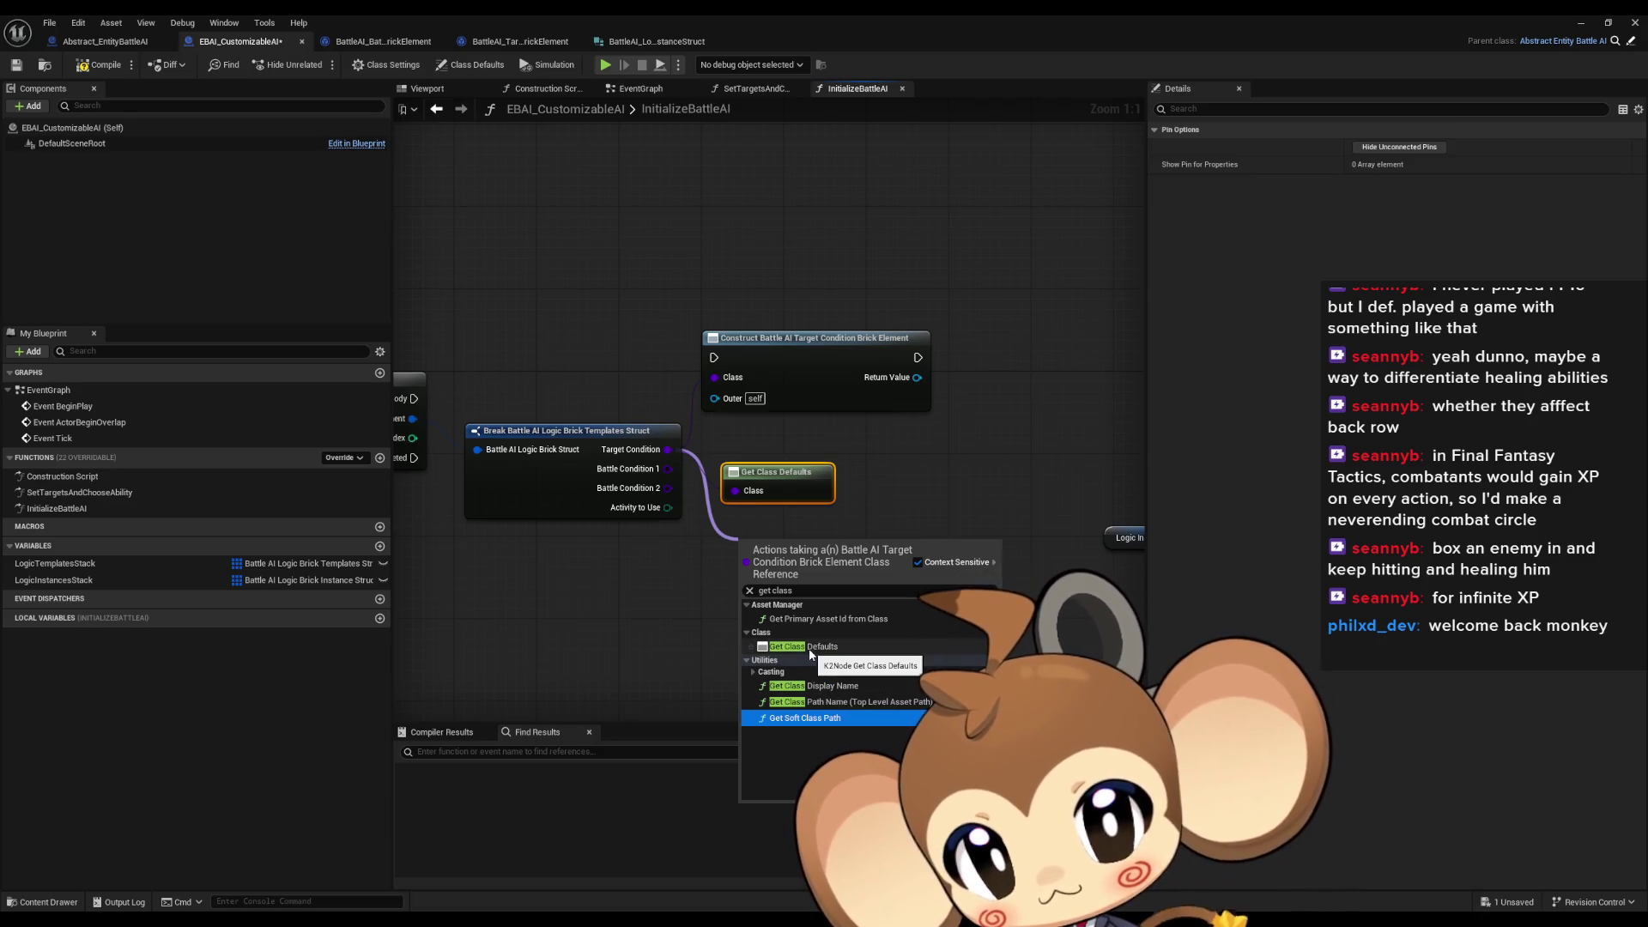
pyautogui.moveTo(573, 628)
pyautogui.mouseDown()
pyautogui.moveTo(1184, 628)
pyautogui.moveTo(907, 606)
pyautogui.moveTo(856, 564)
pyautogui.mouseUp()
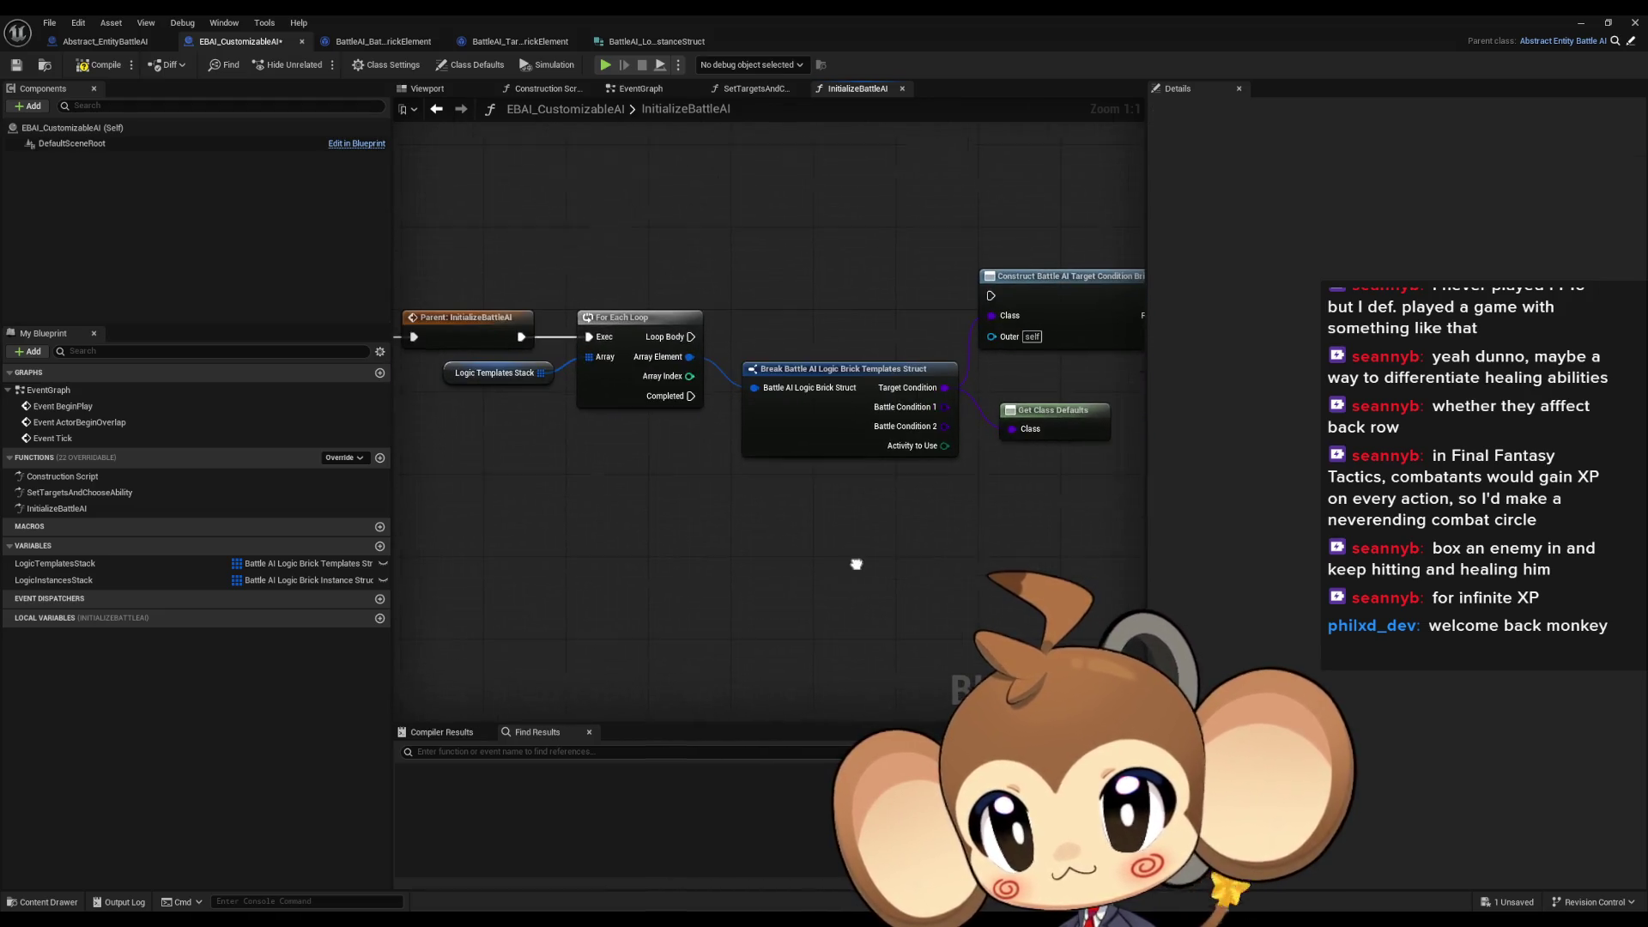
# Place a 'get self' reference node in the InitializeBattleAI graph
pyautogui.rightClick(812, 580)
pyautogui.write('get self')
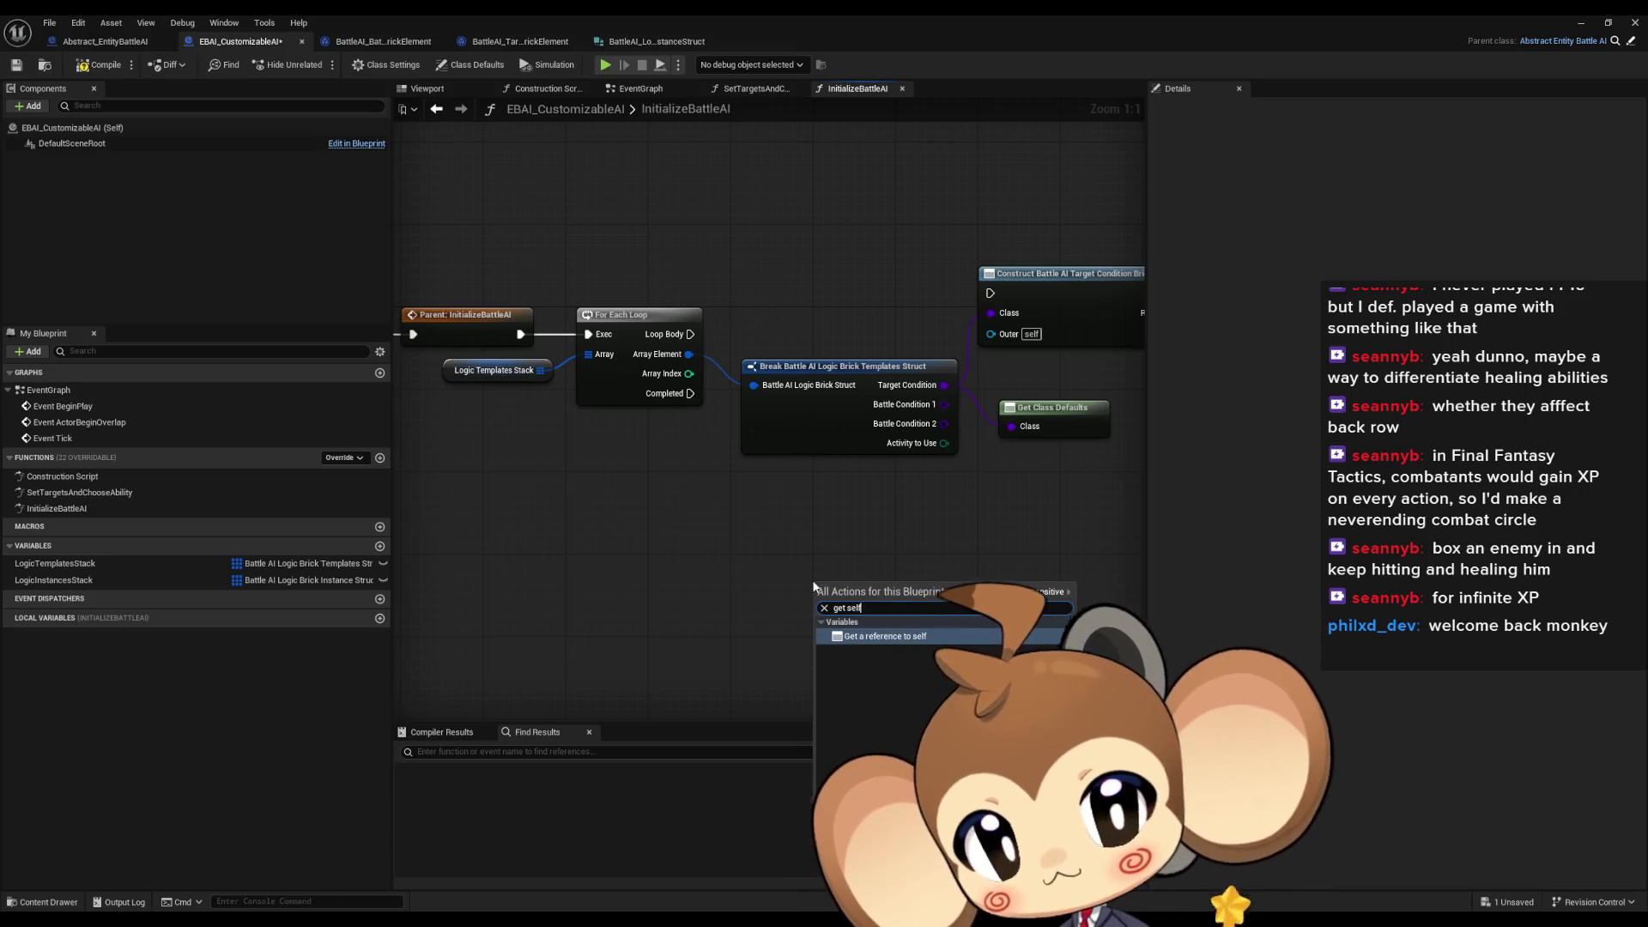
pyautogui.press('Return')
pyautogui.moveTo(842, 586); pyautogui.dragTo(679, 559)
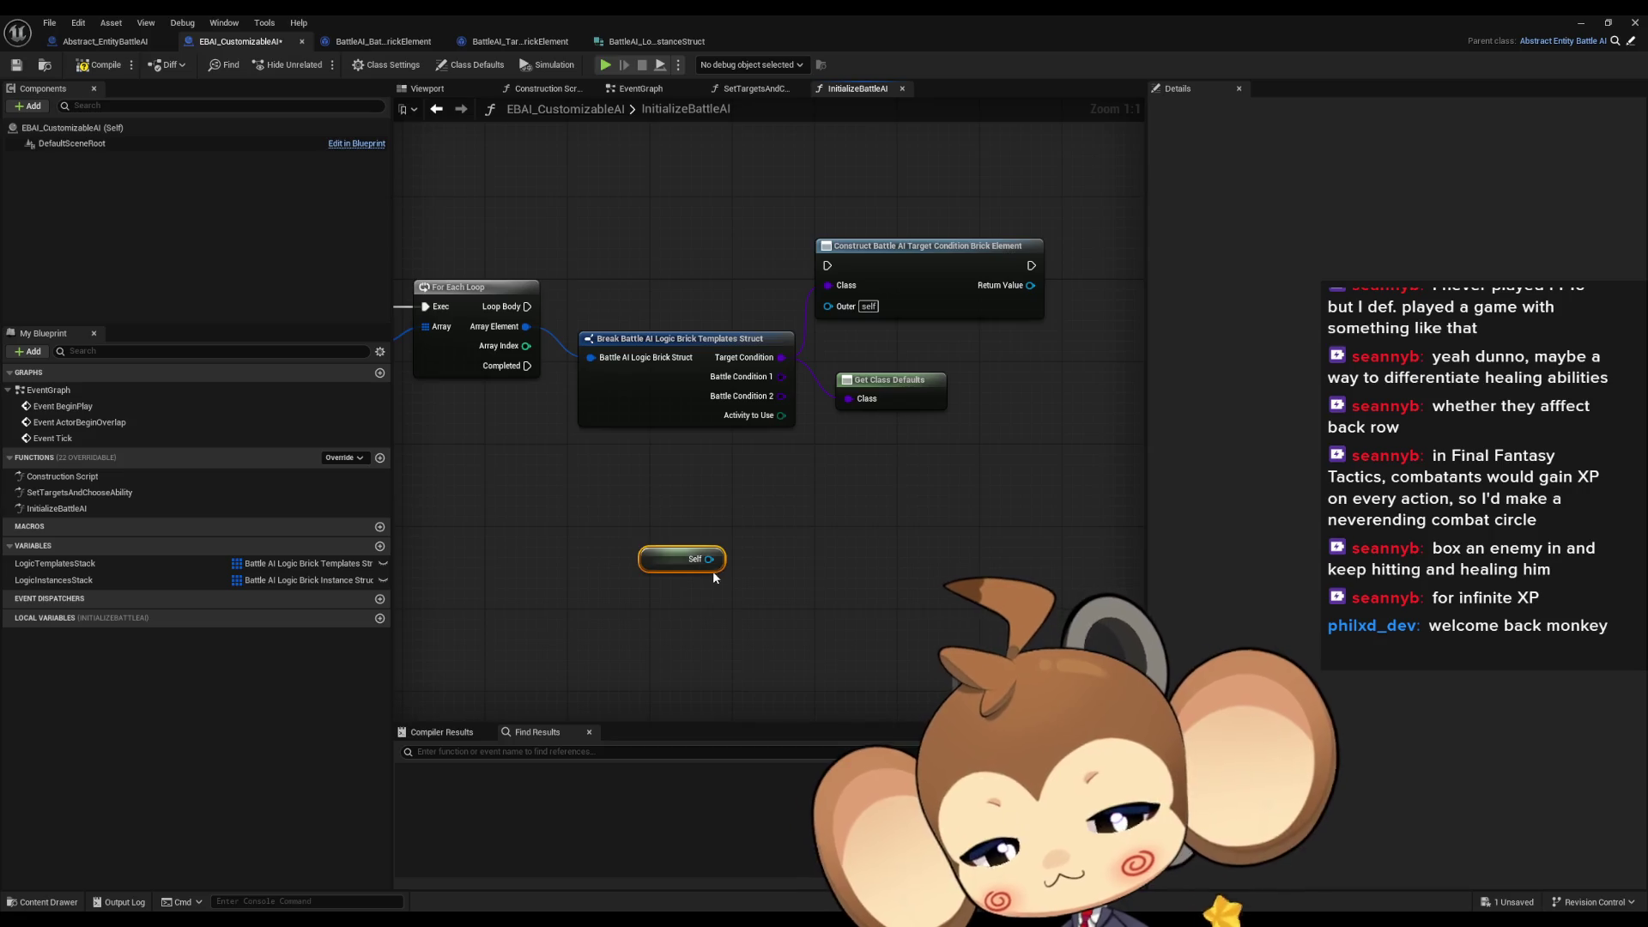
# Add a Spawn Actor from Class node below the loop
pyautogui.moveTo(709, 559); pyautogui.dragTo(550, 527)
pyautogui.write('spawn actor')
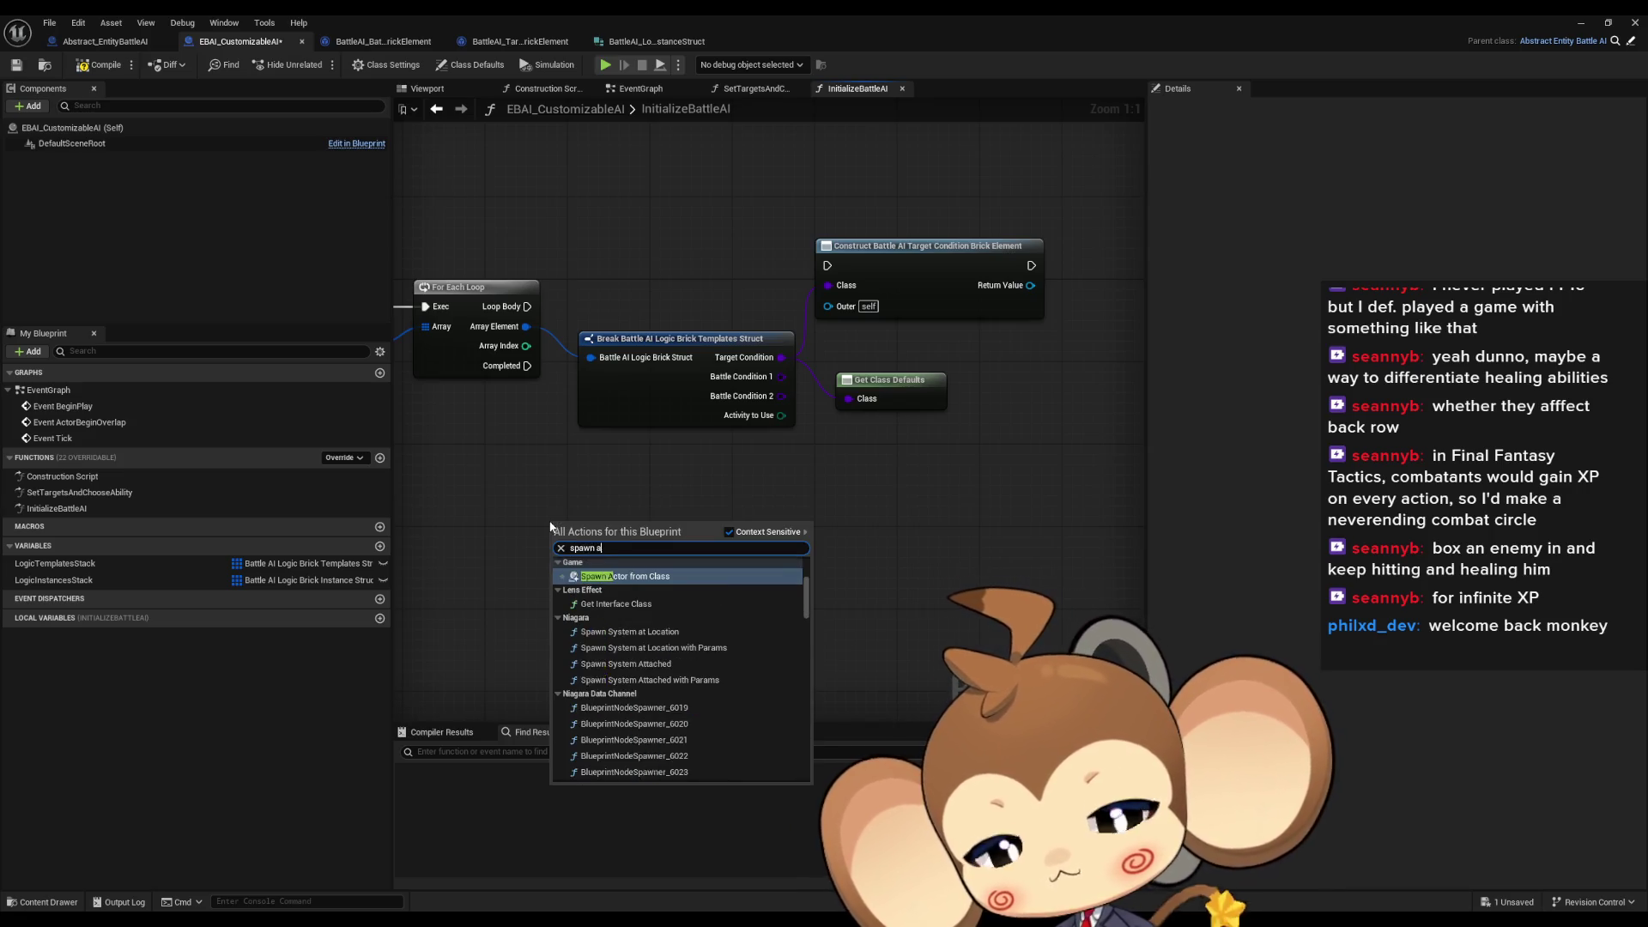
pyautogui.click(593, 574)
pyautogui.moveTo(794, 574)
pyautogui.mouseDown()
pyautogui.moveTo(636, 580)
pyautogui.moveTo(657, 558)
pyautogui.moveTo(613, 558)
pyautogui.moveTo(679, 484)
pyautogui.mouseUp()
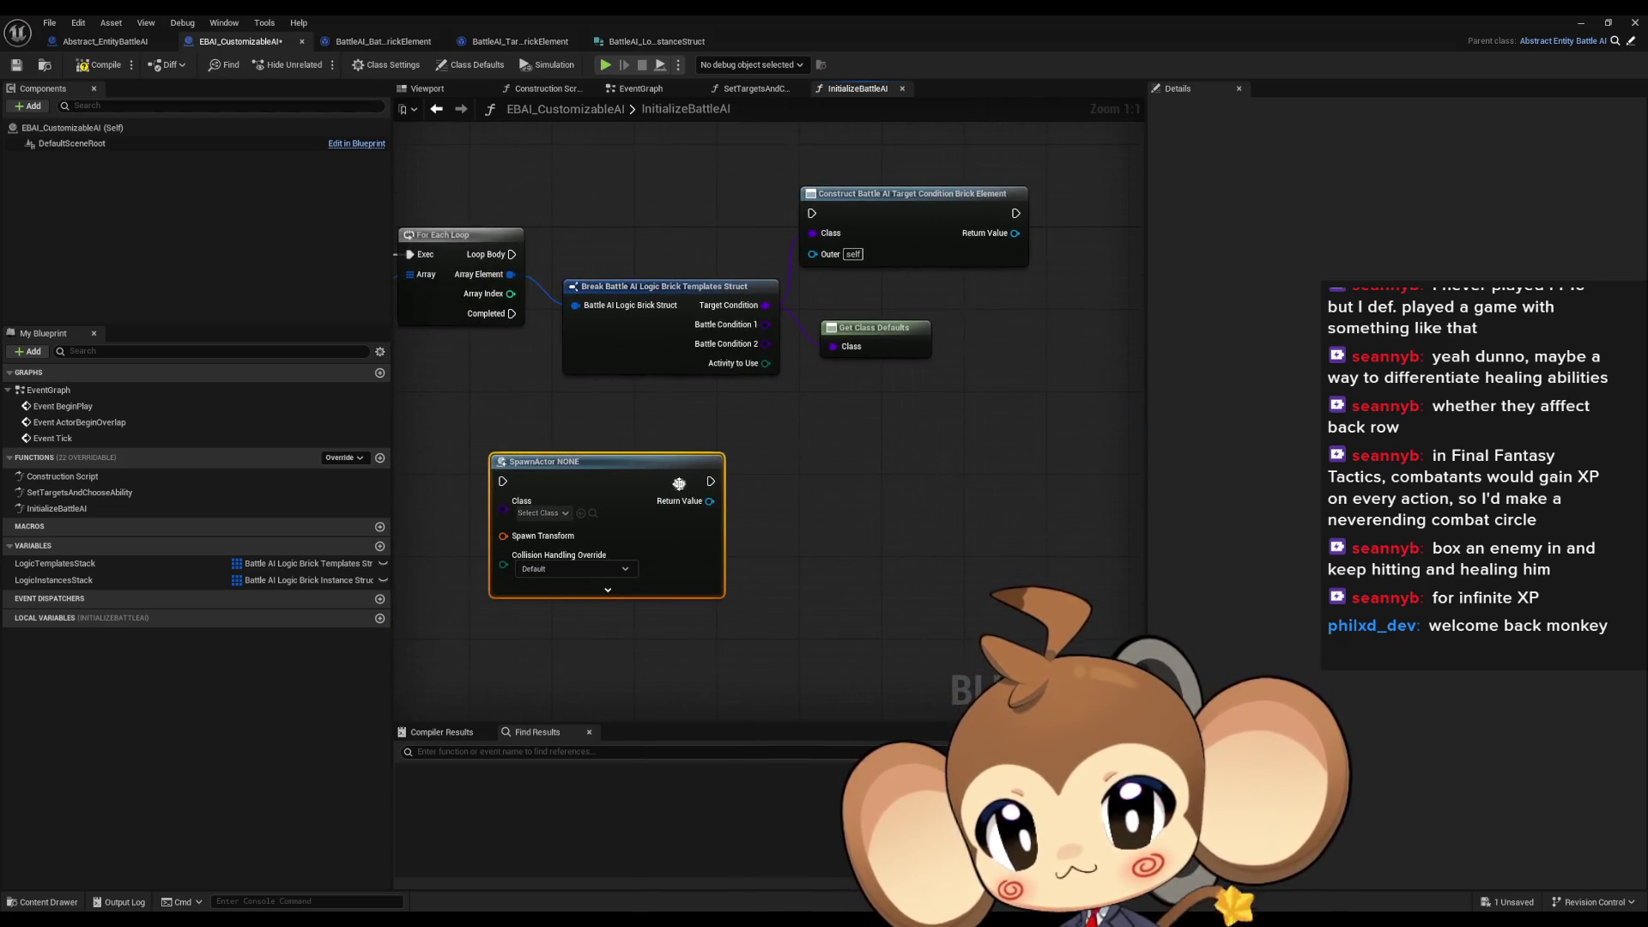
pyautogui.moveTo(540, 528)
pyautogui.mouseDown()
pyautogui.moveTo(685, 517)
pyautogui.moveTo(557, 541)
pyautogui.mouseUp()
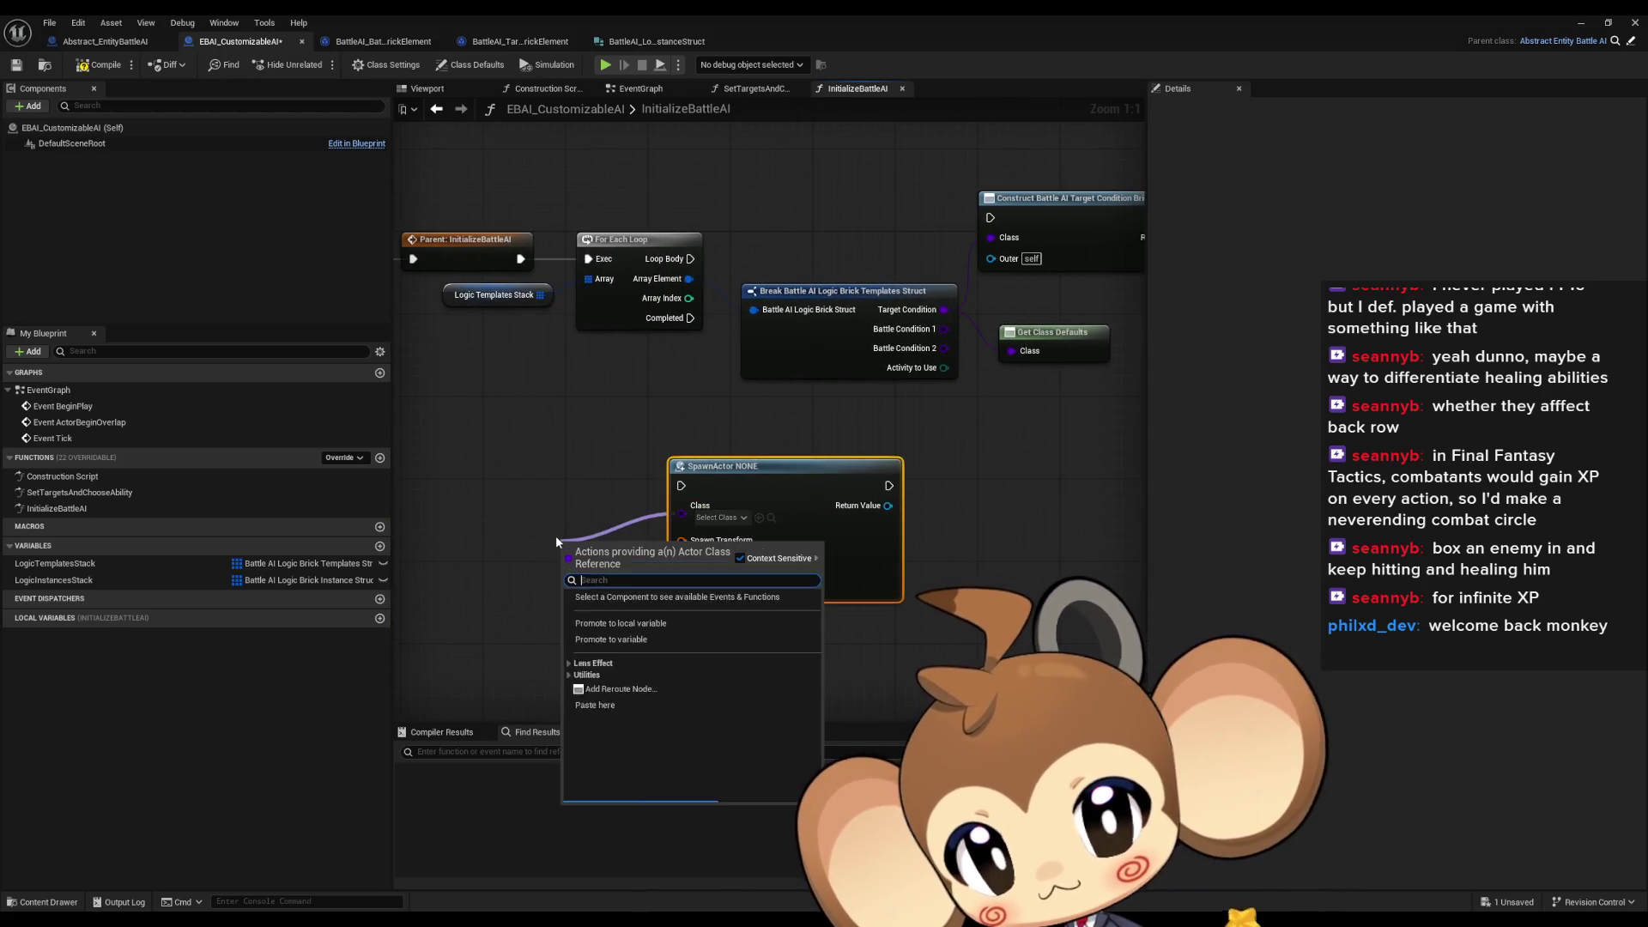
# Browse 'class' actions for the spawn node without adding any, then add a new variable
pyautogui.write('makel')
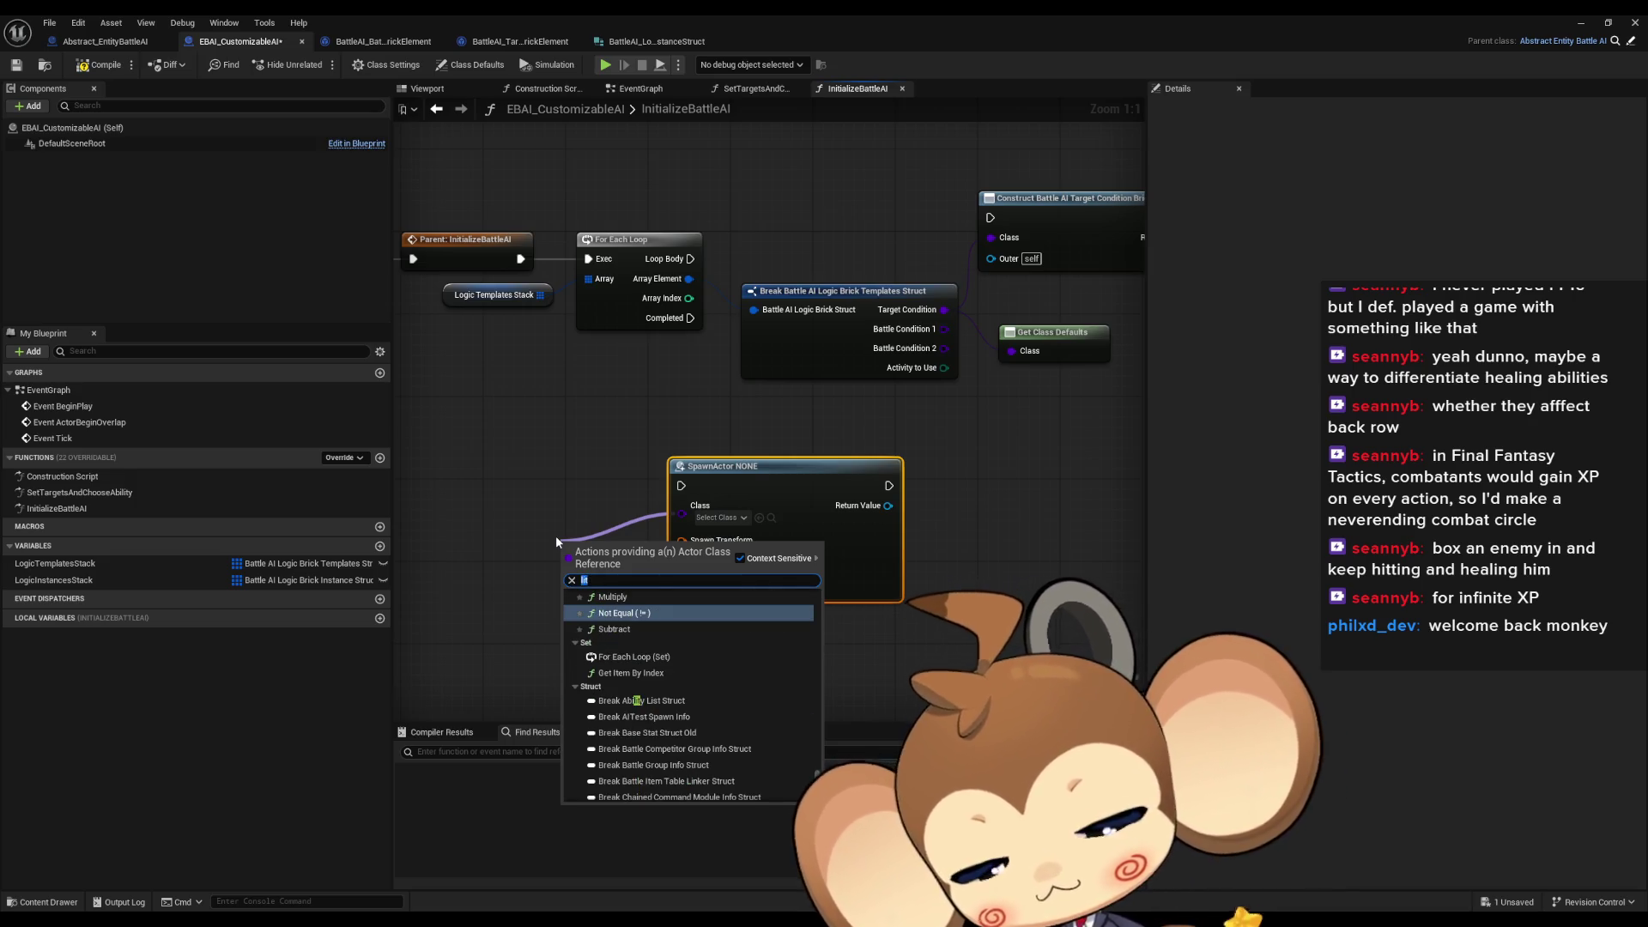
pyautogui.press('BackSpace')
pyautogui.press('BackSpace')
pyautogui.press('BackSpace')
pyautogui.write('class')
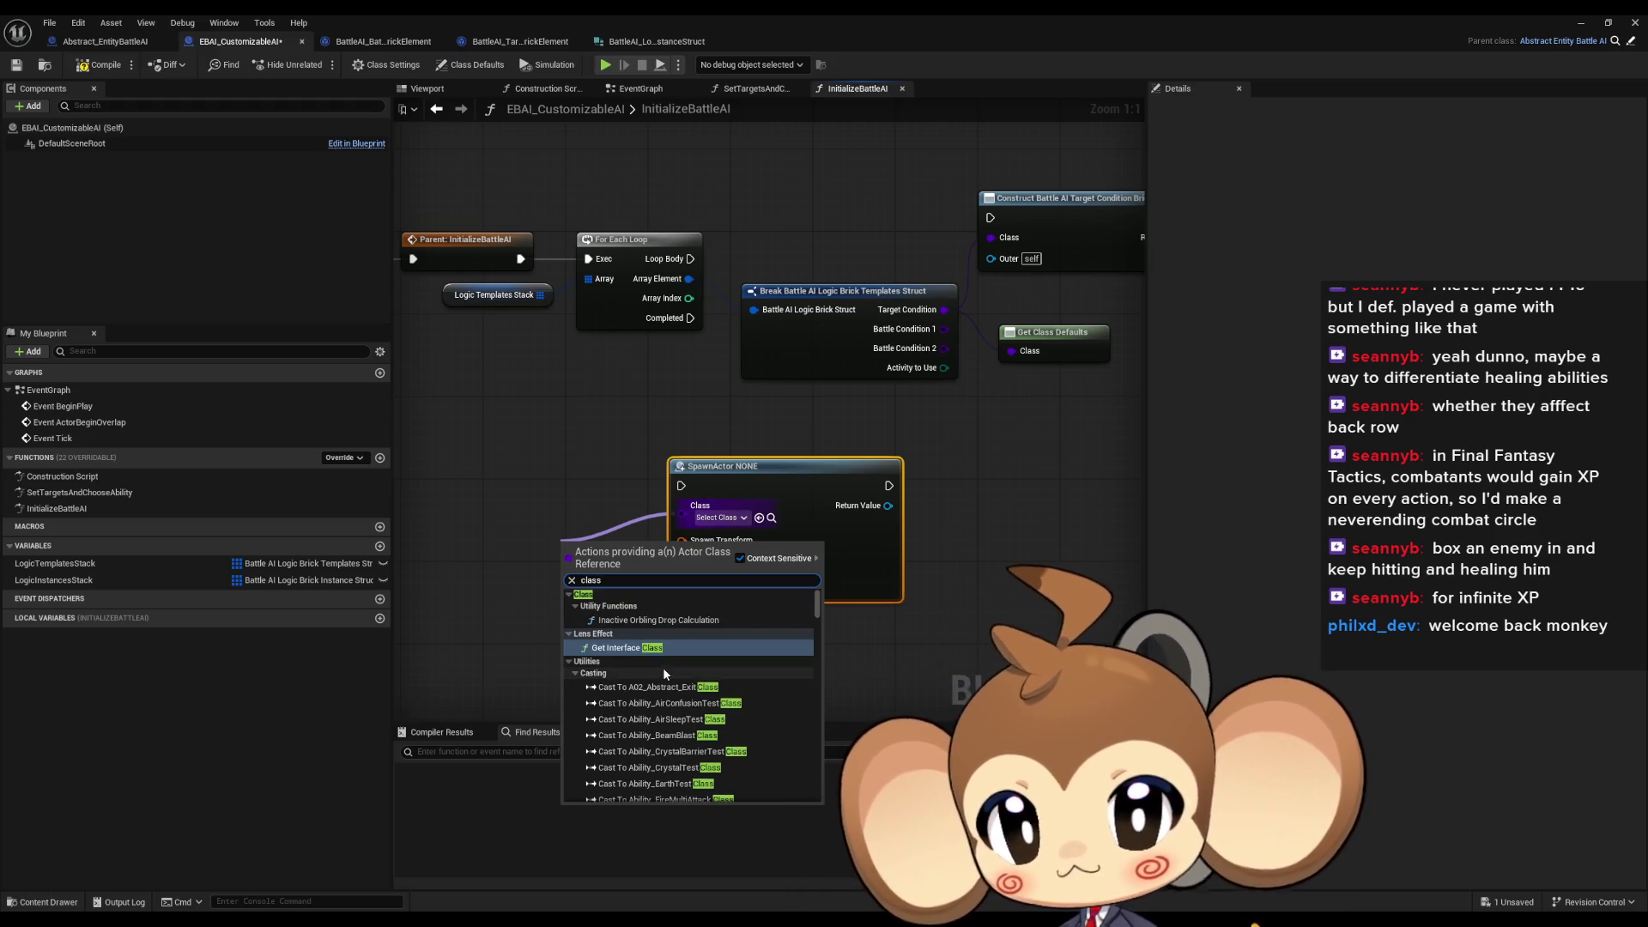
pyautogui.scroll(-2, 724, 689)
pyautogui.press('Escape')
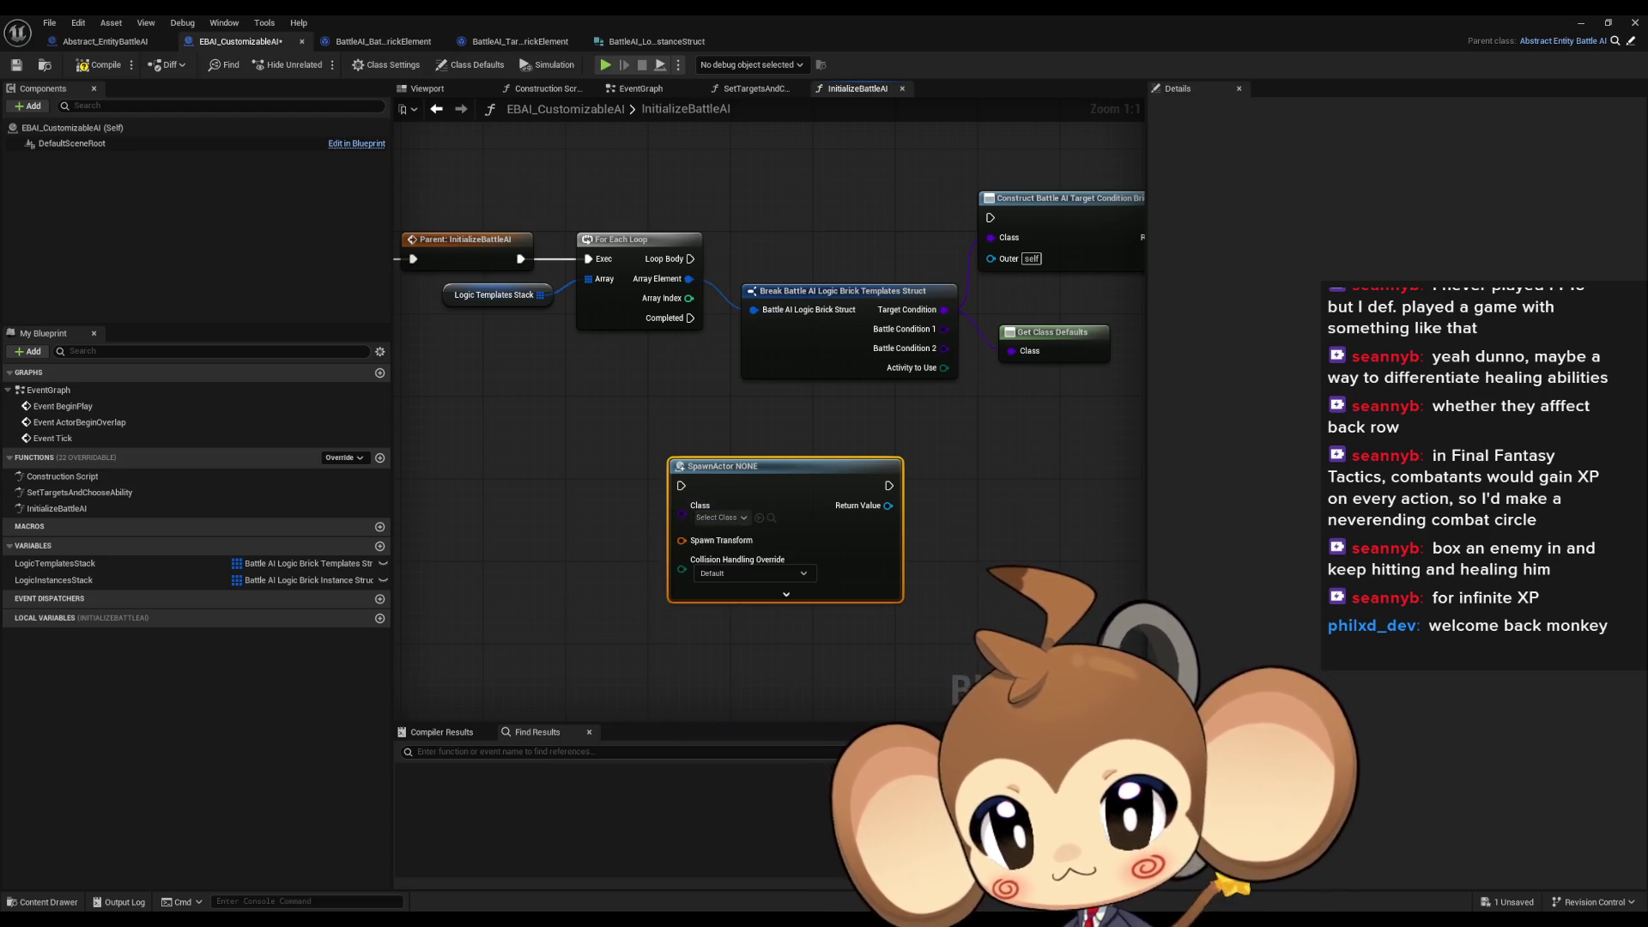
pyautogui.click(379, 545)
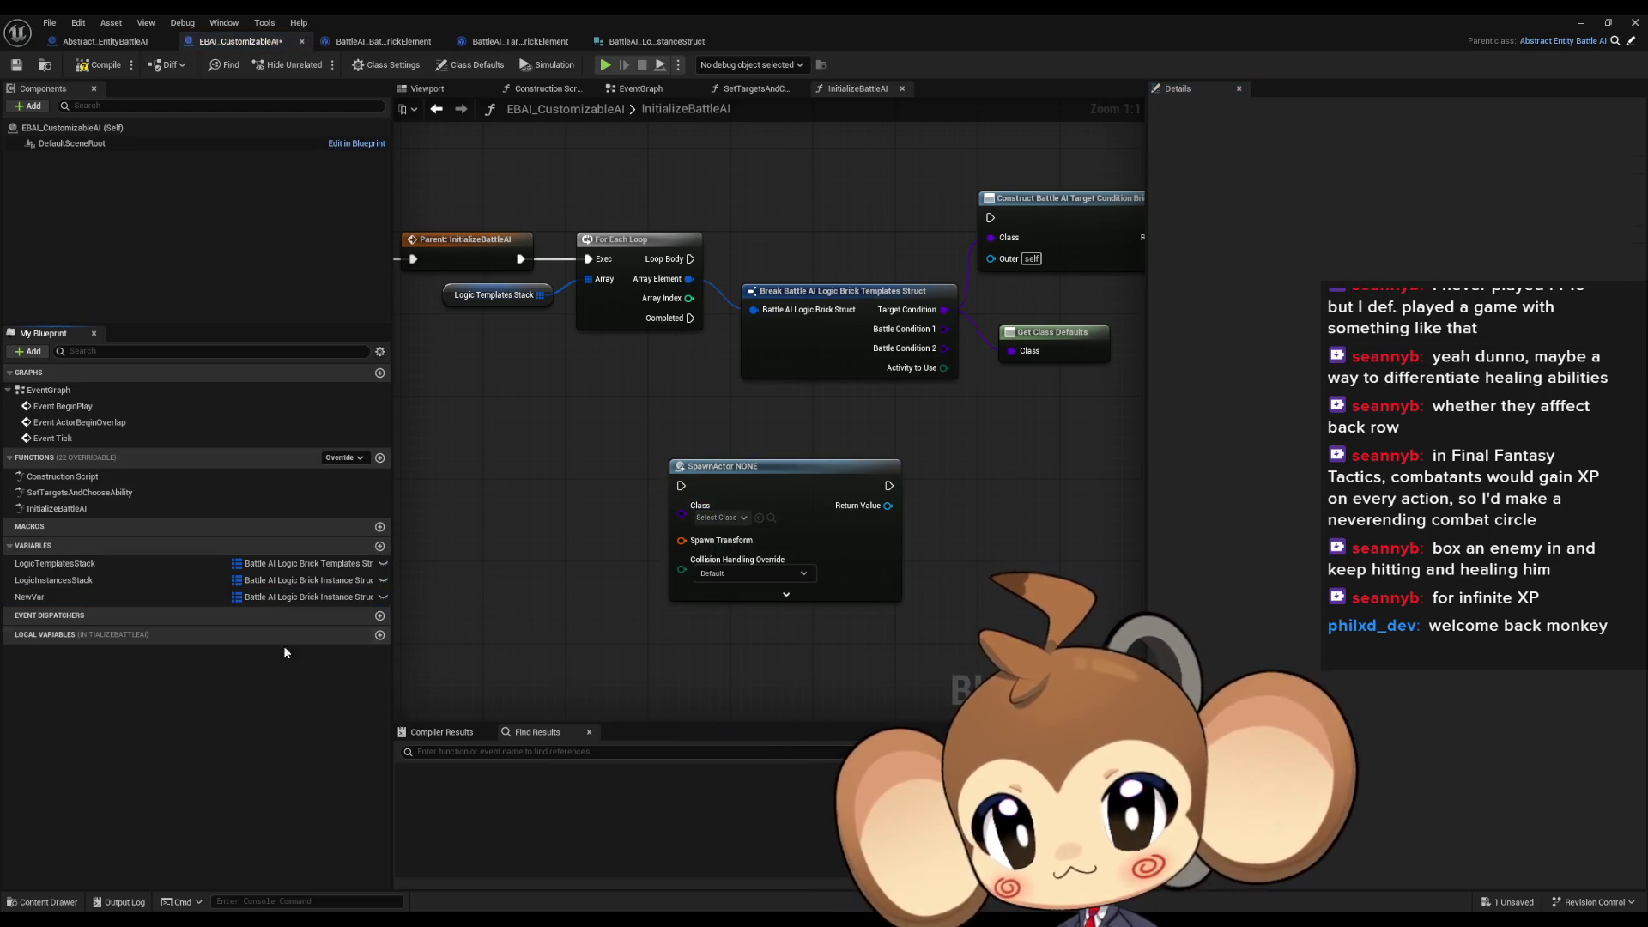
# Make NewVar an Actor class reference and place its getter in the graph
pyautogui.click(260, 599)
pyautogui.write('ctor')
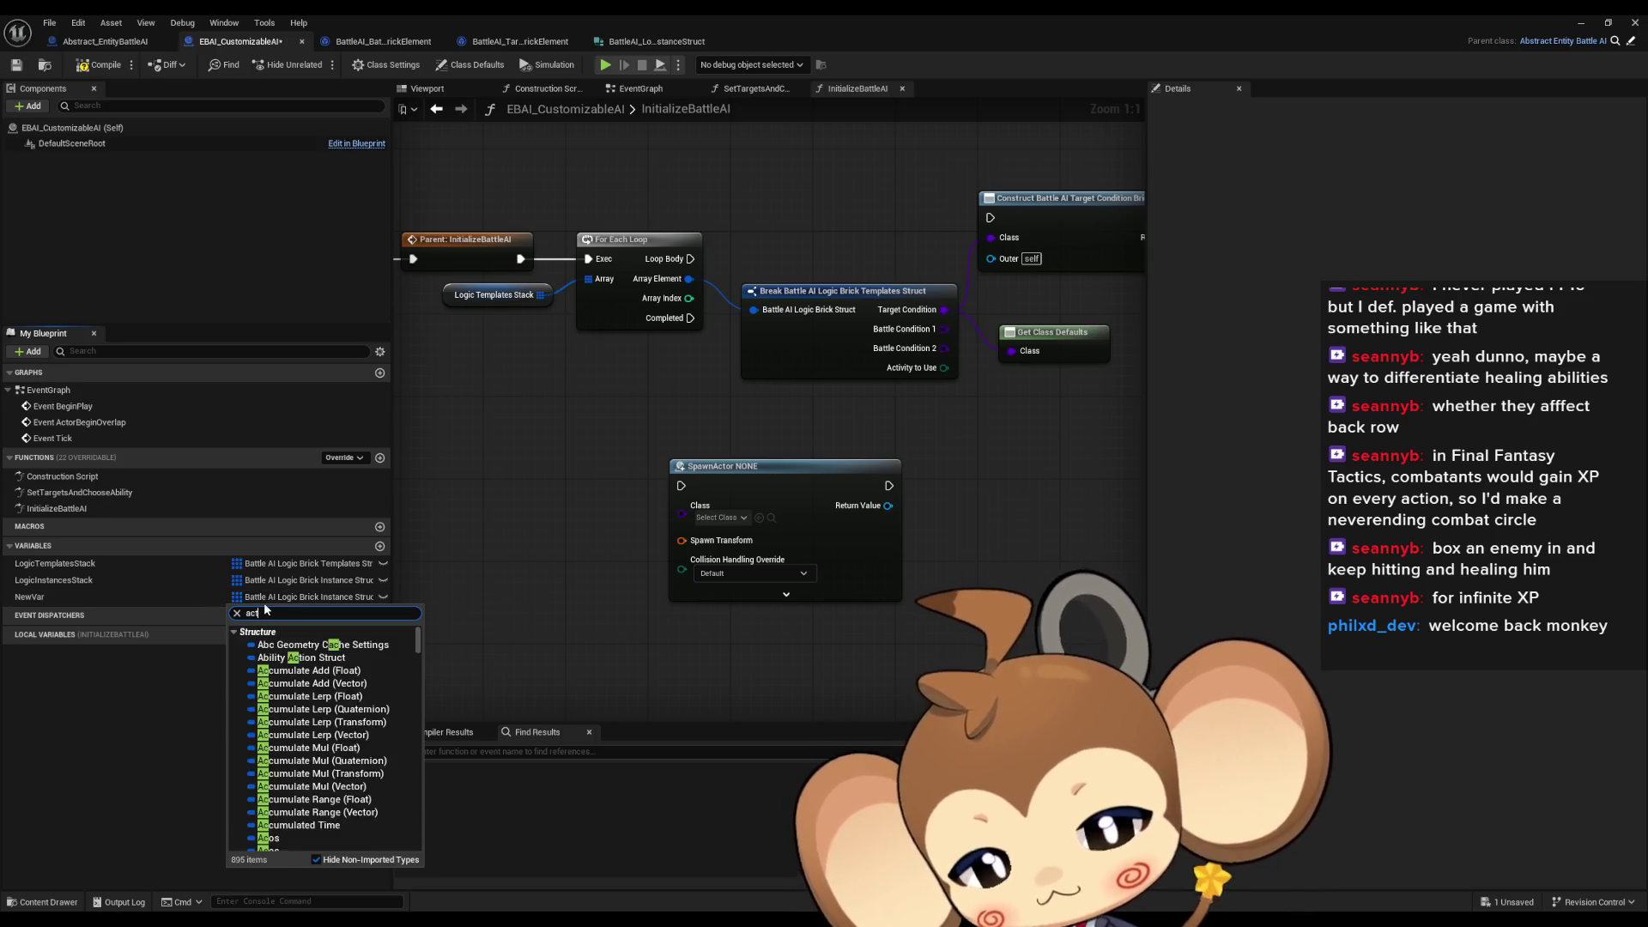
pyautogui.moveTo(309, 747)
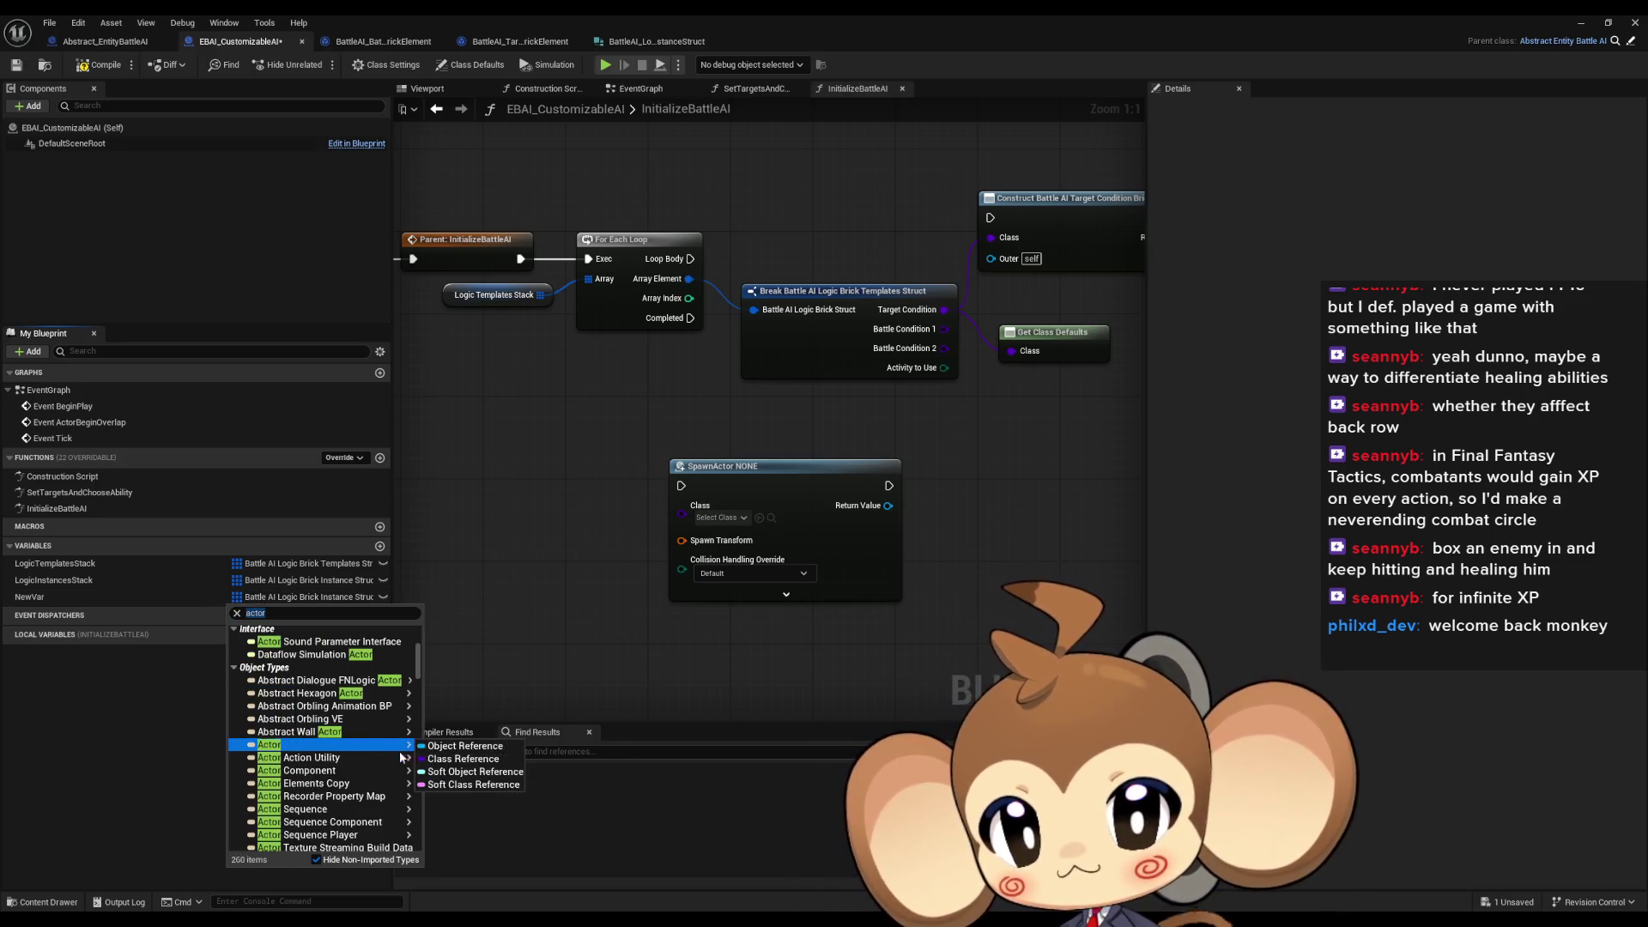
pyautogui.click(434, 756)
pyautogui.moveTo(52, 597); pyautogui.dragTo(712, 678)
pyautogui.click(472, 611)
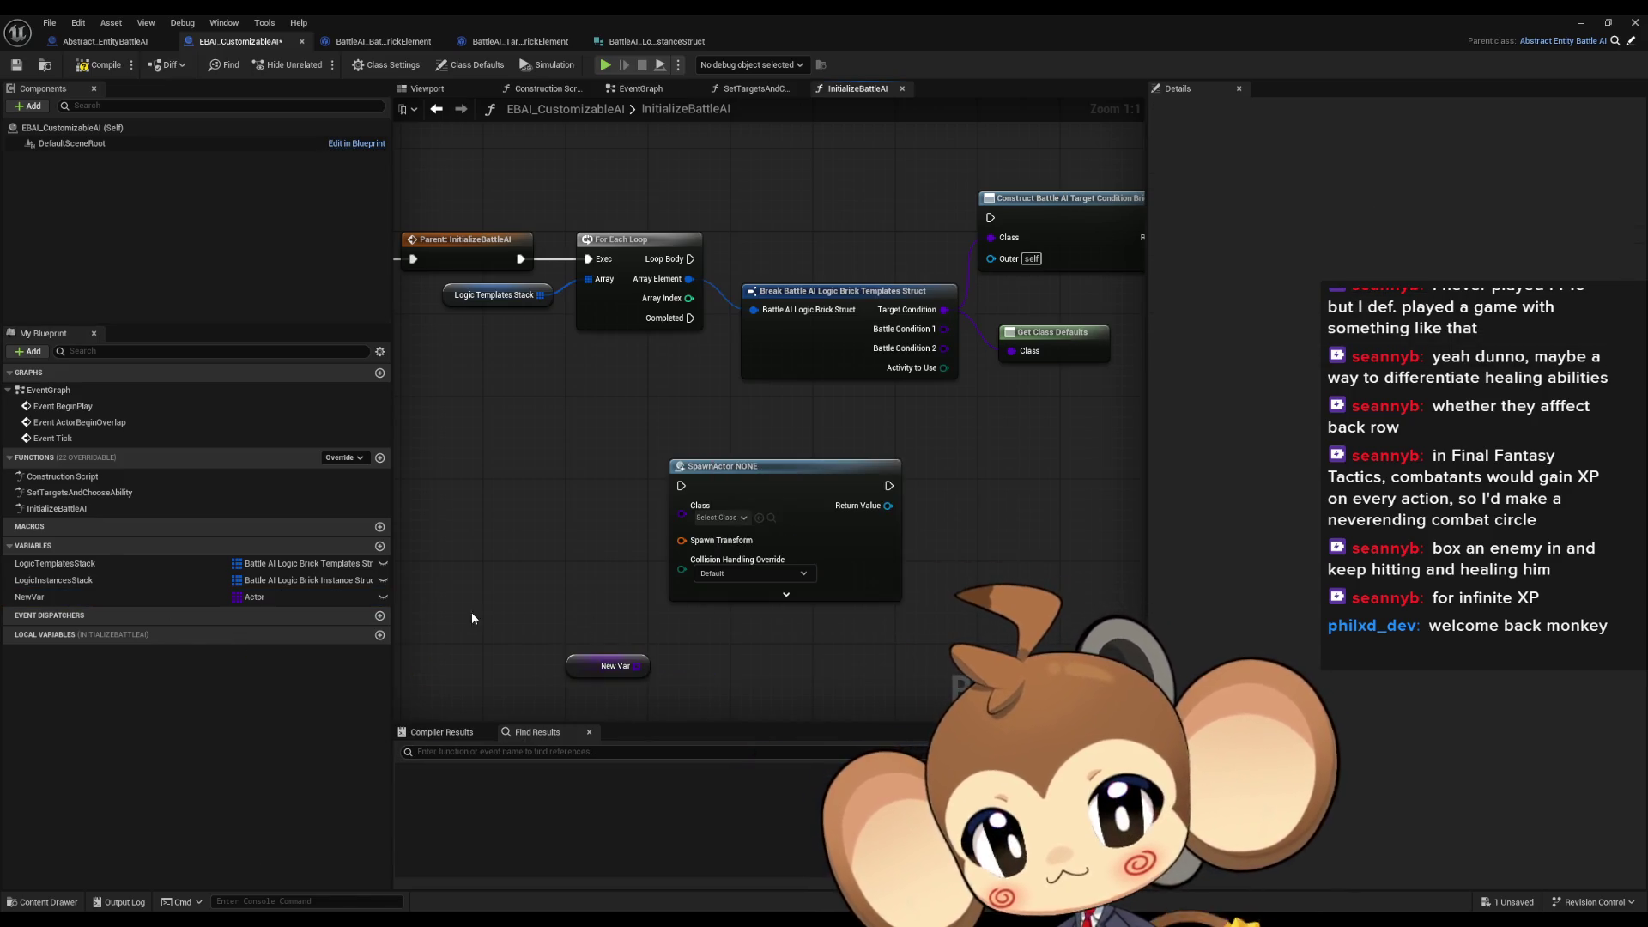
pyautogui.click(251, 598)
pyautogui.click(260, 592)
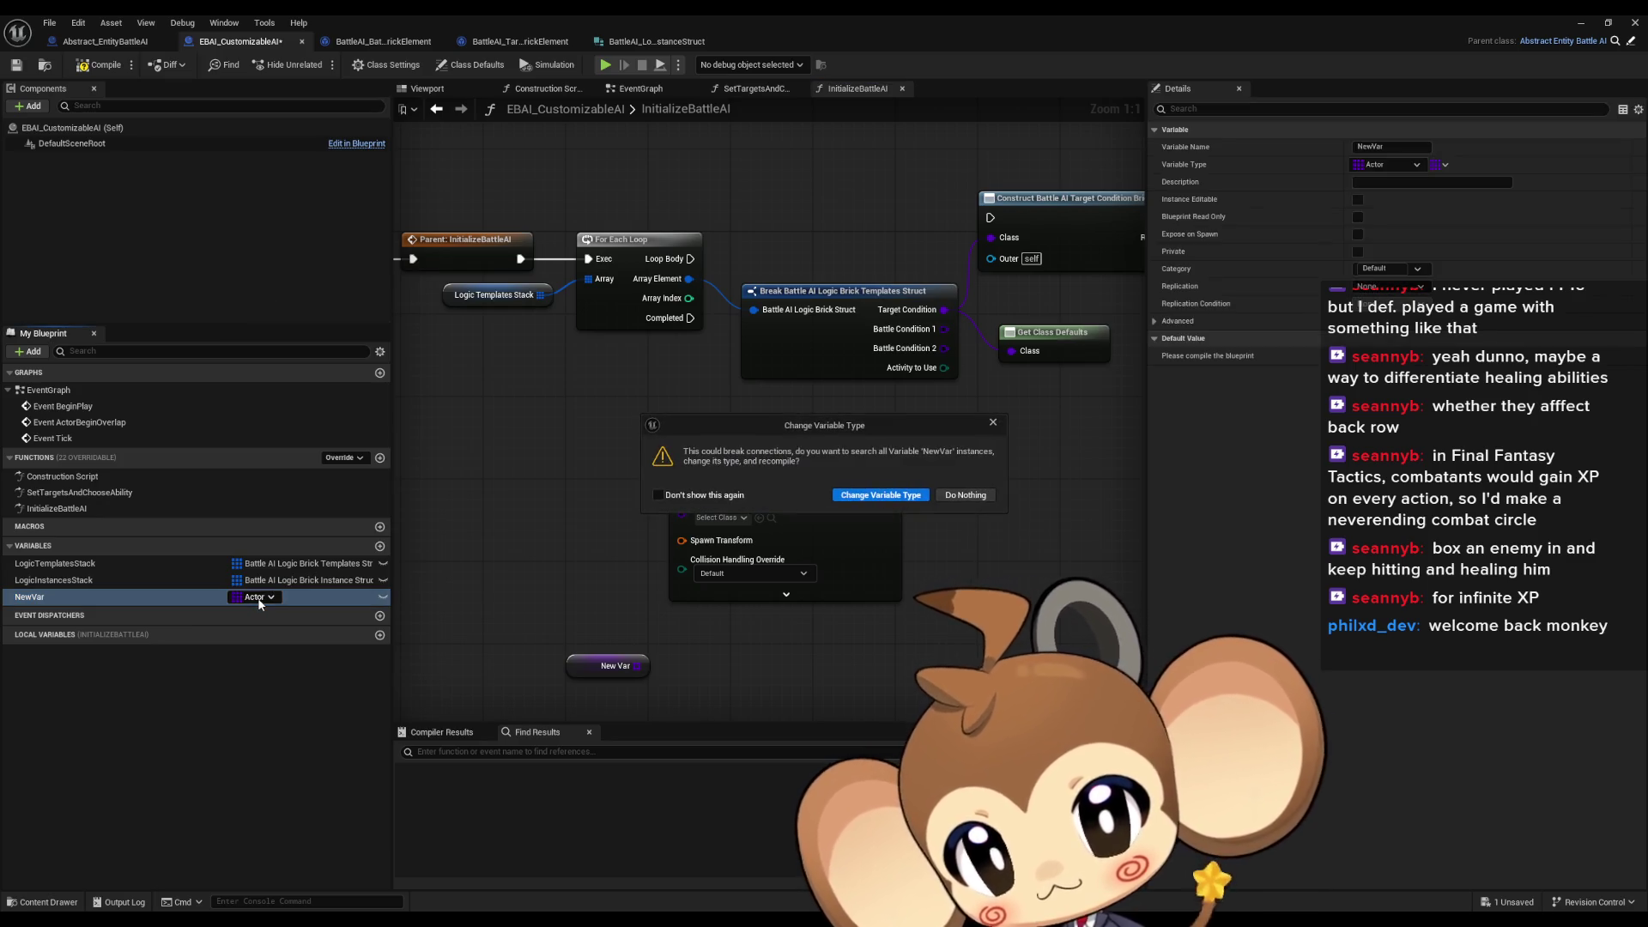
pyautogui.click(868, 498)
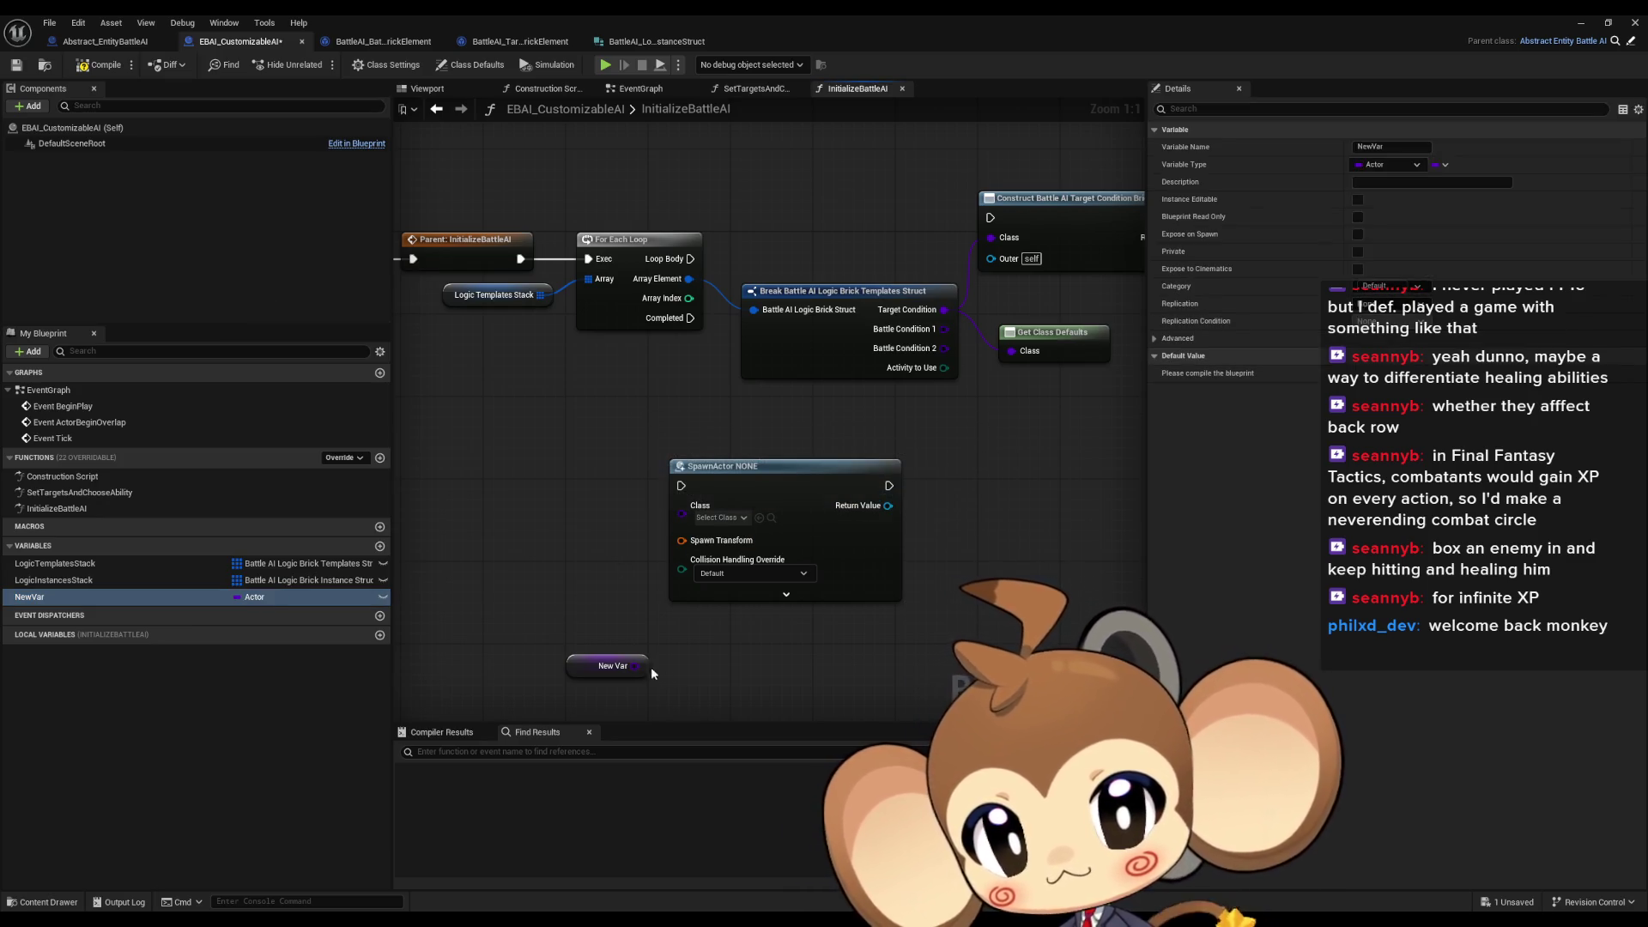
# Add a Get Class Defaults node fed by New Var
pyautogui.moveTo(722, 680); pyautogui.dragTo(722, 680)
pyautogui.write('defa')
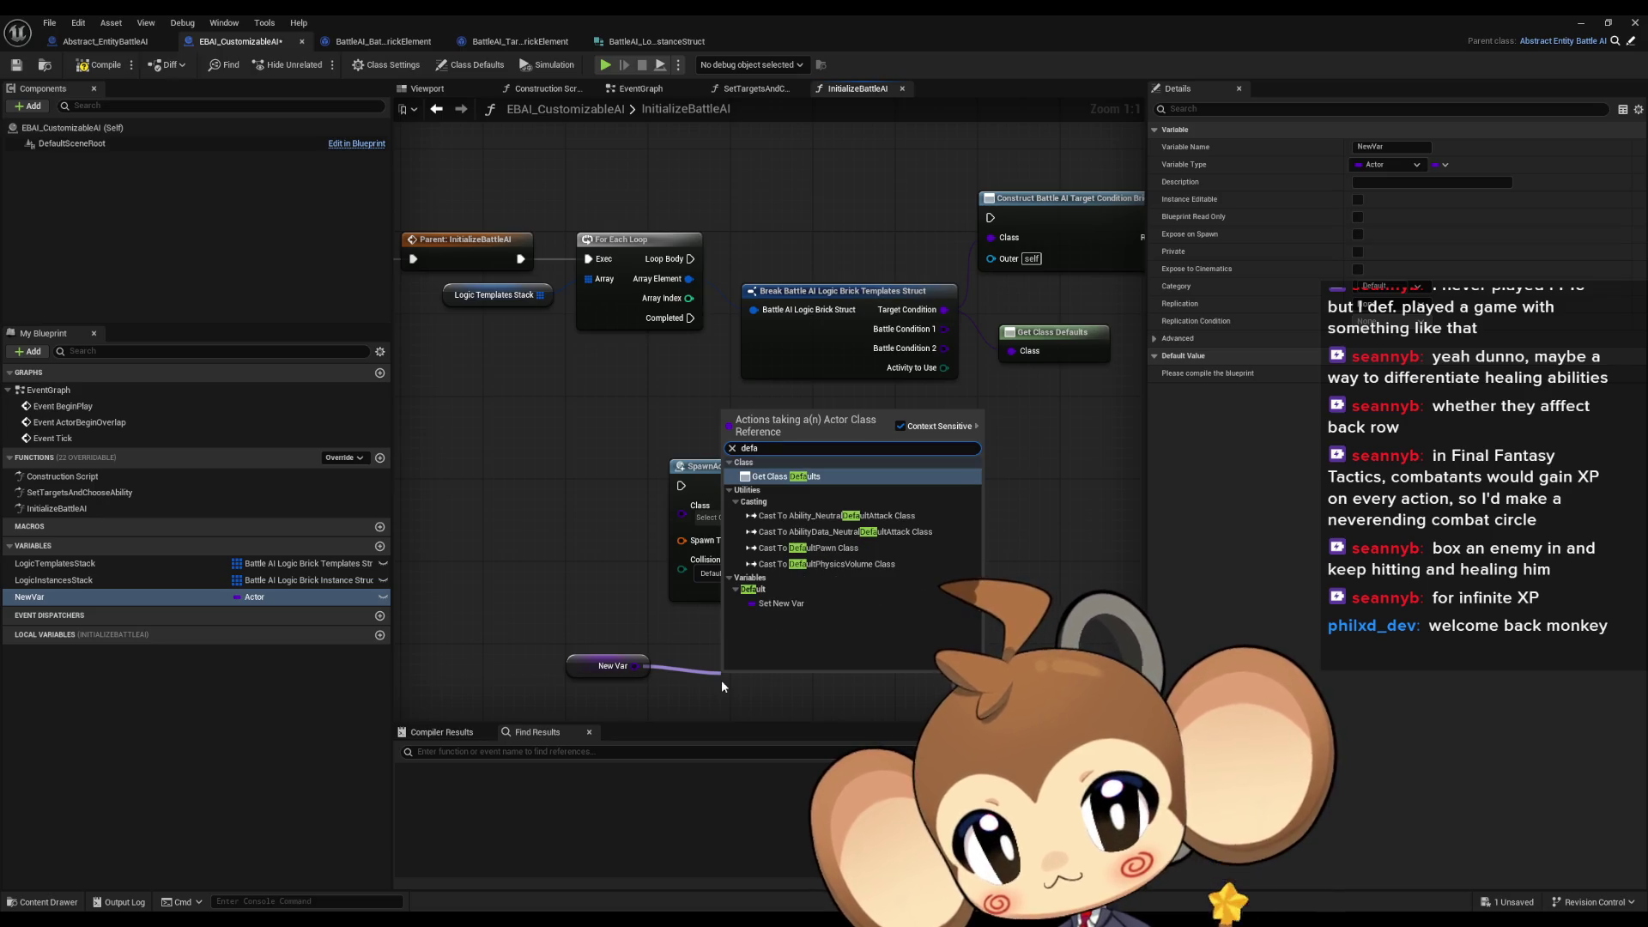
pyautogui.click(786, 476)
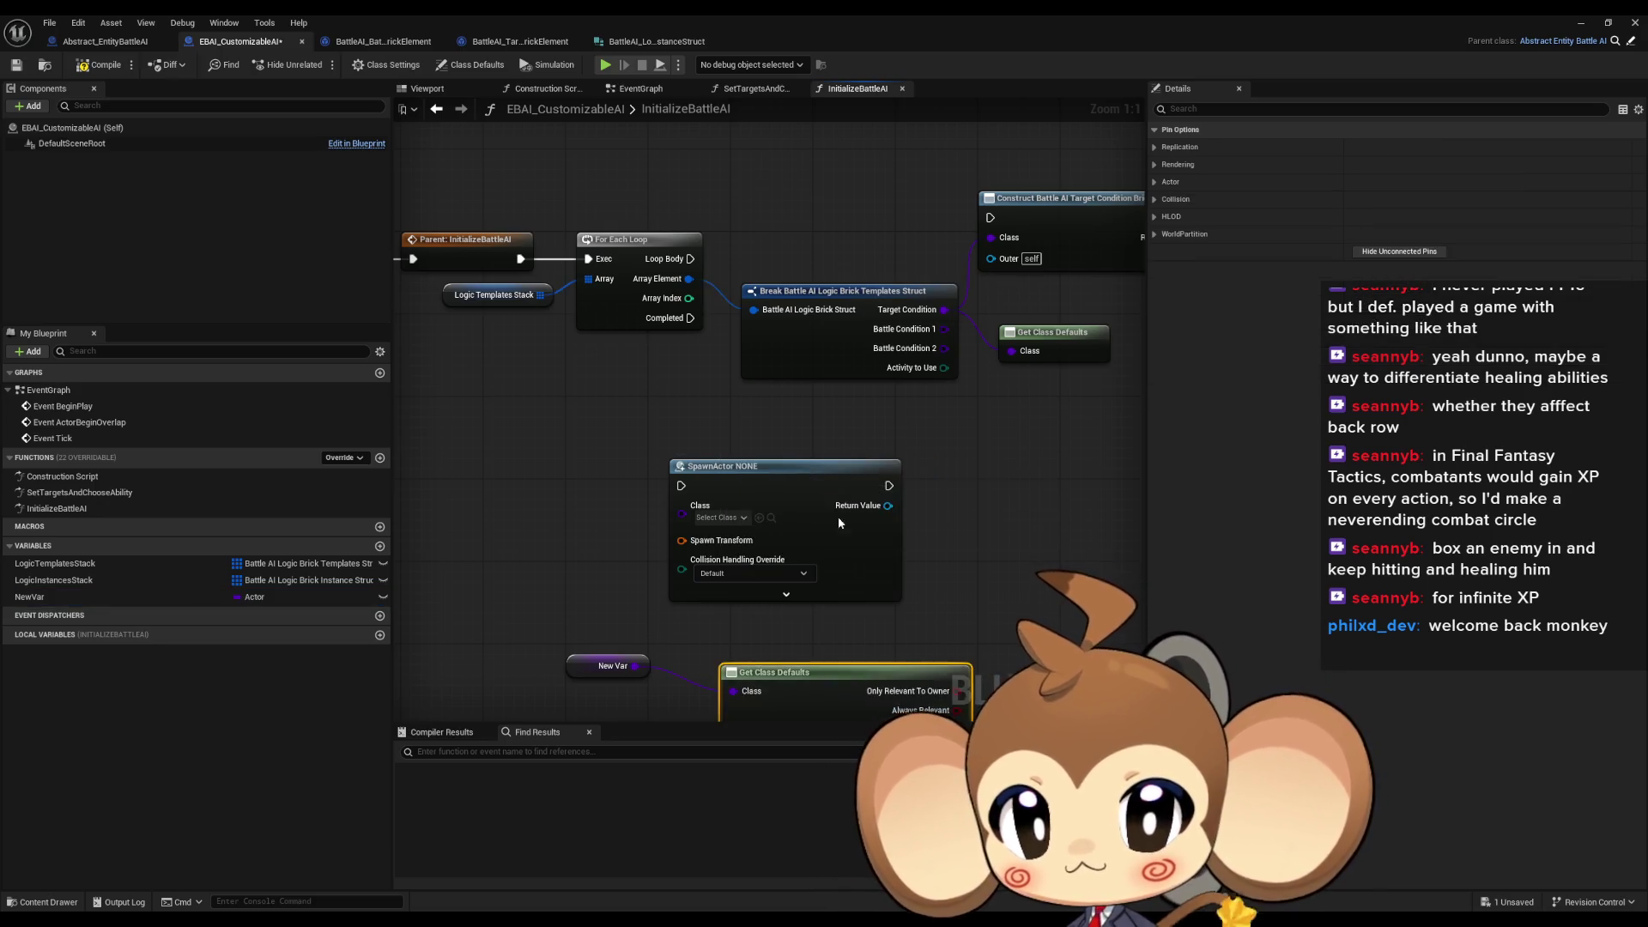
pyautogui.moveTo(878, 462); pyautogui.dragTo(869, 397)
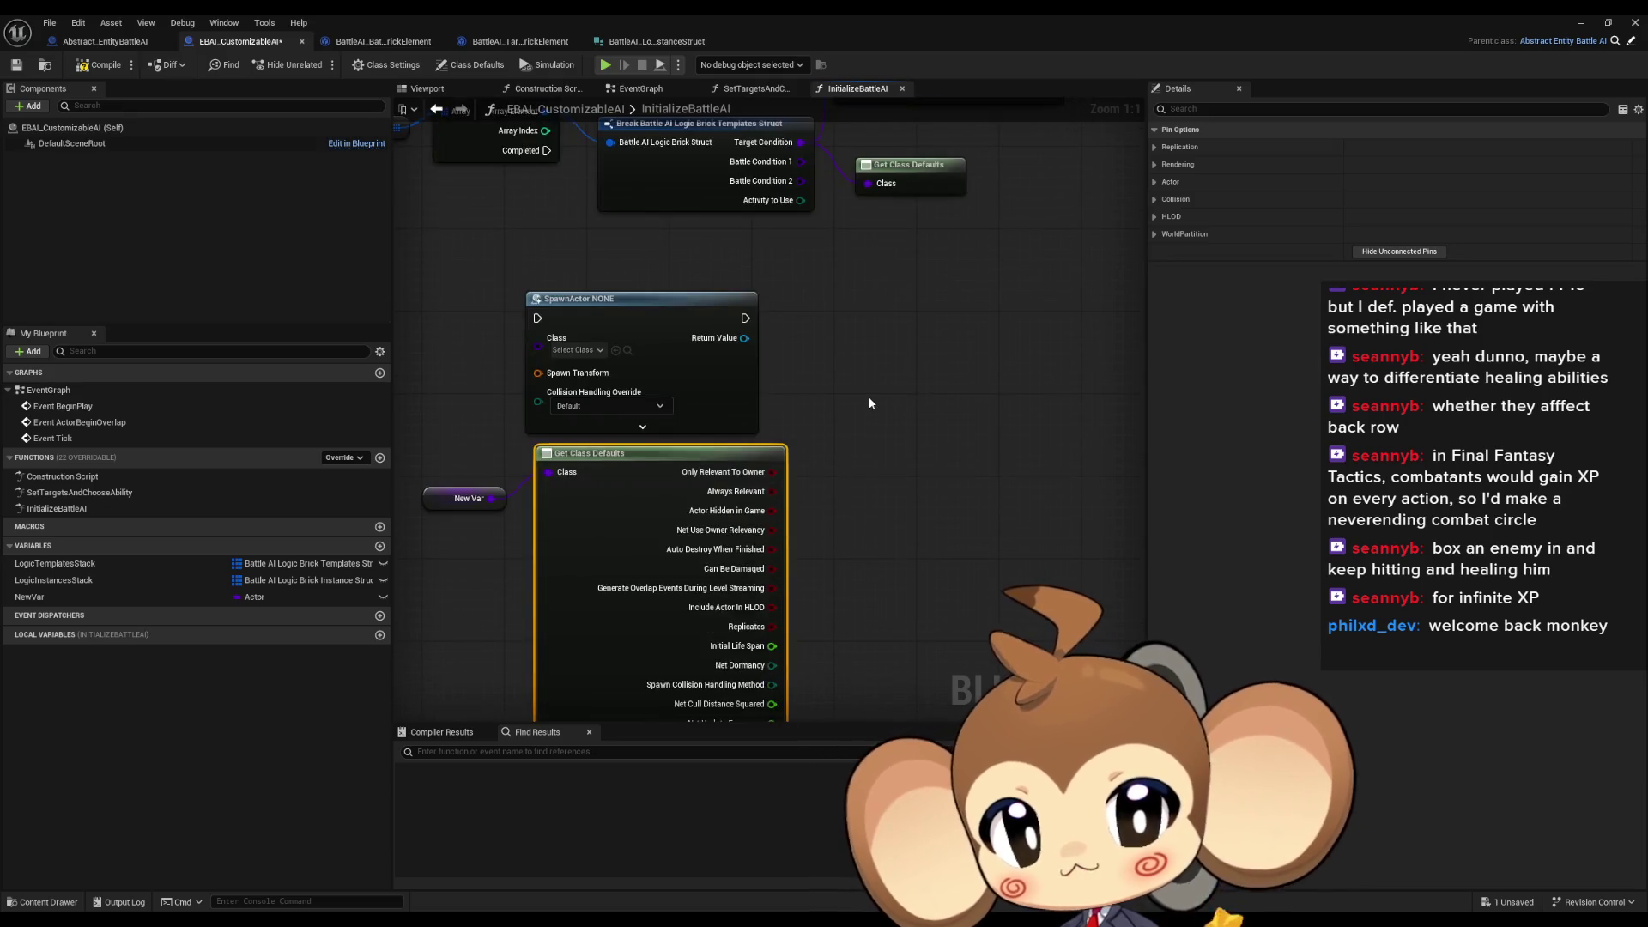
pyautogui.click(380, 43)
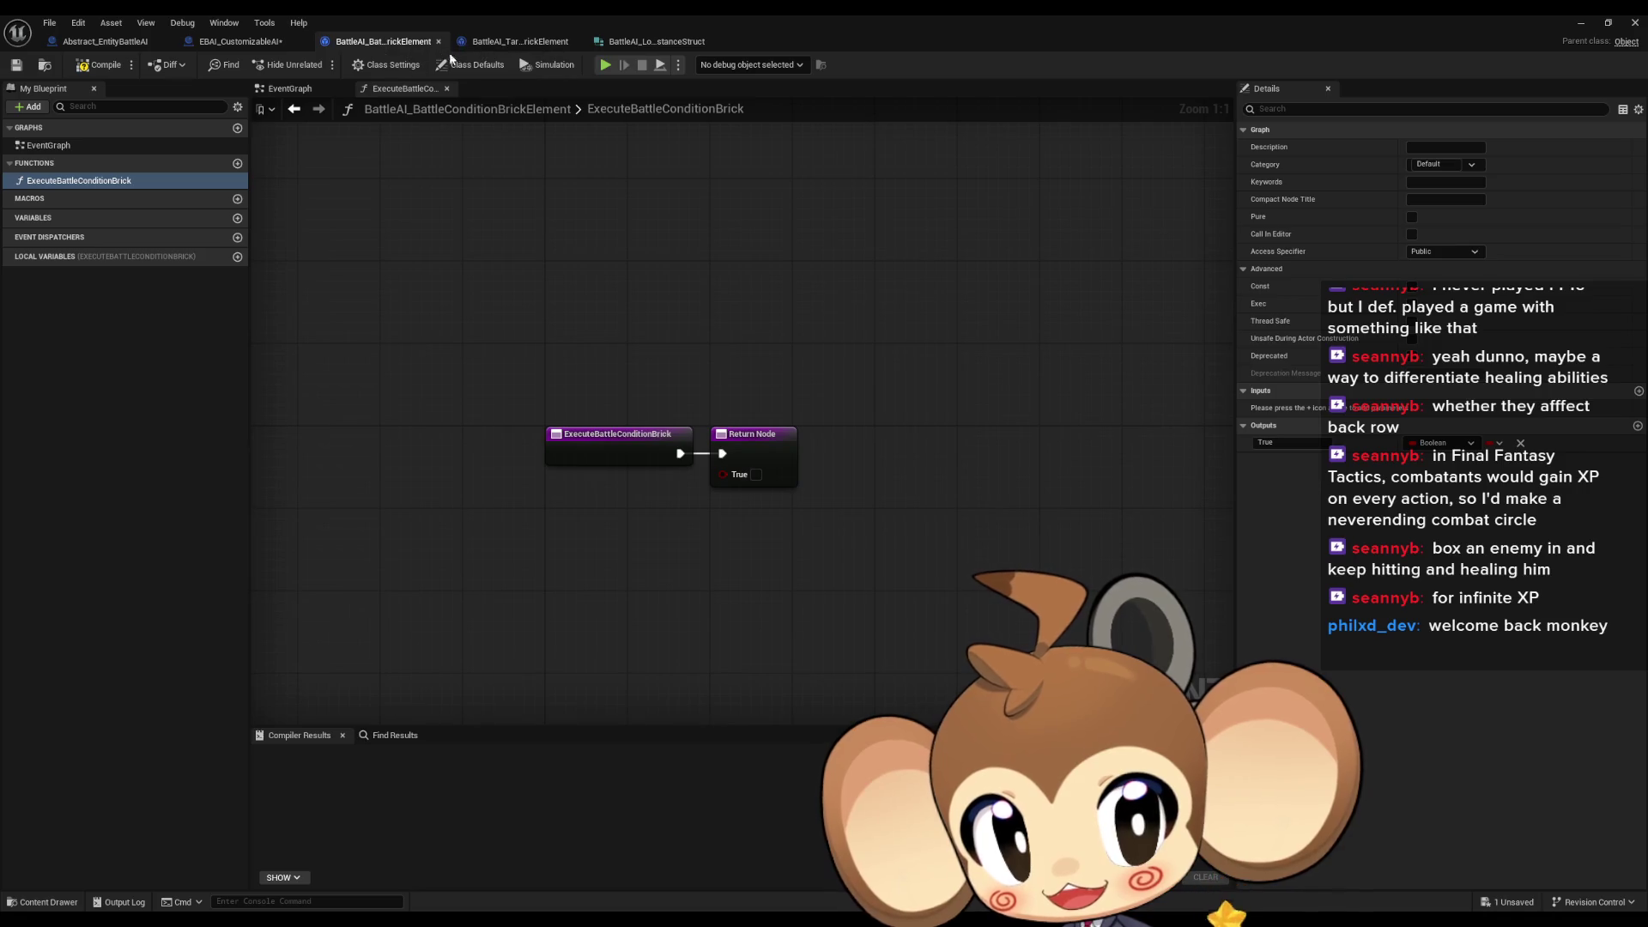
pyautogui.click(482, 43)
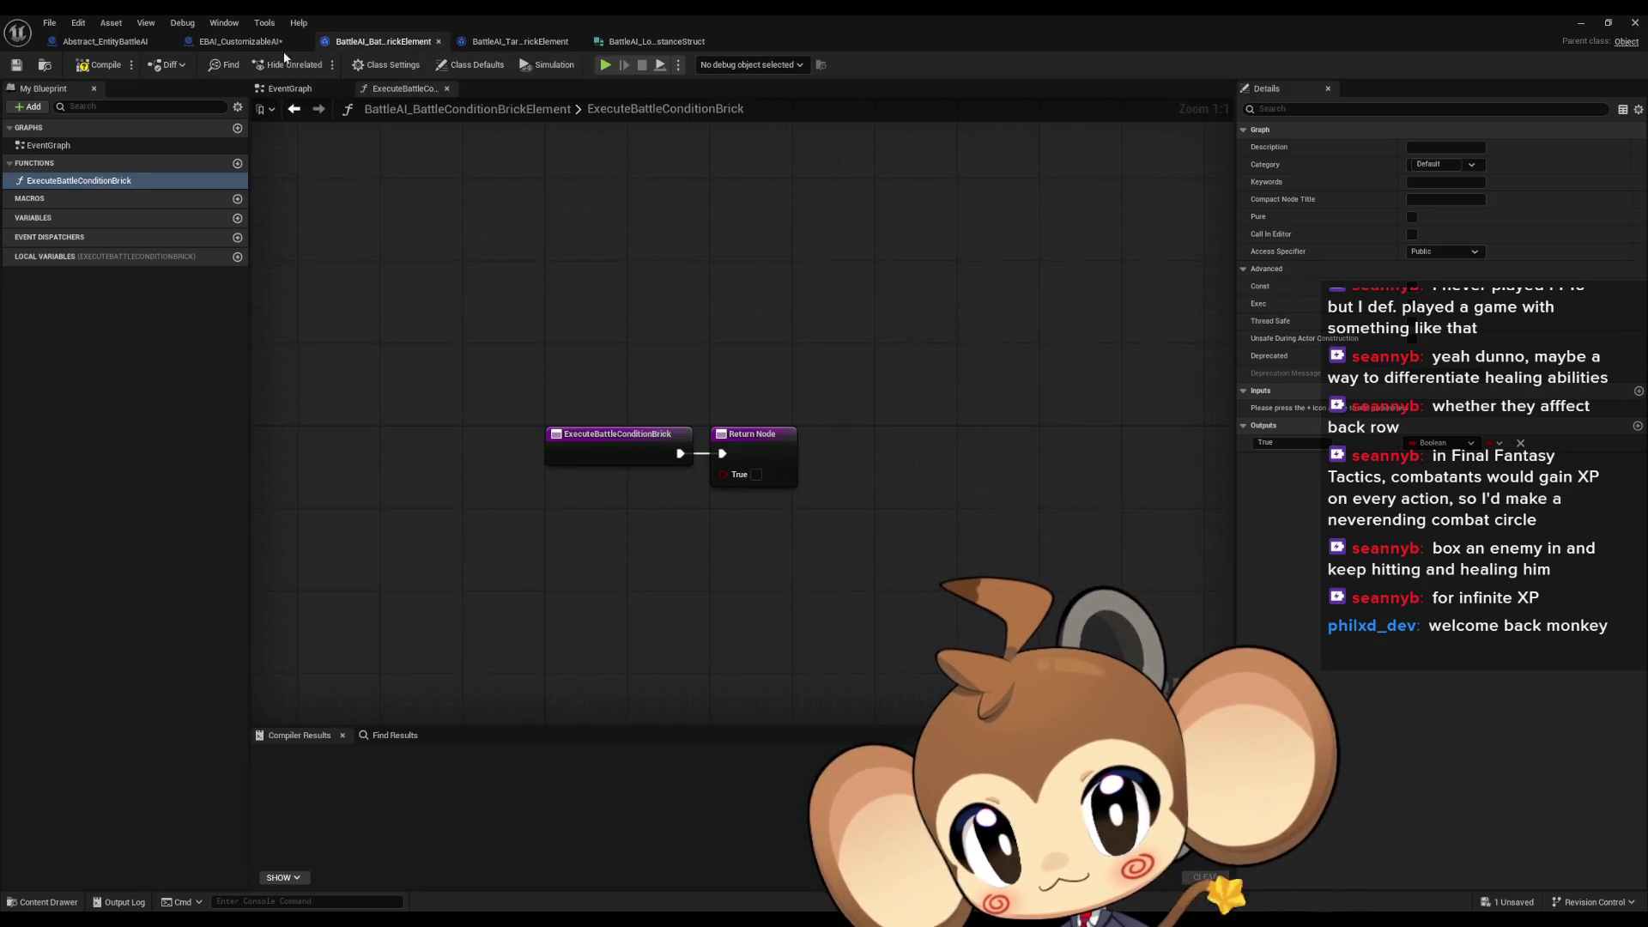
pyautogui.click(240, 41)
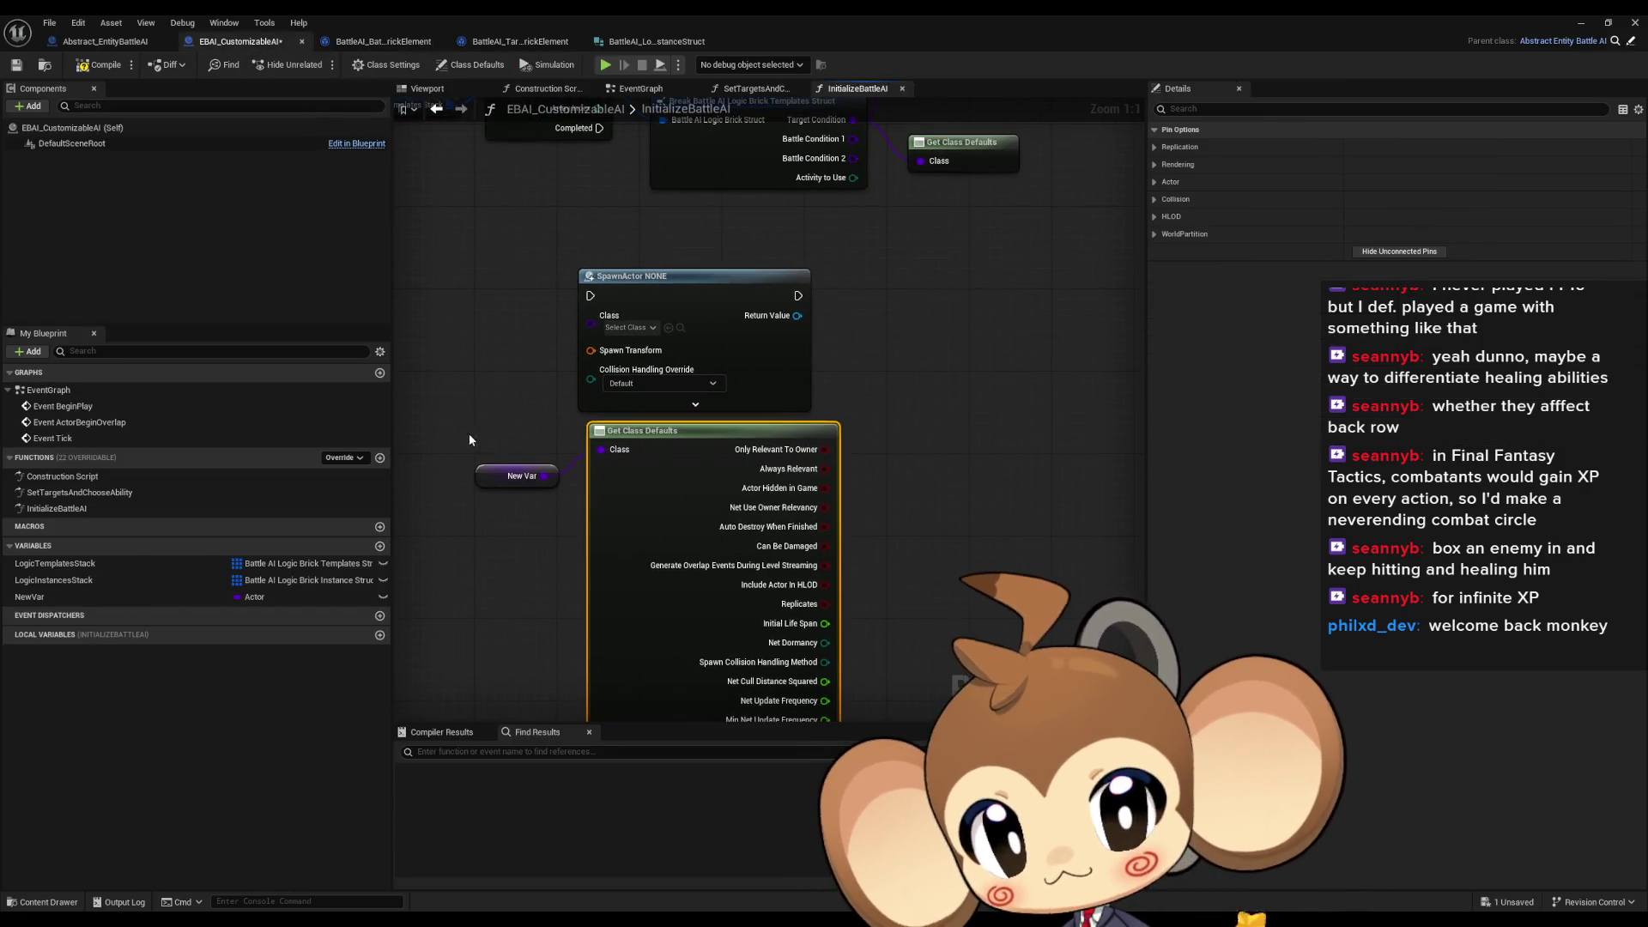
pyautogui.hotkey('ctrl', 'z')
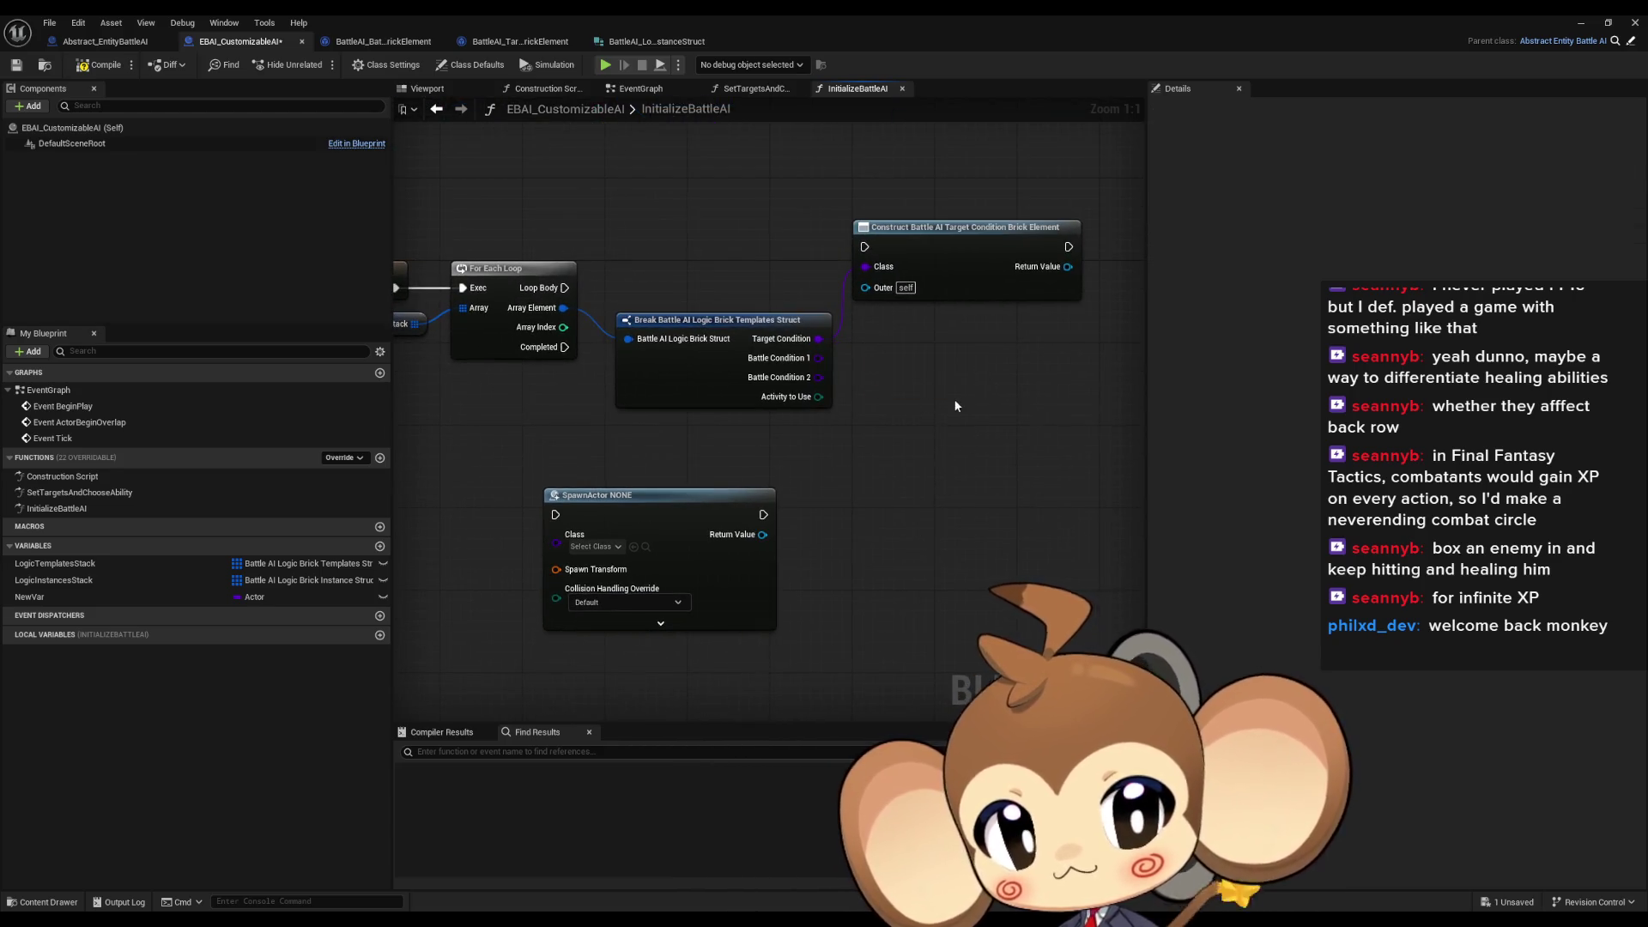
# Undo the SpawnActor node and NewVar, and wire Construct Target Condition into Target Condition
pyautogui.hotkey('ctrl', 'z')
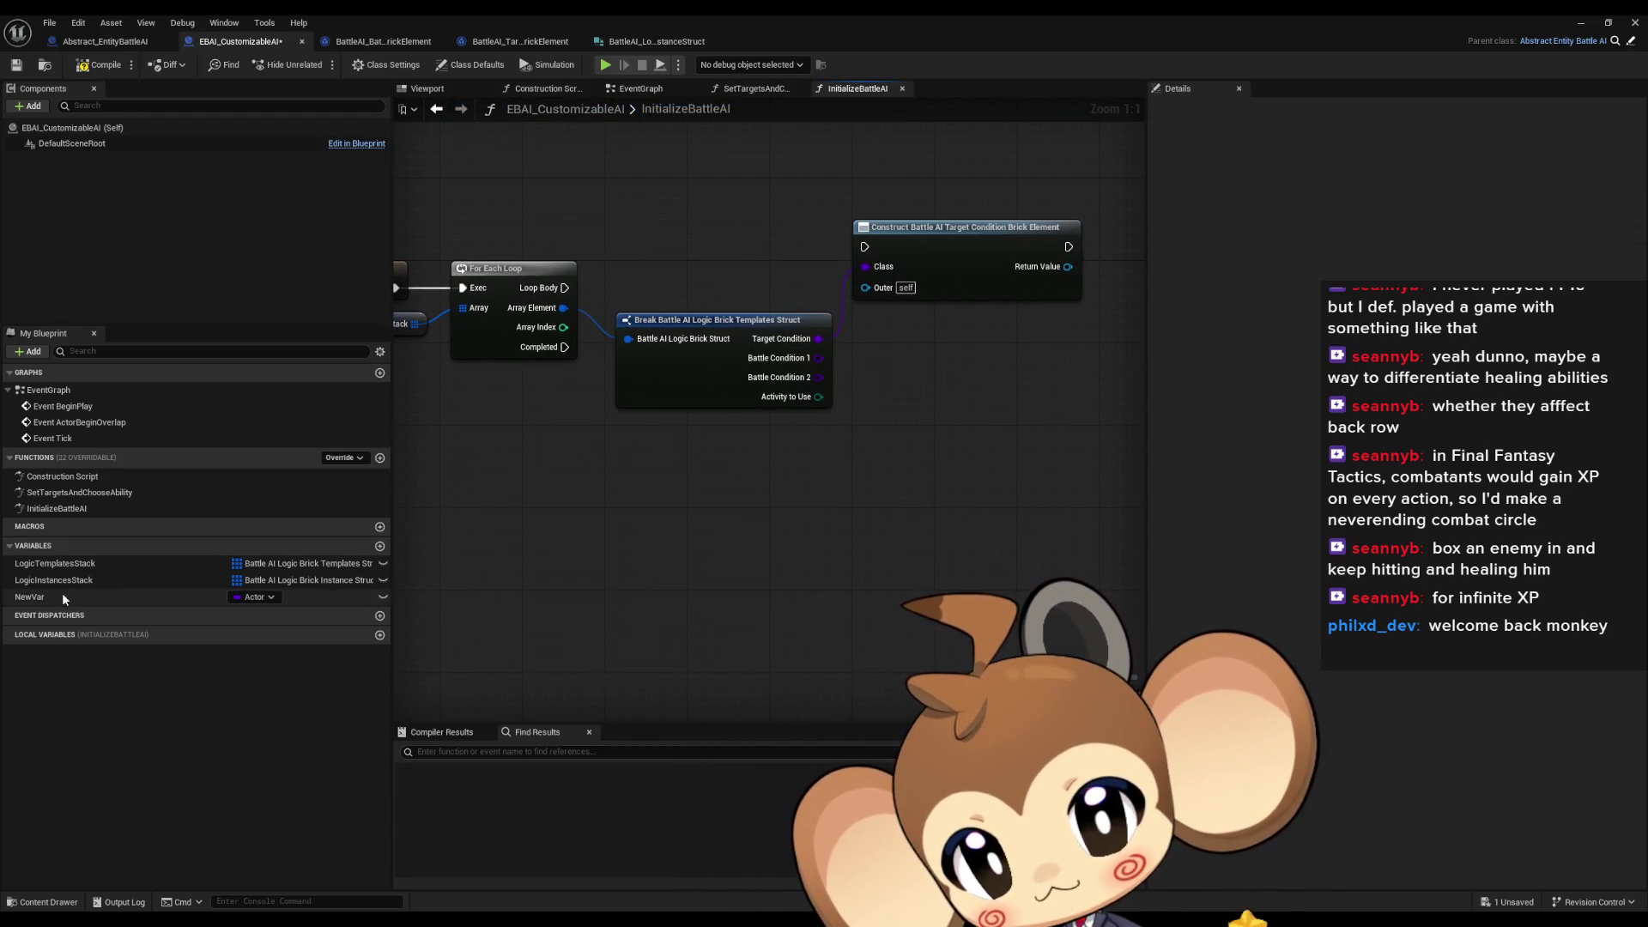
pyautogui.hotkey('ctrl', 'z')
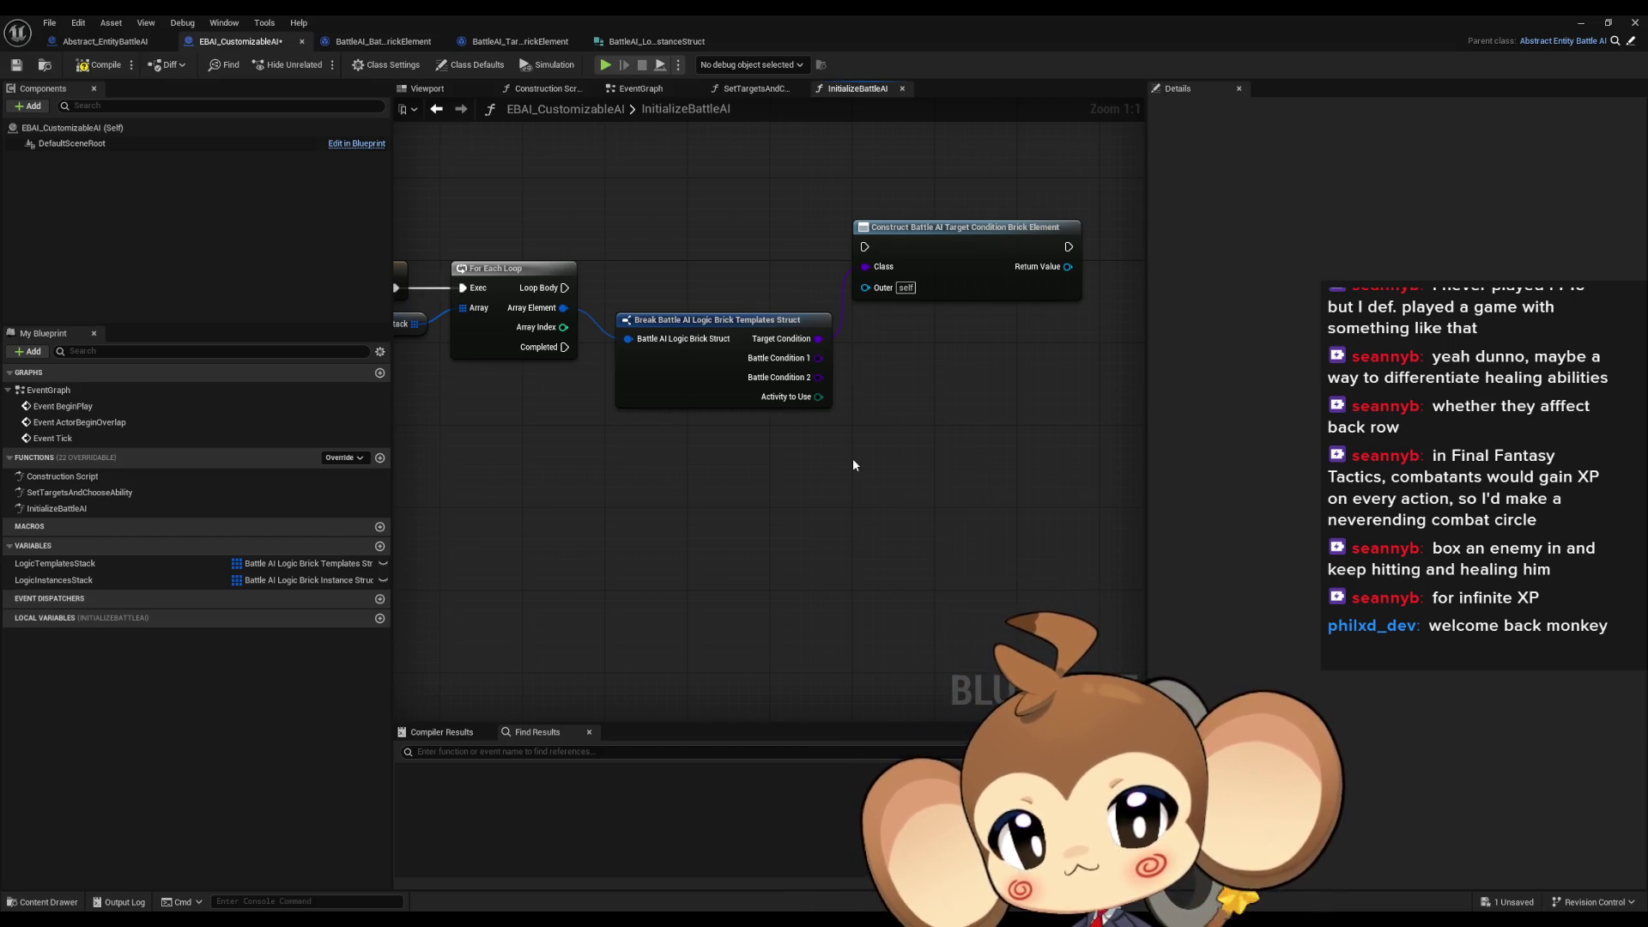
pyautogui.moveTo(853, 465)
pyautogui.mouseDown()
pyautogui.moveTo(1060, 522)
pyautogui.moveTo(944, 478)
pyautogui.mouseUp()
pyautogui.moveTo(638, 383)
pyautogui.mouseDown()
pyautogui.moveTo(86, 382)
pyautogui.moveTo(68, 309)
pyautogui.mouseUp()
pyautogui.click(697, 354)
pyautogui.moveTo(697, 353); pyautogui.dragTo(939, 378)
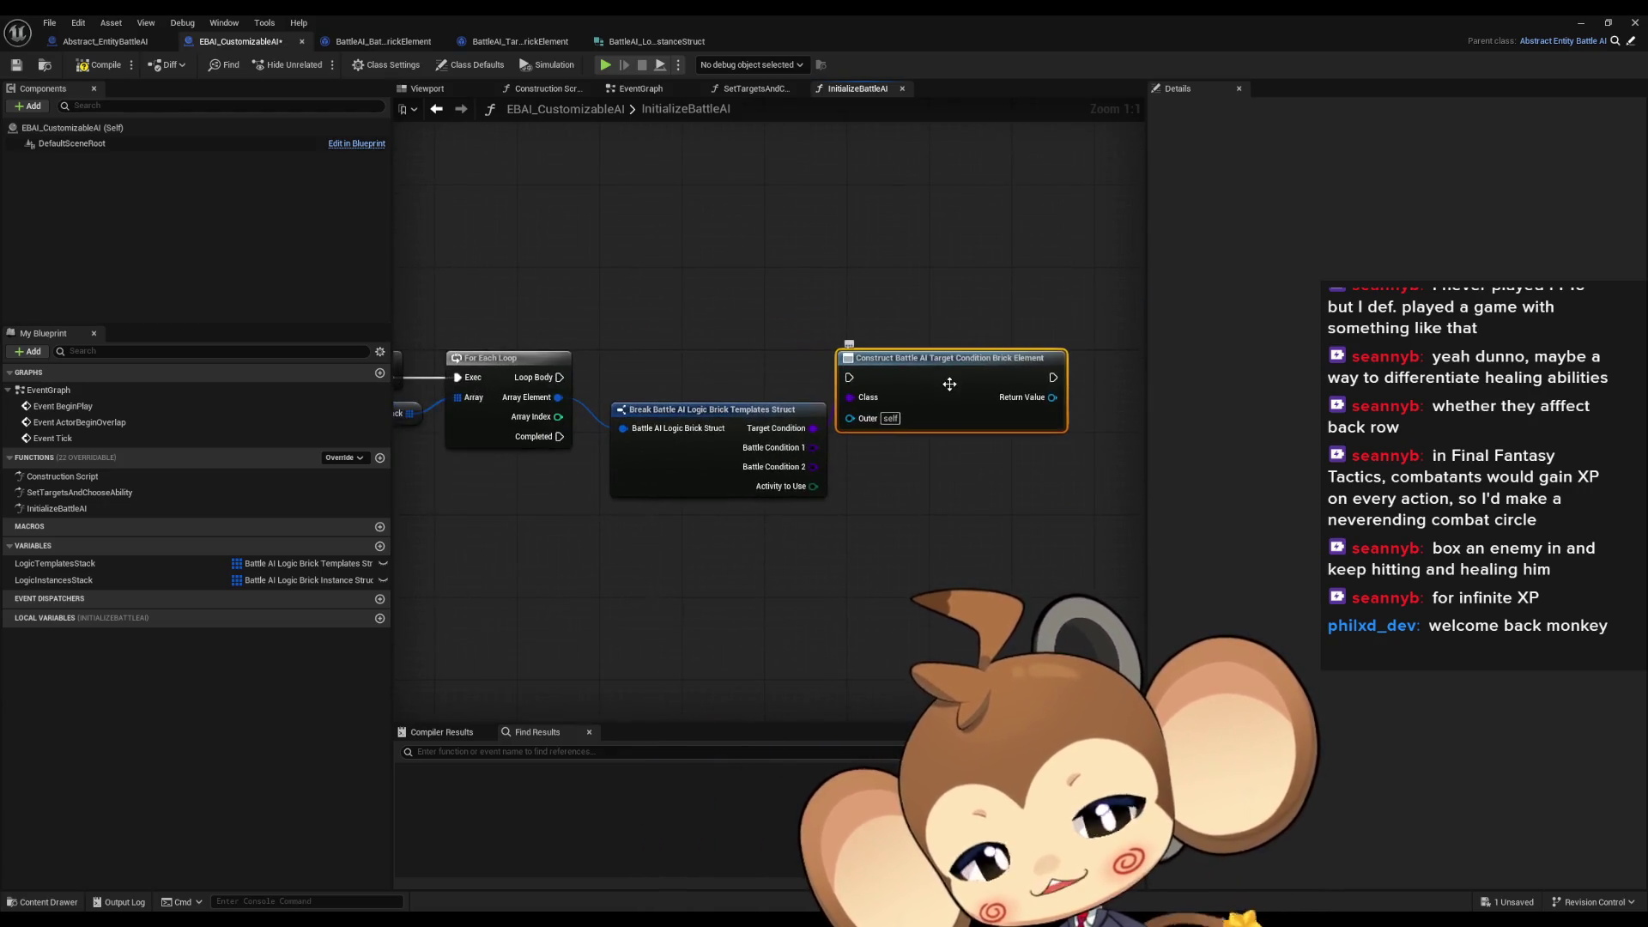
pyautogui.moveTo(889, 498)
pyautogui.mouseDown()
pyautogui.moveTo(781, 529)
pyautogui.moveTo(677, 475)
pyautogui.moveTo(574, 475)
pyautogui.mouseUp()
pyautogui.moveTo(952, 512); pyautogui.dragTo(603, 399)
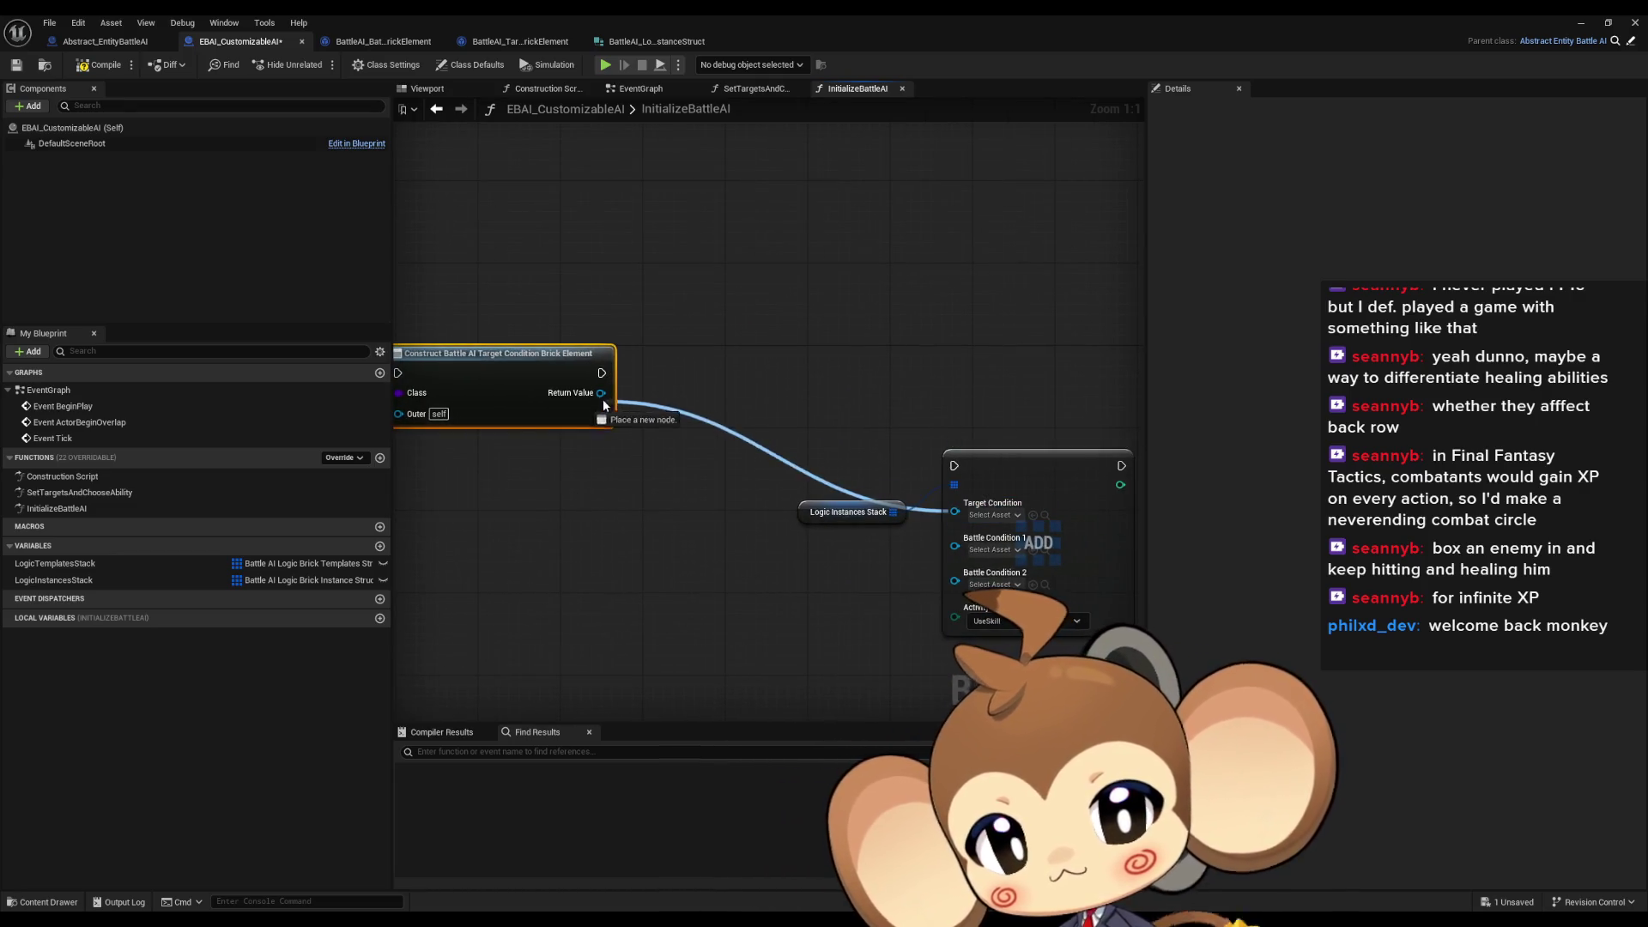
# Add two battle condition construct nodes feeding Battle Condition 1 and Battle Condition 2
pyautogui.moveTo(607, 455); pyautogui.dragTo(822, 473)
pyautogui.moveTo(650, 433)
pyautogui.mouseDown()
pyautogui.moveTo(797, 429)
pyautogui.moveTo(785, 549)
pyautogui.moveTo(890, 615)
pyautogui.mouseUp()
pyautogui.write('construct')
pyautogui.press('Return')
pyautogui.write('construct')
pyautogui.press('Return')
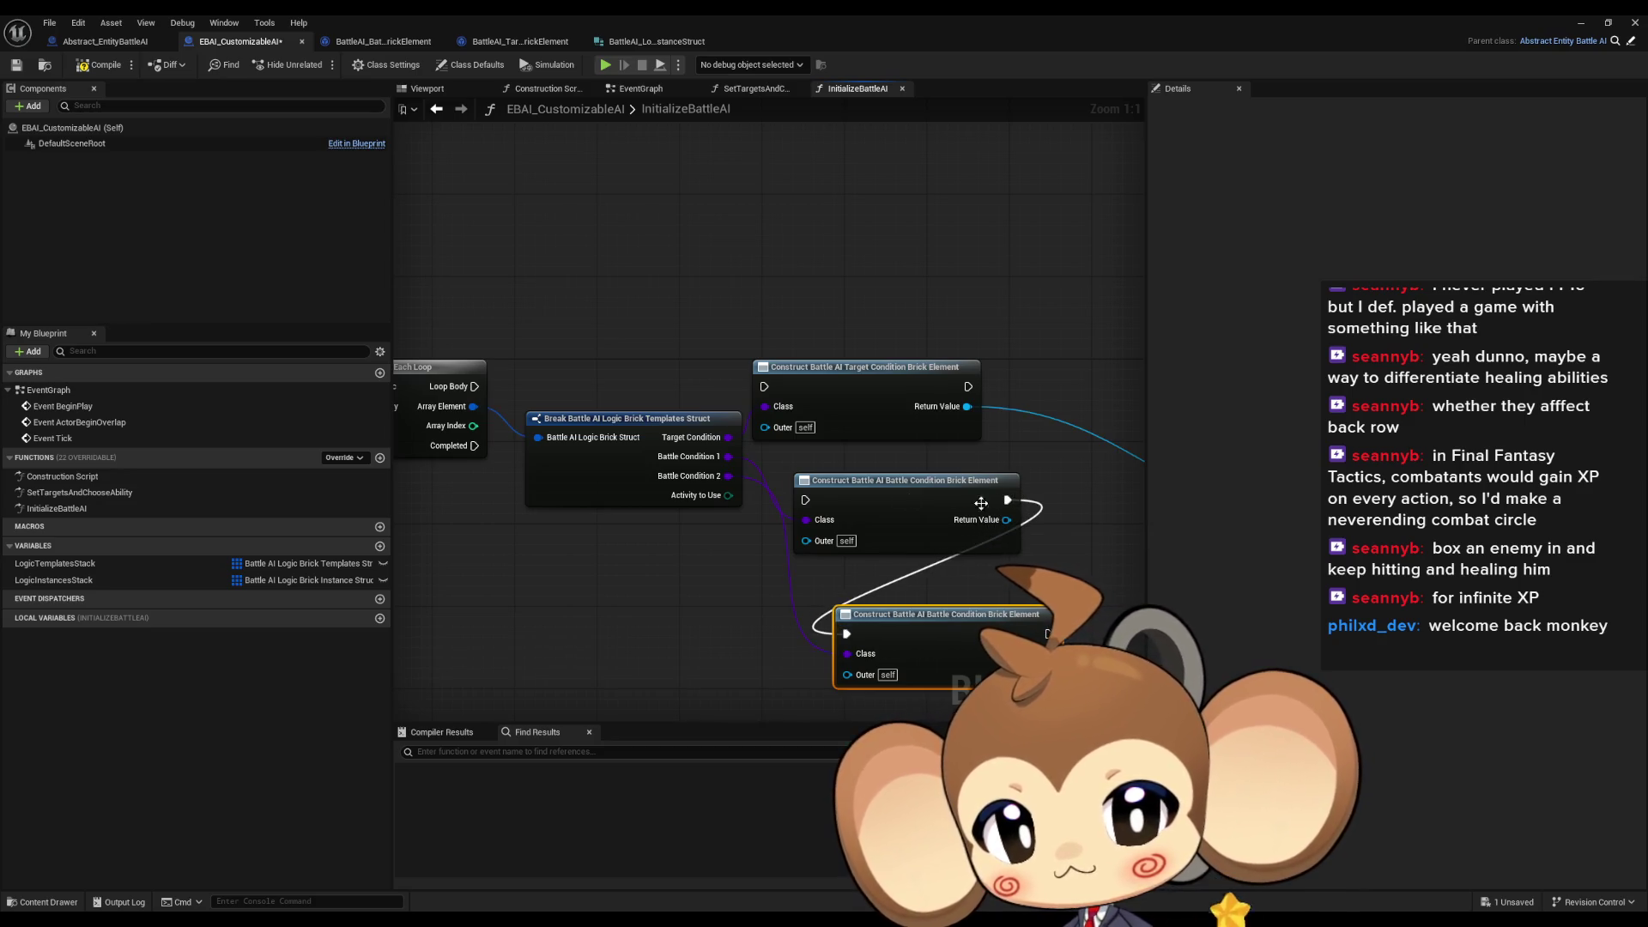
pyautogui.moveTo(1048, 653)
pyautogui.mouseDown()
pyautogui.moveTo(1133, 679)
pyautogui.moveTo(1013, 546)
pyautogui.moveTo(1423, 543)
pyautogui.mouseUp()
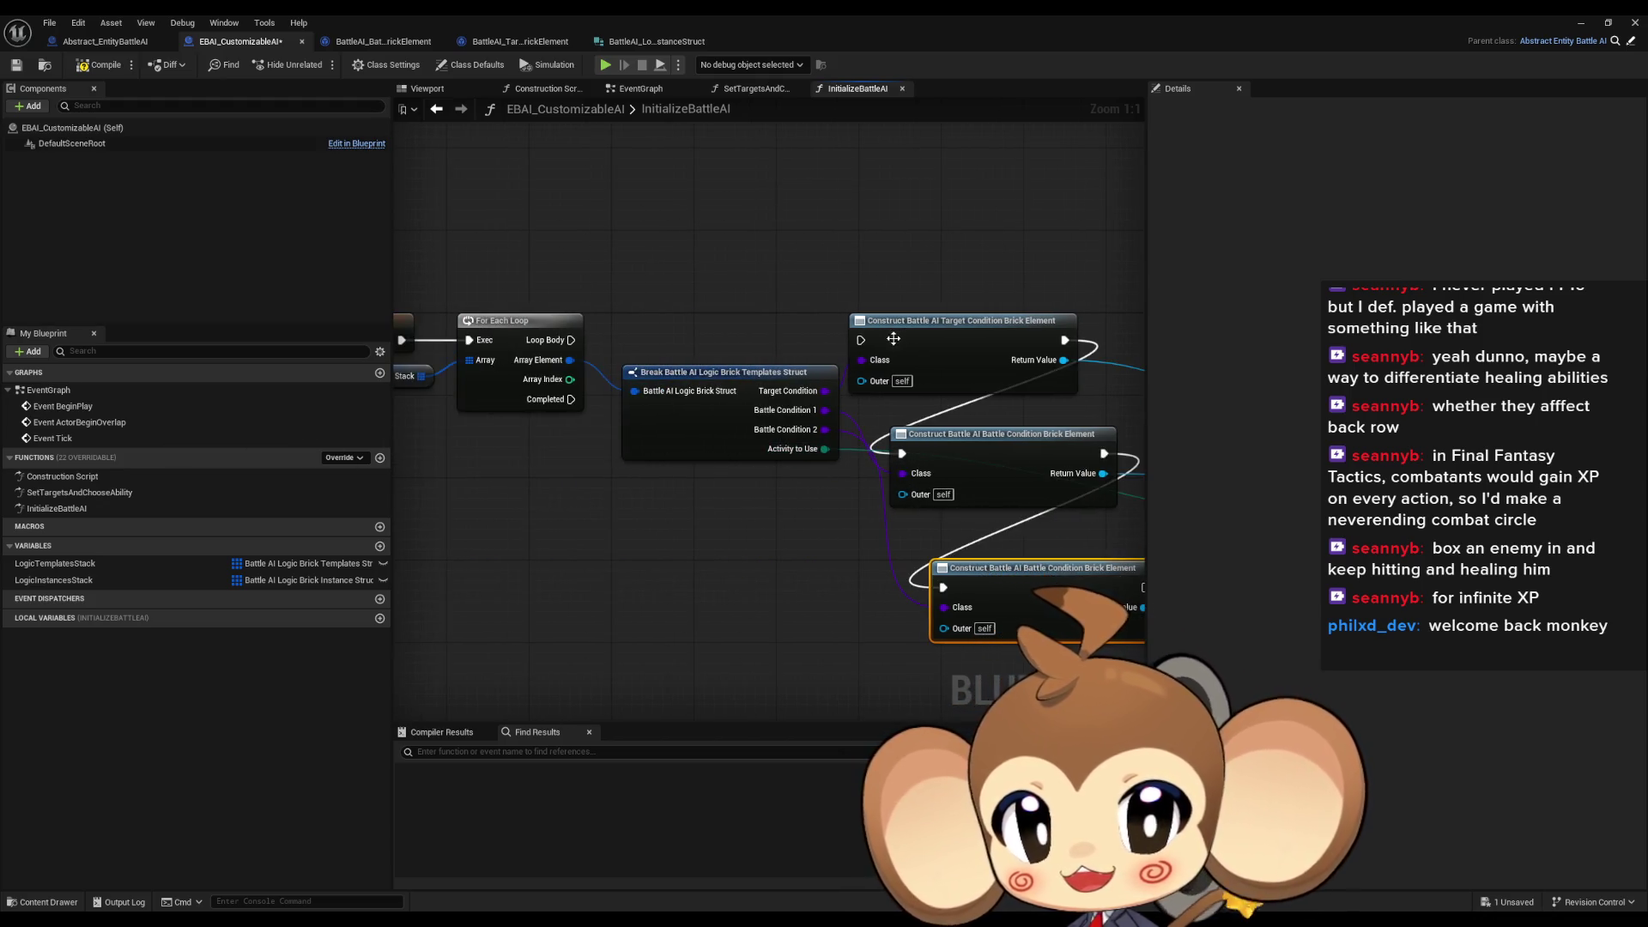
# Line up the three construct nodes, ADD node and Logic Instances Stack in one row
pyautogui.moveTo(574, 345); pyautogui.dragTo(370, 353)
pyautogui.moveTo(744, 459)
pyautogui.mouseDown()
pyautogui.moveTo(974, 378)
pyautogui.moveTo(936, 346)
pyautogui.moveTo(639, 347)
pyautogui.mouseUp()
pyautogui.moveTo(950, 472)
pyautogui.mouseDown()
pyautogui.moveTo(735, 594)
pyautogui.moveTo(614, 578)
pyautogui.moveTo(1013, 353)
pyautogui.moveTo(997, 347)
pyautogui.mouseUp()
pyautogui.moveTo(773, 495)
pyautogui.mouseDown()
pyautogui.moveTo(859, 490)
pyautogui.moveTo(947, 432)
pyautogui.mouseUp()
pyautogui.moveTo(1099, 342); pyautogui.dragTo(1099, 353)
pyautogui.click(1010, 544)
pyautogui.moveTo(1008, 538)
pyautogui.mouseDown()
pyautogui.moveTo(1147, 528)
pyautogui.moveTo(515, 558)
pyautogui.mouseUp()
pyautogui.click(371, 45)
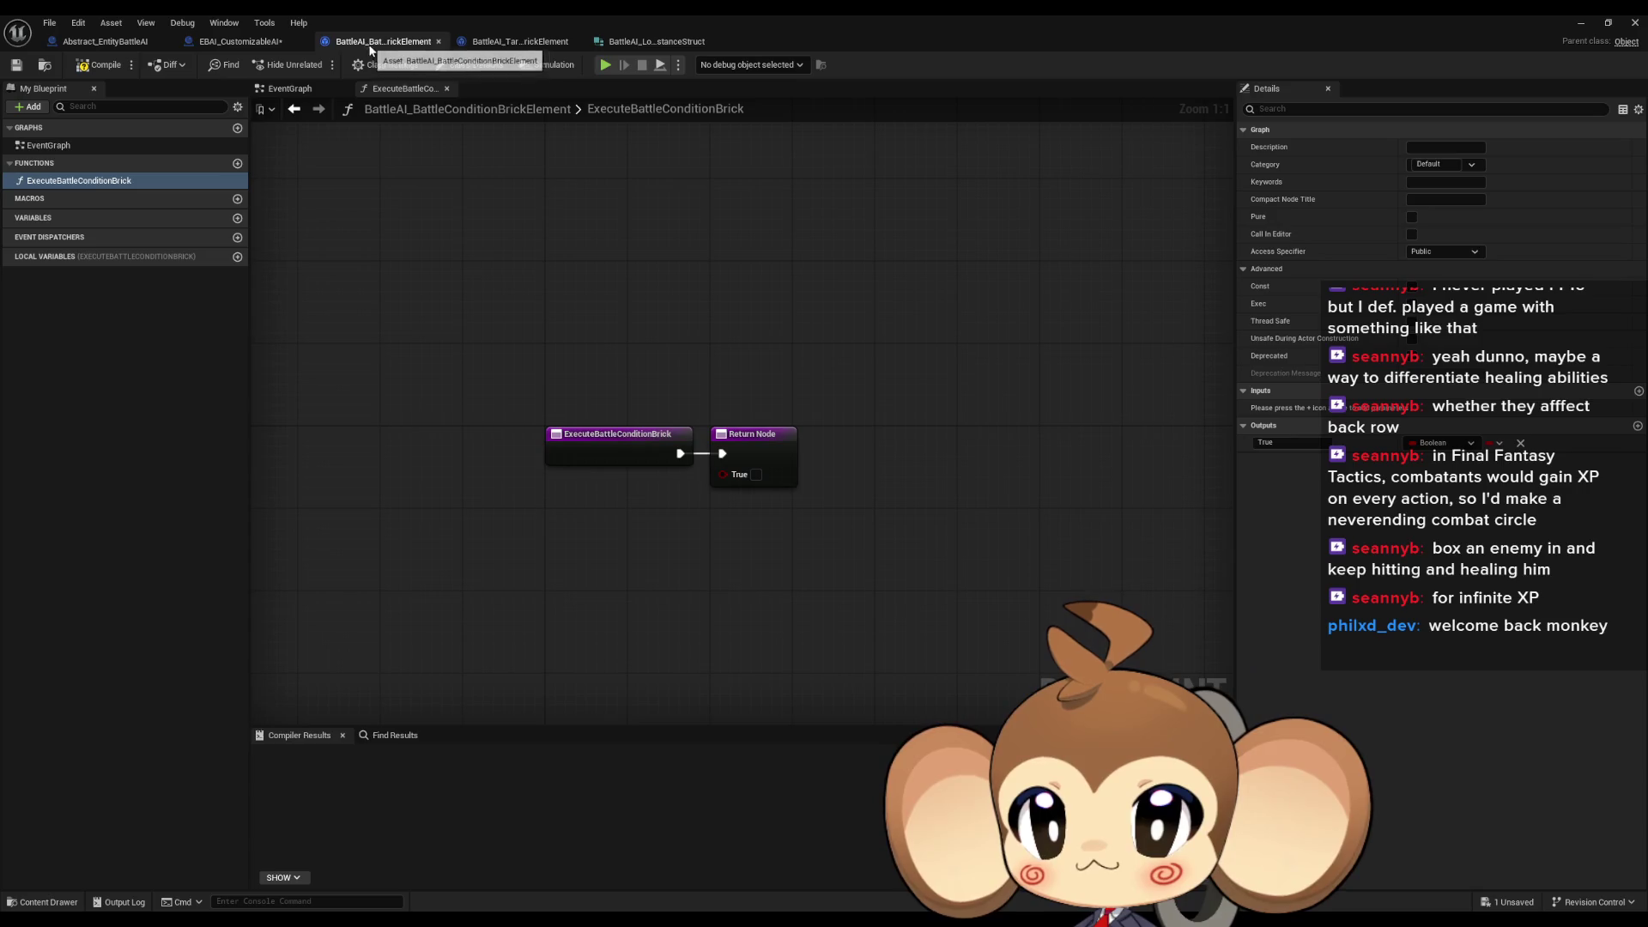
# Check ExecuteBattleConditionBrick and the target condition brick return True, then return to EBAI_CustomizableAI
pyautogui.click(397, 66)
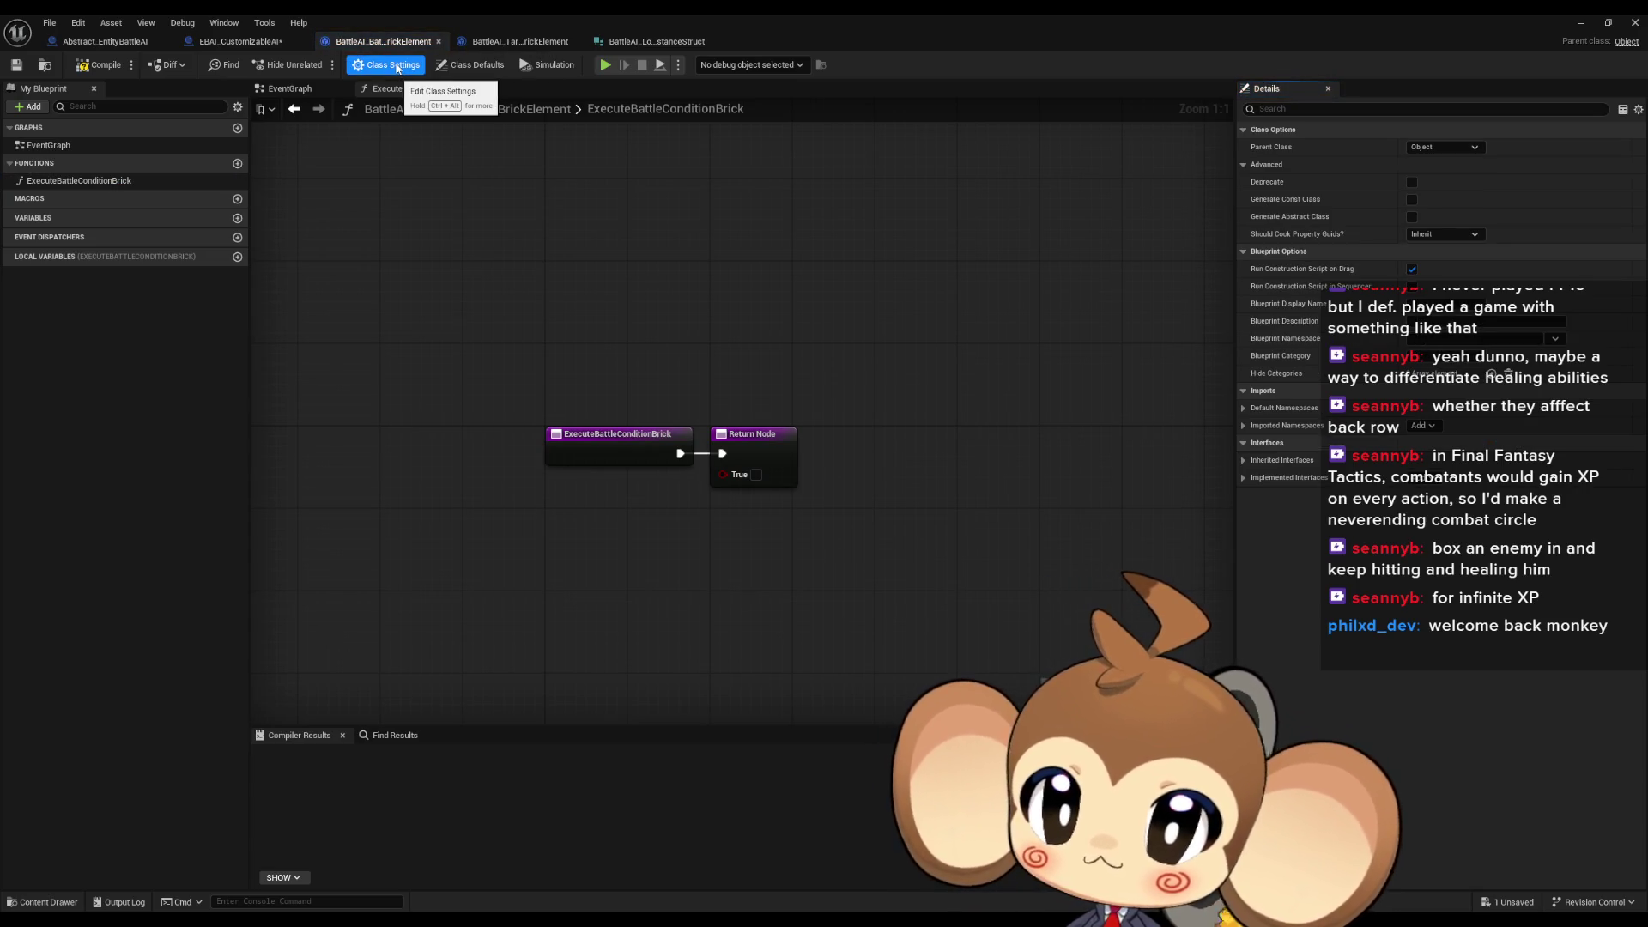
pyautogui.doubleClick(66, 181)
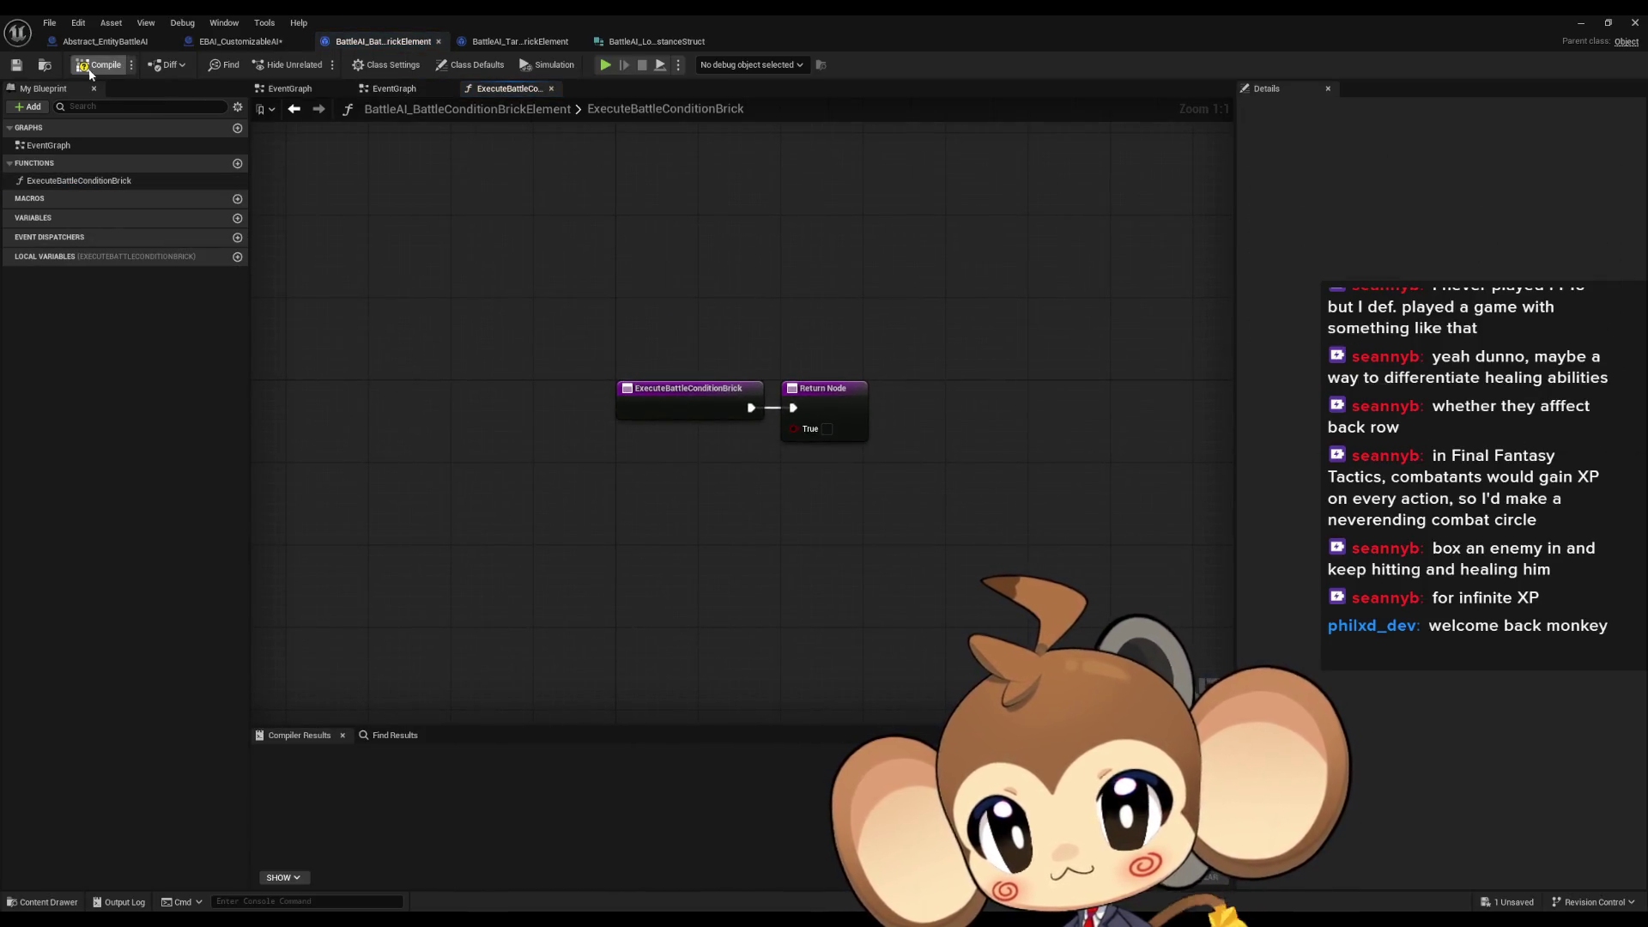
pyautogui.click(450, 47)
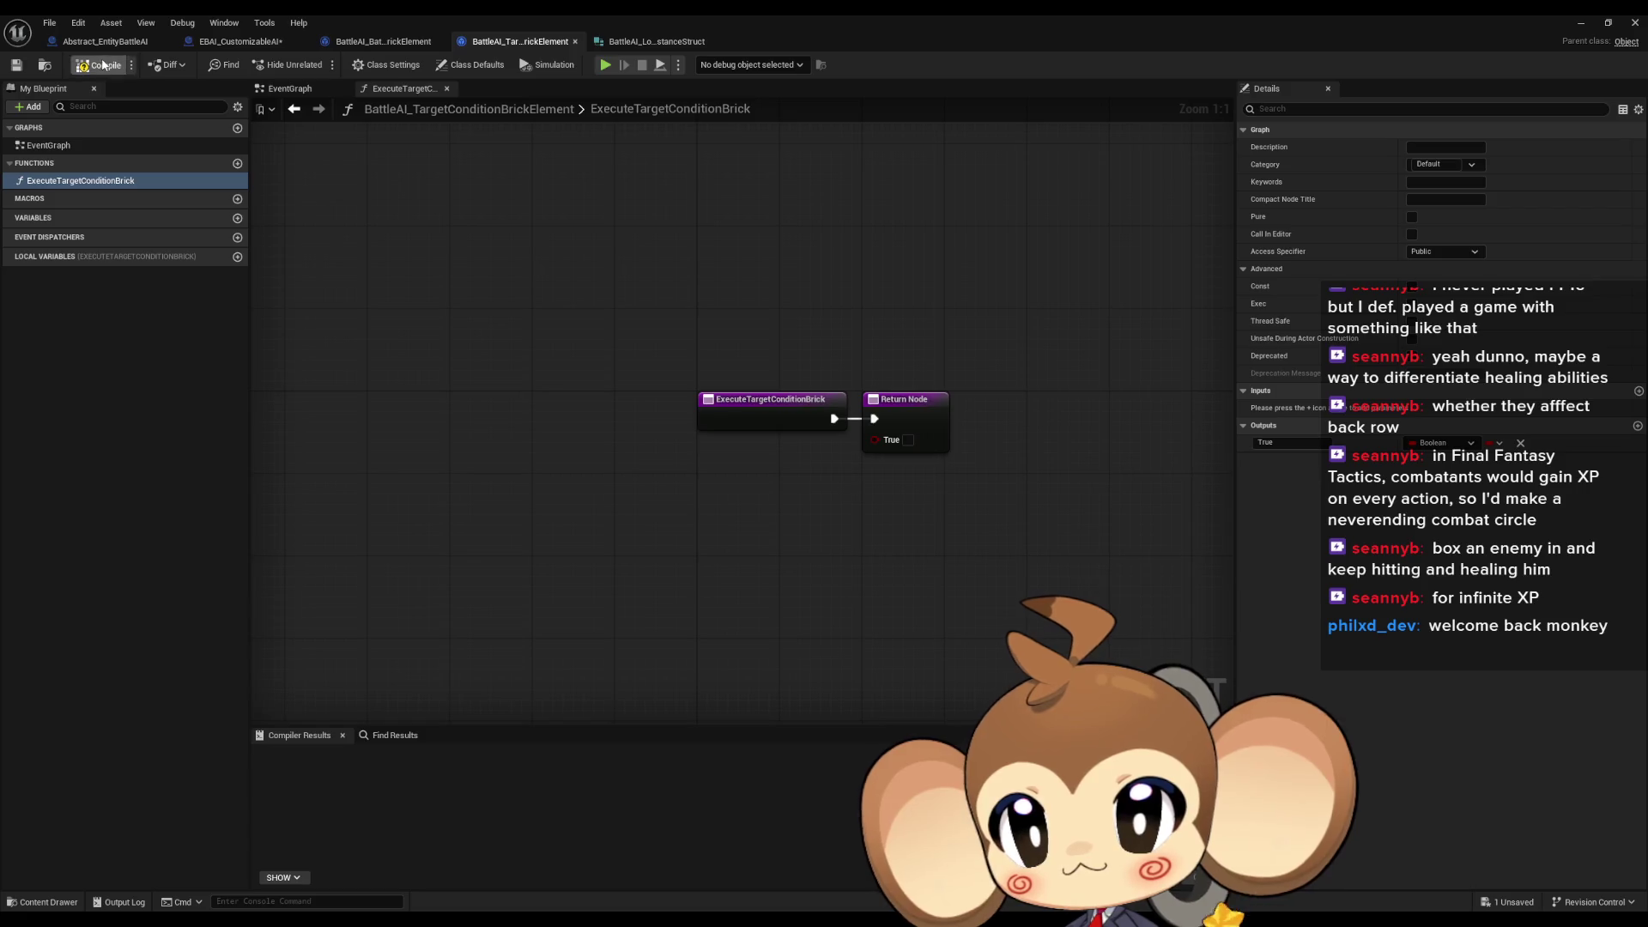
pyautogui.click(239, 41)
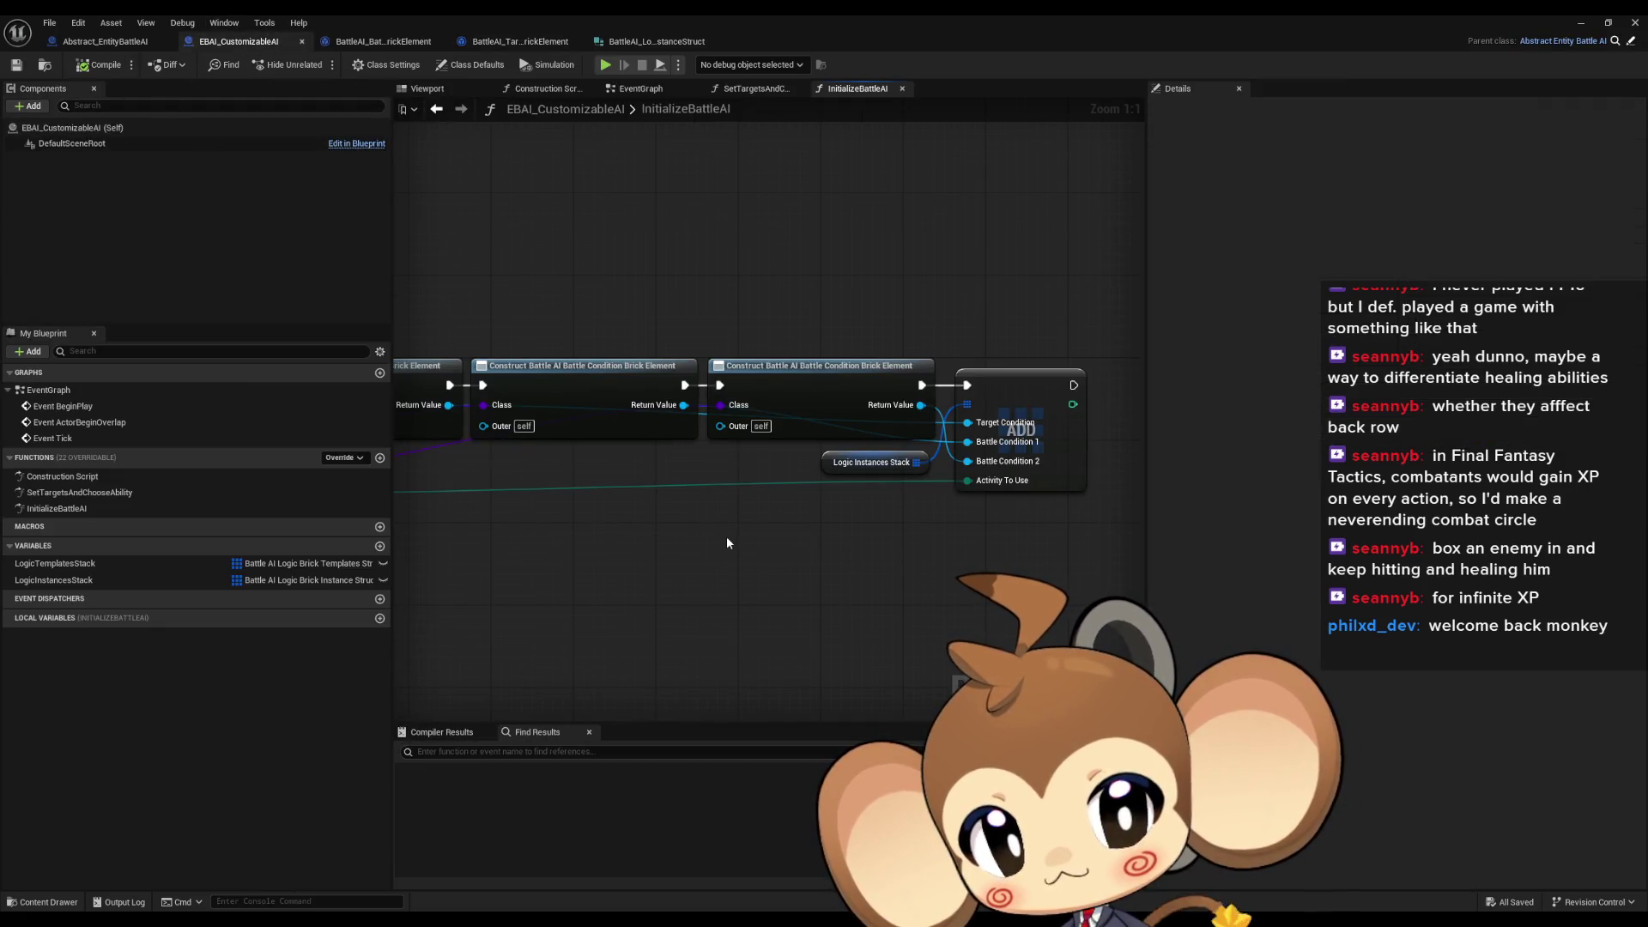
pyautogui.scroll(-3, 626, 544)
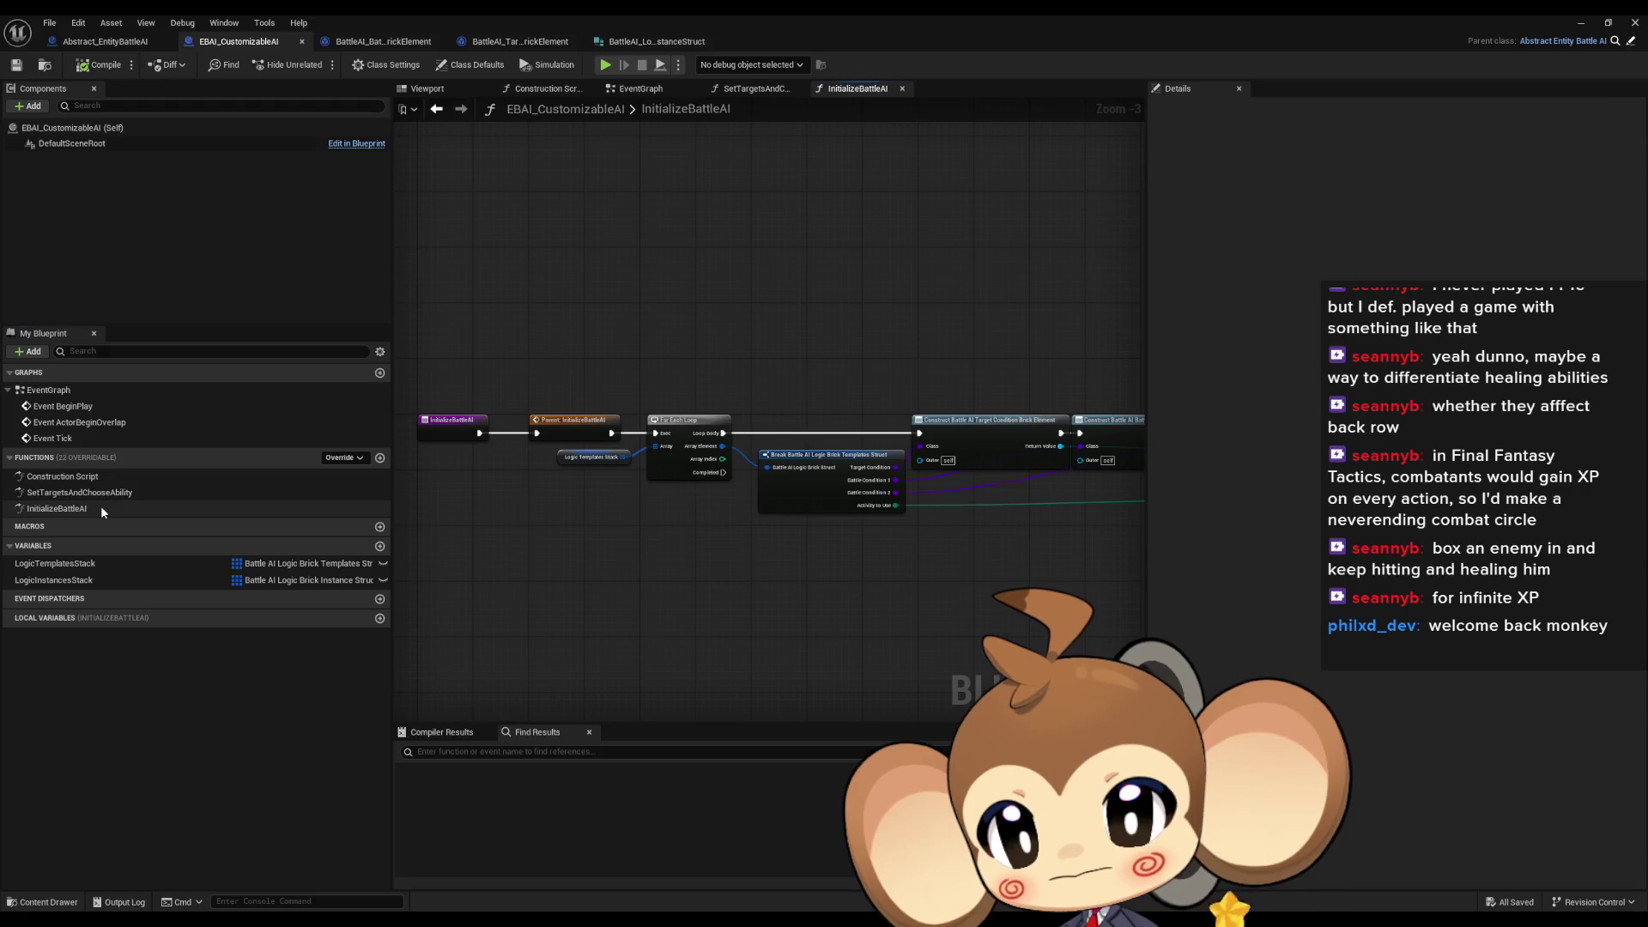
# Move InitializeBattleAI above SetTargetsAndChooseAbility and open SetTargetsAndChooseAbility's loop condition
pyautogui.moveTo(83, 506); pyautogui.dragTo(78, 487)
pyautogui.doubleClick(79, 508)
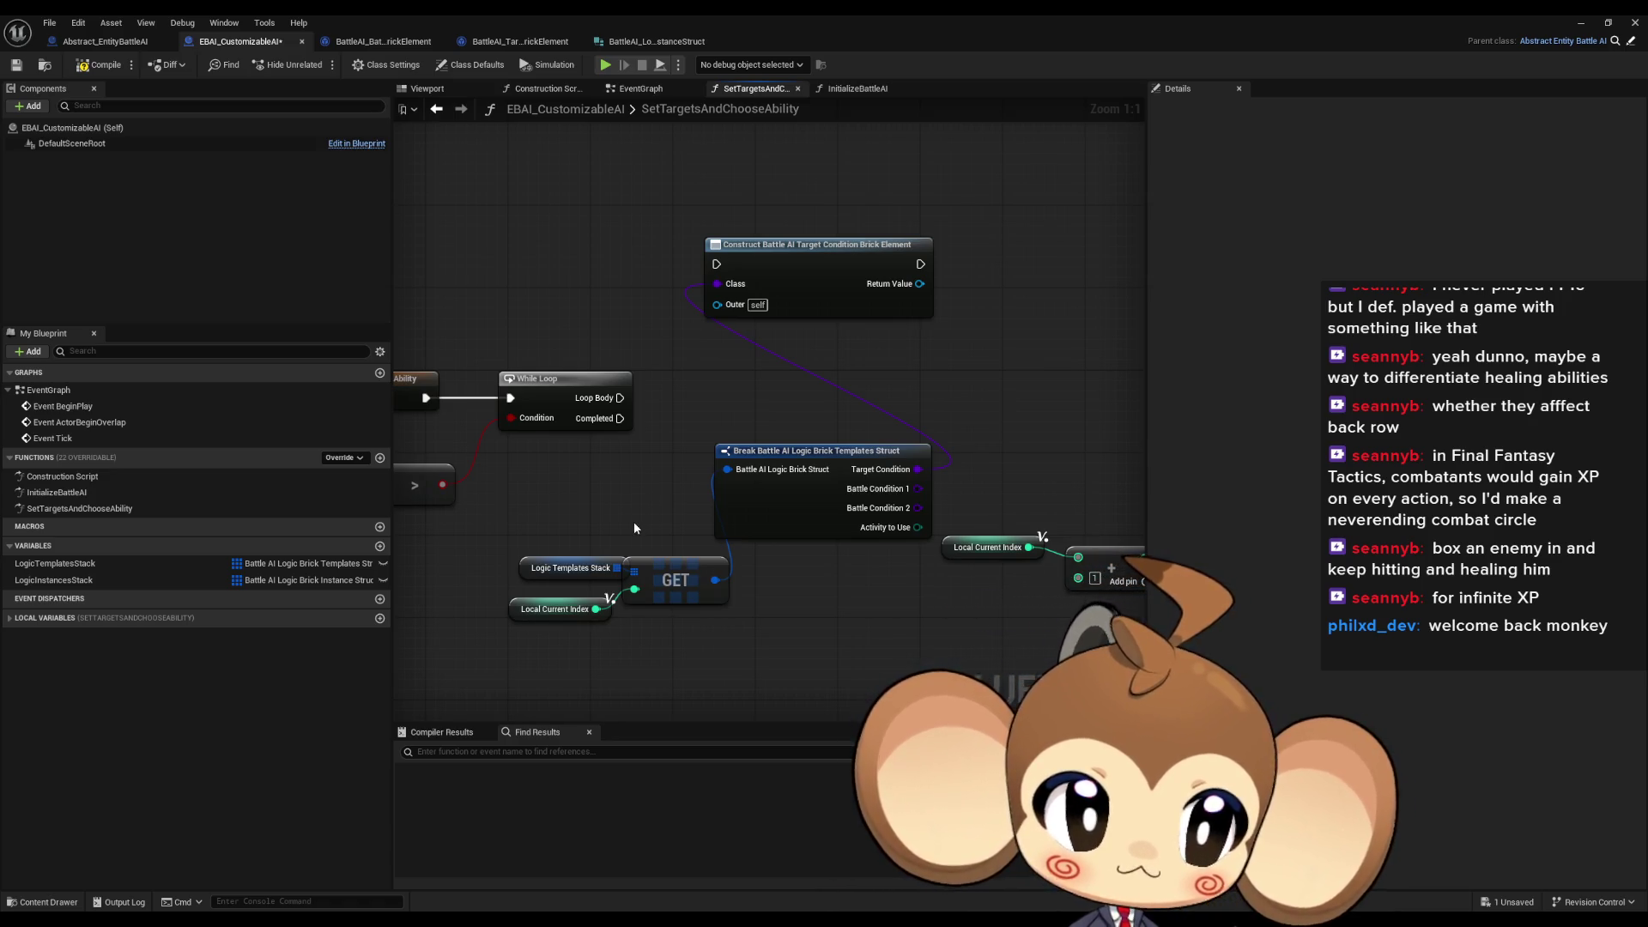
pyautogui.moveTo(631, 530); pyautogui.dragTo(1015, 511)
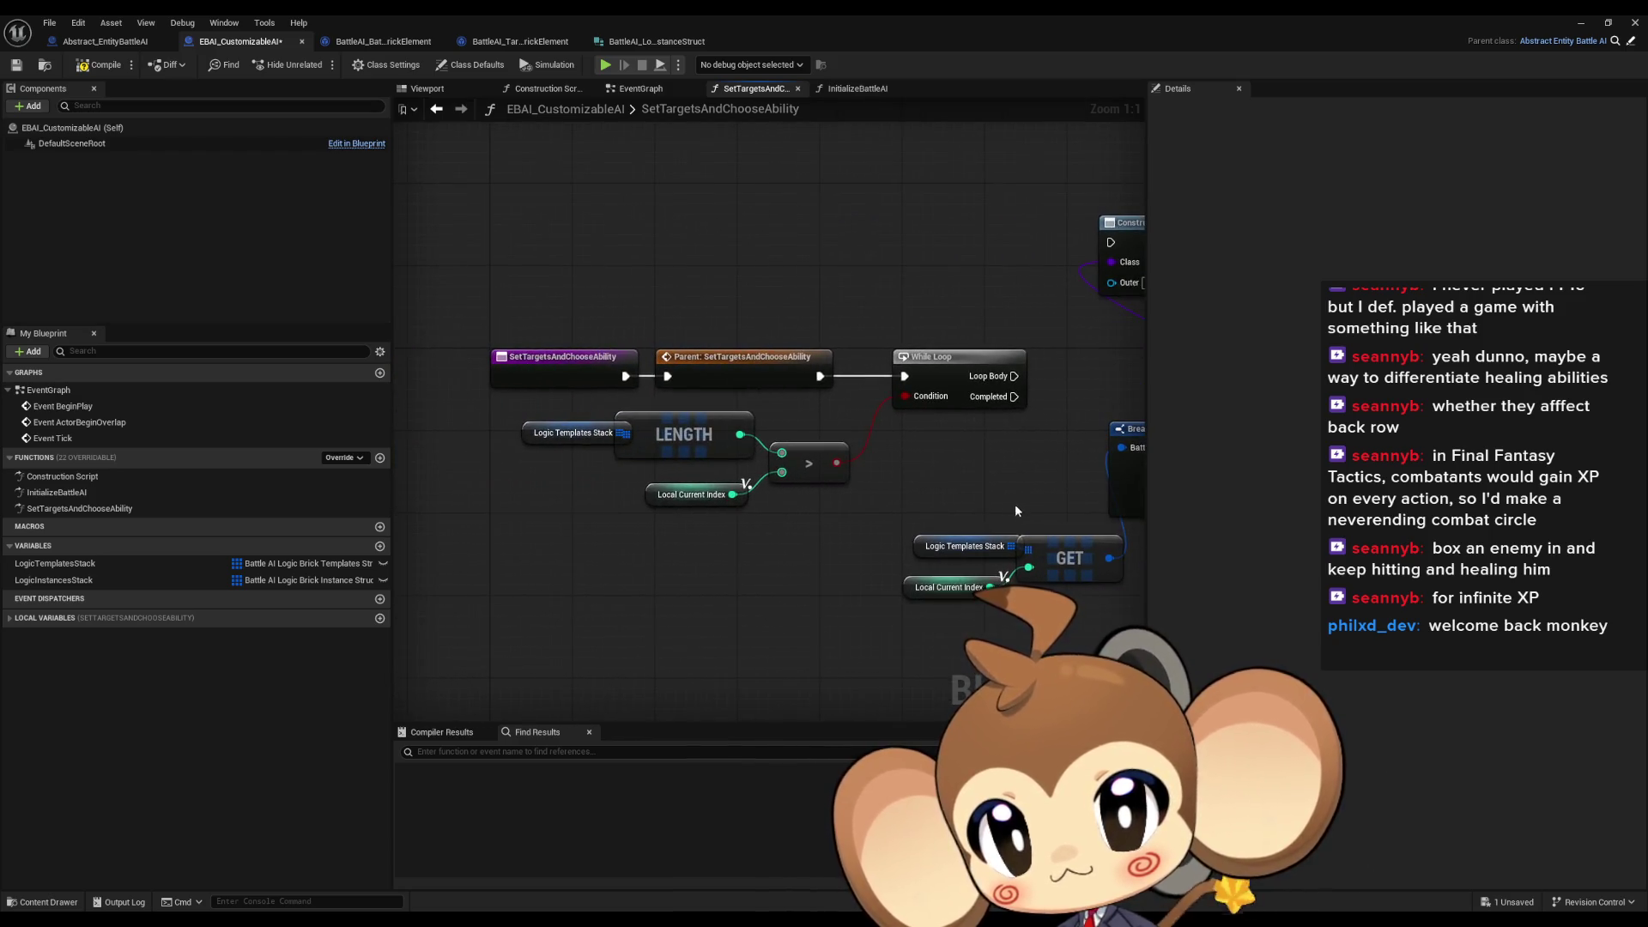
pyautogui.moveTo(521, 435); pyautogui.dragTo(489, 435)
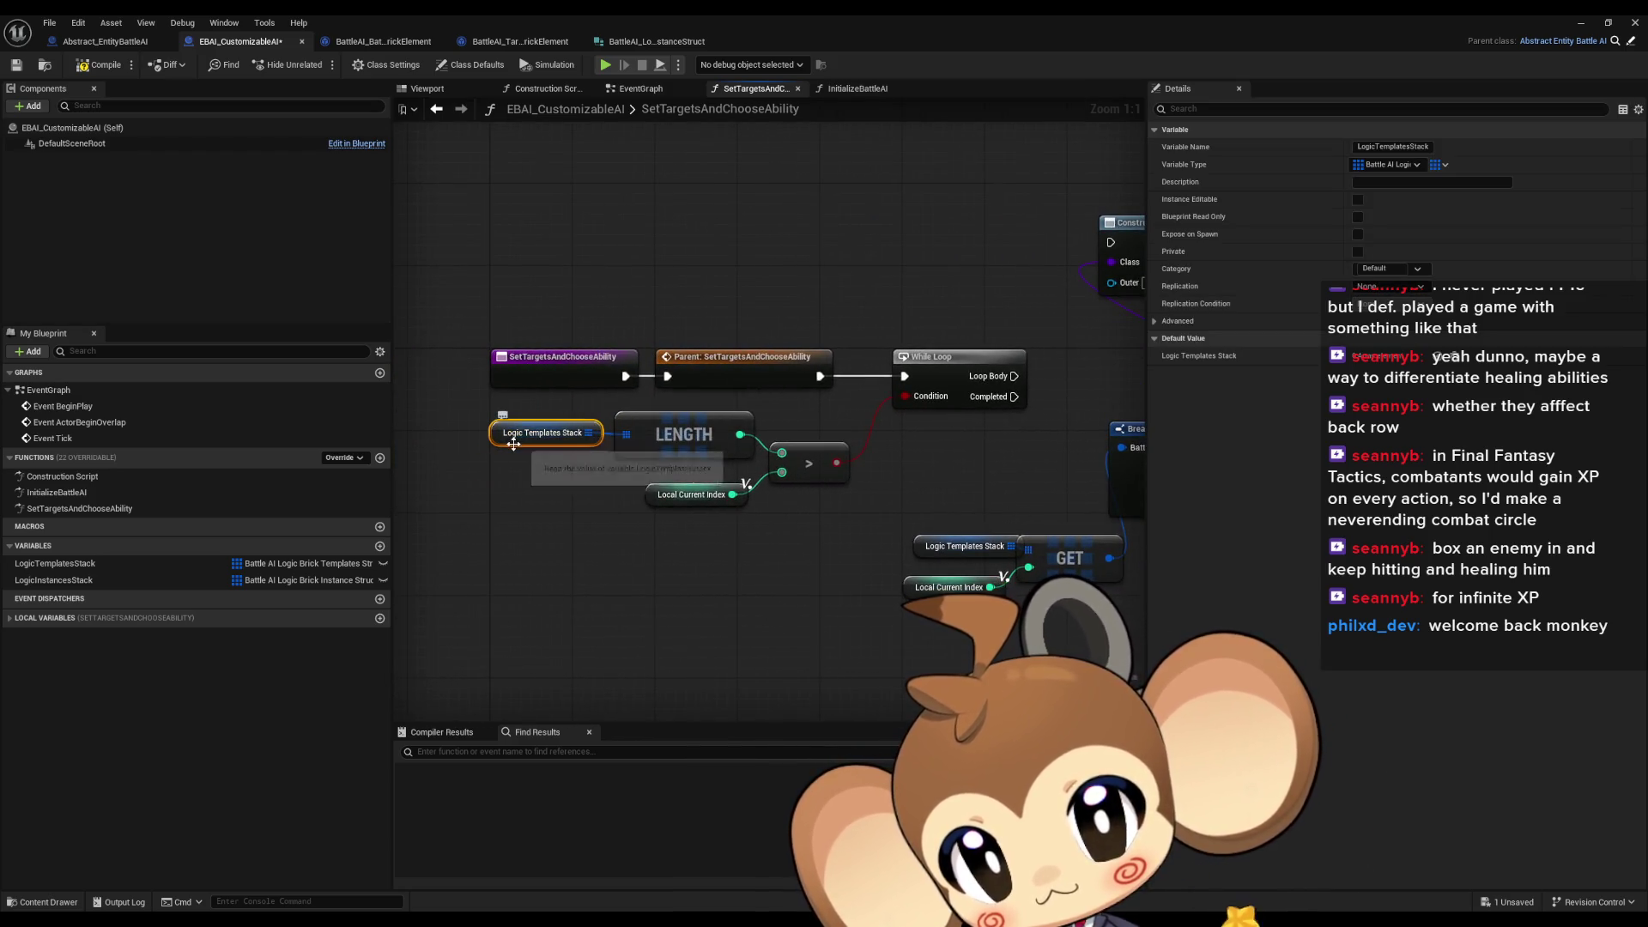
pyautogui.moveTo(543, 485); pyautogui.dragTo(607, 506)
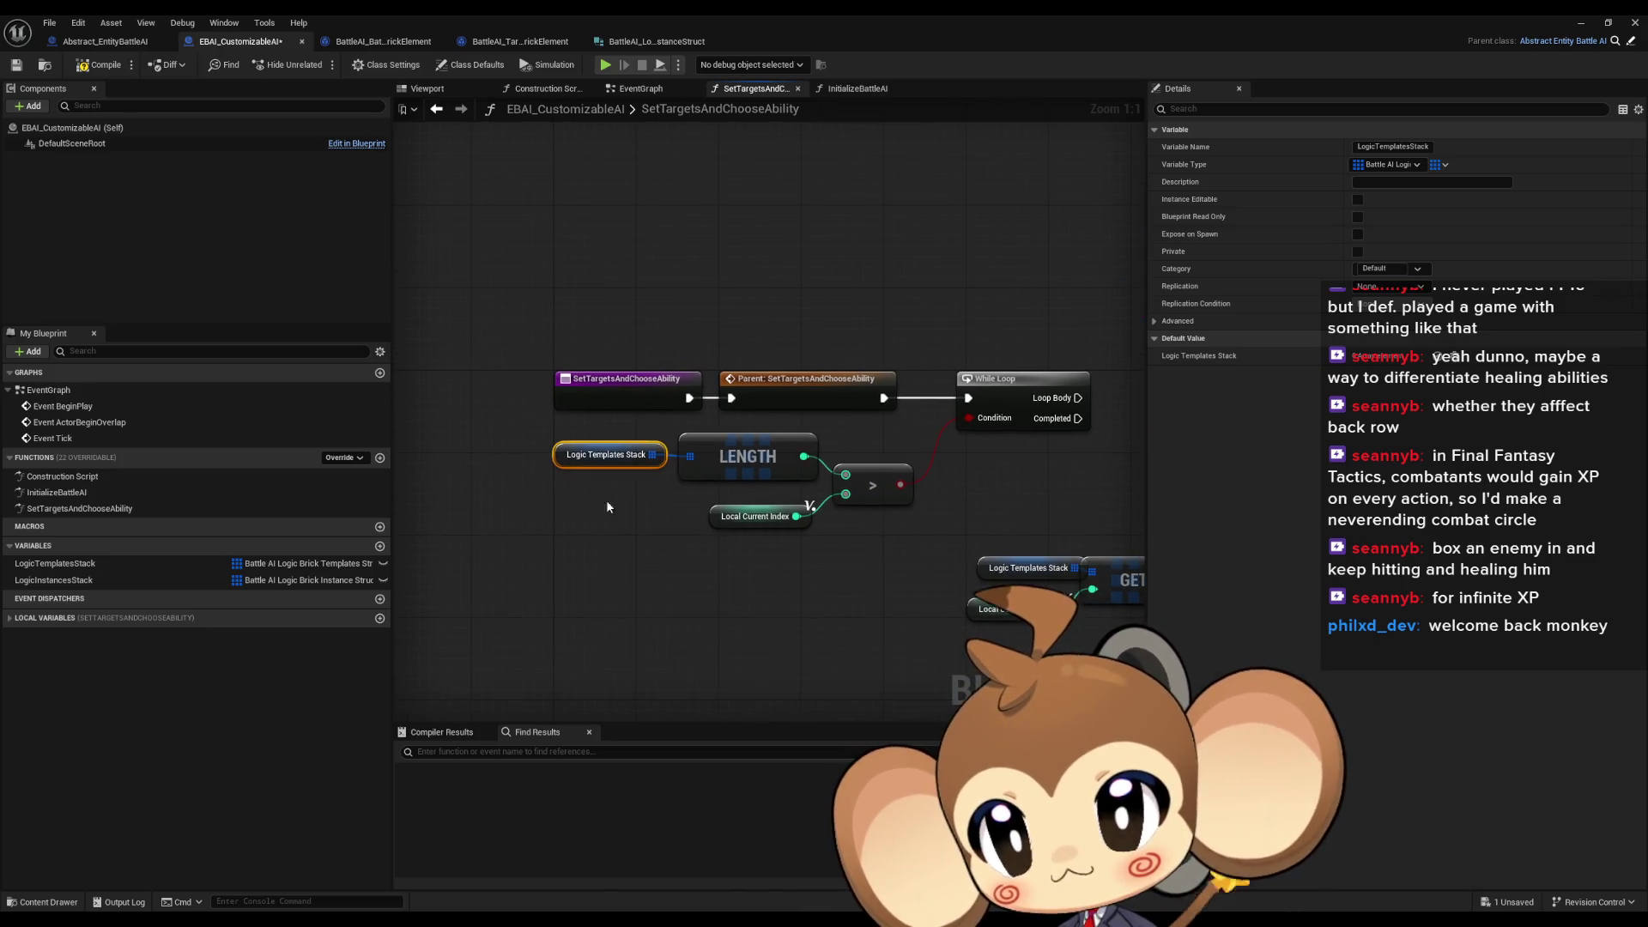
# Feed the Logic Instances Stack LENGTH into the comparison, replacing the templates stack LENGTH
pyautogui.moveTo(60, 580)
pyautogui.mouseDown()
pyautogui.moveTo(517, 528)
pyautogui.moveTo(567, 506)
pyautogui.moveTo(645, 527)
pyautogui.moveTo(646, 556)
pyautogui.mouseUp()
pyautogui.write('lwe')
pyautogui.press('BackSpace')
pyautogui.press('BackSpace')
pyautogui.write('eng')
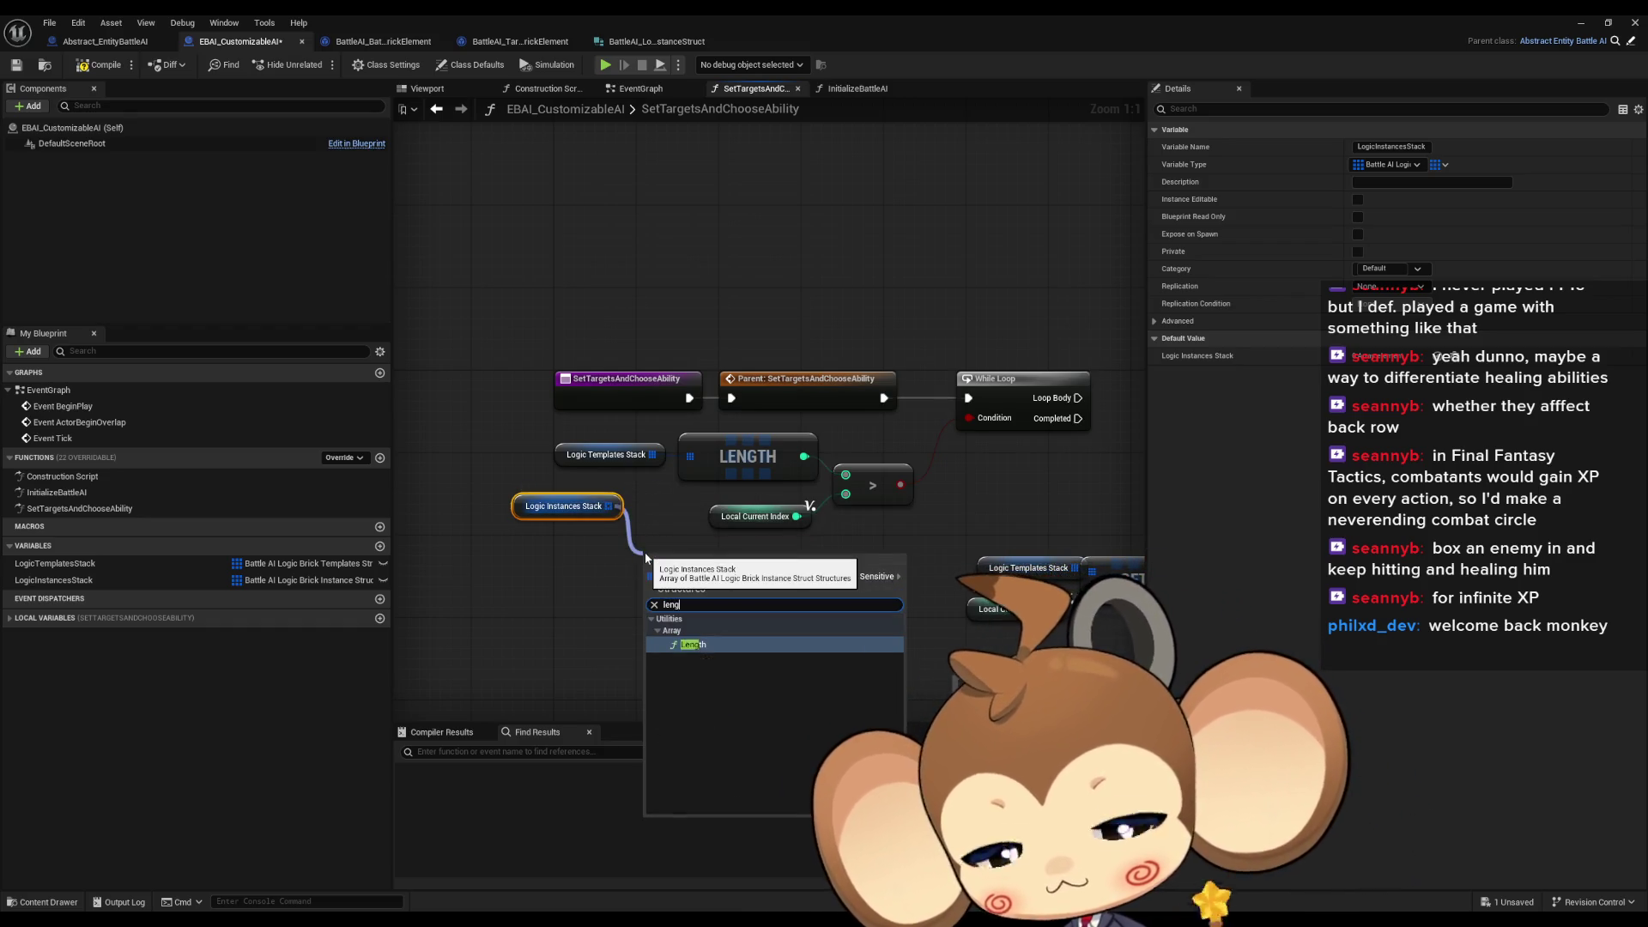
pyautogui.press('Return')
pyautogui.moveTo(763, 569); pyautogui.dragTo(850, 479)
pyautogui.click(704, 461)
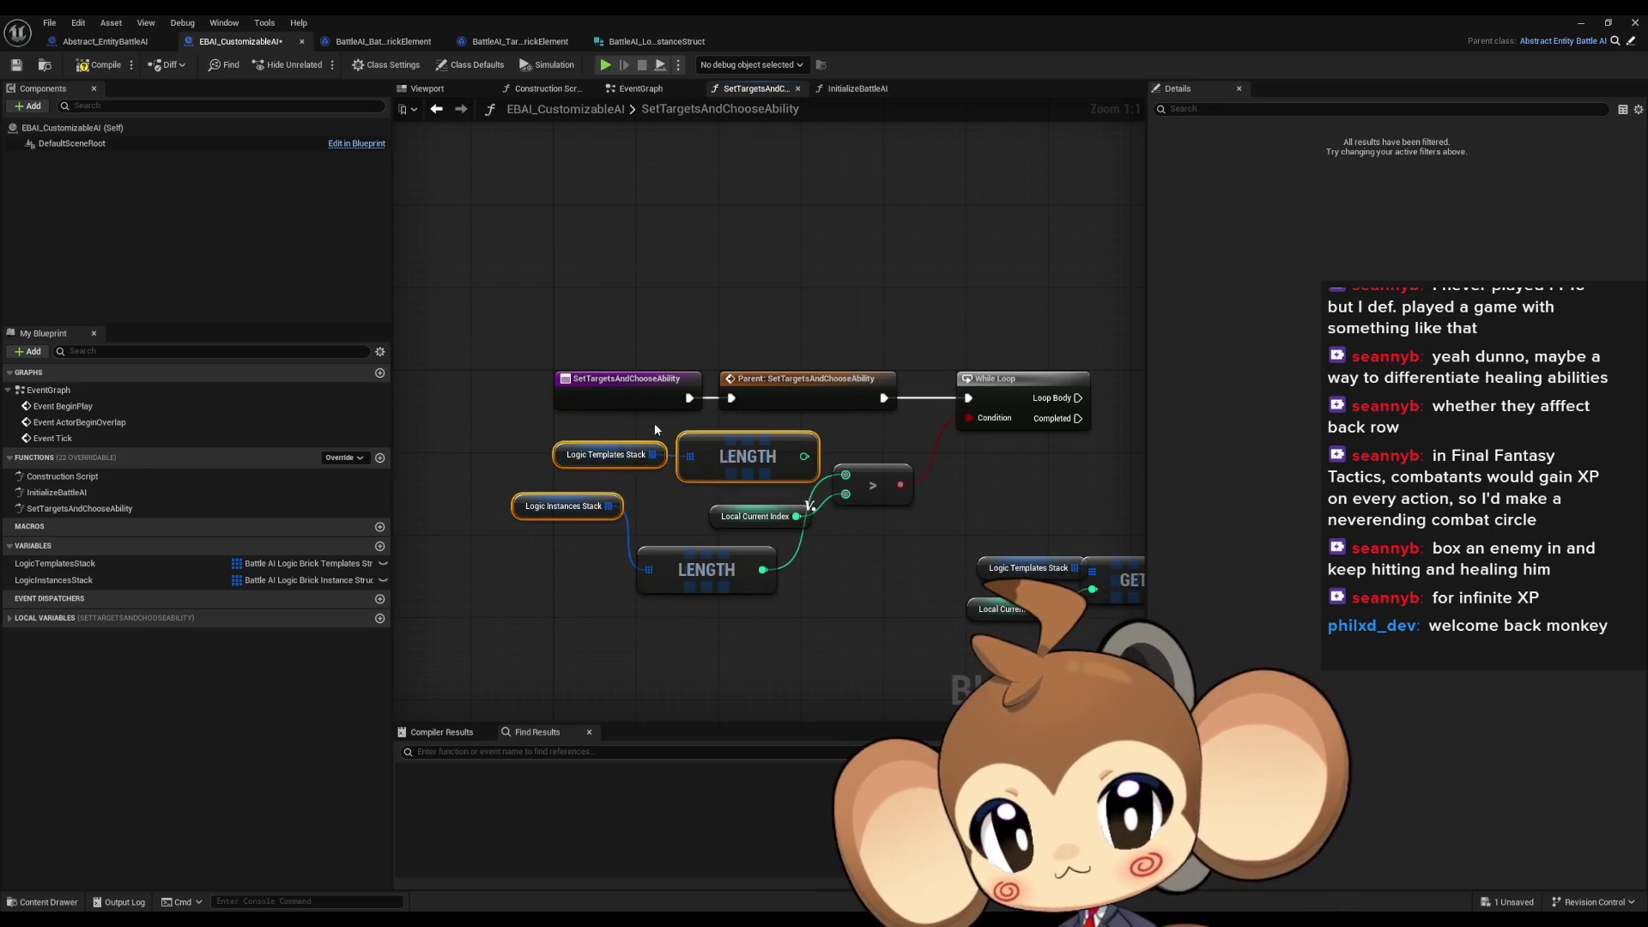
pyautogui.press('Delete')
pyautogui.moveTo(697, 562); pyautogui.dragTo(717, 448)
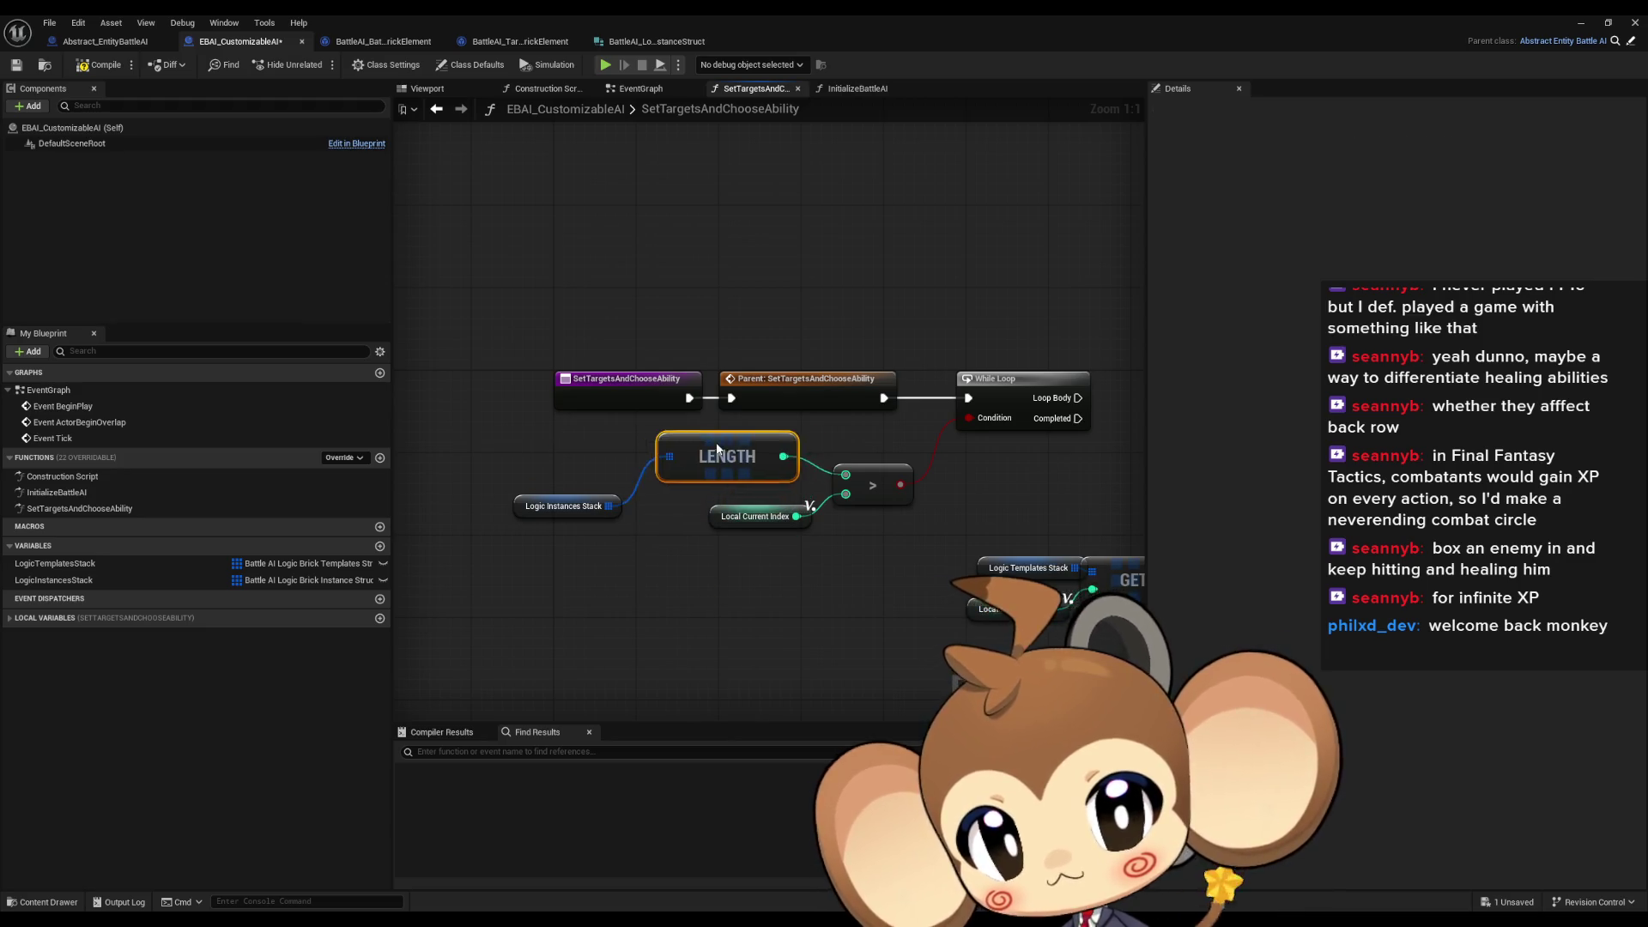
pyautogui.moveTo(558, 502); pyautogui.dragTo(608, 461)
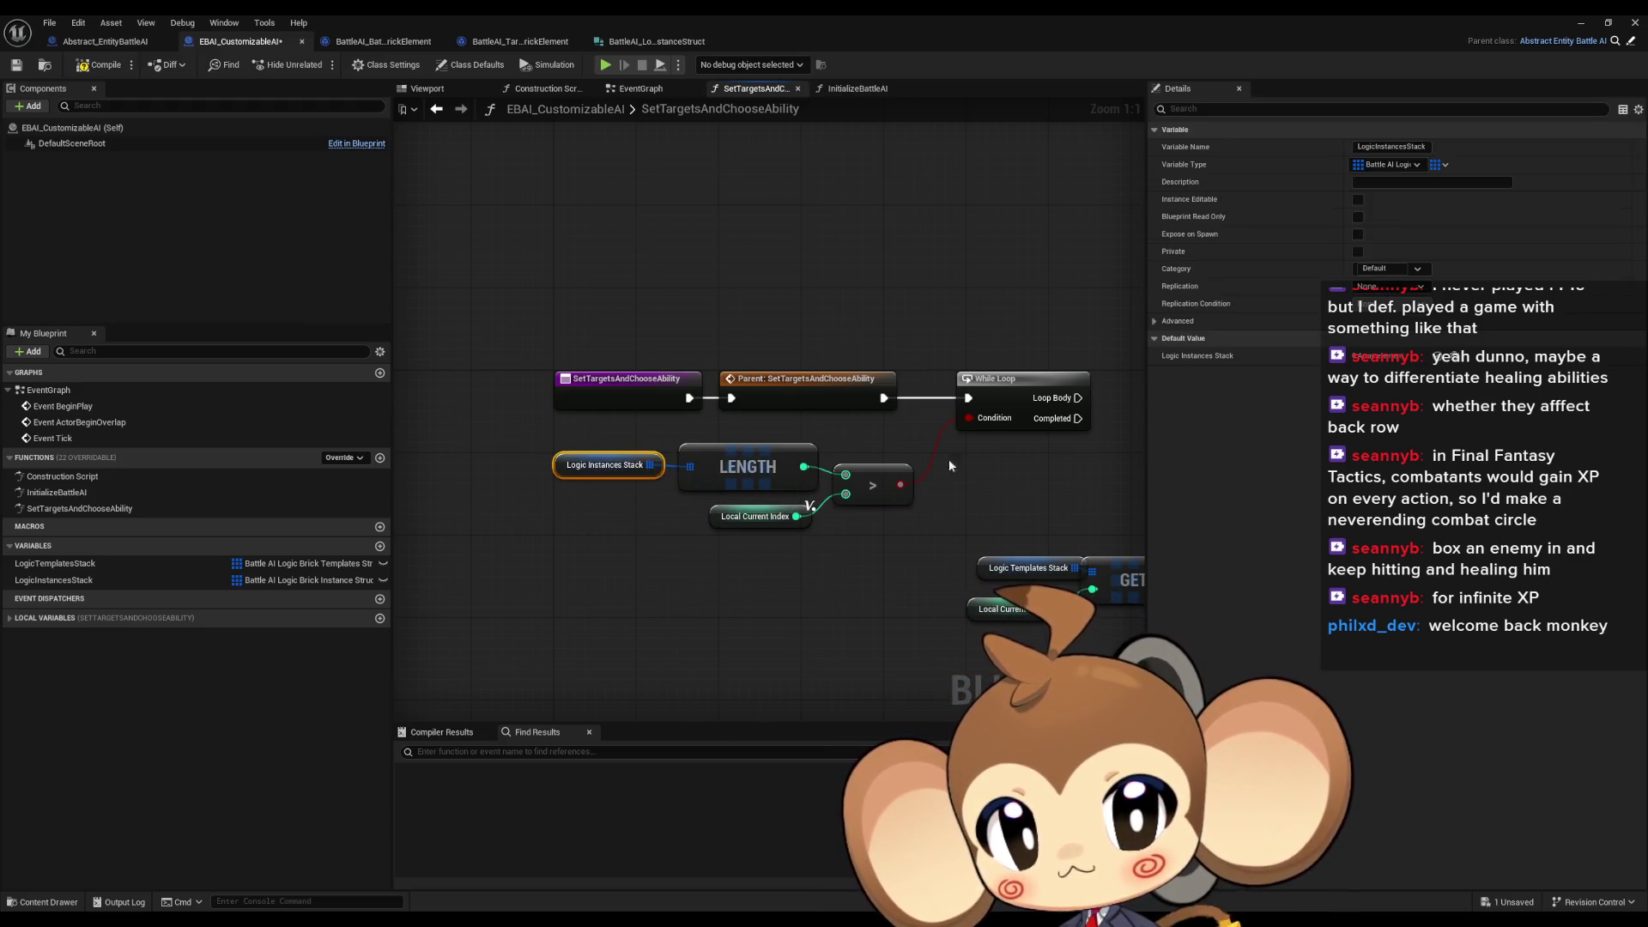
# Bring the templates GET and Break nodes into view and select the Logic Templates Stack getter
pyautogui.moveTo(951, 466); pyautogui.dragTo(667, 480)
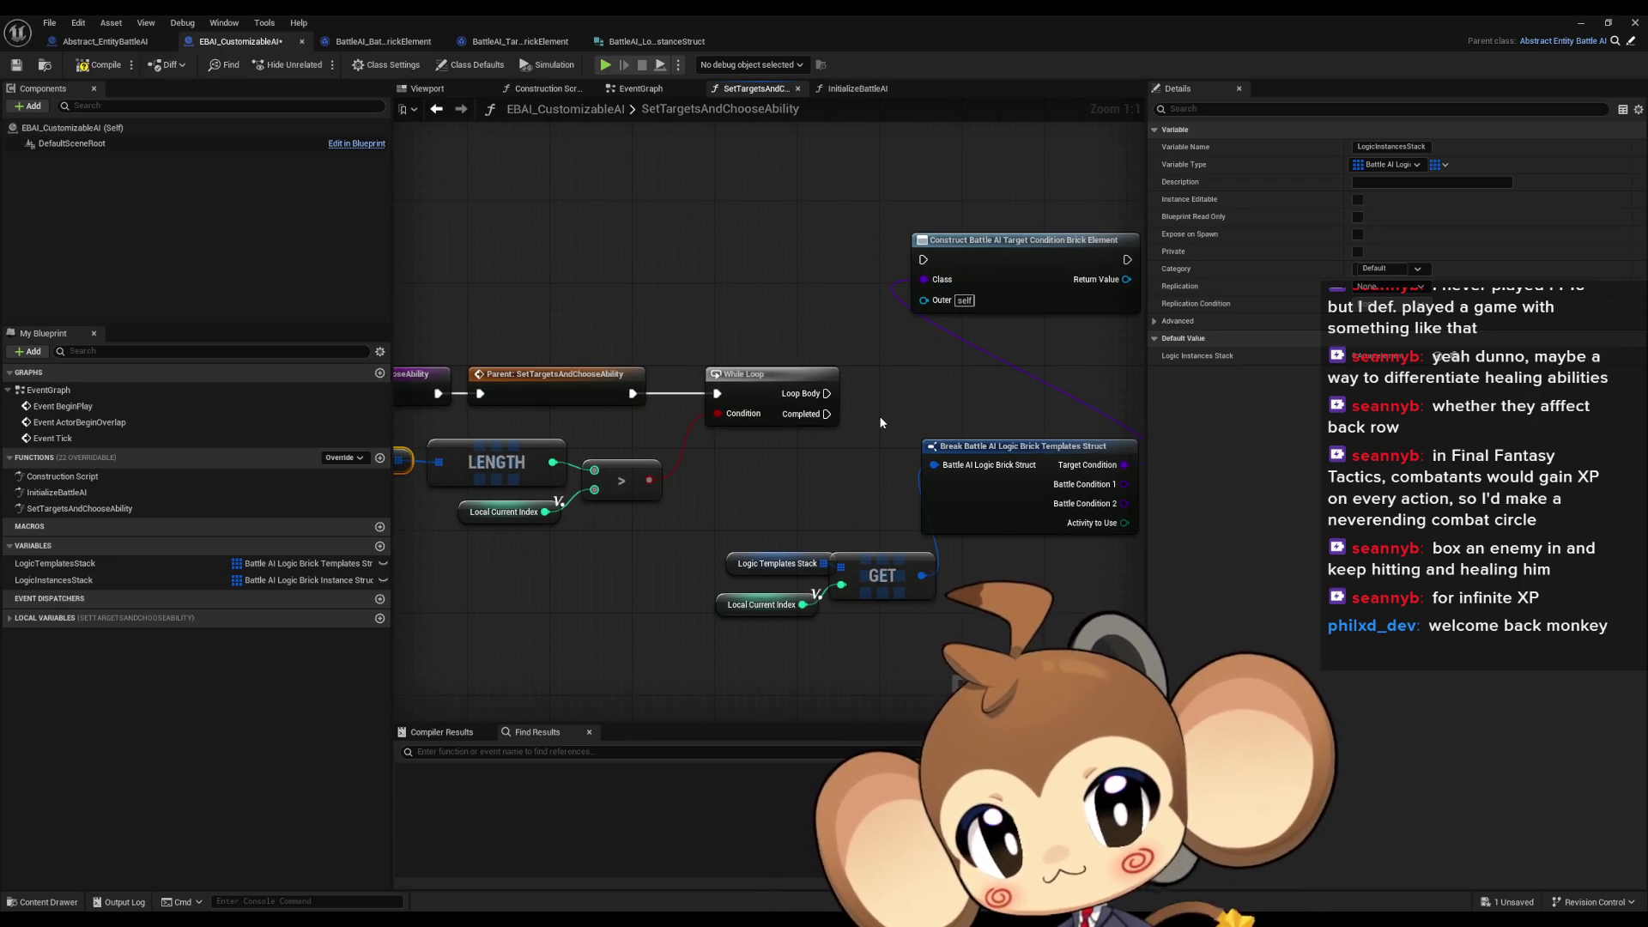
pyautogui.moveTo(899, 419); pyautogui.dragTo(723, 428)
pyautogui.click(851, 388)
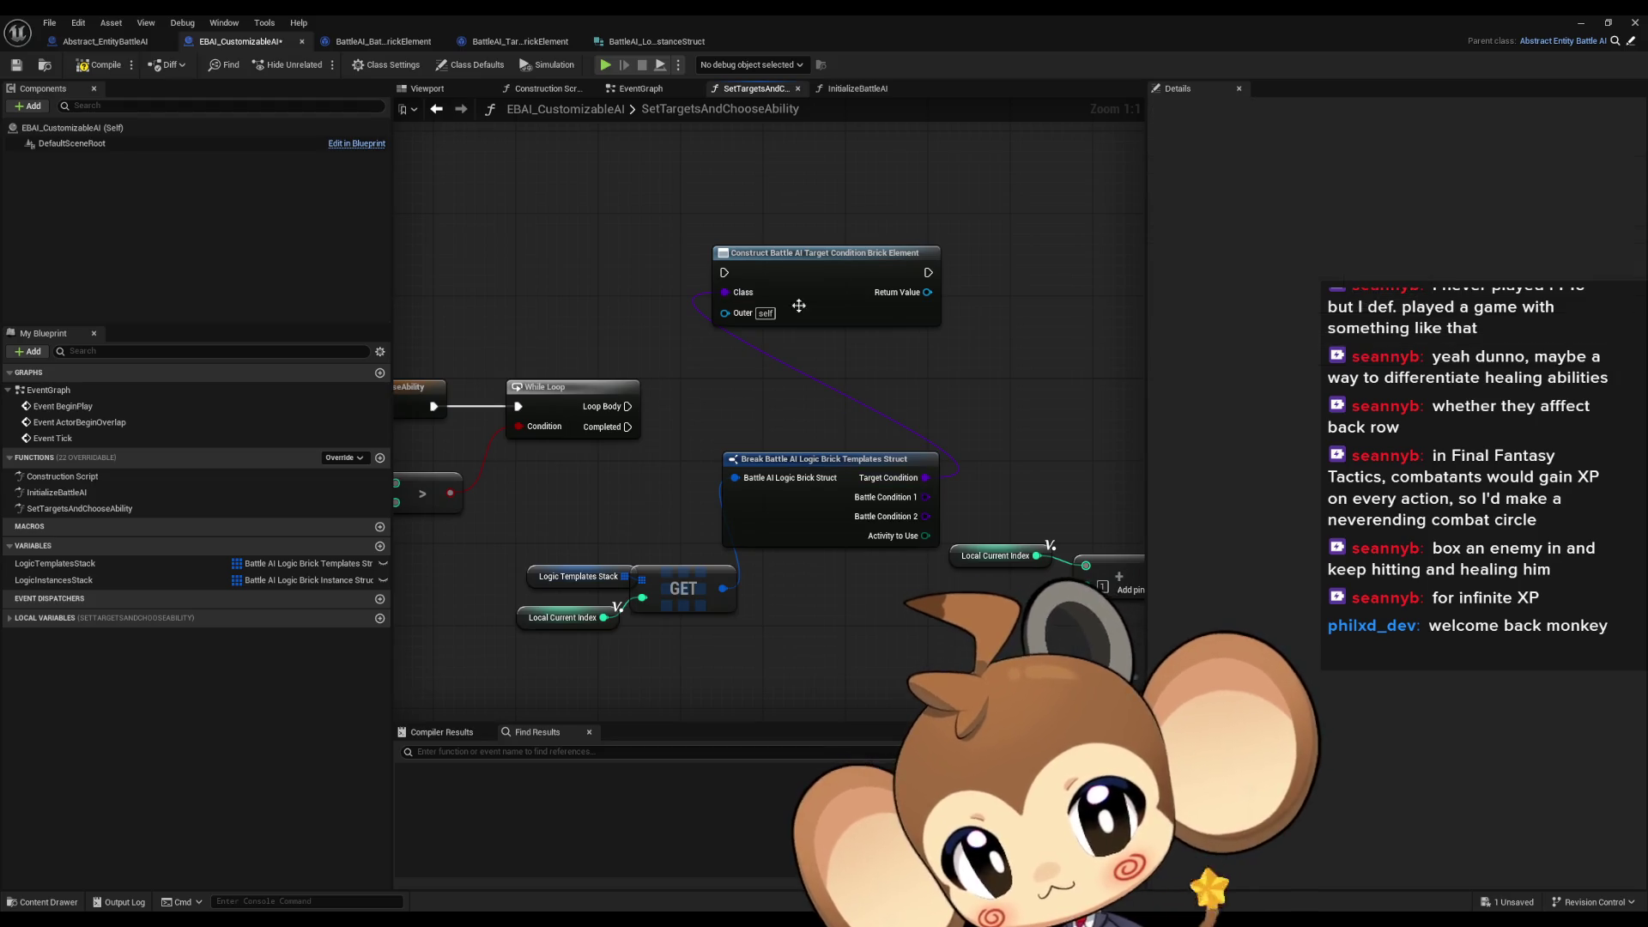
pyautogui.moveTo(852, 388); pyautogui.dragTo(1018, 368)
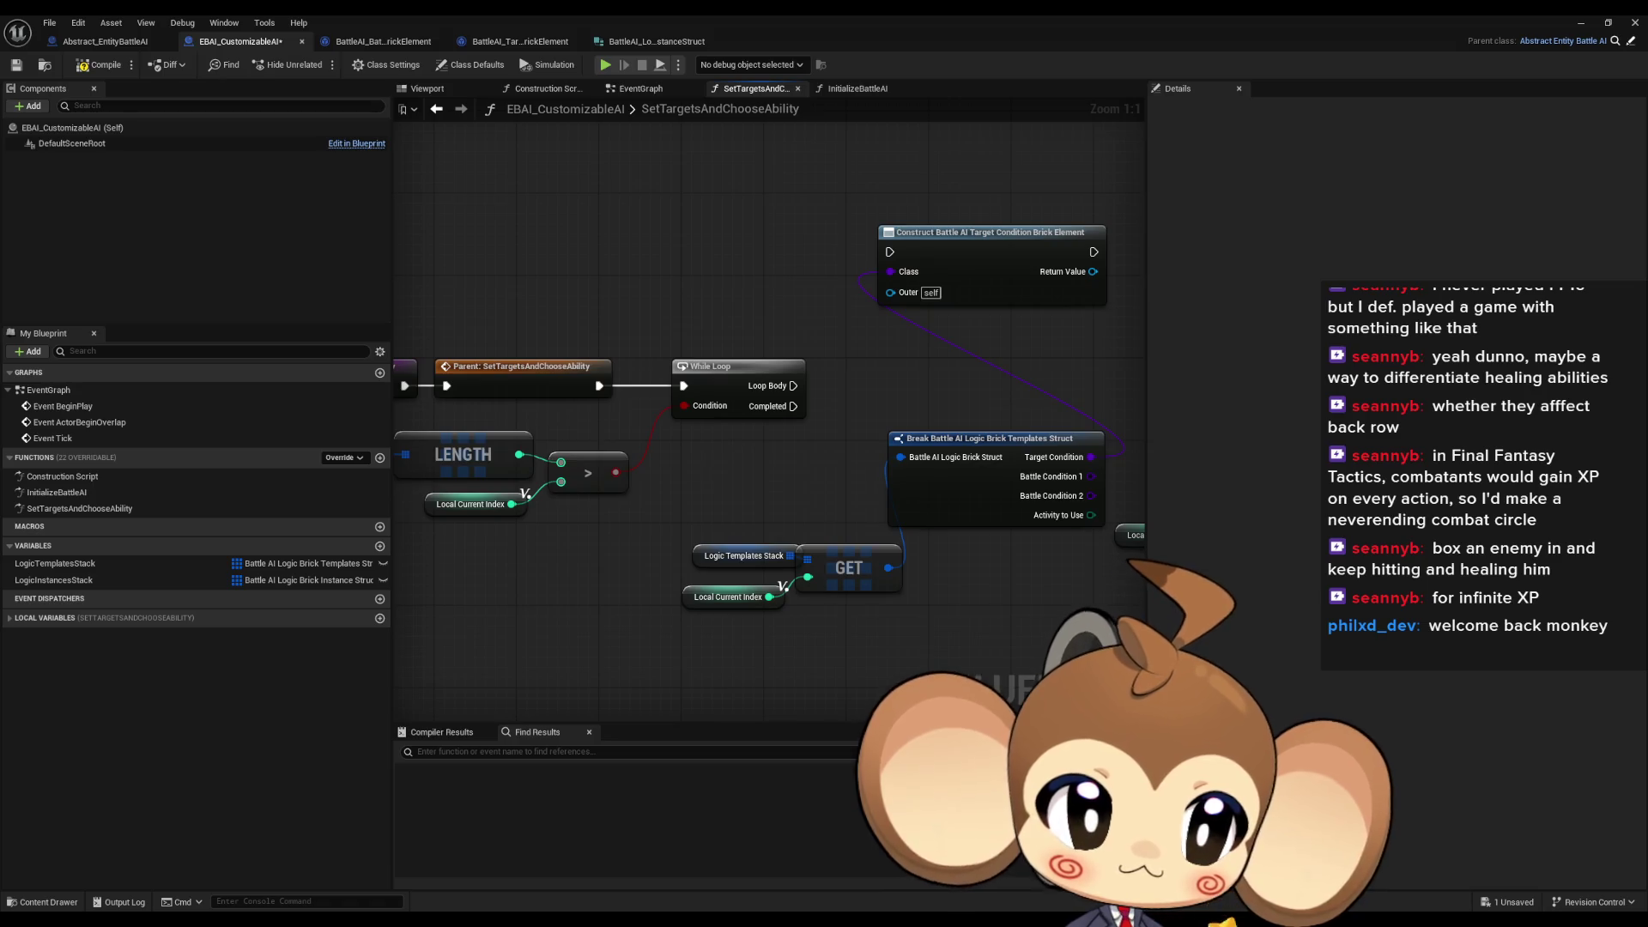
pyautogui.click(743, 556)
# Delete the Logic Templates Stack getter, GET, Break struct and Construct nodes
pyautogui.press('Delete')
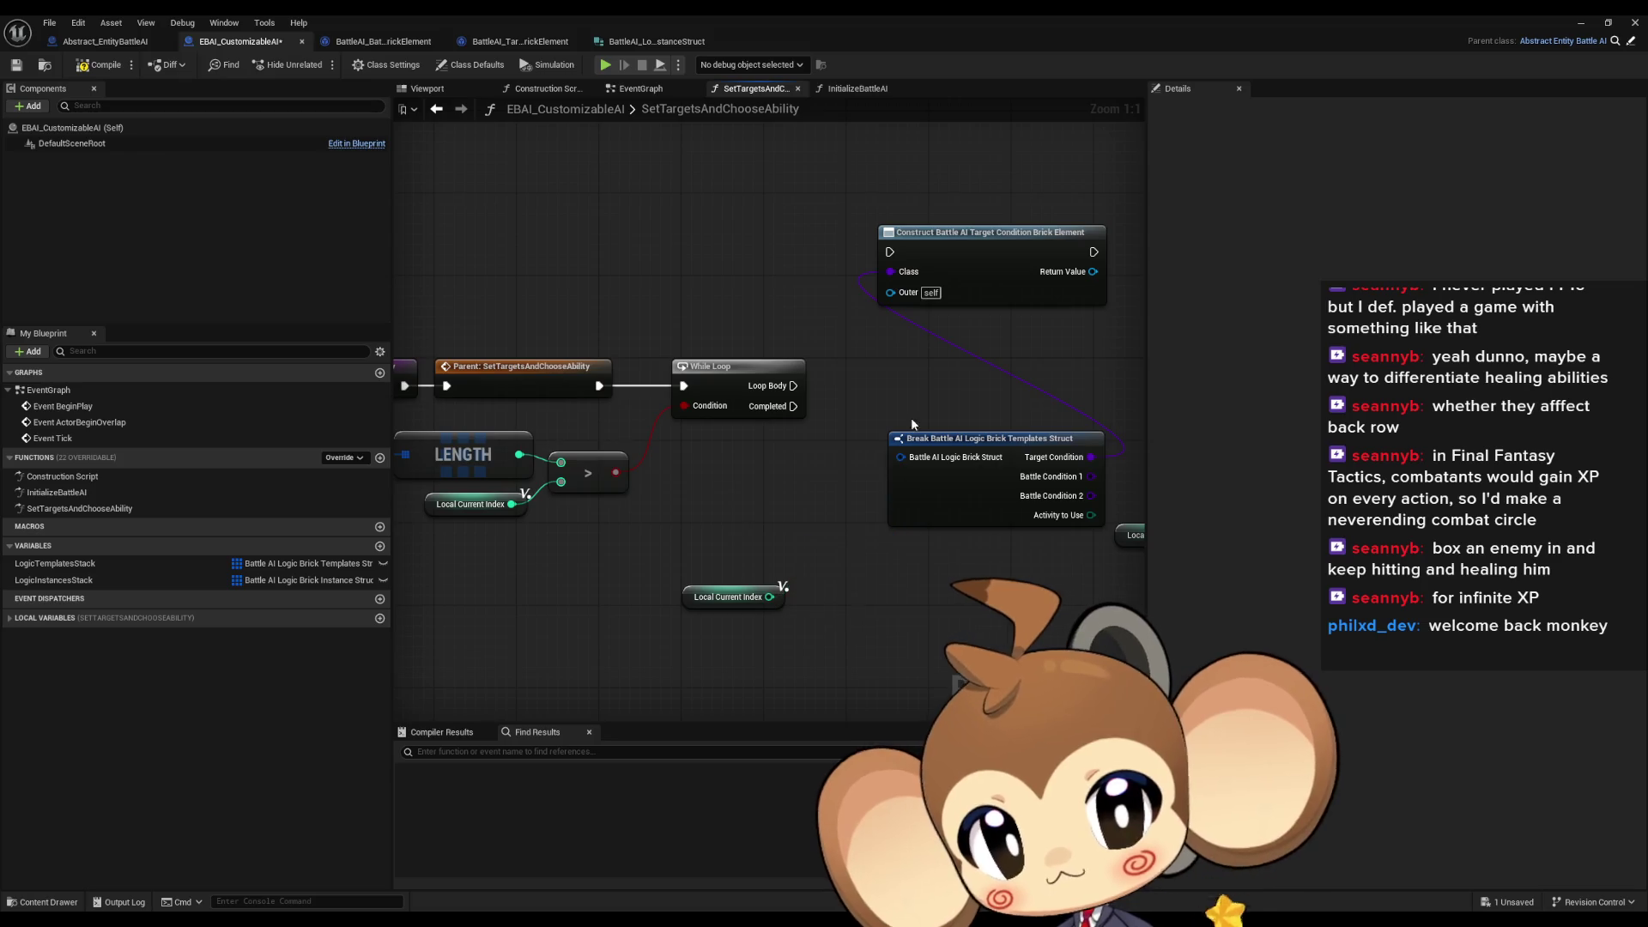
pyautogui.click(918, 438)
pyautogui.press('Delete')
pyautogui.click(925, 292)
pyautogui.press('Delete')
# Add a Logic Instances Stack GET (a copy) indexed by Local Current Index
pyautogui.moveTo(53, 580)
pyautogui.mouseDown()
pyautogui.moveTo(713, 533)
pyautogui.moveTo(745, 563)
pyautogui.moveTo(858, 550)
pyautogui.mouseUp()
pyautogui.click(745, 562)
pyautogui.write('get')
pyautogui.click(937, 645)
pyautogui.moveTo(769, 597); pyautogui.dragTo(869, 577)
pyautogui.moveTo(741, 556); pyautogui.dragTo(710, 576)
pyautogui.moveTo(878, 568); pyautogui.dragTo(776, 636)
# Break the GET result with a Break Battle AI Logic Brick Instance Struct node
pyautogui.write('break')
pyautogui.press('Return')
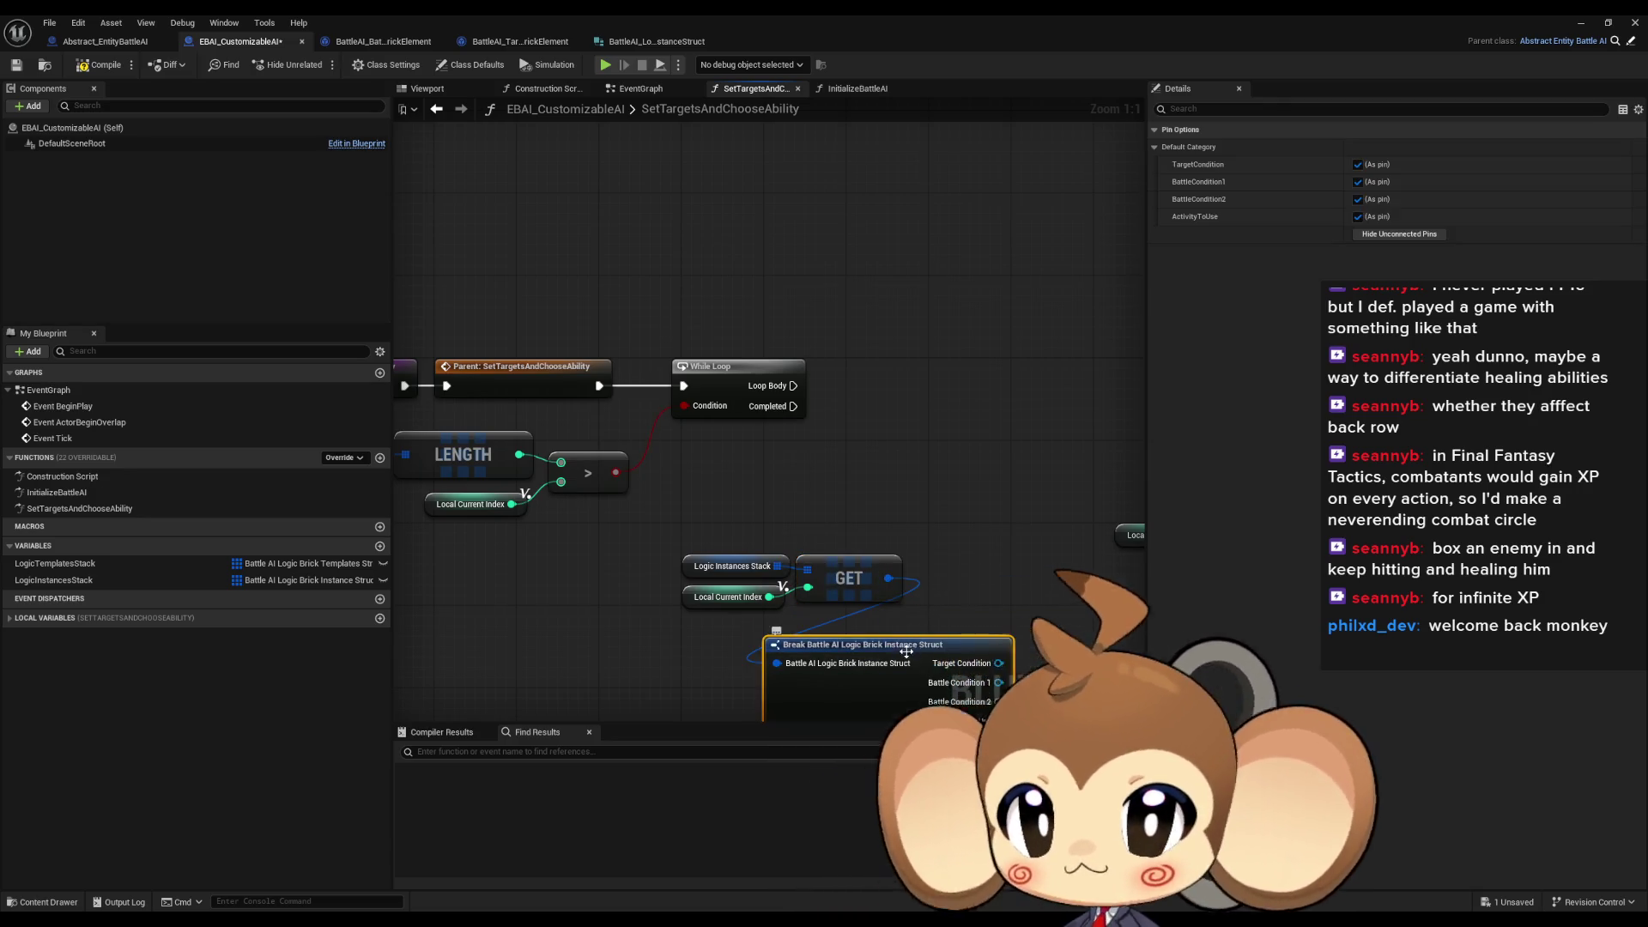
pyautogui.moveTo(813, 650); pyautogui.dragTo(729, 474)
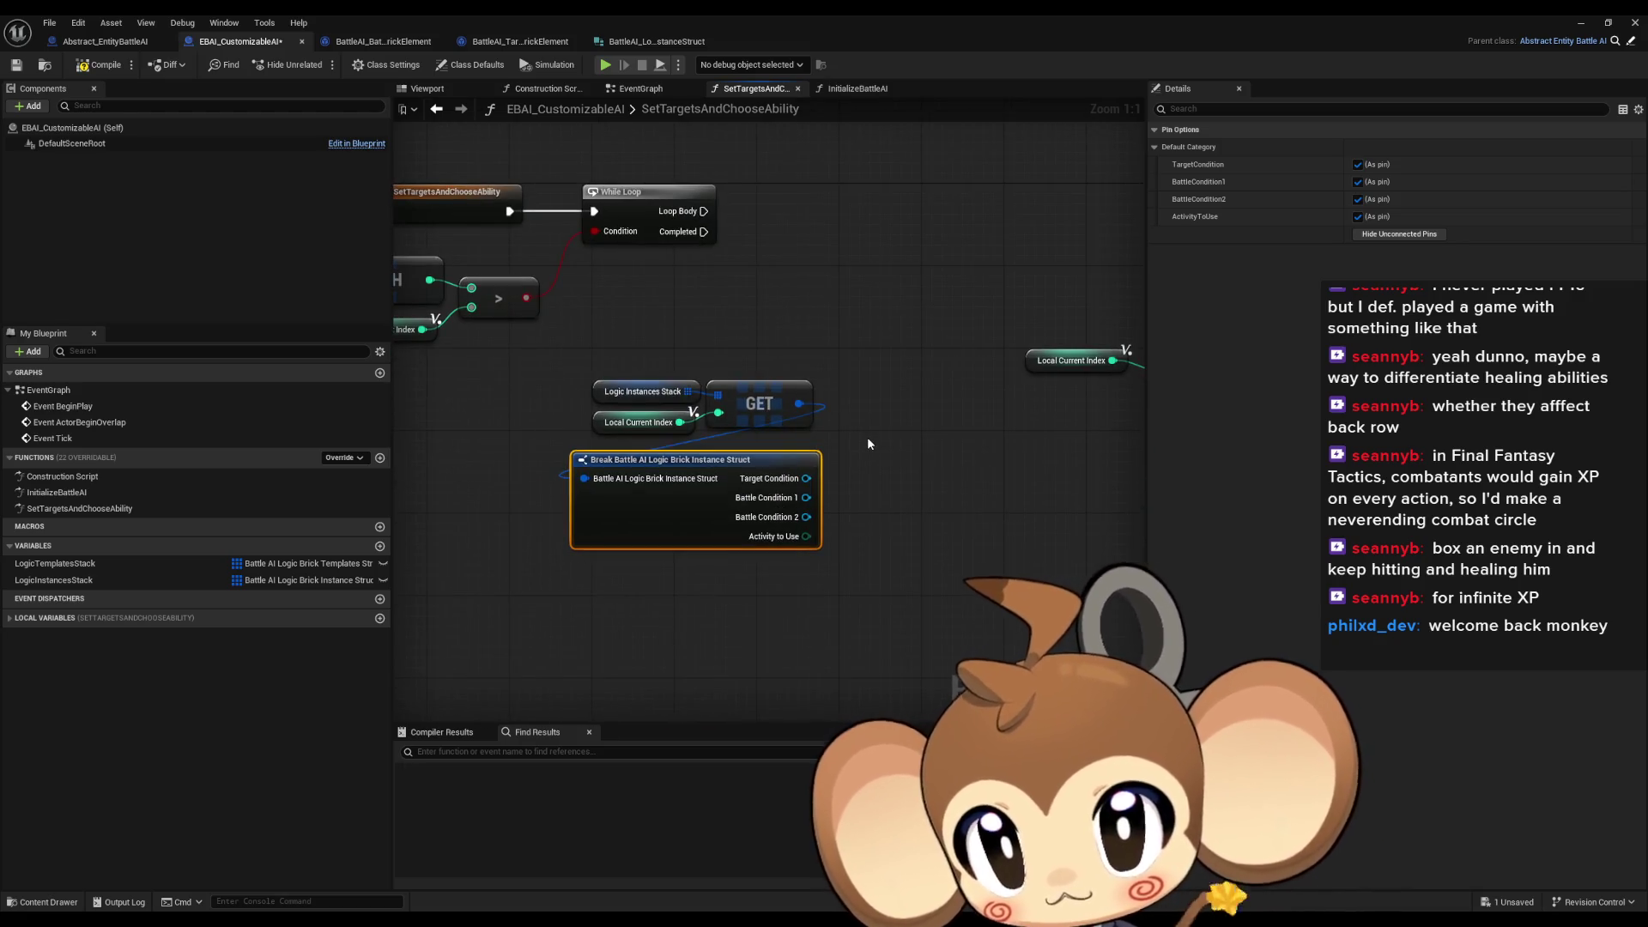
pyautogui.moveTo(867, 436)
pyautogui.mouseDown()
pyautogui.moveTo(771, 594)
pyautogui.moveTo(802, 378)
pyautogui.mouseUp()
pyautogui.write('eexe')
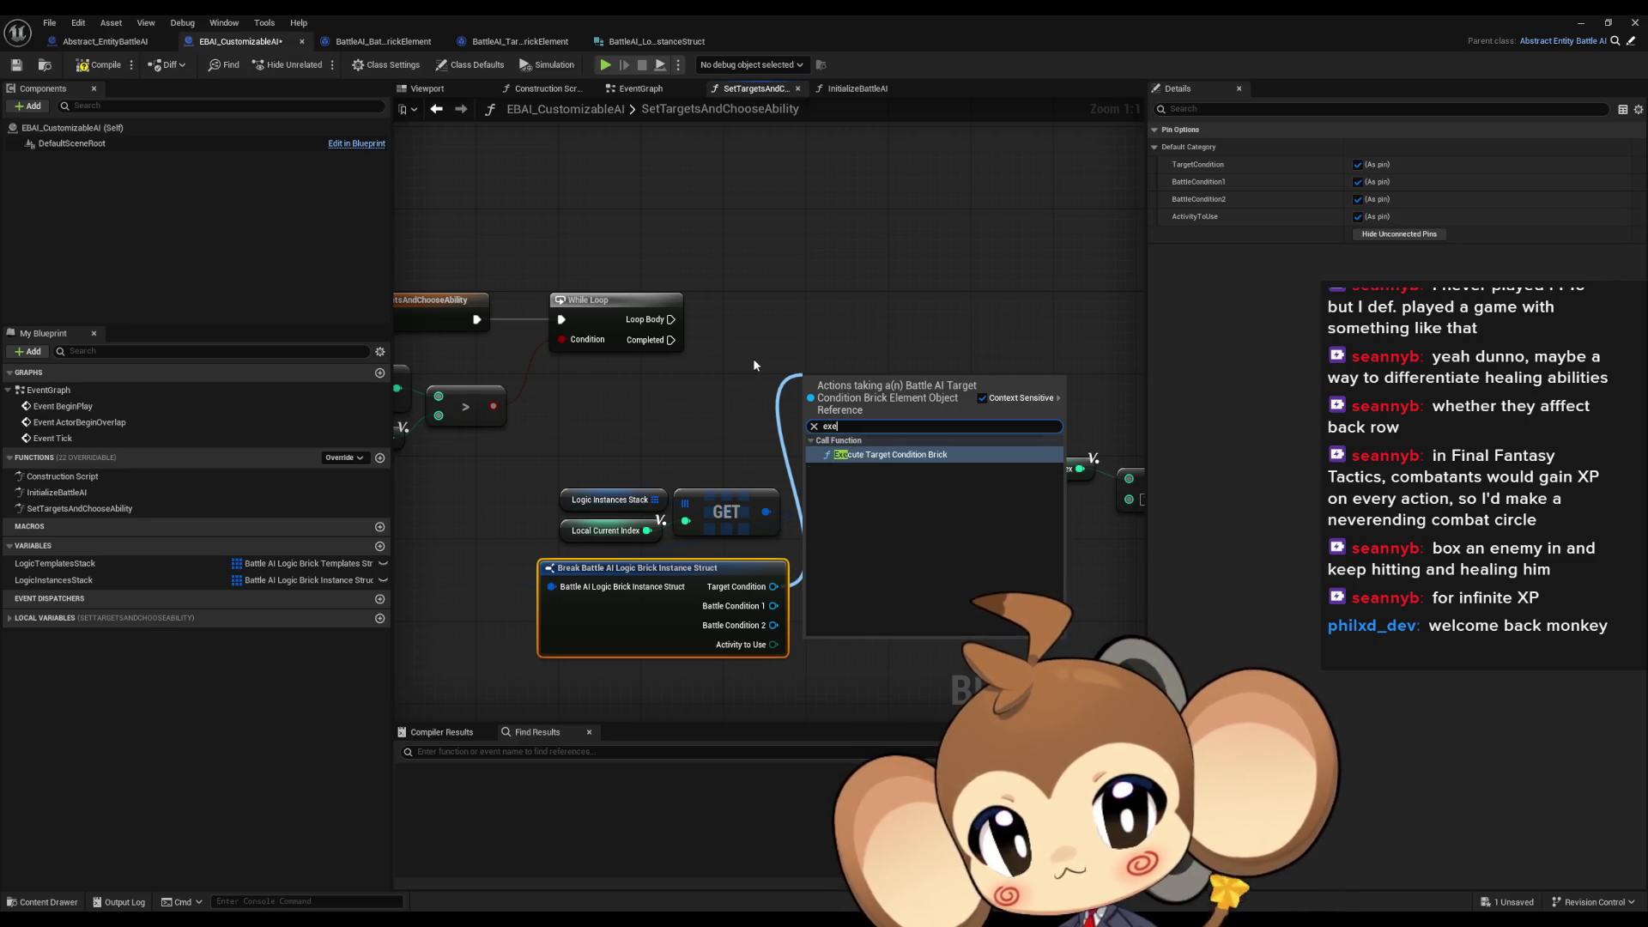
# Add Execute Target Condition Brick and two Execute Battle Condition Bricks on the Break outputs
pyautogui.click(894, 460)
pyautogui.moveTo(774, 606); pyautogui.dragTo(884, 654)
pyautogui.click(977, 737)
pyautogui.moveTo(625, 488); pyautogui.dragTo(764, 614)
pyautogui.click(830, 697)
pyautogui.moveTo(822, 509); pyautogui.dragTo(926, 678)
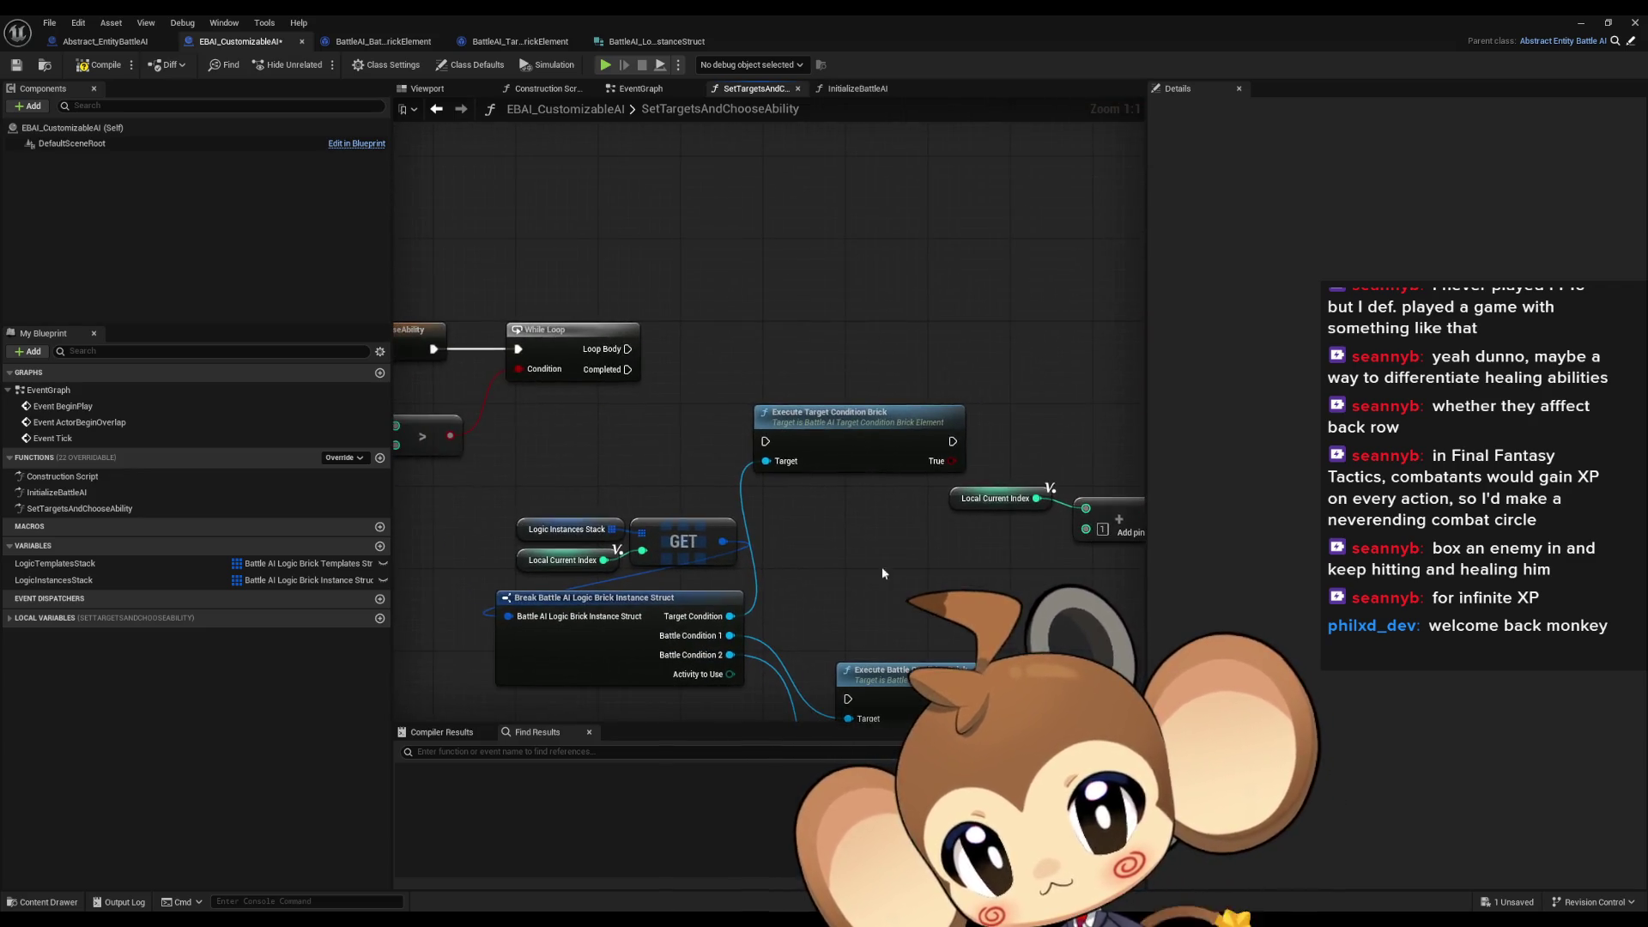
pyautogui.click(807, 347)
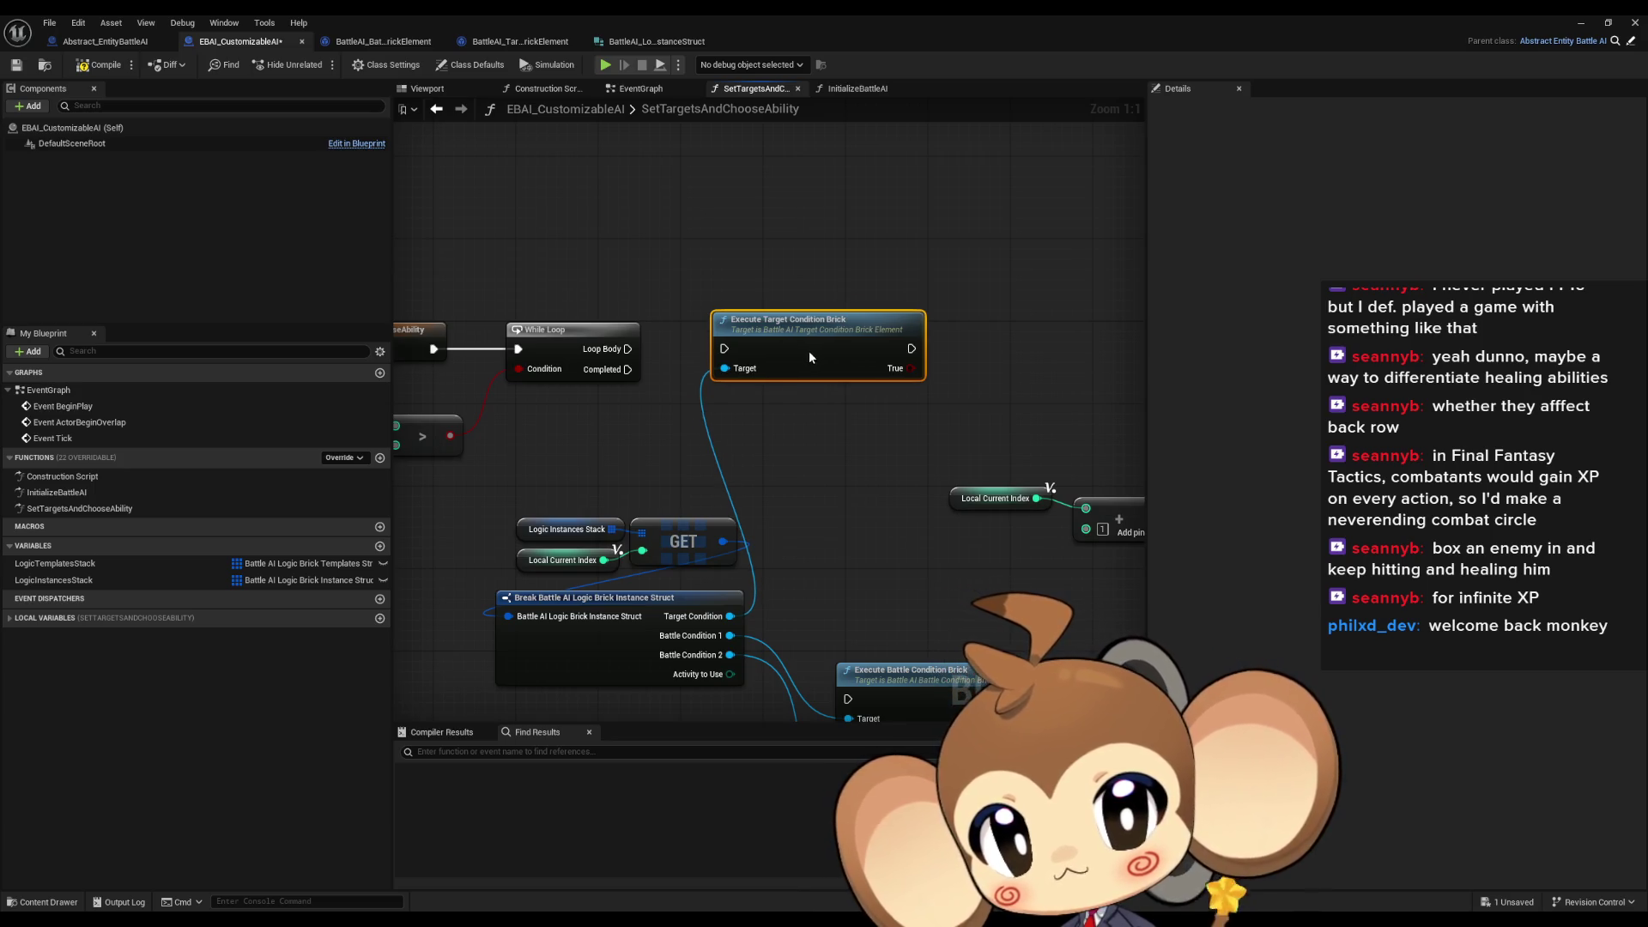
pyautogui.moveTo(808, 350); pyautogui.dragTo(521, 314)
pyautogui.moveTo(640, 679); pyautogui.dragTo(598, 555)
# Move the index increment nodes aside and add a Branch on the target condition result
pyautogui.moveTo(730, 399); pyautogui.dragTo(1043, 516)
pyautogui.moveTo(936, 435); pyautogui.dragTo(1088, 466)
pyautogui.moveTo(877, 446); pyautogui.dragTo(987, 324)
pyautogui.moveTo(751, 416)
pyautogui.mouseDown()
pyautogui.moveTo(824, 563)
pyautogui.moveTo(769, 394)
pyautogui.moveTo(683, 646)
pyautogui.moveTo(755, 563)
pyautogui.moveTo(880, 481)
pyautogui.moveTo(838, 437)
pyautogui.moveTo(910, 421)
pyautogui.mouseUp()
pyautogui.write('branch')
pyautogui.press('Return')
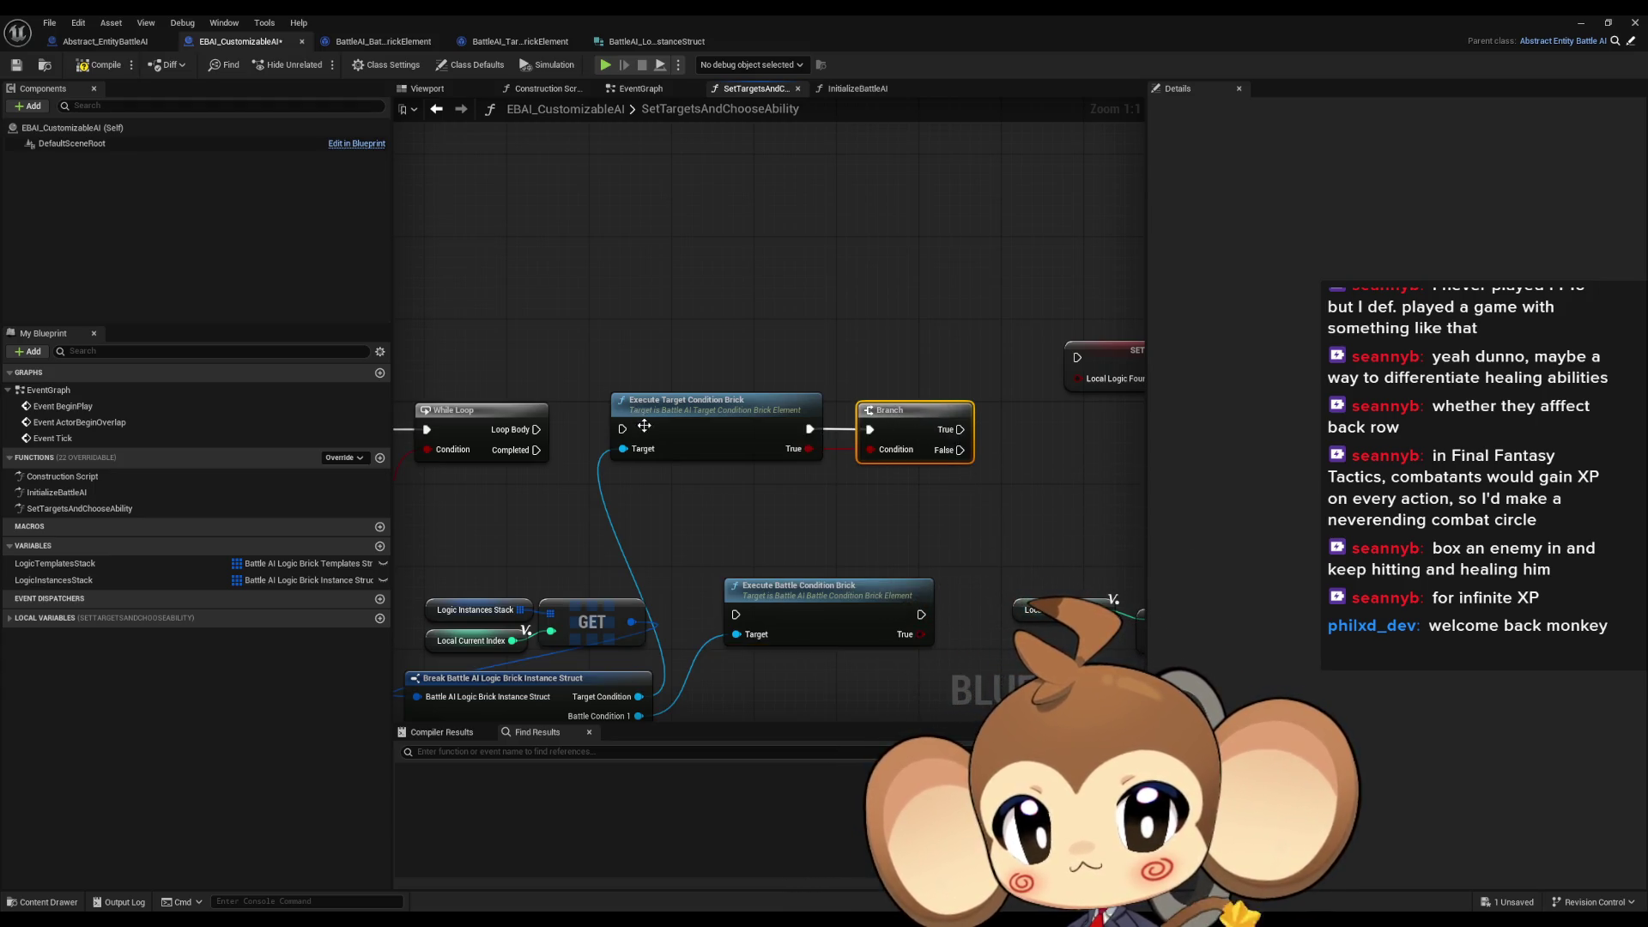
pyautogui.moveTo(751, 511); pyautogui.dragTo(530, 478)
pyautogui.moveTo(585, 569)
pyautogui.mouseDown()
pyautogui.moveTo(790, 476)
pyautogui.moveTo(696, 439)
pyautogui.mouseUp()
# Add Branches after both battle condition checks, chaining each Branch's True into the next check
pyautogui.moveTo(805, 473)
pyautogui.mouseDown()
pyautogui.moveTo(862, 470)
pyautogui.moveTo(853, 440)
pyautogui.mouseUp()
pyautogui.write('branch')
pyautogui.press('Return')
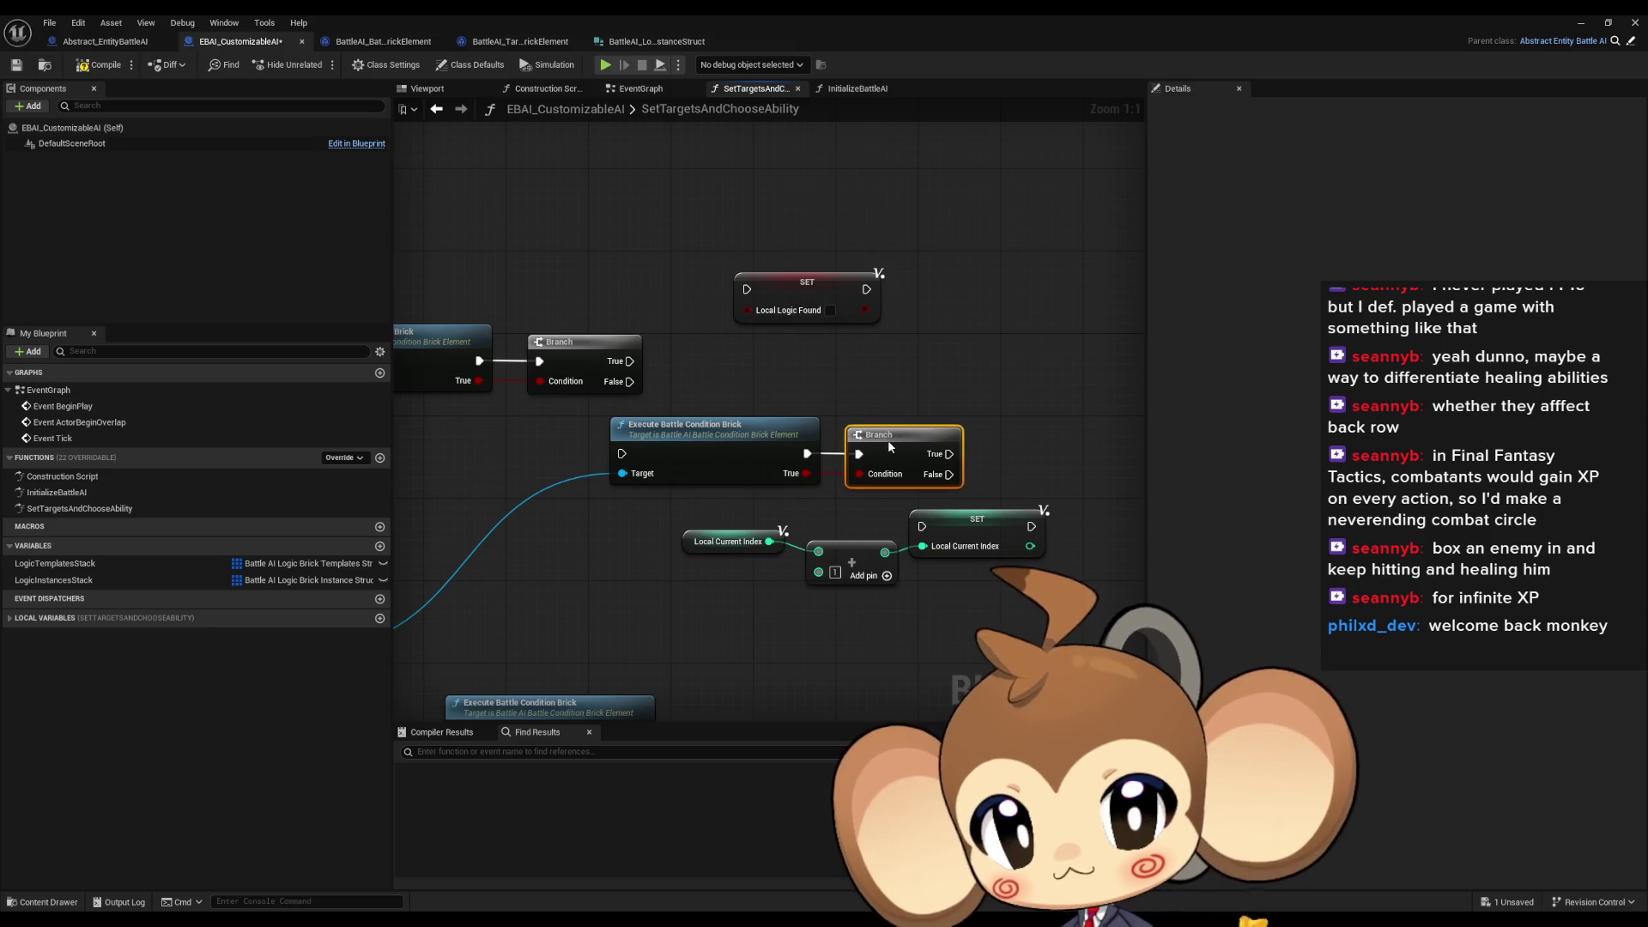
pyautogui.moveTo(622, 453); pyautogui.dragTo(633, 364)
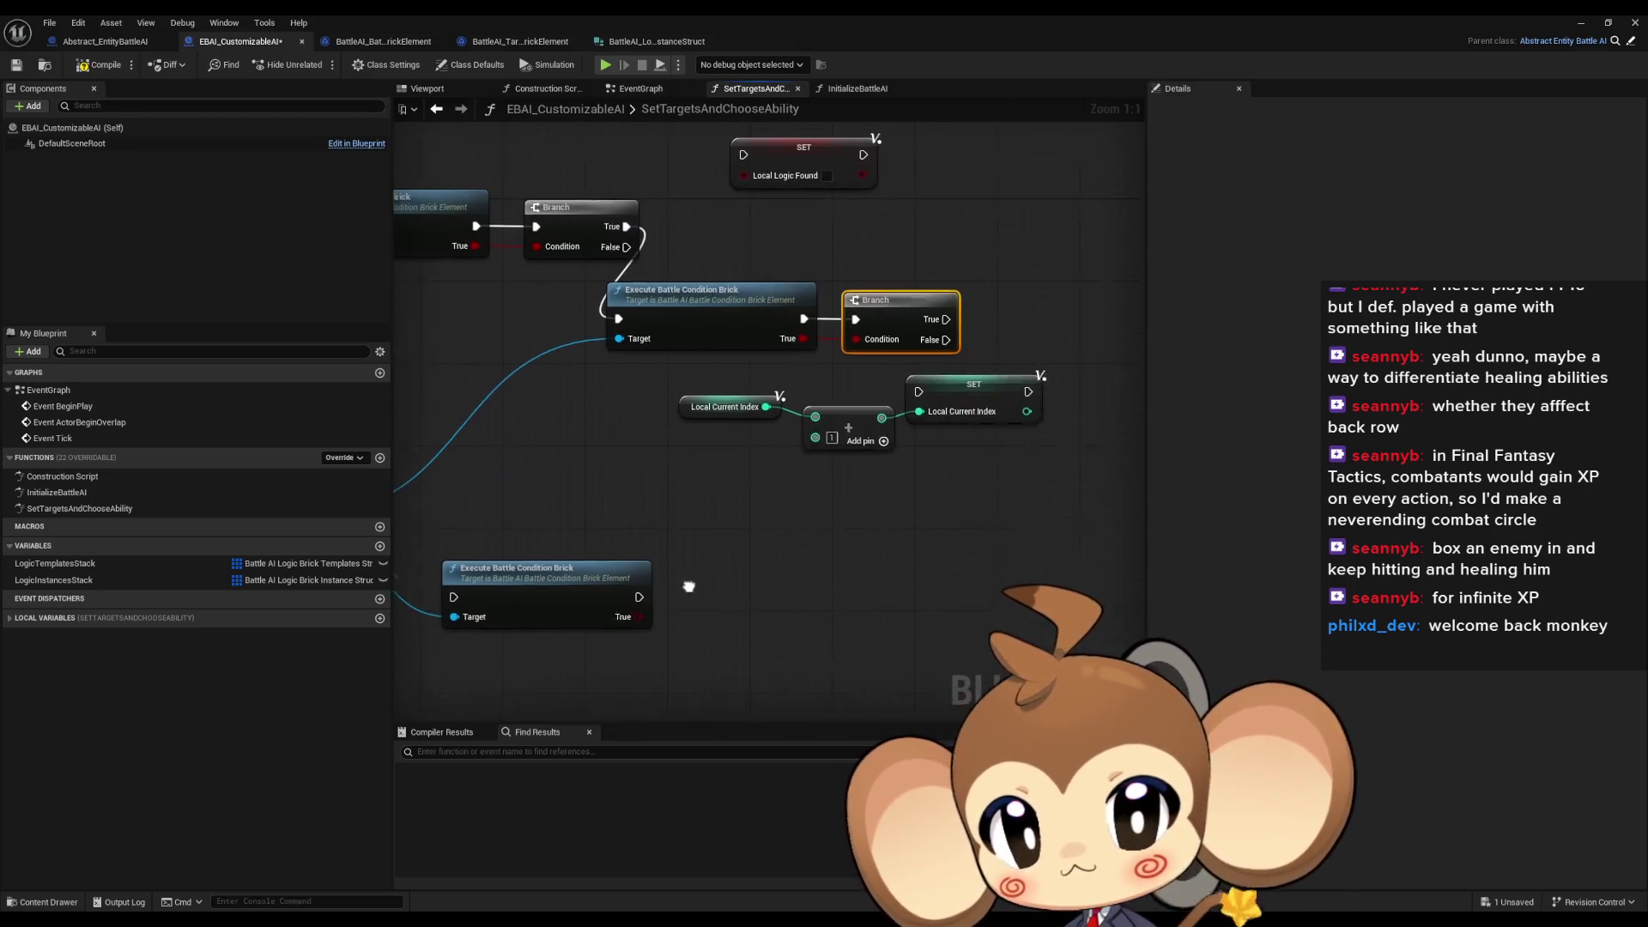
pyautogui.moveTo(641, 600)
pyautogui.mouseDown()
pyautogui.moveTo(697, 600)
pyautogui.moveTo(699, 566)
pyautogui.mouseUp()
pyautogui.write('branch')
pyautogui.press('Return')
pyautogui.keyDown('ctrl'); pyautogui.click(564, 552); pyautogui.keyUp('ctrl')
pyautogui.moveTo(564, 552)
pyautogui.mouseDown()
pyautogui.moveTo(1175, 343)
pyautogui.moveTo(558, 320)
pyautogui.moveTo(725, 363)
pyautogui.mouseUp()
# Place the Local Current Index plus-one SET group beneath the Execute/Branch chain and zoom out
pyautogui.moveTo(802, 497); pyautogui.dragTo(397, 414)
pyautogui.moveTo(691, 453); pyautogui.dragTo(765, 542)
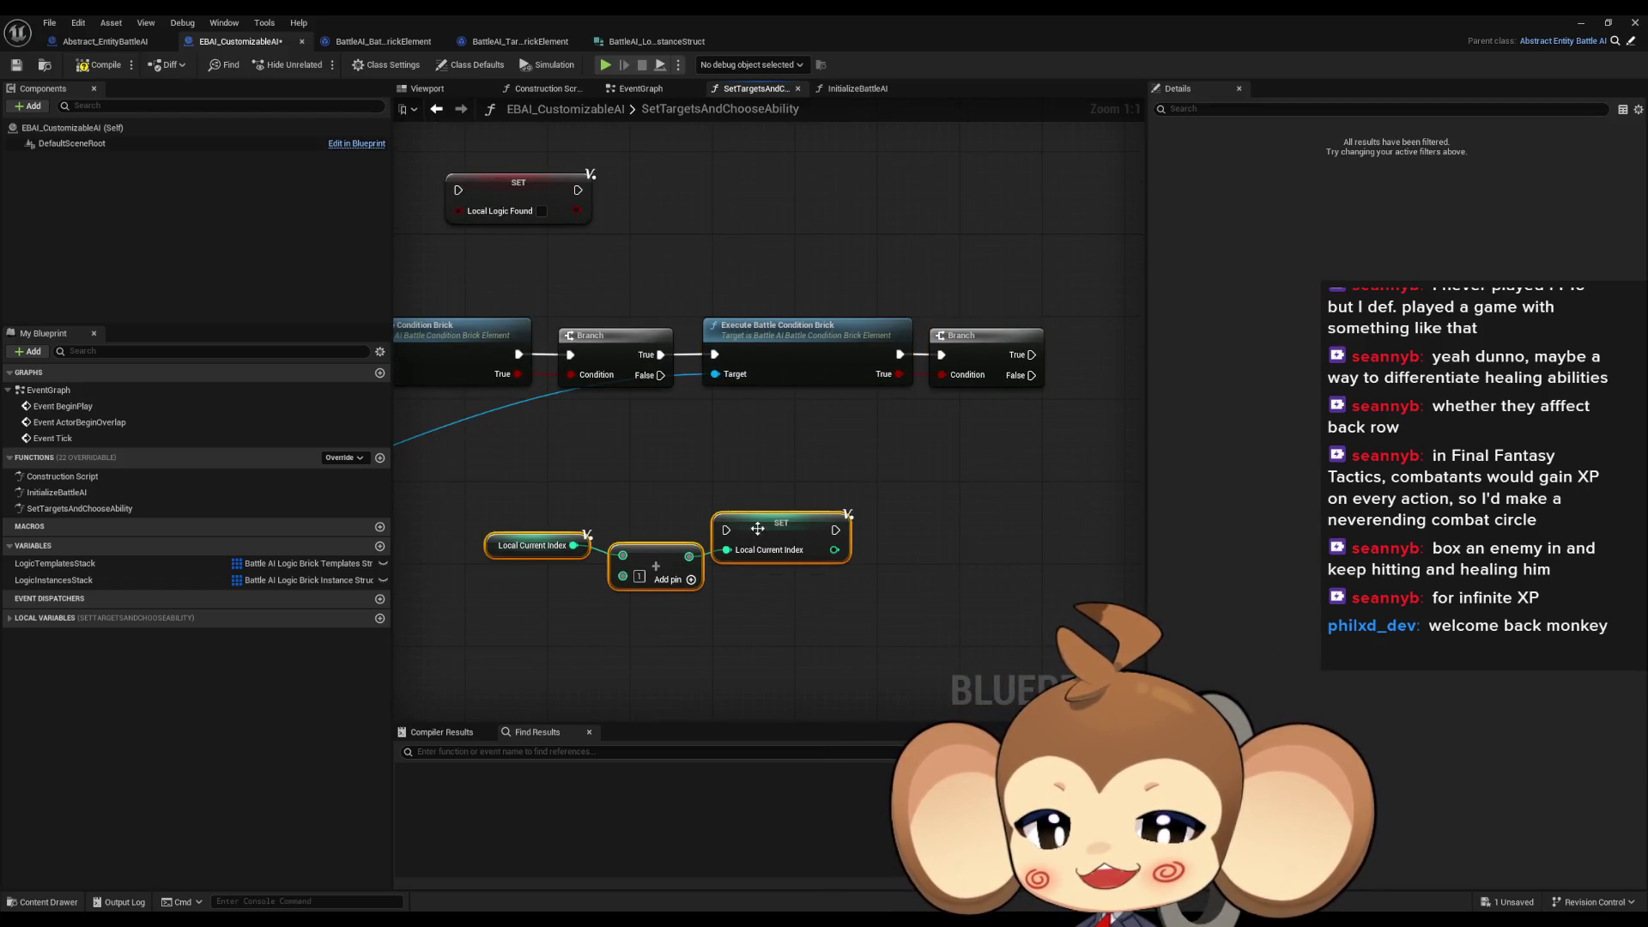
pyautogui.moveTo(1034, 606); pyautogui.dragTo(601, 564)
pyautogui.moveTo(737, 537)
pyautogui.mouseDown()
pyautogui.moveTo(1065, 559)
pyautogui.moveTo(901, 474)
pyautogui.moveTo(1034, 517)
pyautogui.moveTo(890, 532)
pyautogui.mouseUp()
pyautogui.scroll(-3, 884, 513)
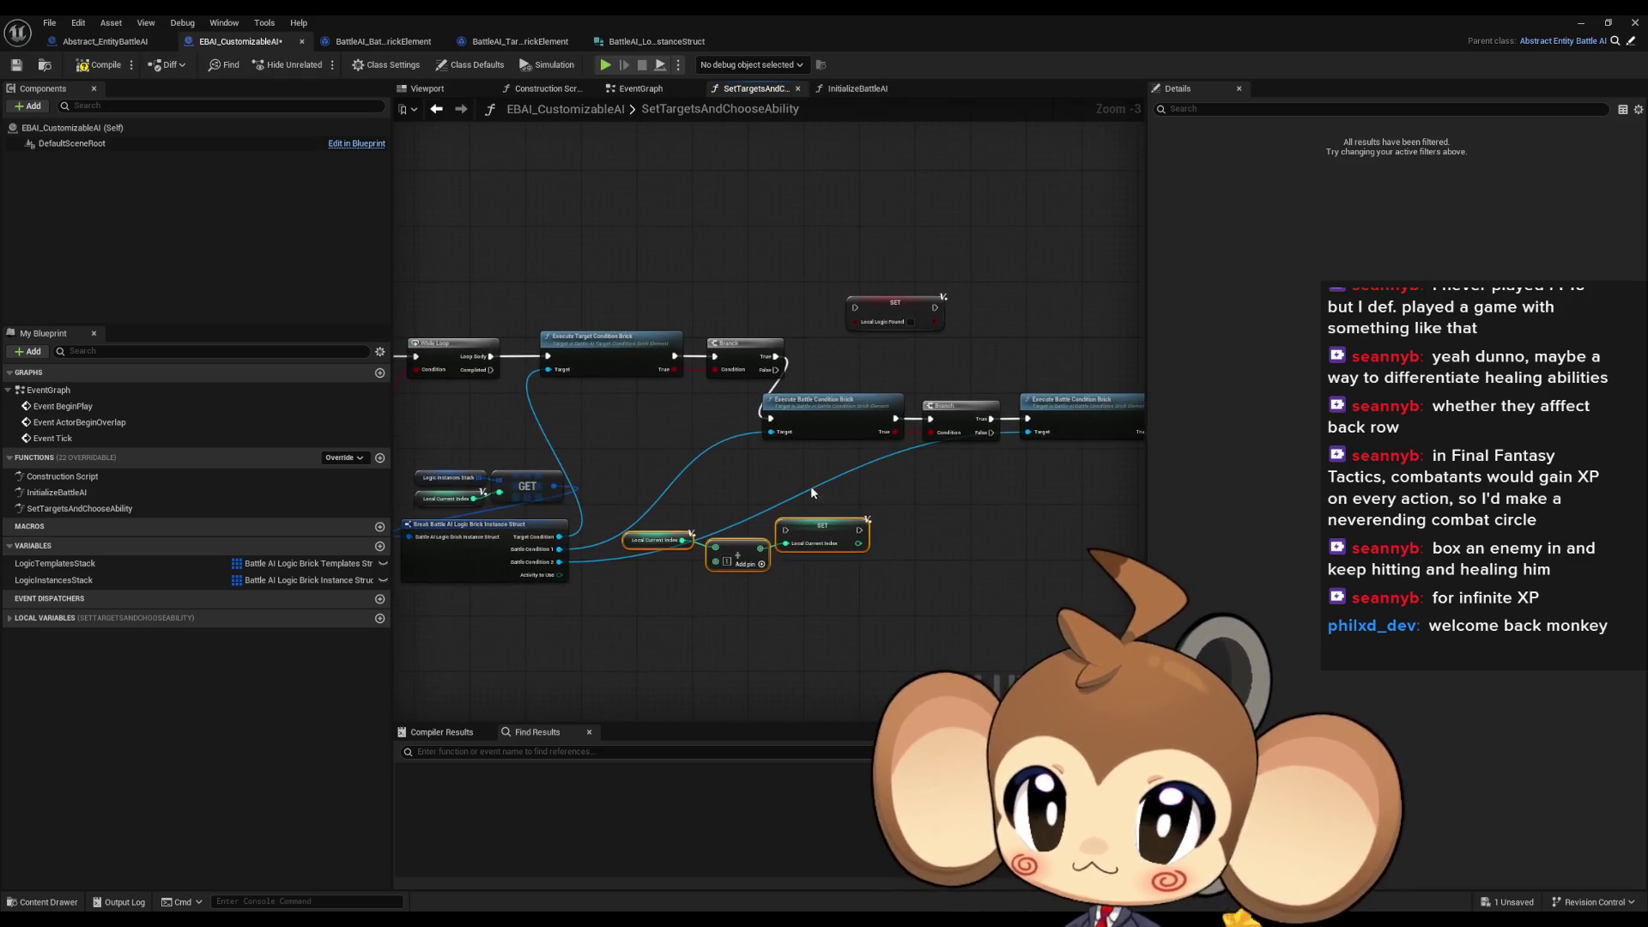
# Replace the While Loop with a Branch driven by the > comparison result
pyautogui.click(451, 360)
pyautogui.scroll(2, 470, 389)
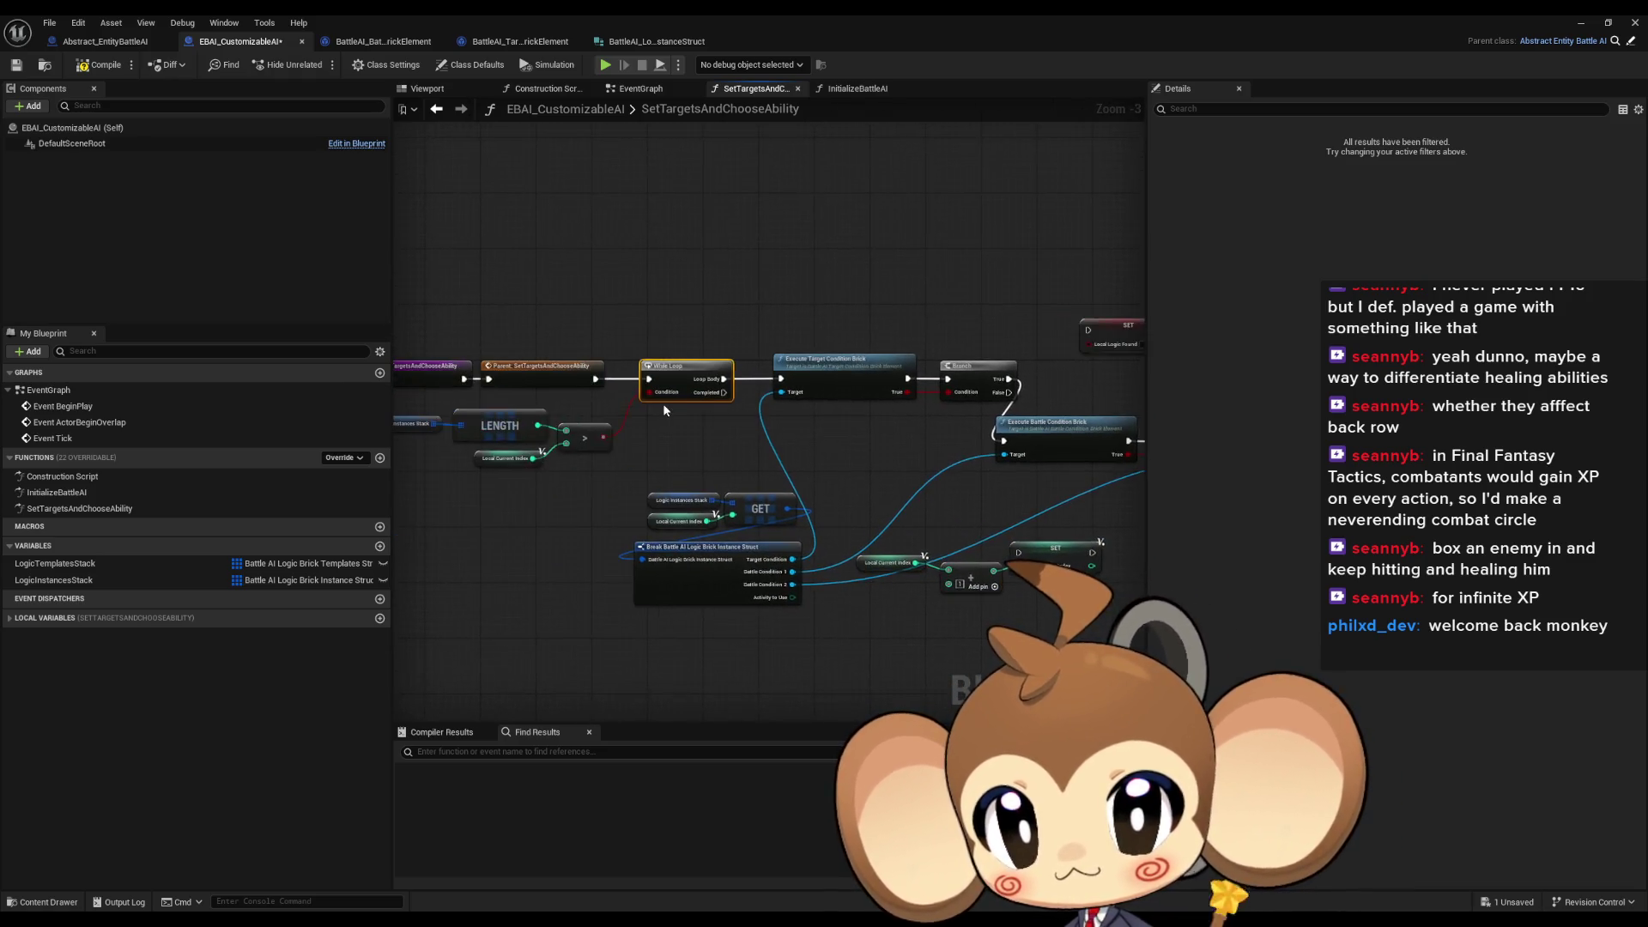
pyautogui.rightClick(698, 454)
pyautogui.write('while loo')
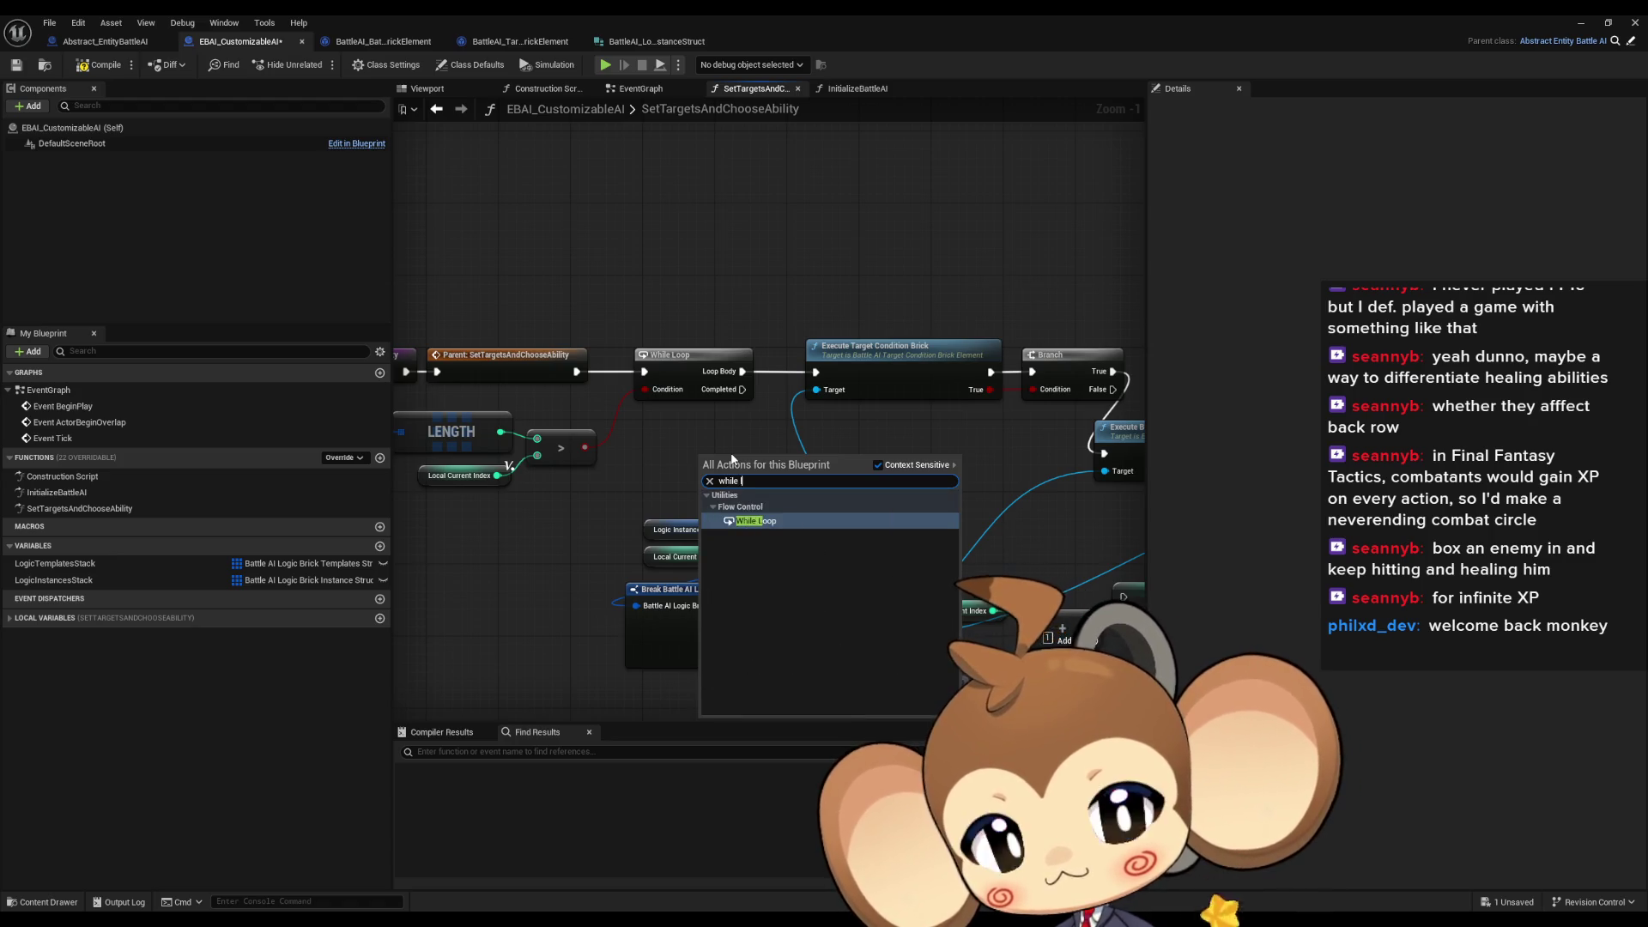
pyautogui.press('Return')
pyautogui.moveTo(864, 449); pyautogui.dragTo(552, 460)
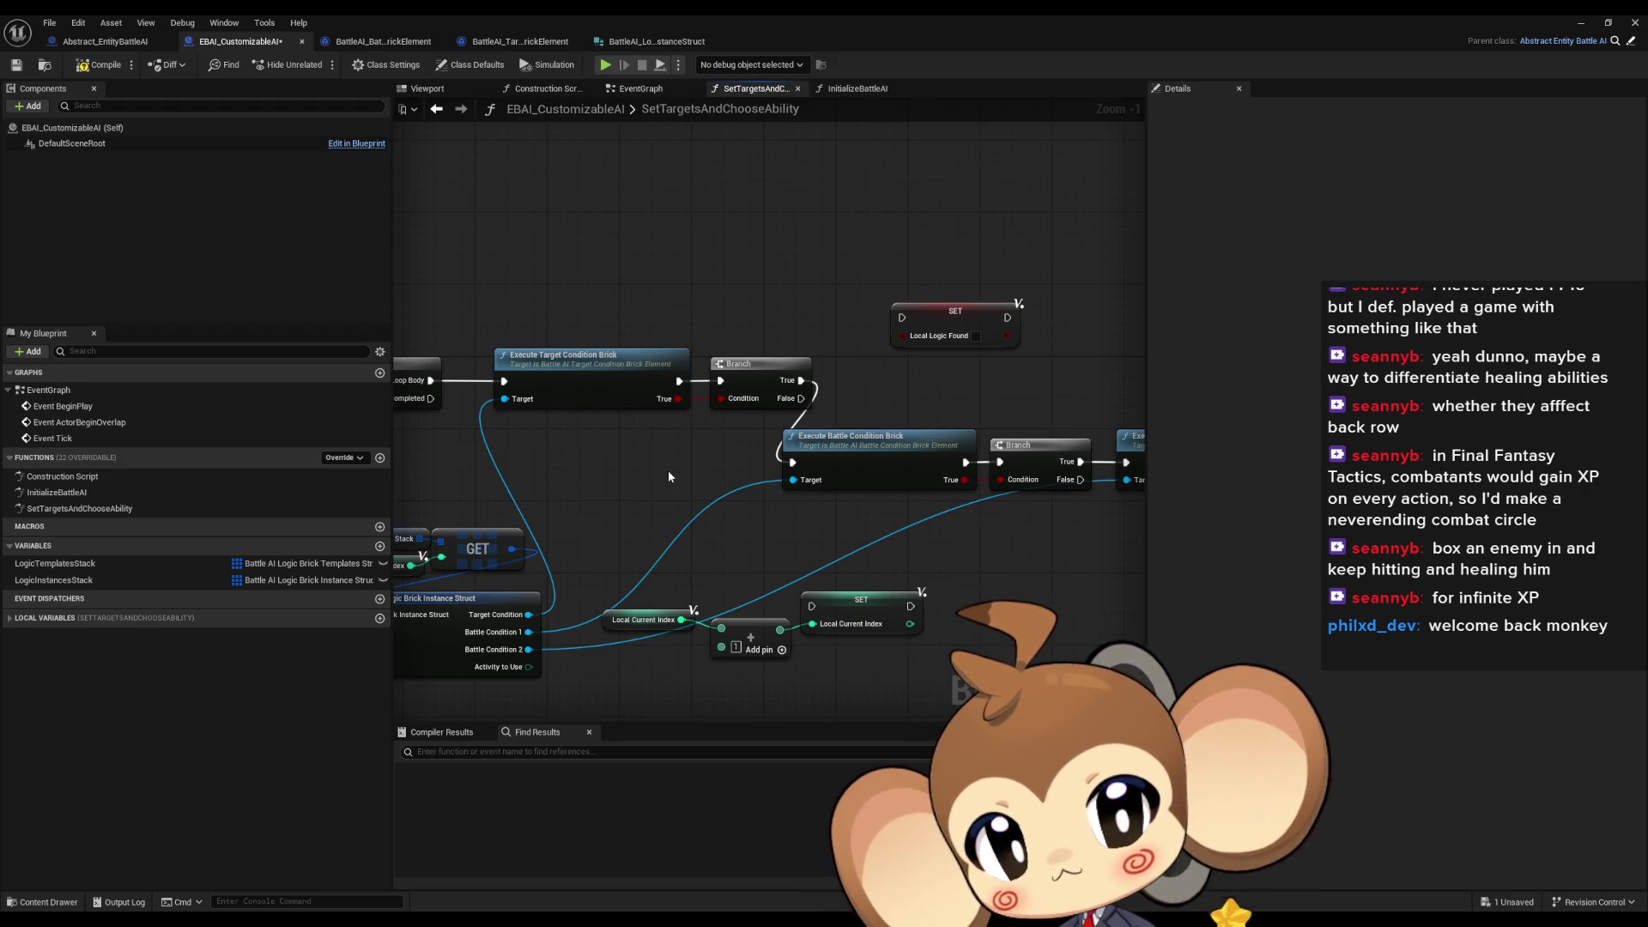
pyautogui.moveTo(805, 511); pyautogui.dragTo(933, 508)
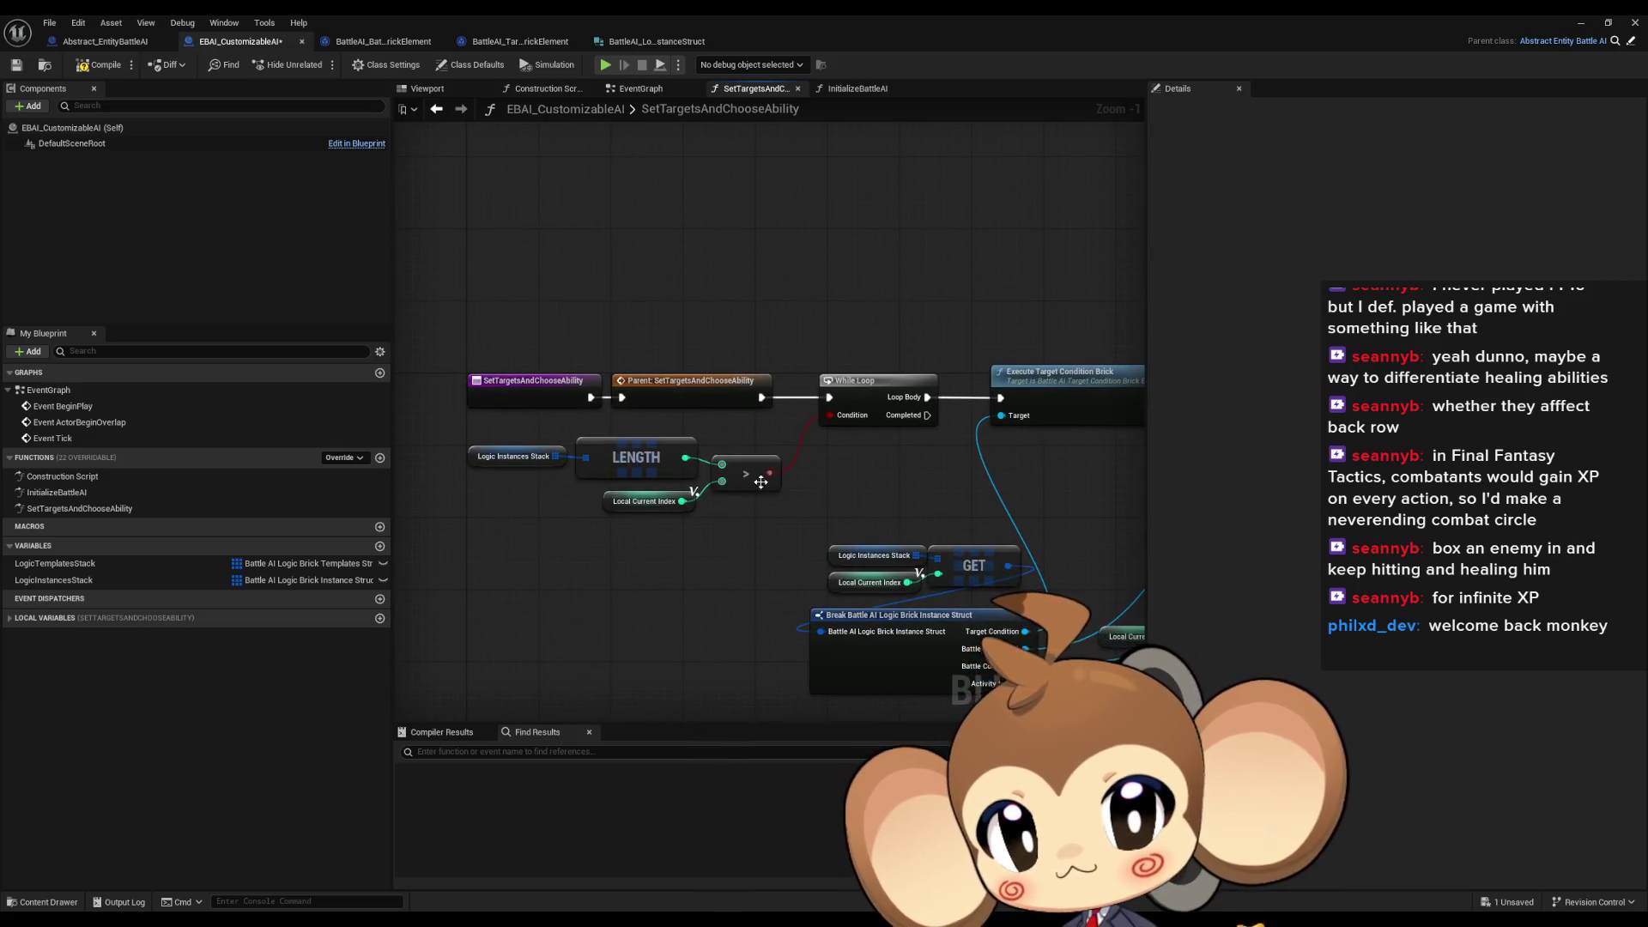
pyautogui.moveTo(812, 472); pyautogui.dragTo(812, 473)
pyautogui.write('iu')
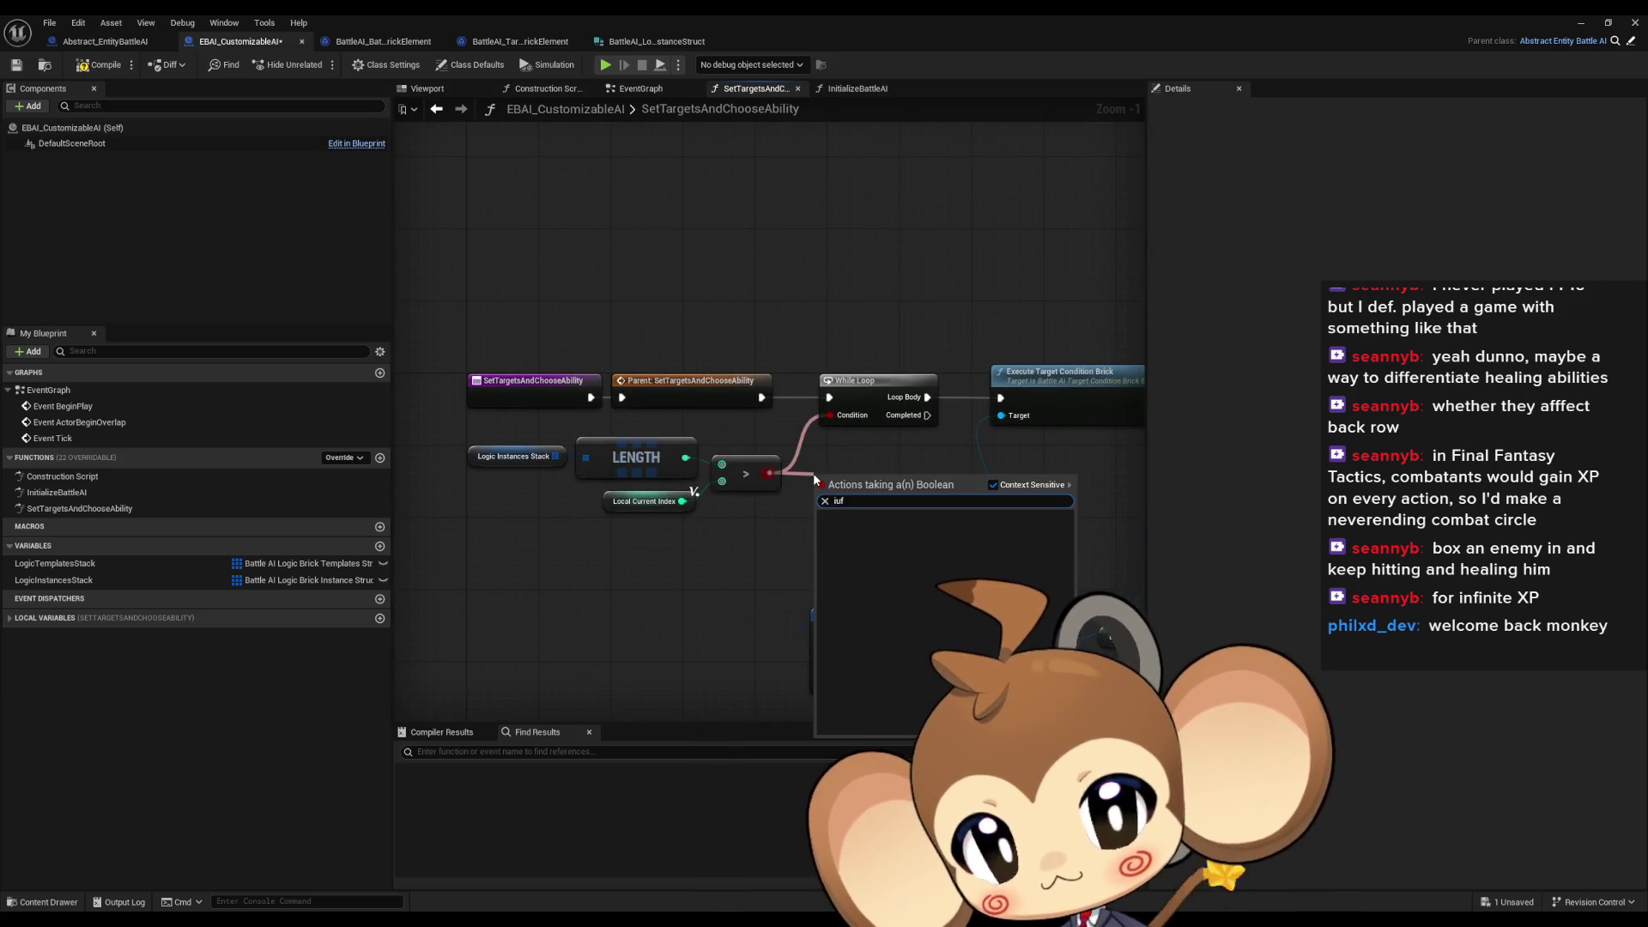
pyautogui.write('f')
pyautogui.press('Return')
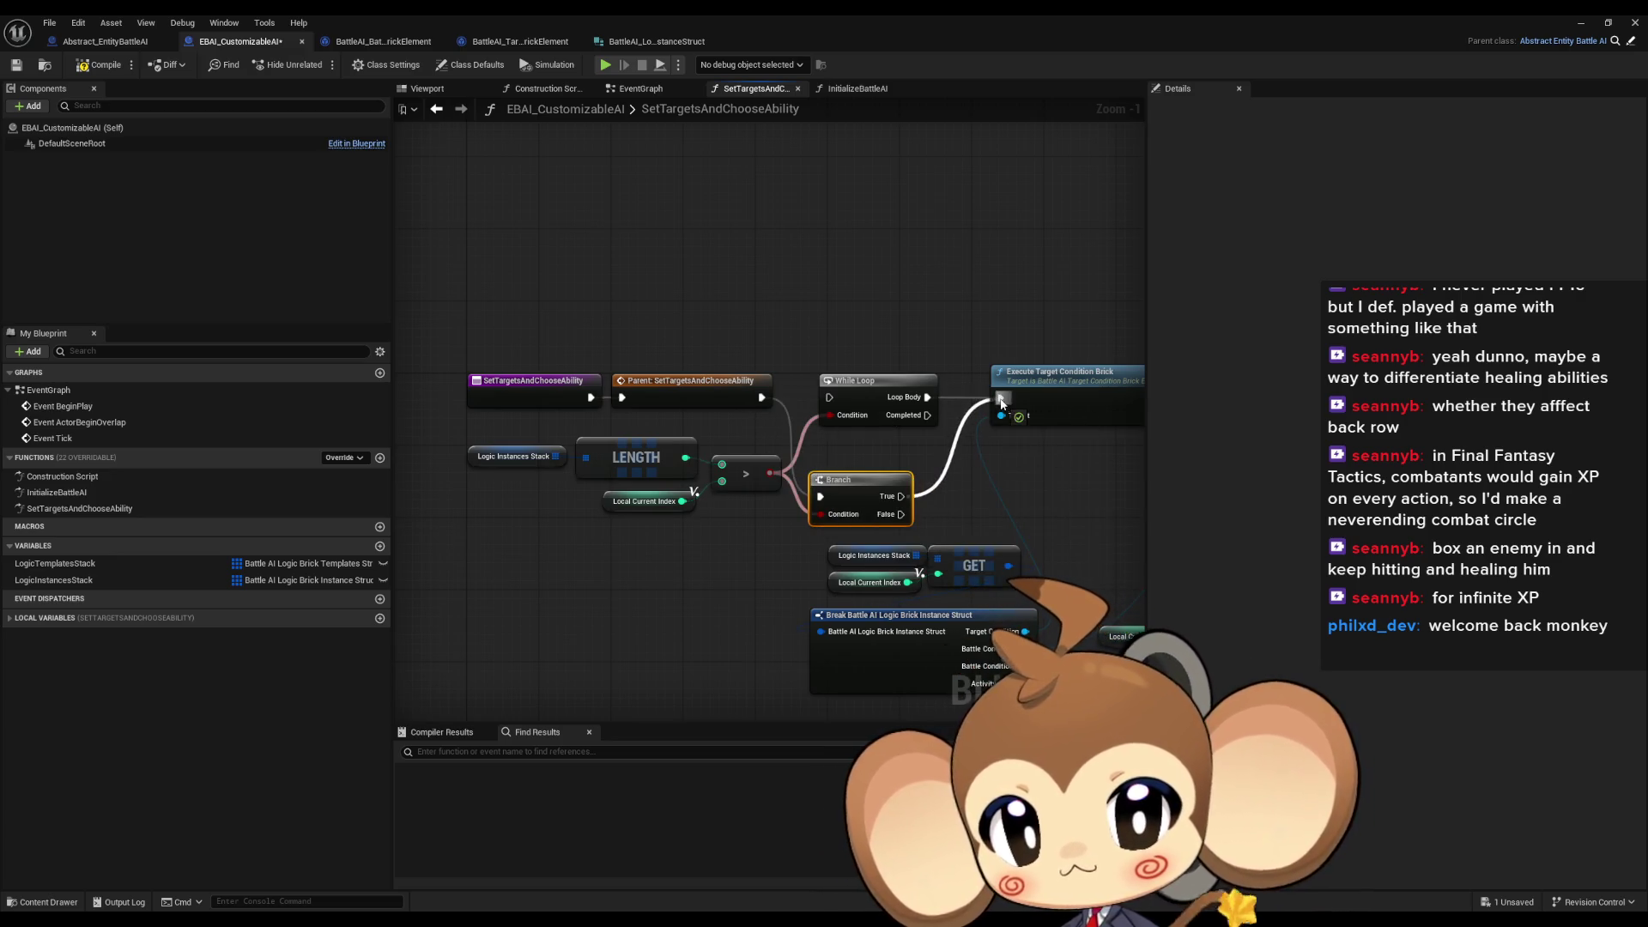
pyautogui.click(863, 380)
pyautogui.press('Delete')
pyautogui.moveTo(862, 477)
pyautogui.mouseDown()
pyautogui.moveTo(890, 386)
pyautogui.moveTo(768, 401)
pyautogui.moveTo(775, 435)
pyautogui.mouseUp()
# Add a Sequence on the Branch's True output and wire its second output to SET index
pyautogui.write('seq')
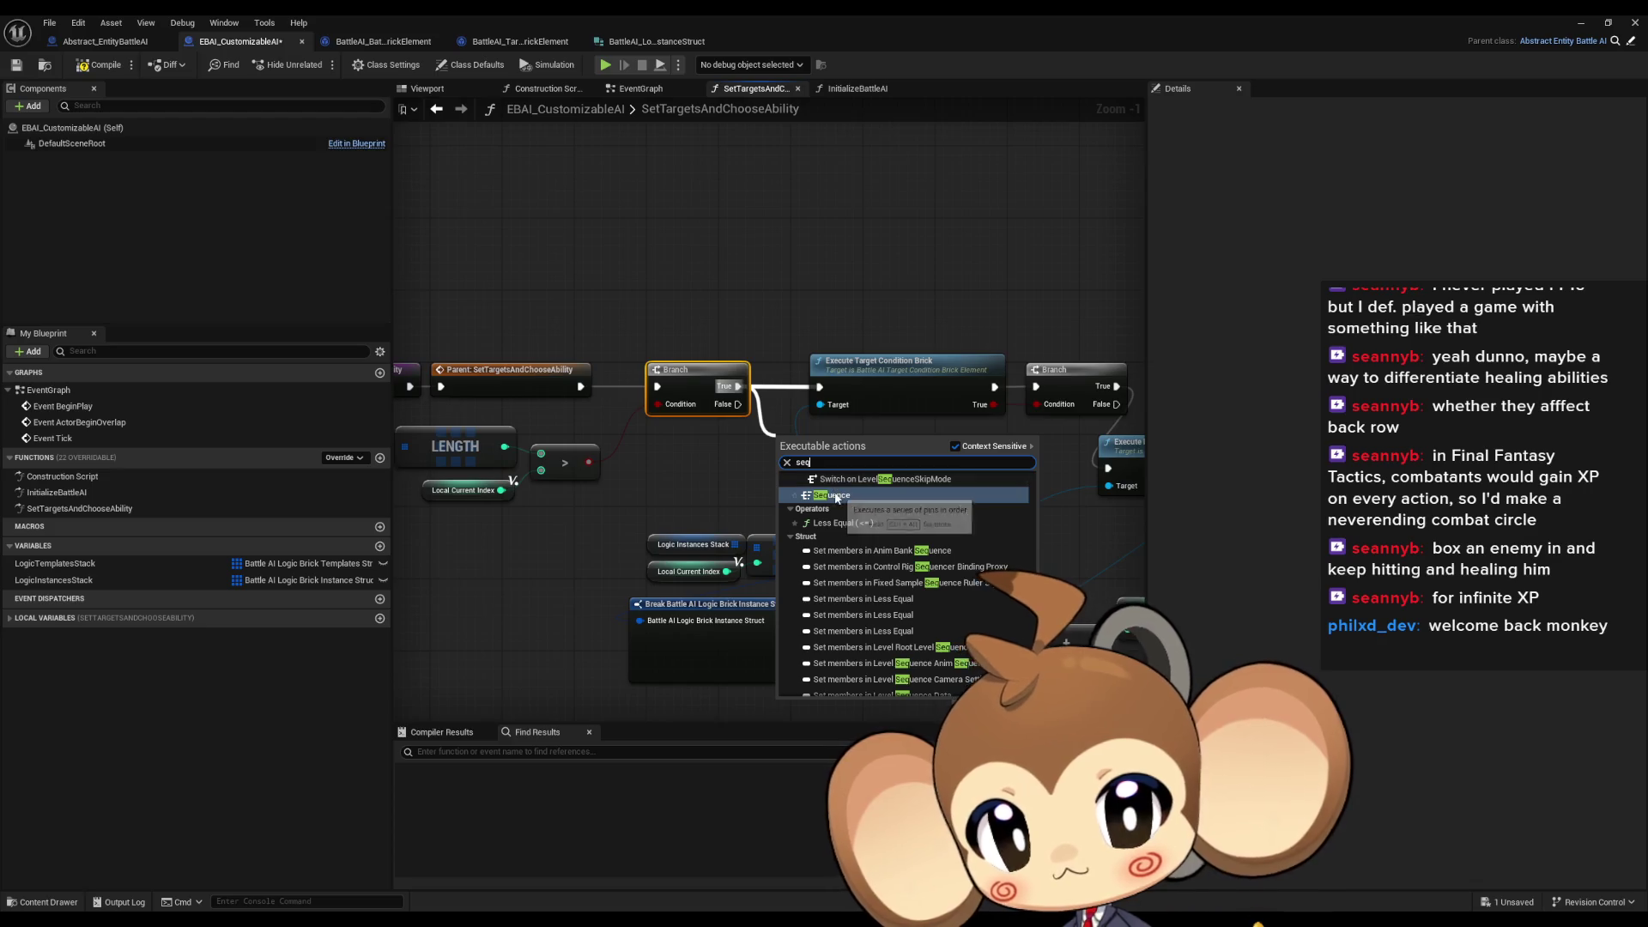
pyautogui.click(836, 495)
pyautogui.moveTo(835, 498)
pyautogui.mouseDown()
pyautogui.moveTo(730, 429)
pyautogui.moveTo(634, 322)
pyautogui.moveTo(596, 378)
pyautogui.moveTo(953, 479)
pyautogui.mouseUp()
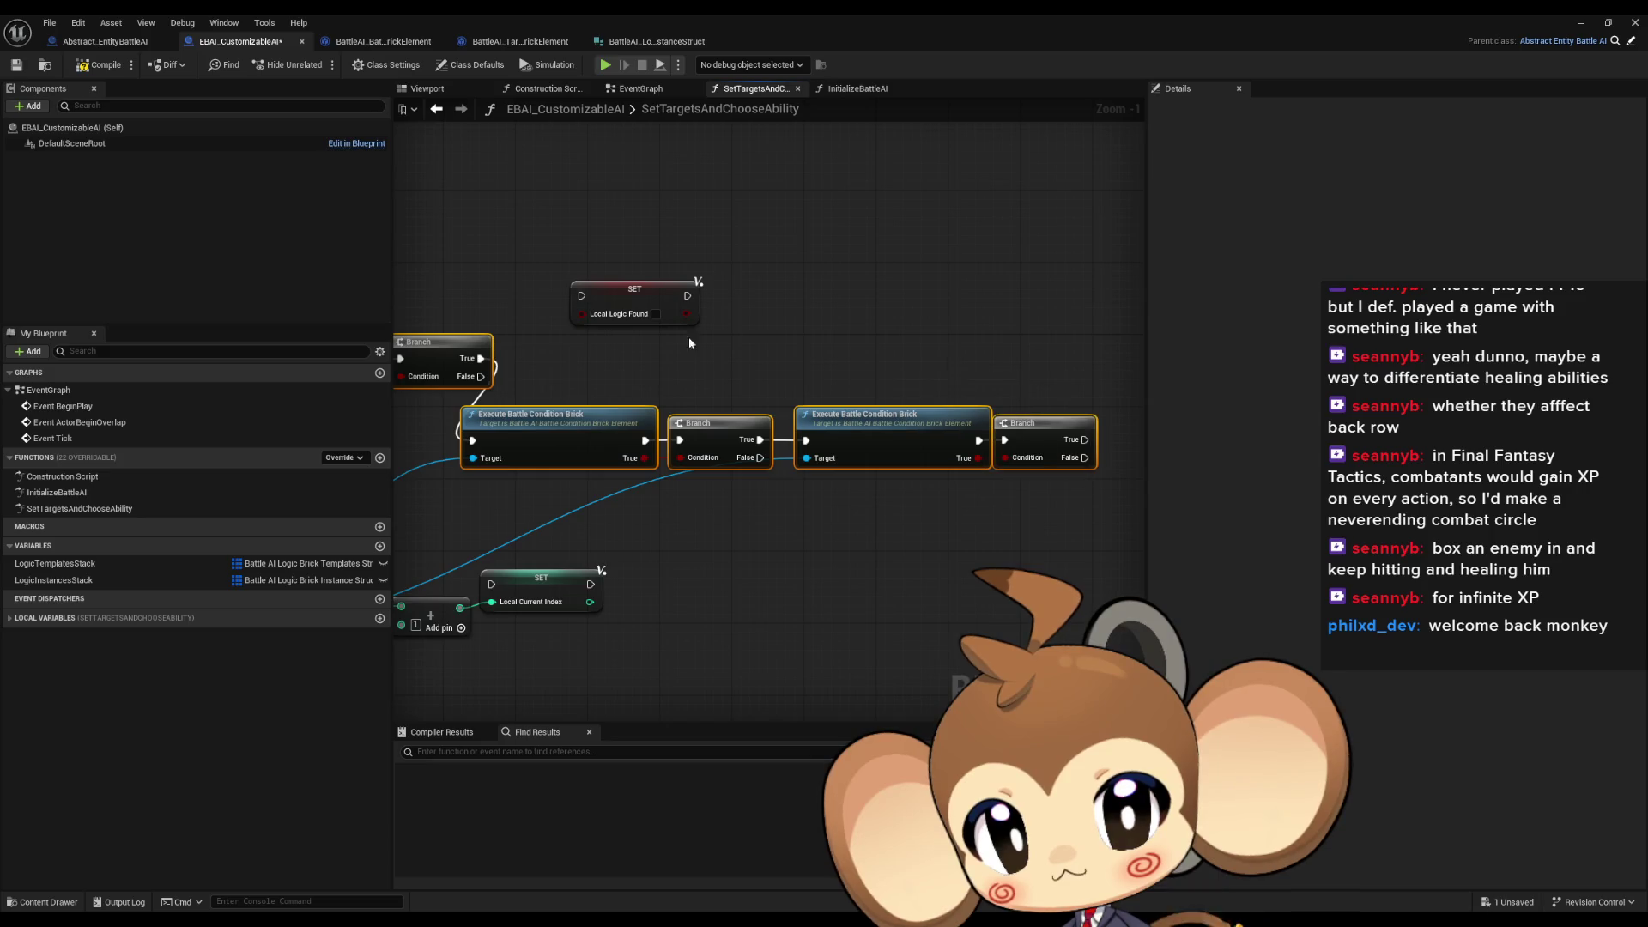
pyautogui.moveTo(689, 342); pyautogui.dragTo(952, 361)
pyautogui.moveTo(429, 386)
pyautogui.mouseDown()
pyautogui.moveTo(694, 412)
pyautogui.moveTo(714, 352)
pyautogui.mouseUp()
pyautogui.moveTo(913, 506); pyautogui.dragTo(724, 496)
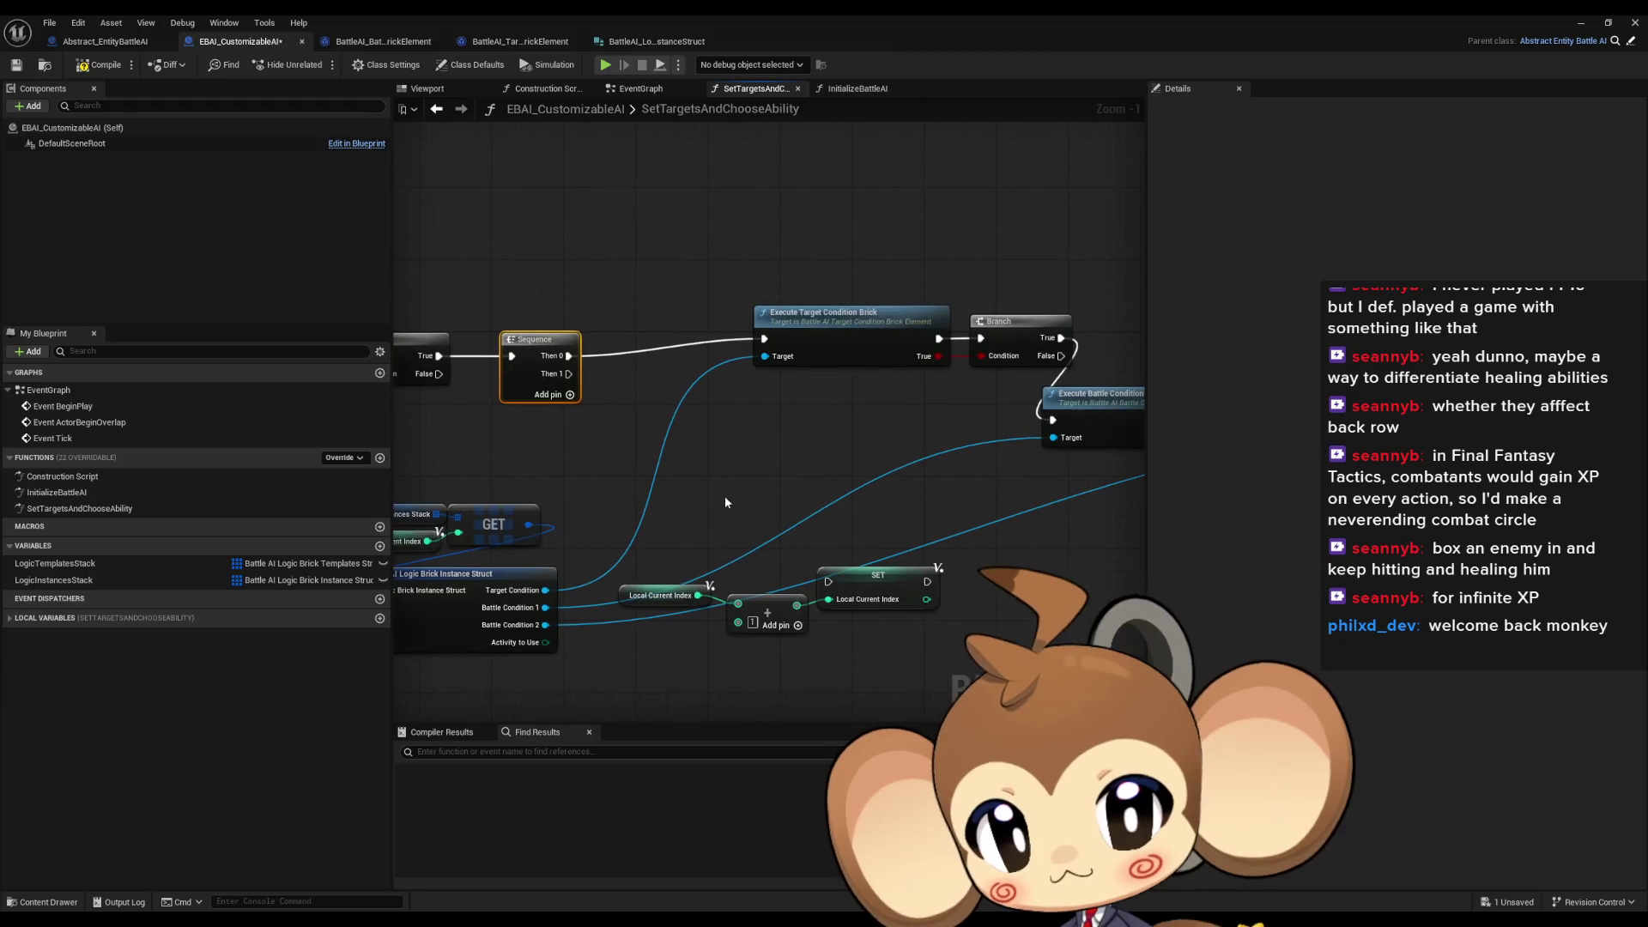
pyautogui.moveTo(836, 600); pyautogui.dragTo(836, 600)
pyautogui.moveTo(876, 575); pyautogui.dragTo(854, 448)
pyautogui.moveTo(569, 374)
pyautogui.mouseDown()
pyautogui.moveTo(814, 442)
pyautogui.moveTo(801, 455)
pyautogui.mouseUp()
pyautogui.click(763, 418)
# Align the condition bricks with their Branches and wire SET Local Logic Found to the last True
pyautogui.moveTo(624, 462); pyautogui.dragTo(635, 477)
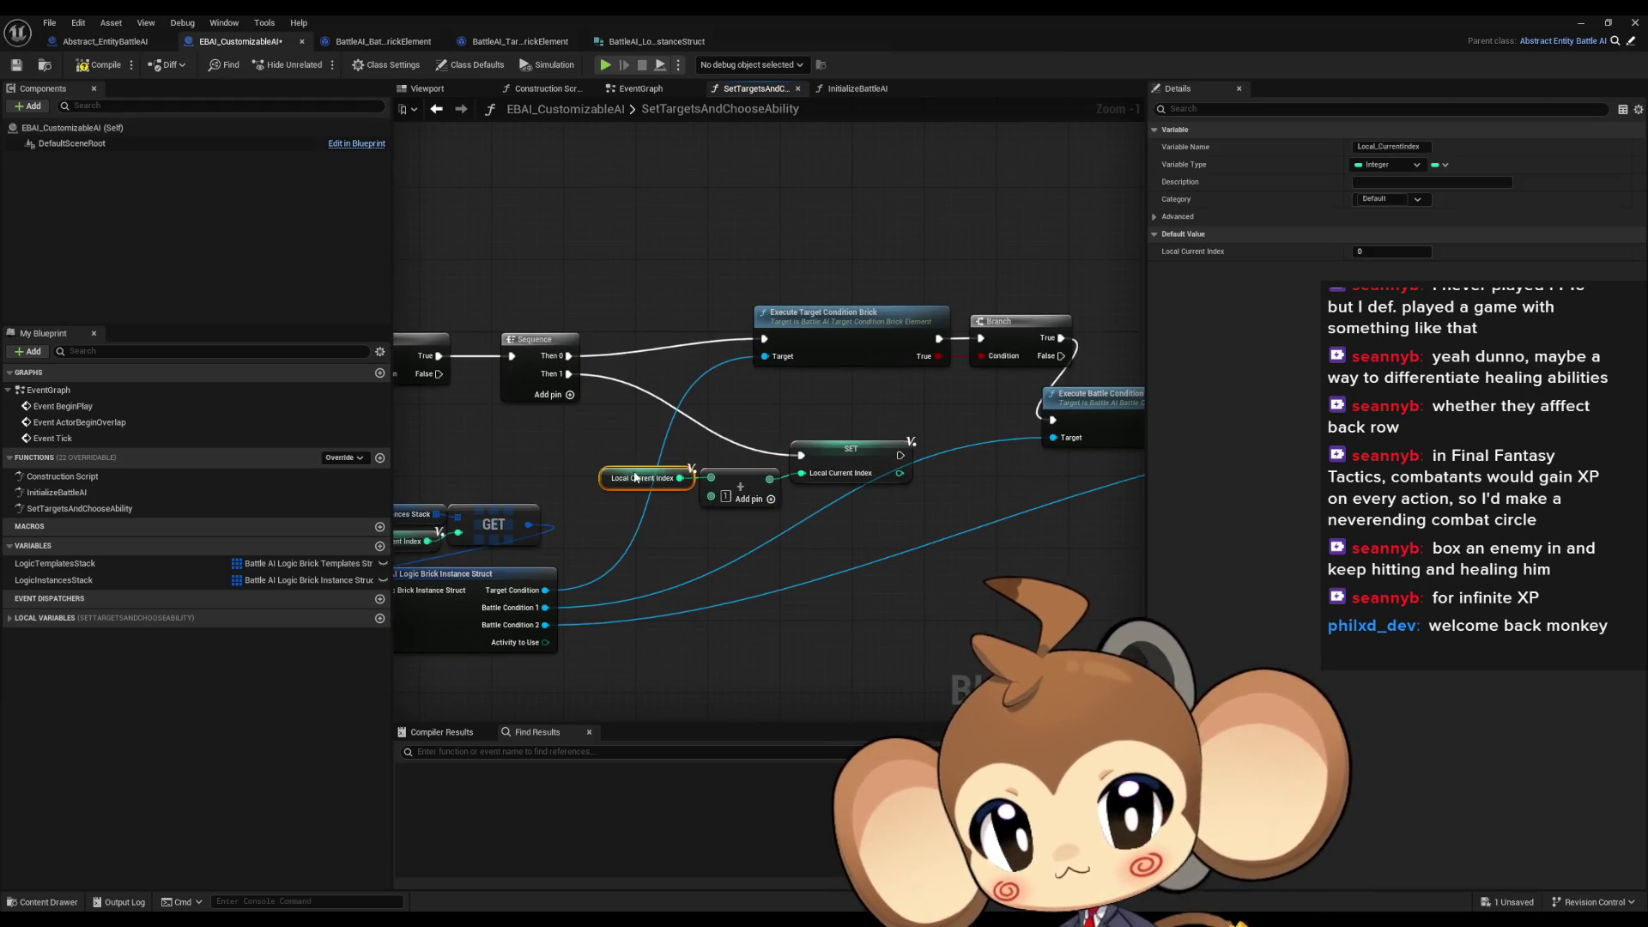
pyautogui.moveTo(851, 448); pyautogui.dragTo(895, 529)
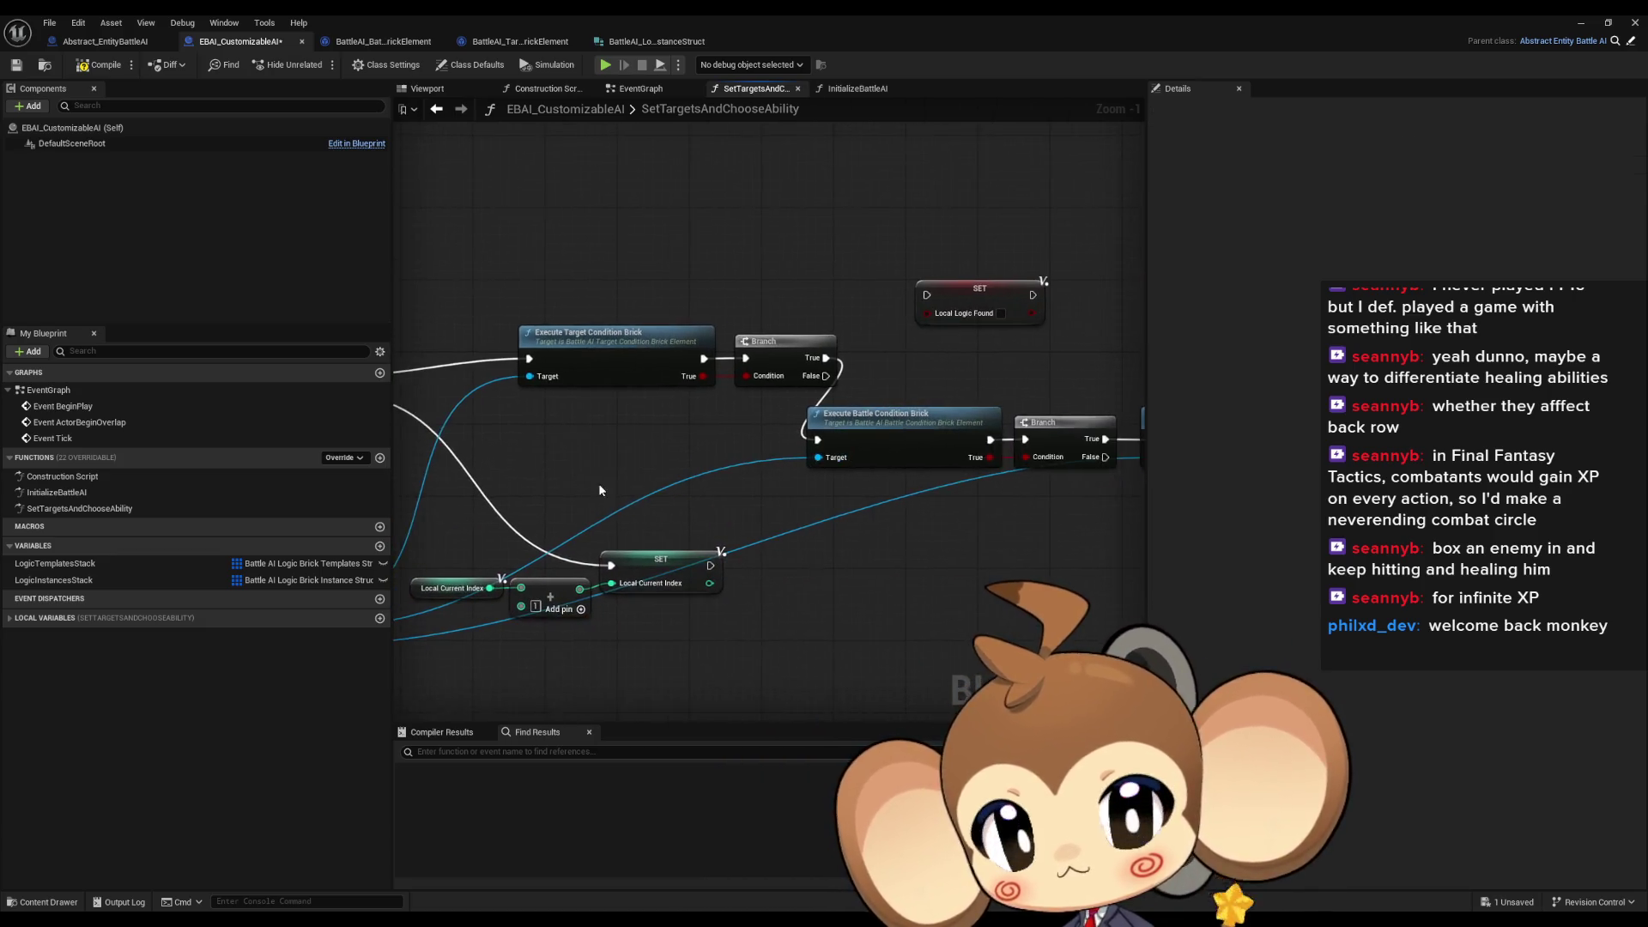
pyautogui.moveTo(854, 372)
pyautogui.mouseDown()
pyautogui.moveTo(826, 389)
pyautogui.moveTo(767, 381)
pyautogui.mouseUp()
pyautogui.moveTo(891, 429)
pyautogui.mouseDown()
pyautogui.moveTo(919, 366)
pyautogui.moveTo(904, 366)
pyautogui.mouseUp()
pyautogui.moveTo(730, 444); pyautogui.dragTo(745, 388)
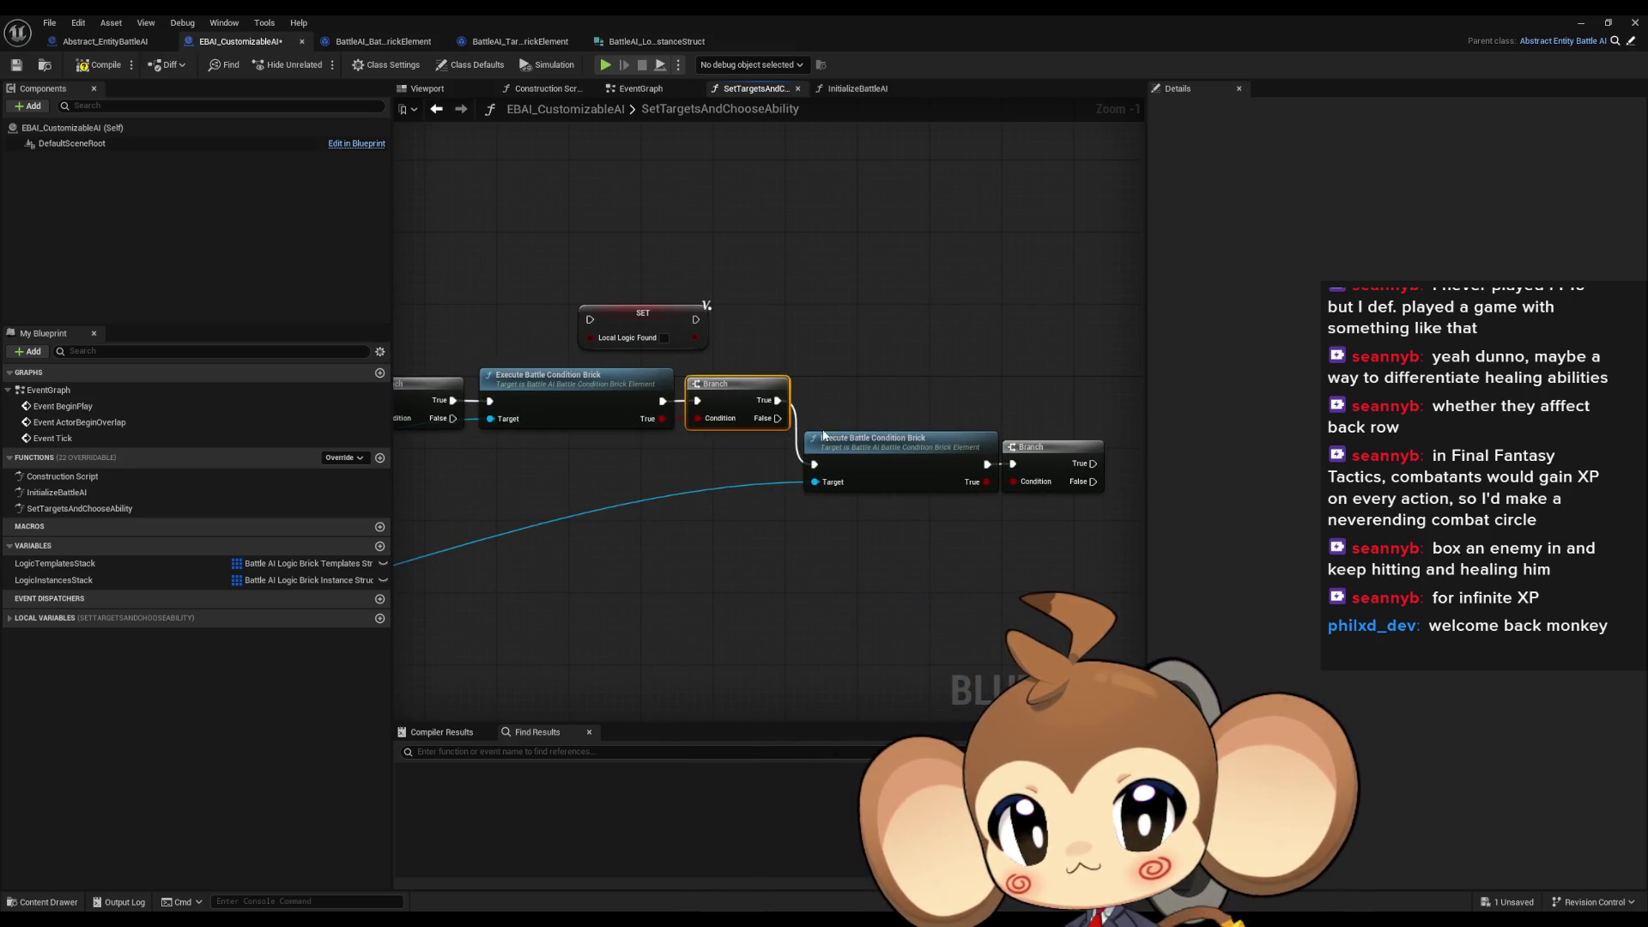
pyautogui.moveTo(822, 435); pyautogui.dragTo(822, 371)
pyautogui.moveTo(1012, 455)
pyautogui.mouseDown()
pyautogui.moveTo(1030, 438)
pyautogui.moveTo(1021, 393)
pyautogui.mouseUp()
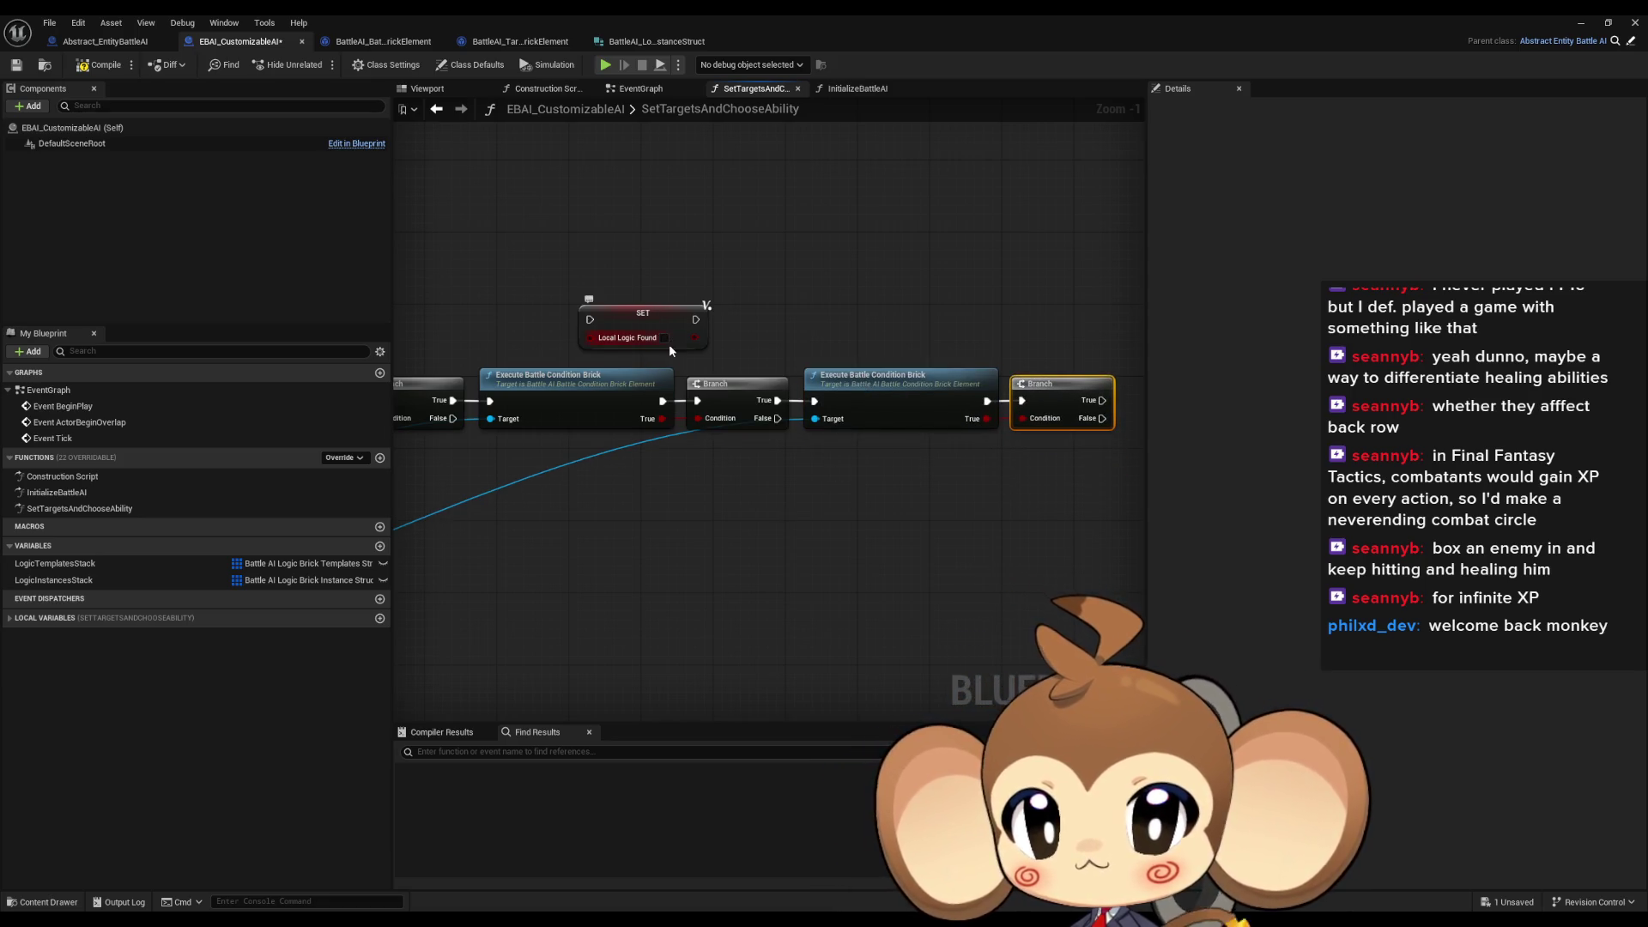
pyautogui.moveTo(671, 323)
pyautogui.mouseDown()
pyautogui.moveTo(1013, 368)
pyautogui.moveTo(955, 402)
pyautogui.mouseUp()
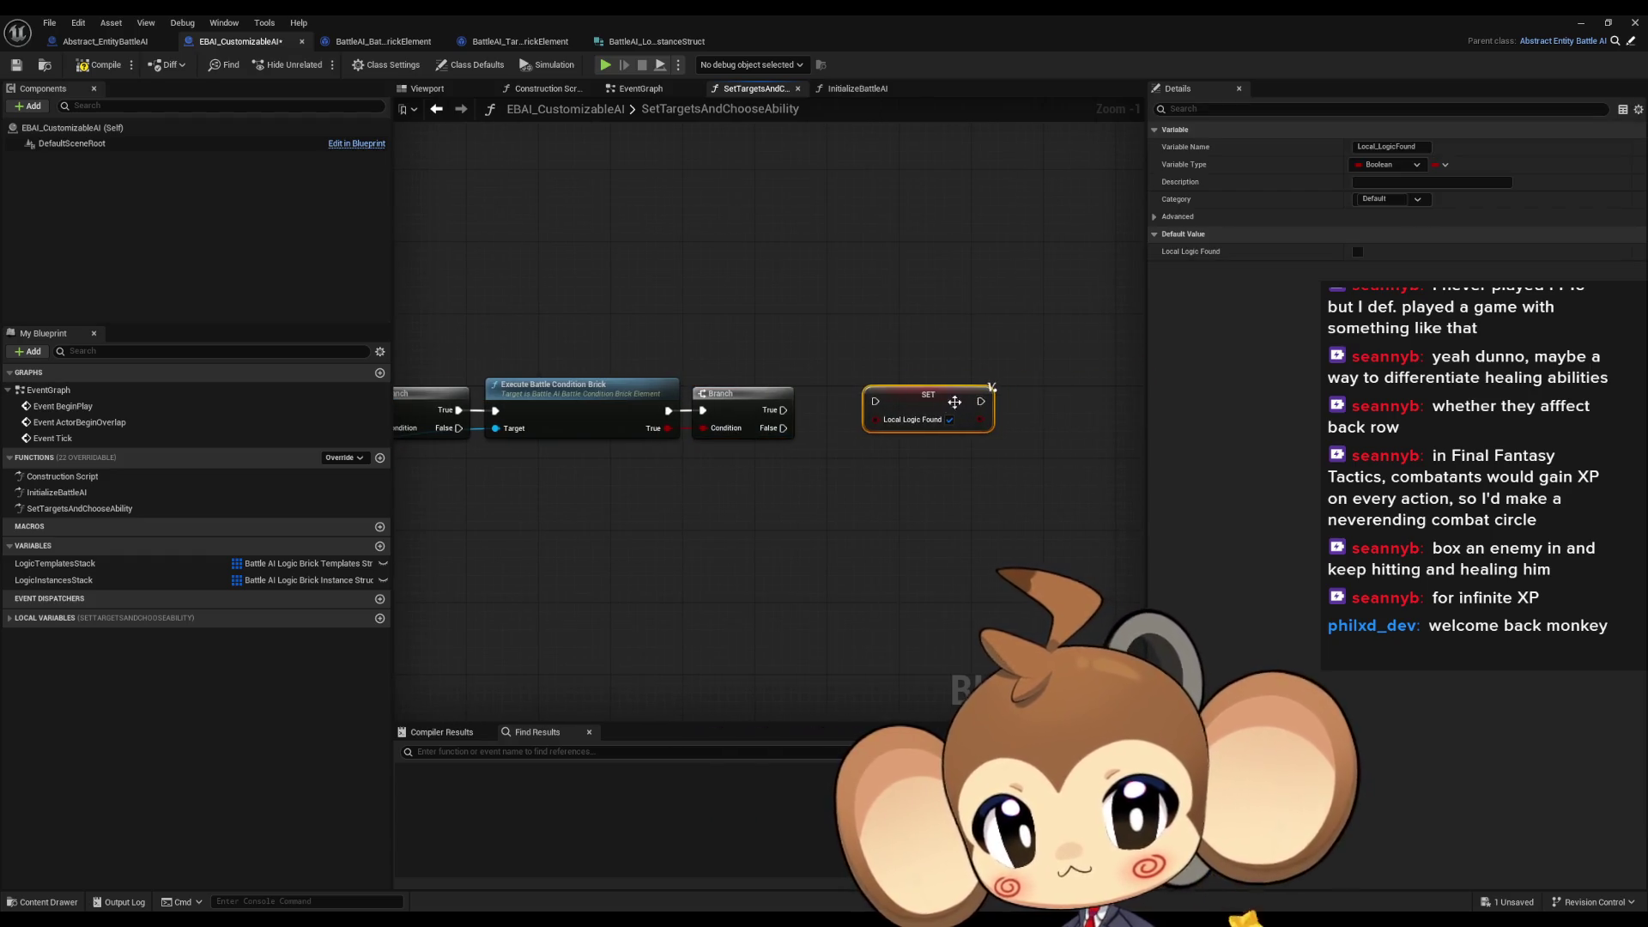
pyautogui.moveTo(783, 415); pyautogui.dragTo(782, 411)
pyautogui.moveTo(921, 394)
pyautogui.mouseDown()
pyautogui.moveTo(1073, 429)
pyautogui.moveTo(1136, 397)
pyautogui.mouseUp()
pyautogui.moveTo(807, 426)
pyautogui.mouseDown()
pyautogui.moveTo(953, 360)
pyautogui.moveTo(790, 429)
pyautogui.moveTo(610, 440)
pyautogui.moveTo(1034, 454)
pyautogui.mouseUp()
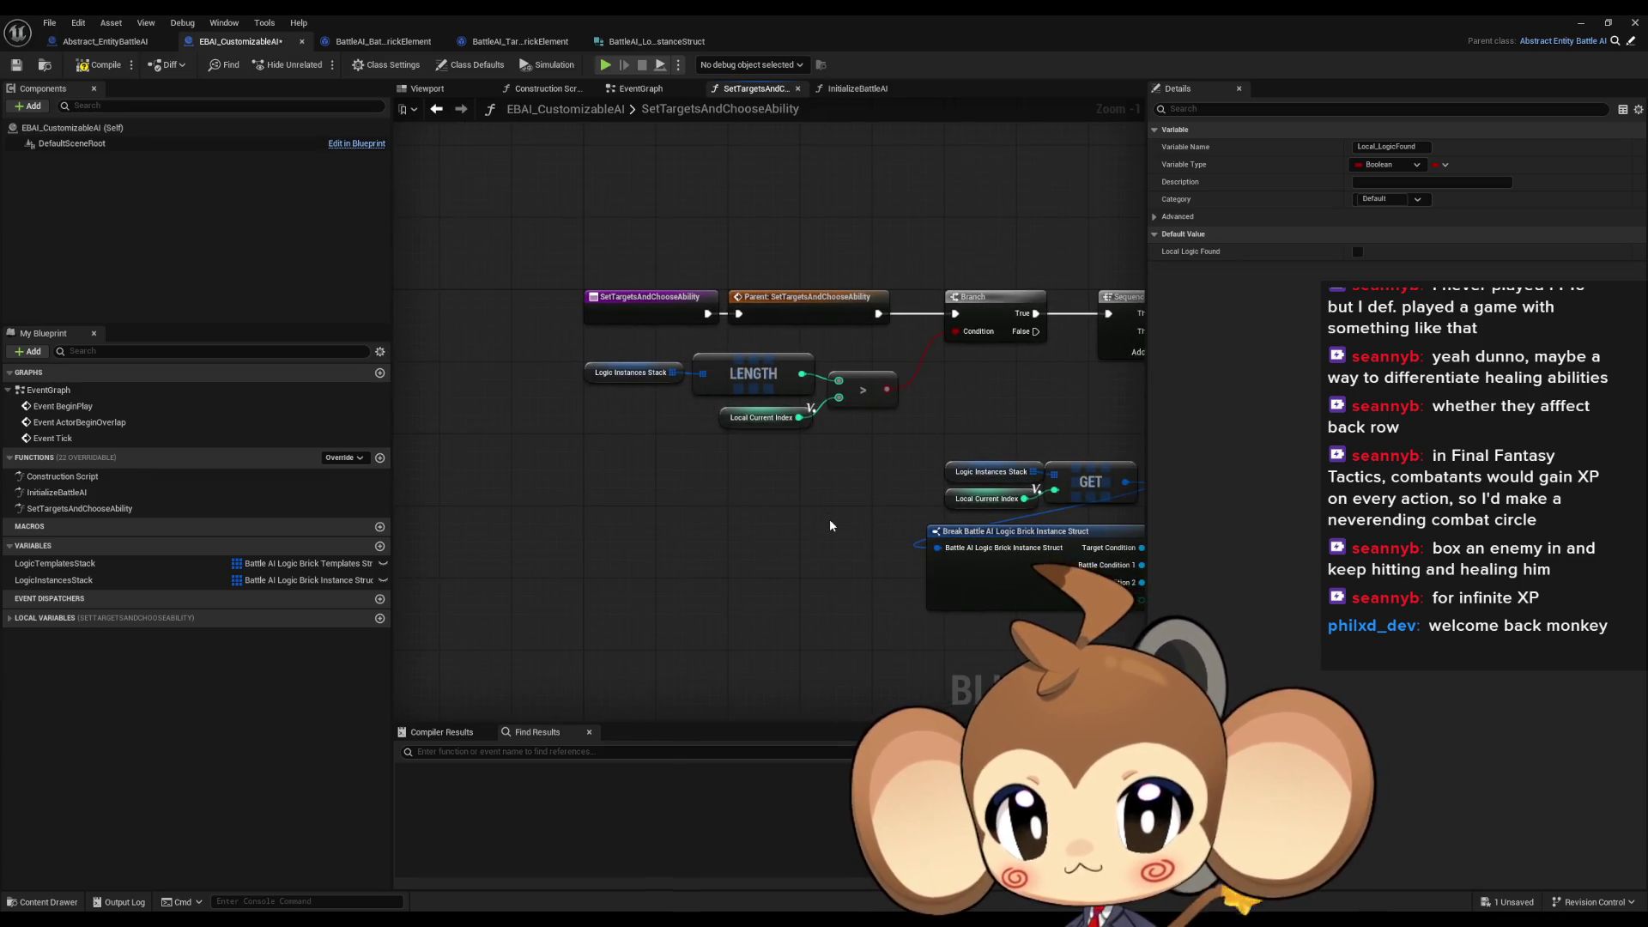
# Compile and save the blueprint, then switch to the parent Abstract_EntityBattleAI's InitializeBattleAI graph
pyautogui.moveTo(867, 517)
pyautogui.mouseDown()
pyautogui.moveTo(803, 507)
pyautogui.moveTo(721, 543)
pyautogui.mouseUp()
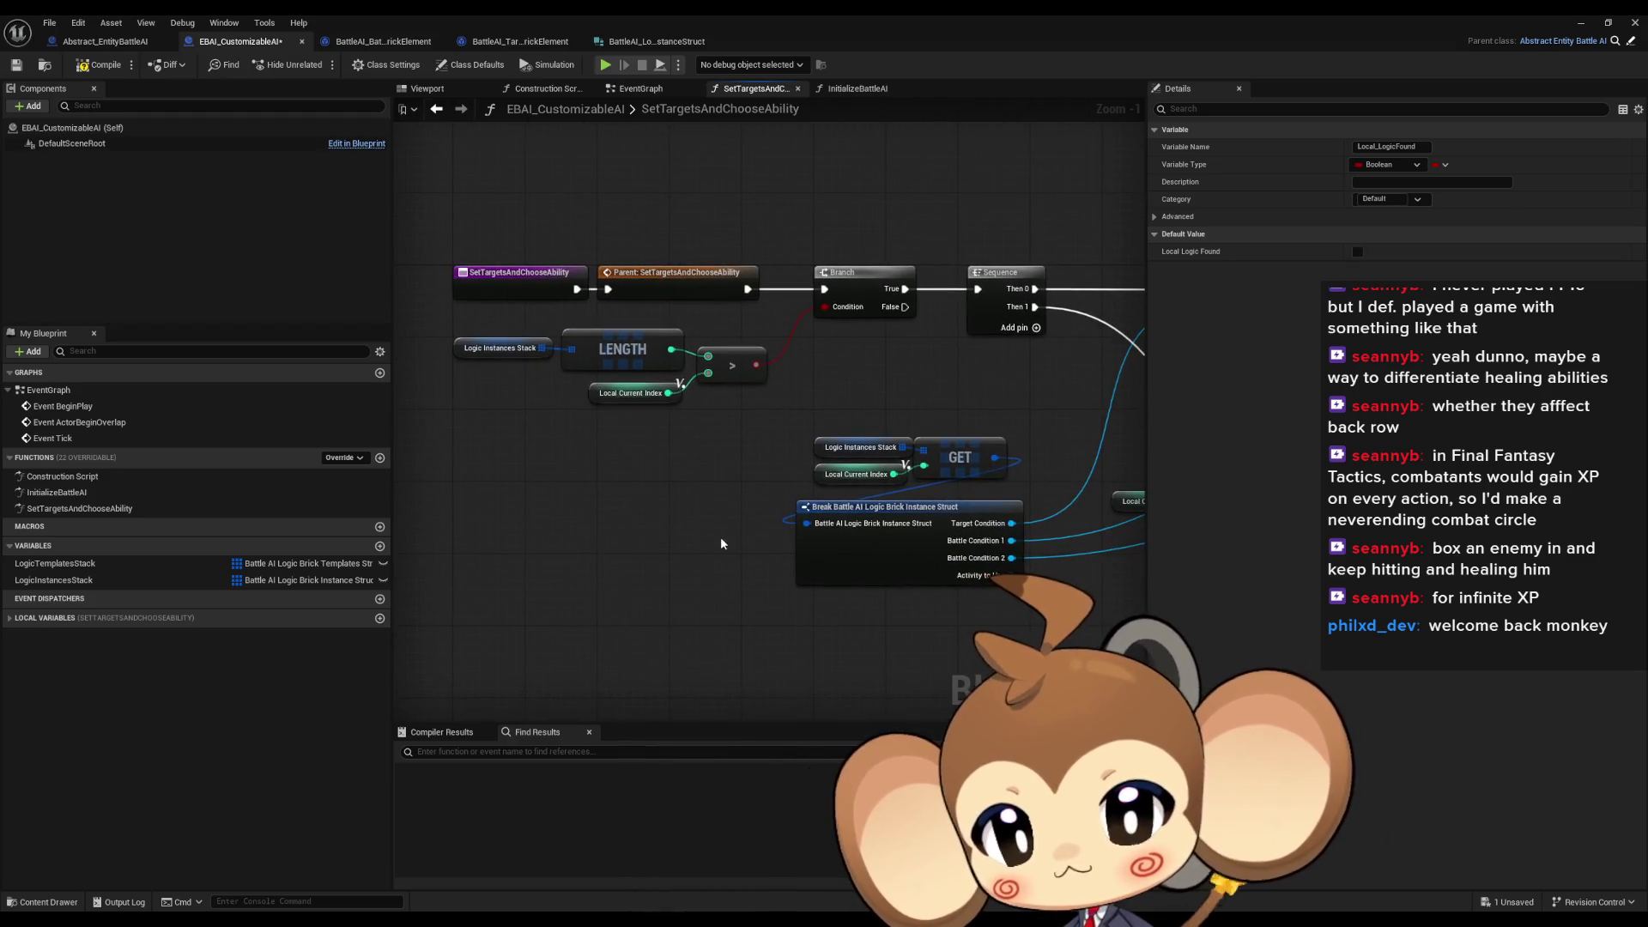
pyautogui.scroll(-3, 755, 503)
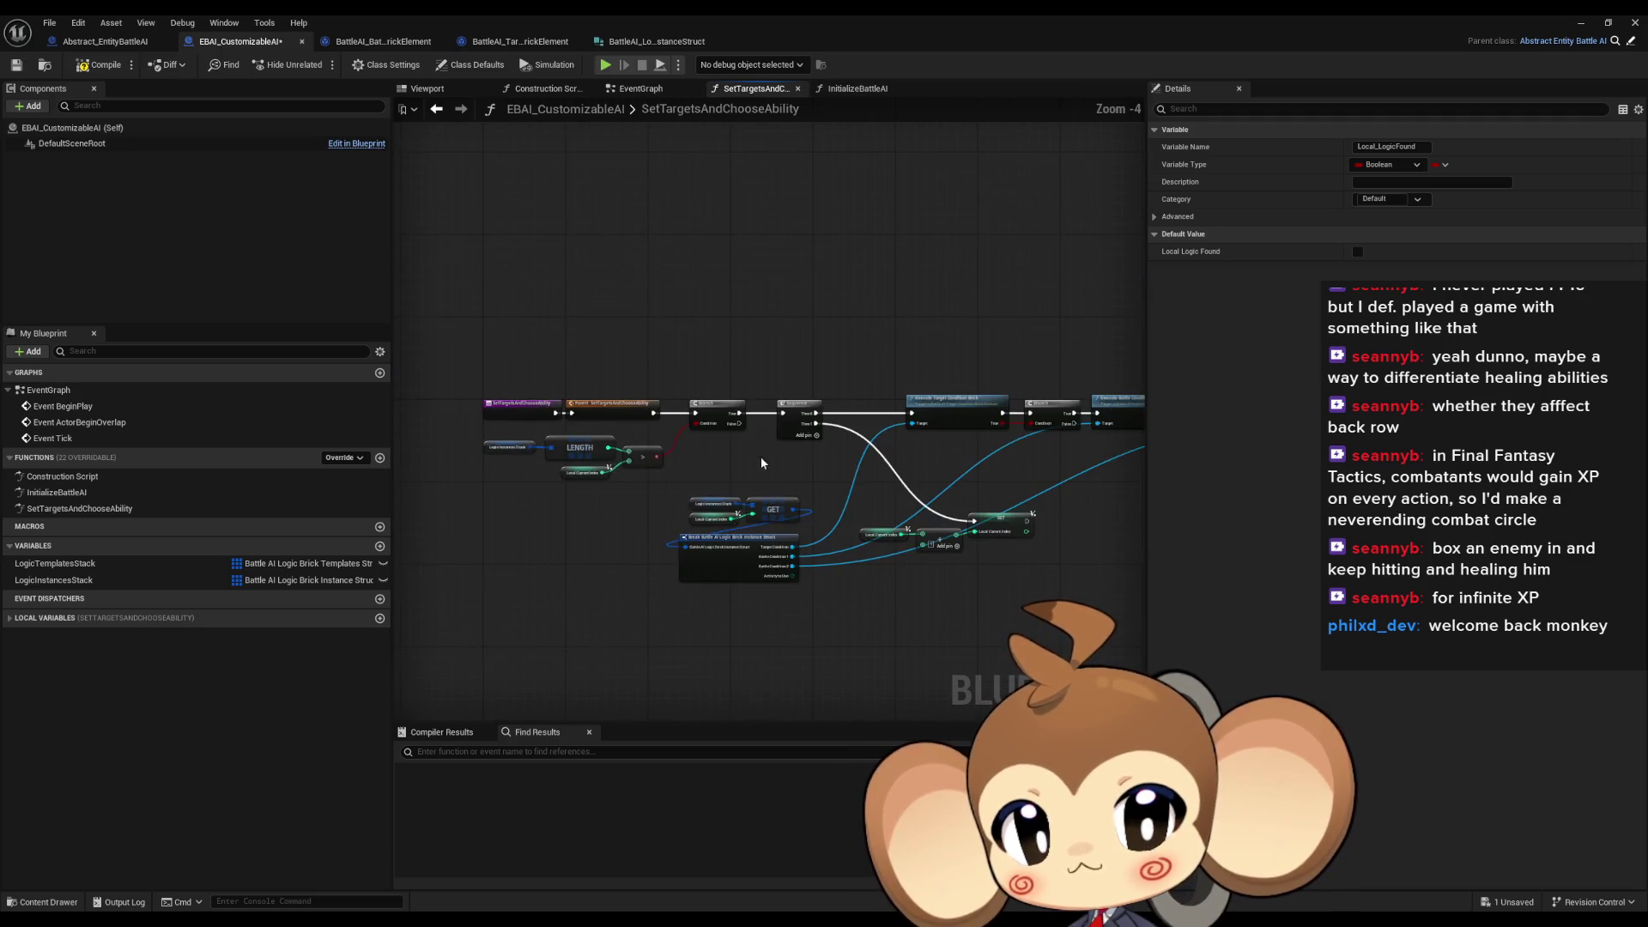
pyautogui.moveTo(778, 496)
pyautogui.mouseDown()
pyautogui.moveTo(657, 493)
pyautogui.moveTo(629, 453)
pyautogui.moveTo(687, 424)
pyautogui.mouseUp()
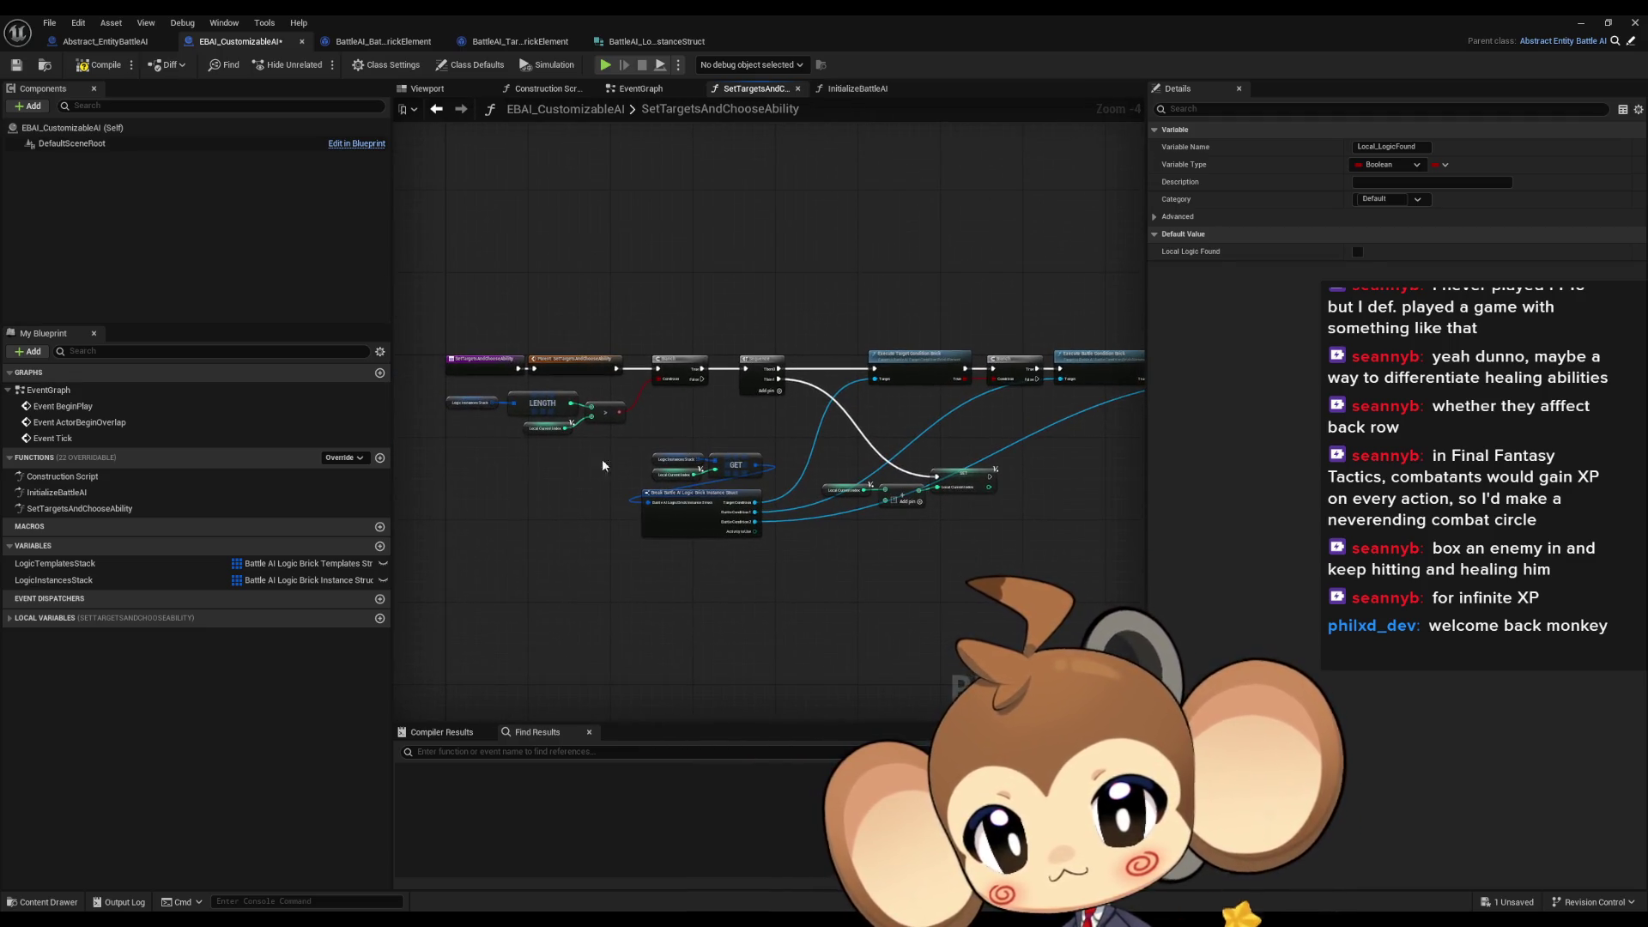
pyautogui.click(136, 513)
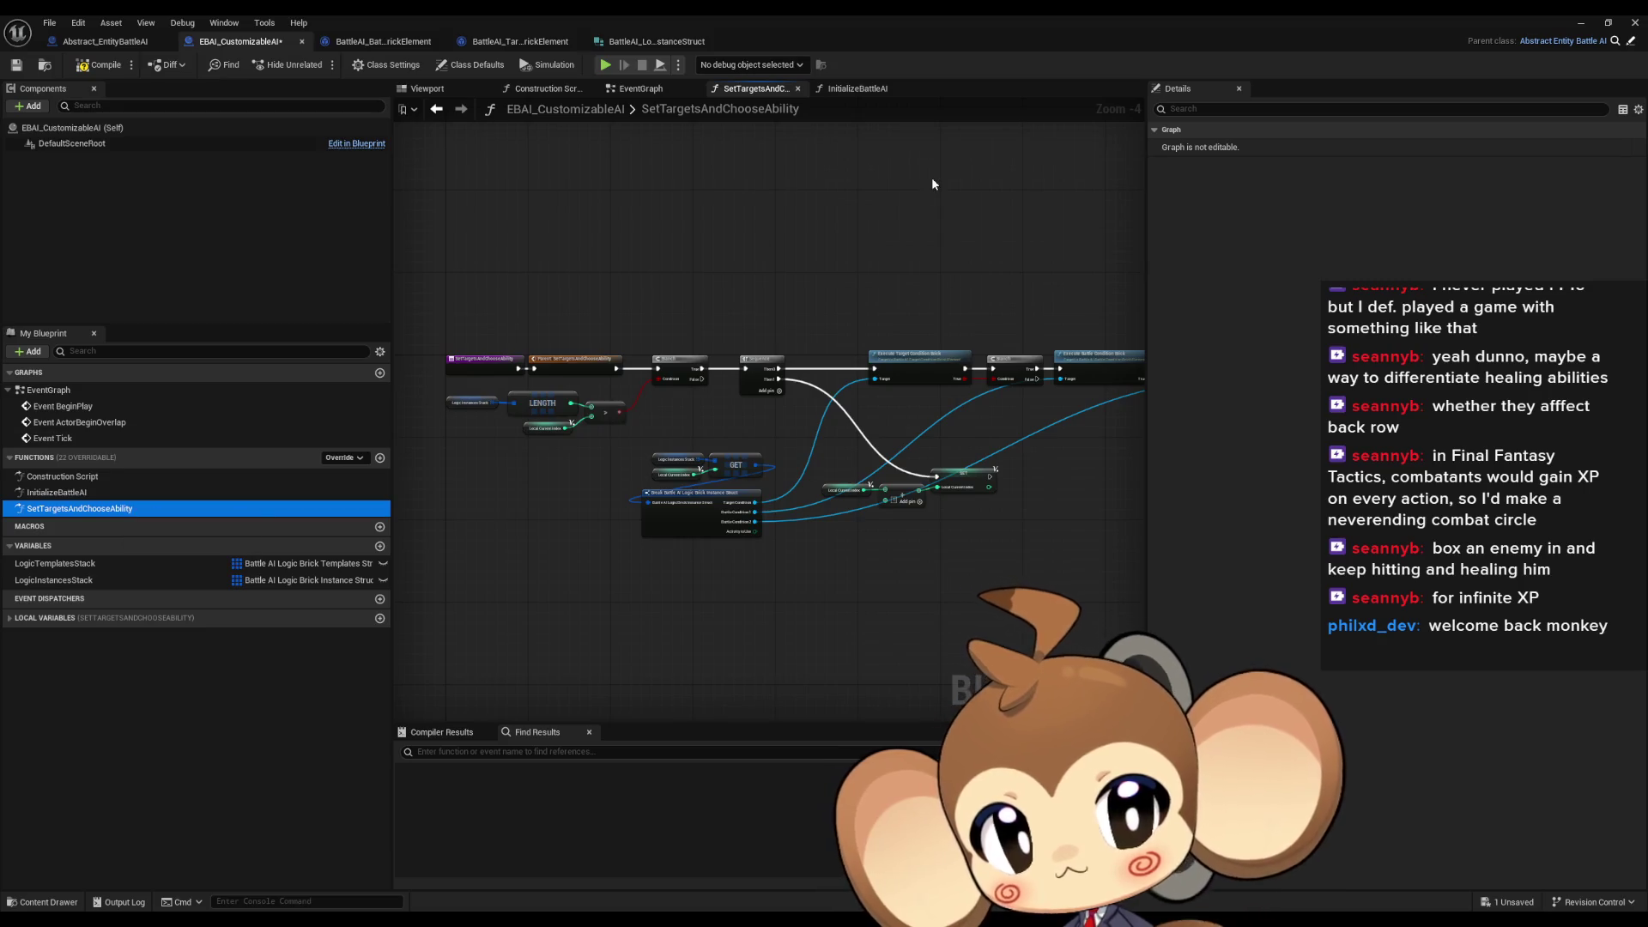
pyautogui.click(98, 64)
pyautogui.moveTo(392, 339)
pyautogui.mouseDown()
pyautogui.moveTo(460, 367)
pyautogui.moveTo(378, 360)
pyautogui.mouseUp()
pyautogui.click(1635, 45)
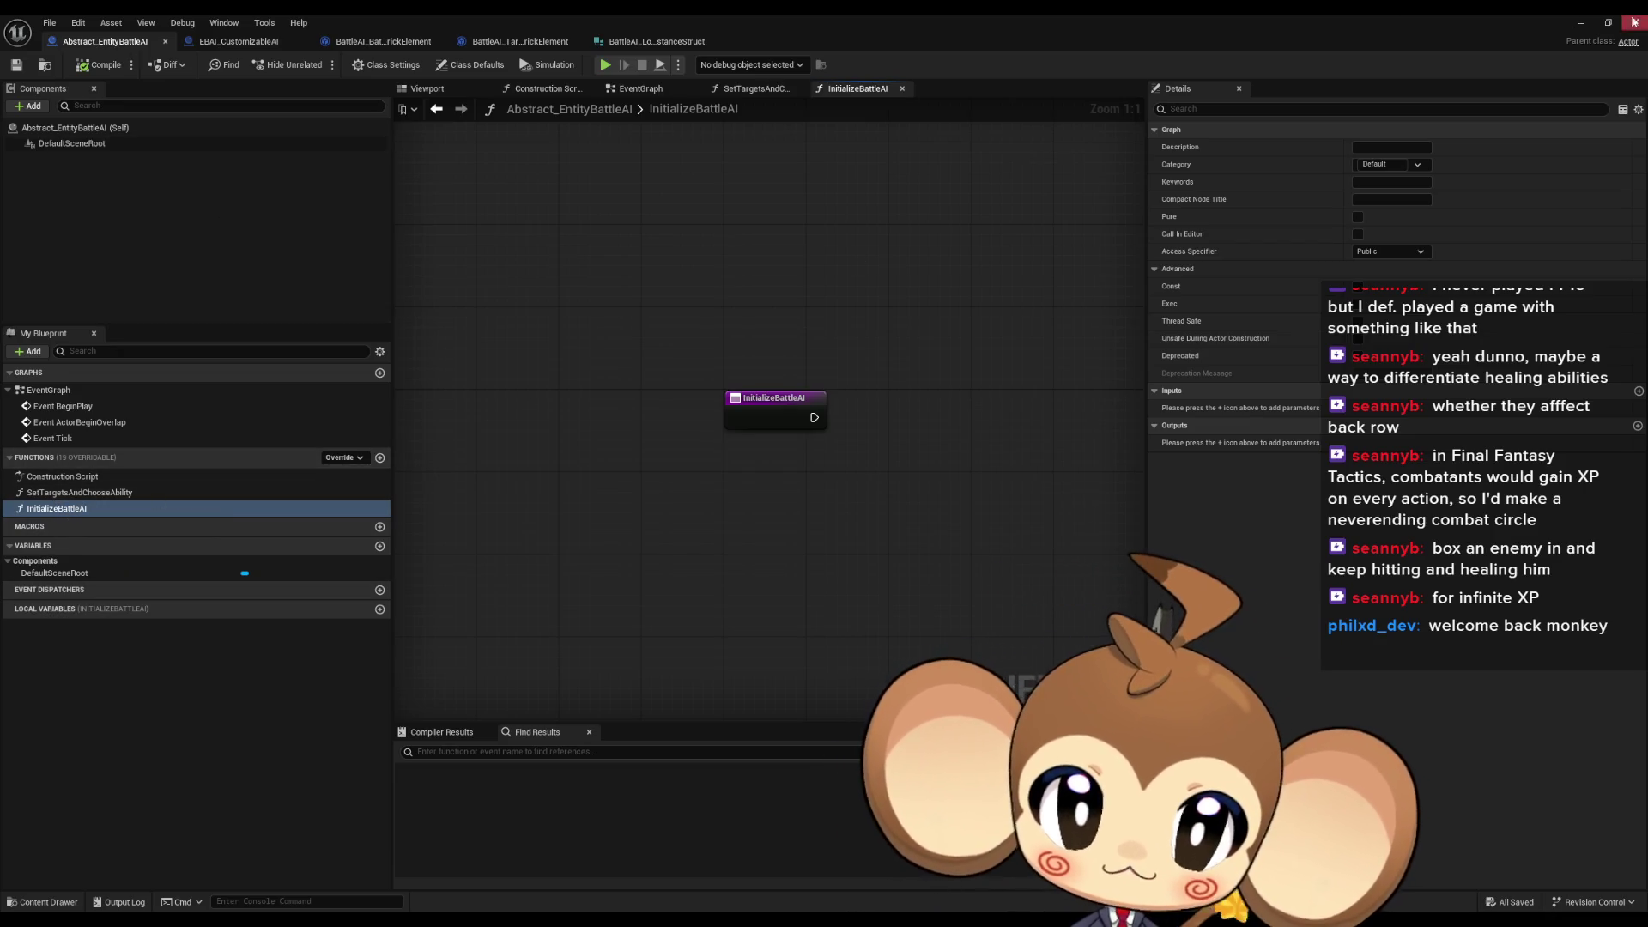
pyautogui.click(1578, 25)
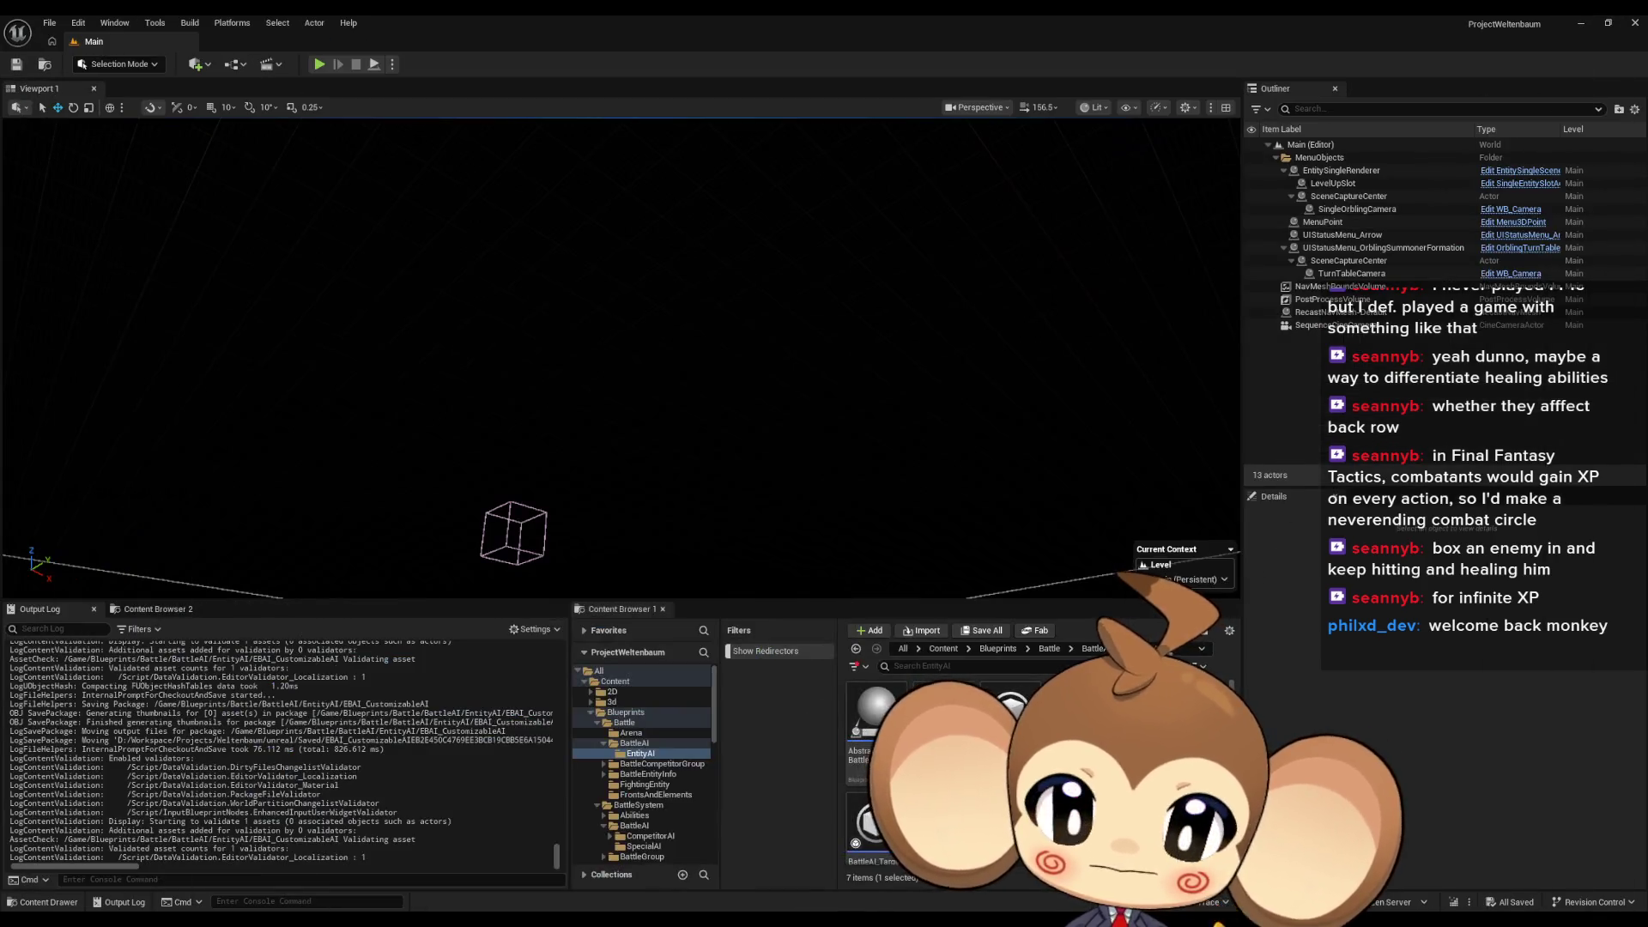
# Go up to the Battle content folder and bring the Battle_Controller editor forward
pyautogui.click(1050, 649)
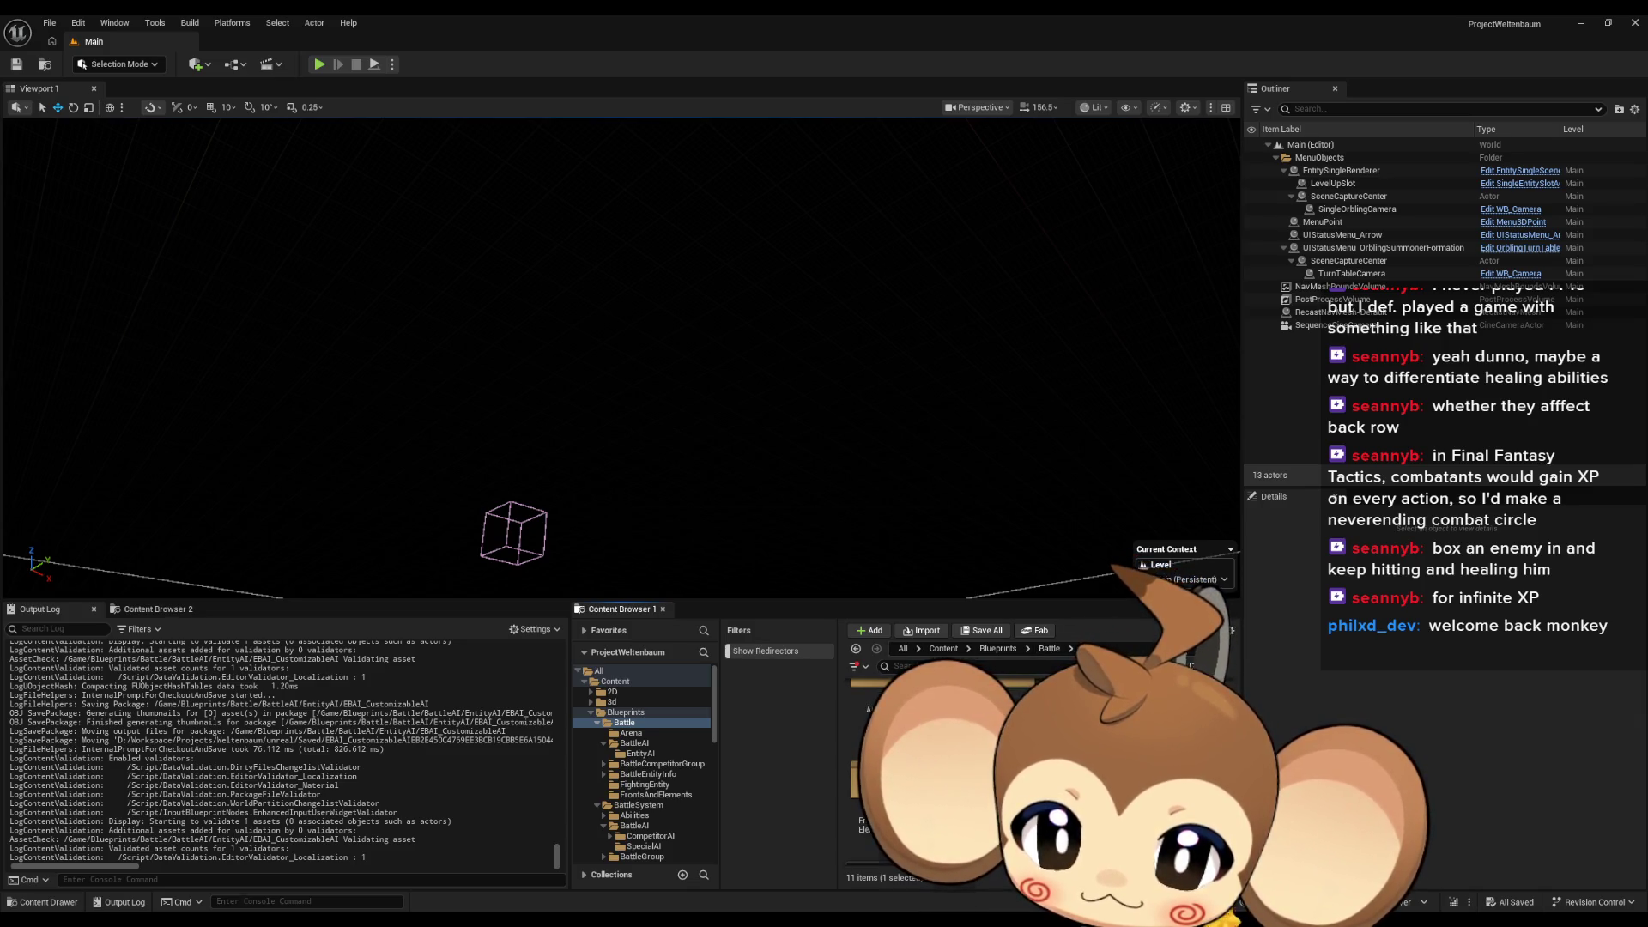
pyautogui.hotkey('alt', 'Tab')
pyautogui.scroll(-3, 952, 577)
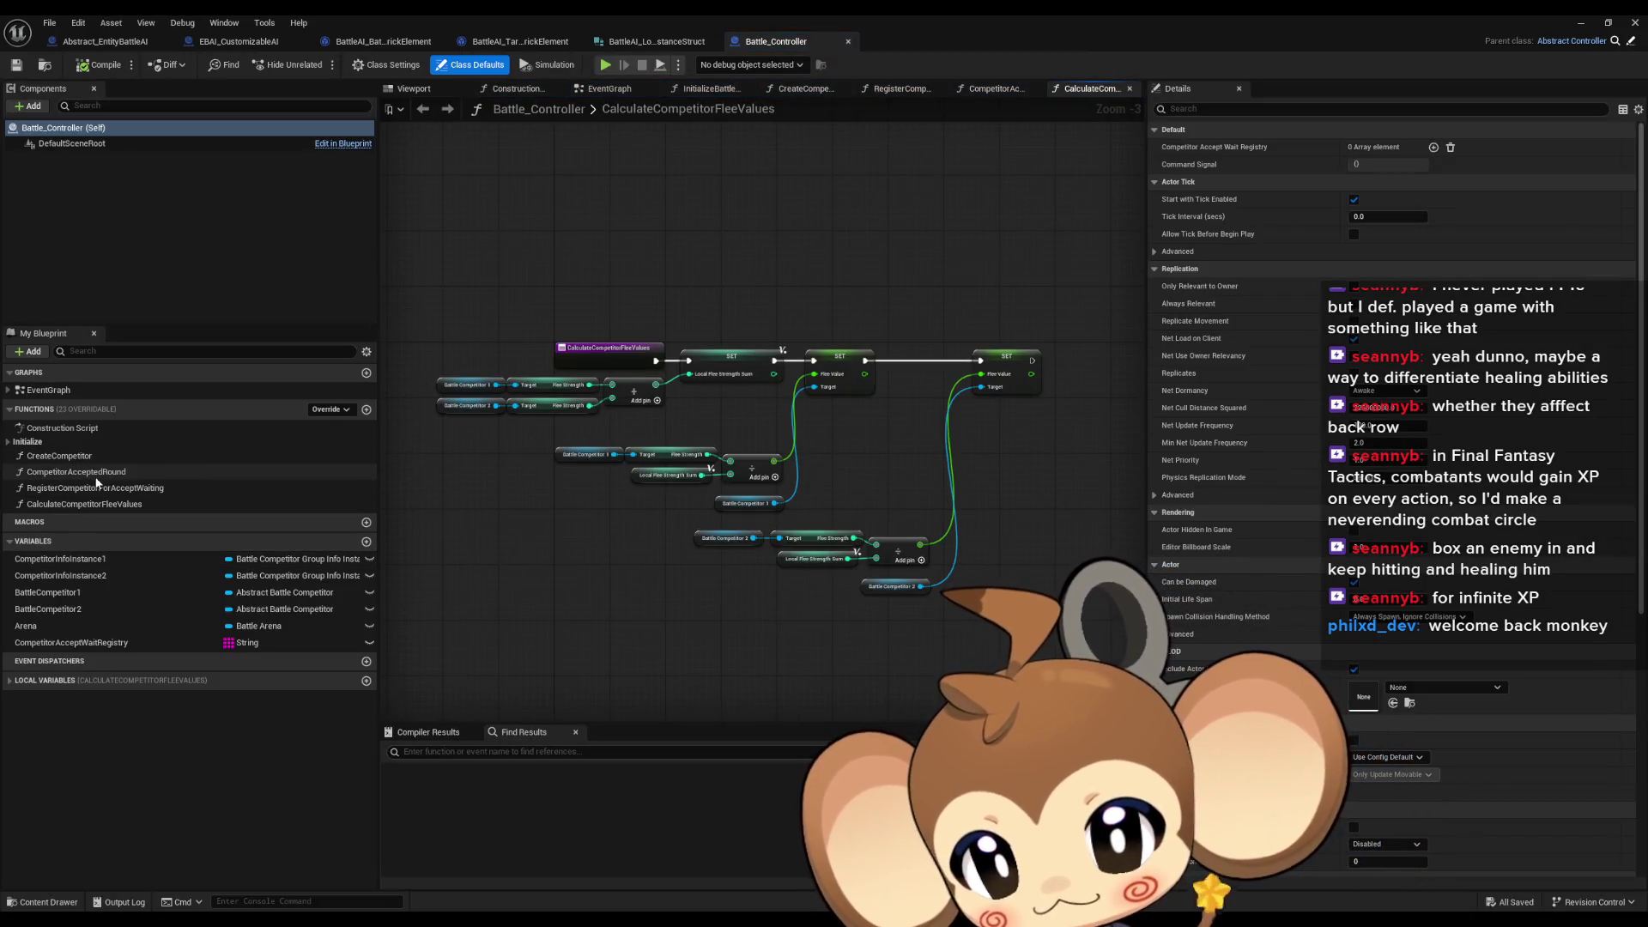
# Open Battle_Controller's InitializeBattleController graph and view its competitor spawning nodes
pyautogui.click(8, 441)
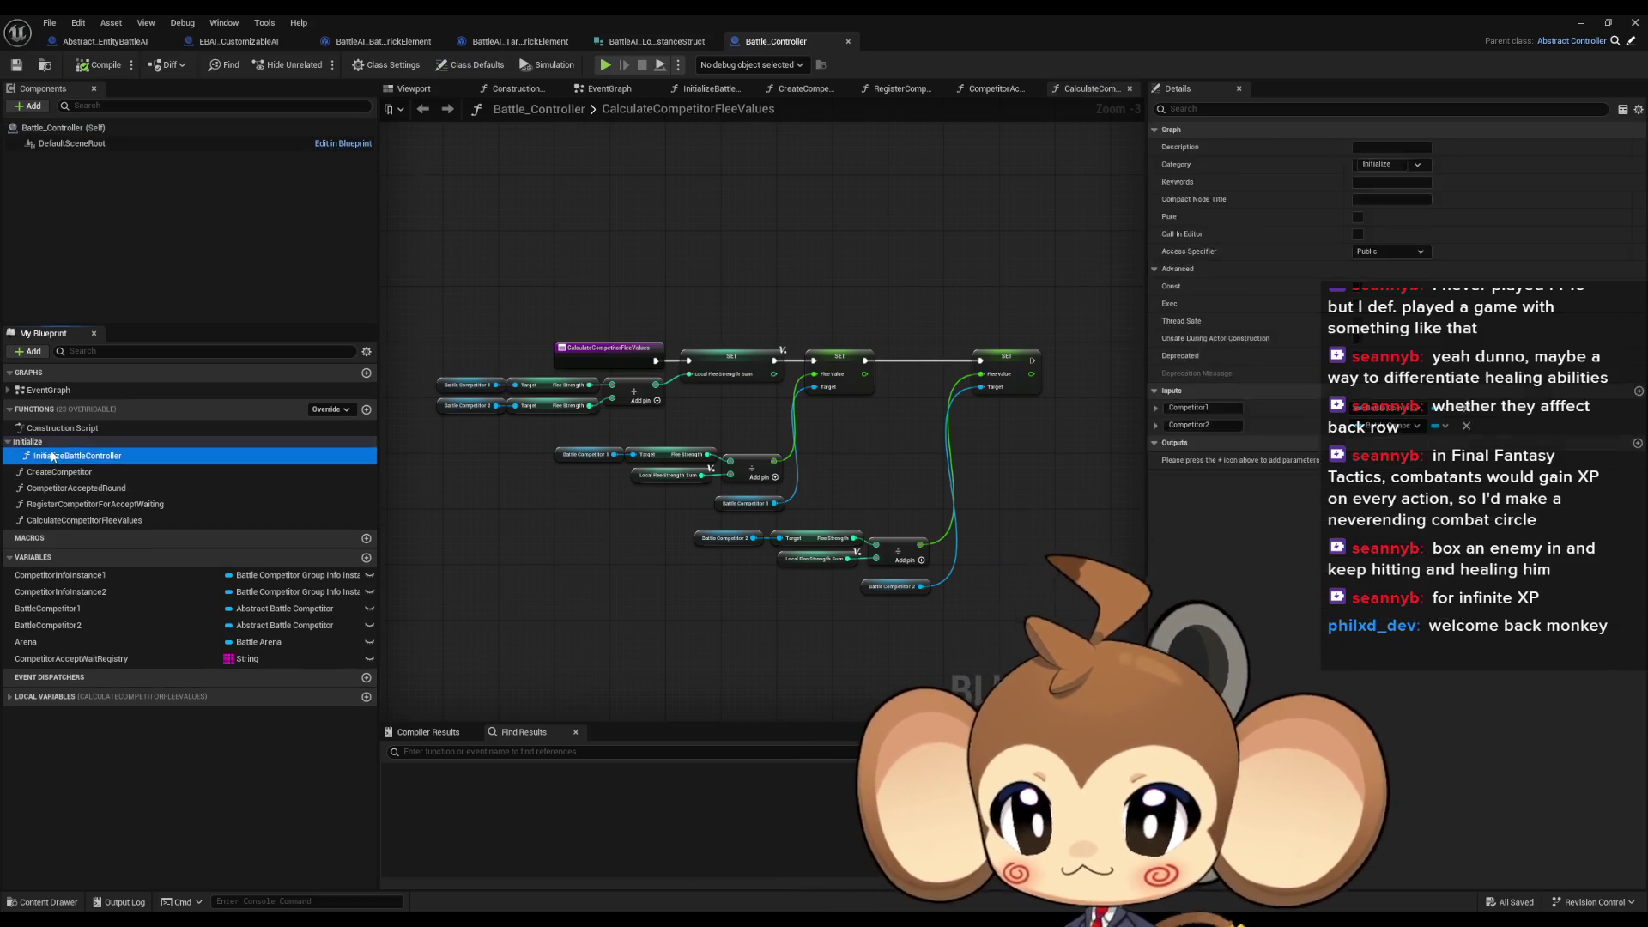
pyautogui.doubleClick(77, 455)
pyautogui.scroll(-3, 719, 502)
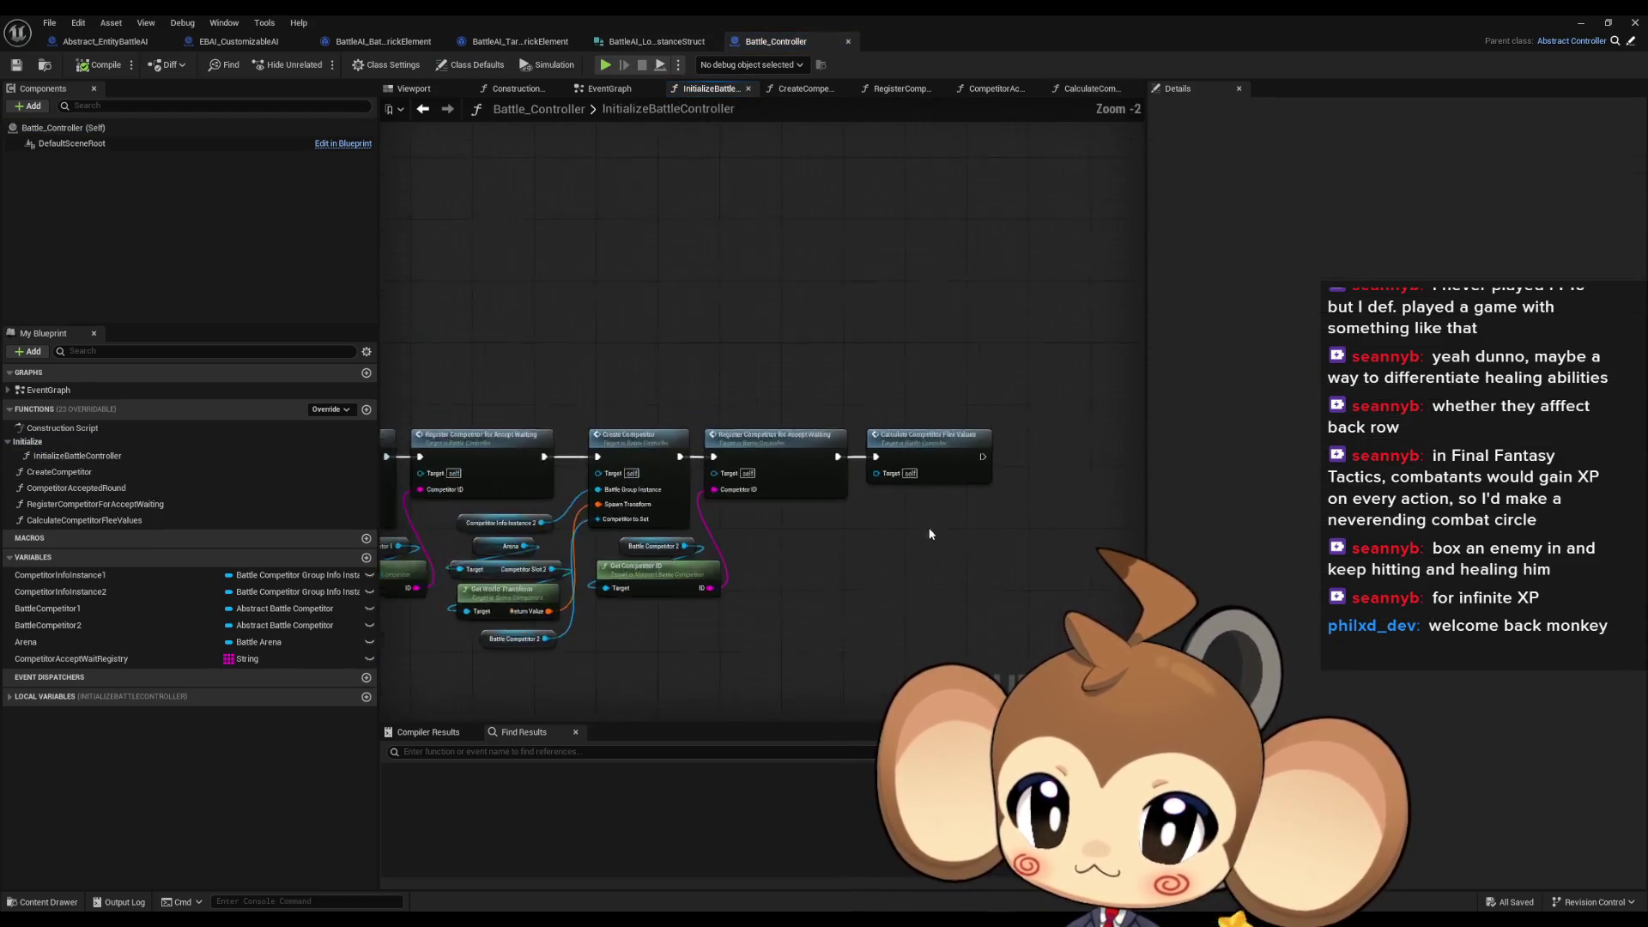
pyautogui.moveTo(870, 543)
pyautogui.mouseDown()
pyautogui.moveTo(1310, 513)
pyautogui.moveTo(884, 503)
pyautogui.mouseUp()
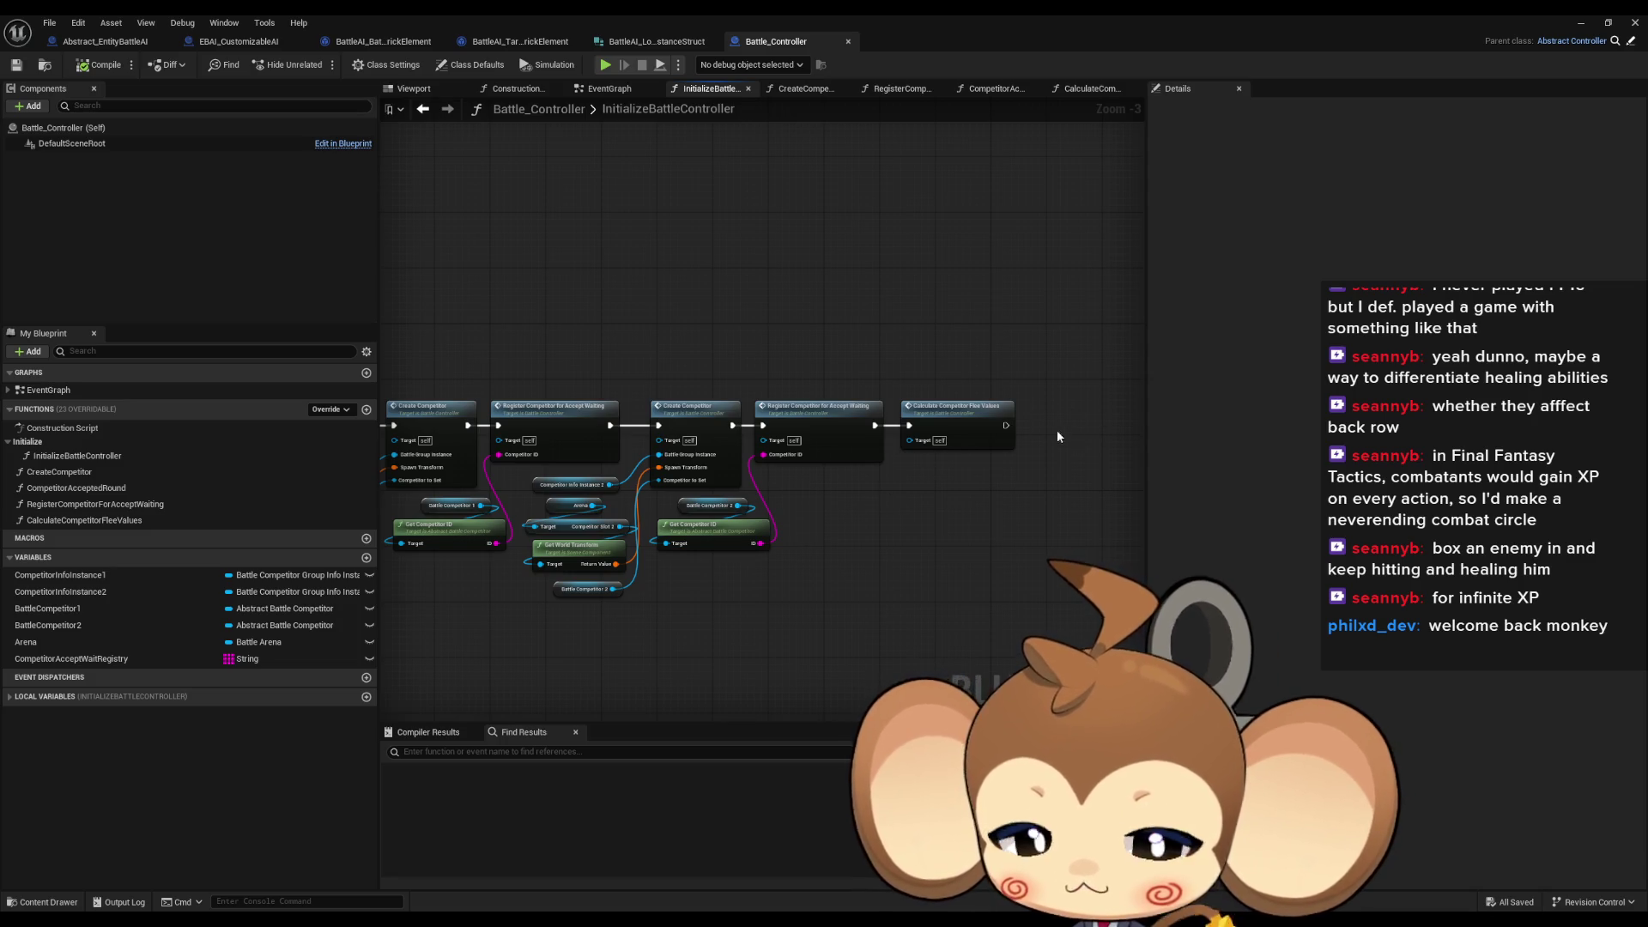
# Shrink the blueprint window, browse to Blueprints > BattleSystem, and open BattleController_Old
pyautogui.doubleClick(695, 16)
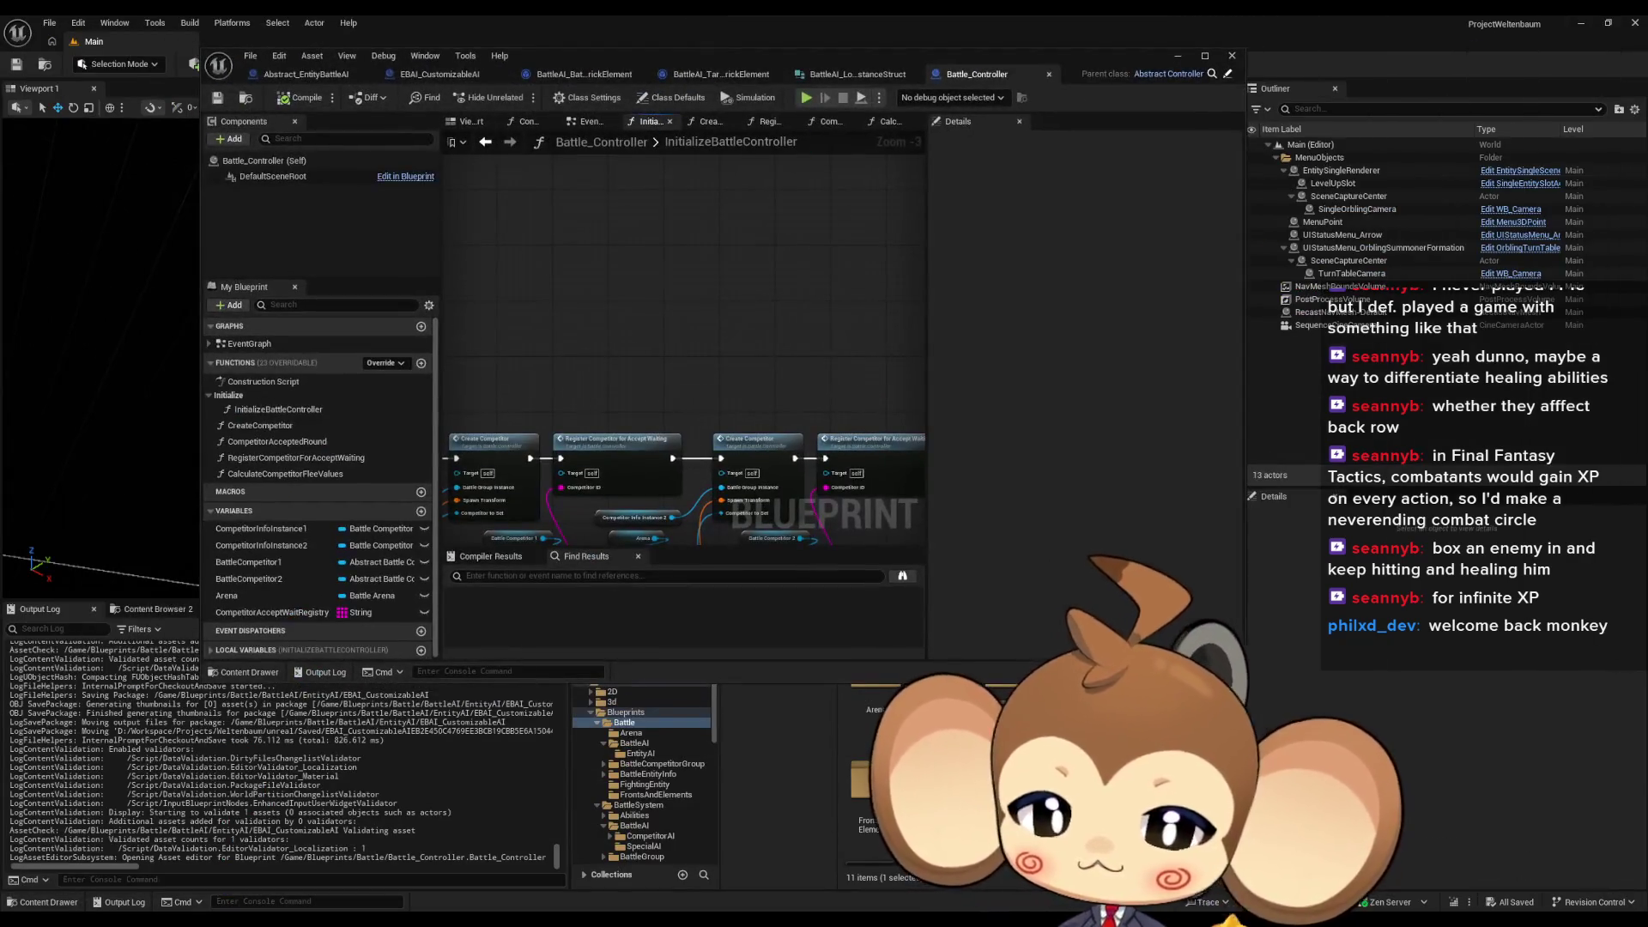
pyautogui.moveTo(949, 53)
pyautogui.mouseDown()
pyautogui.moveTo(871, 32)
pyautogui.moveTo(634, 34)
pyautogui.mouseUp()
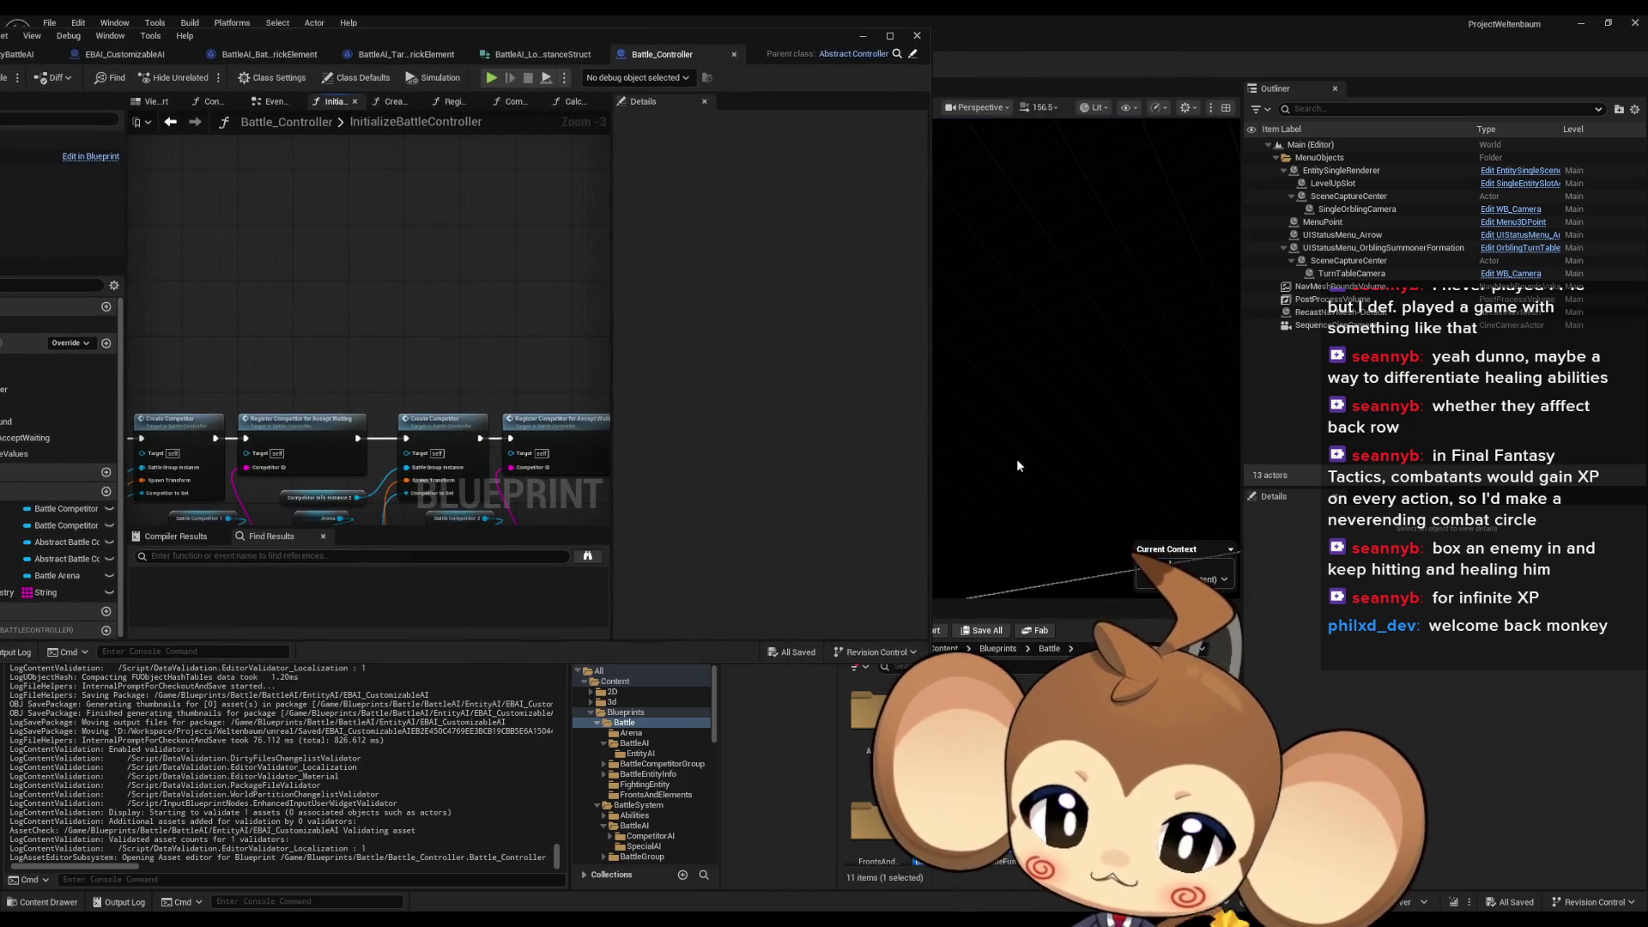
pyautogui.click(996, 649)
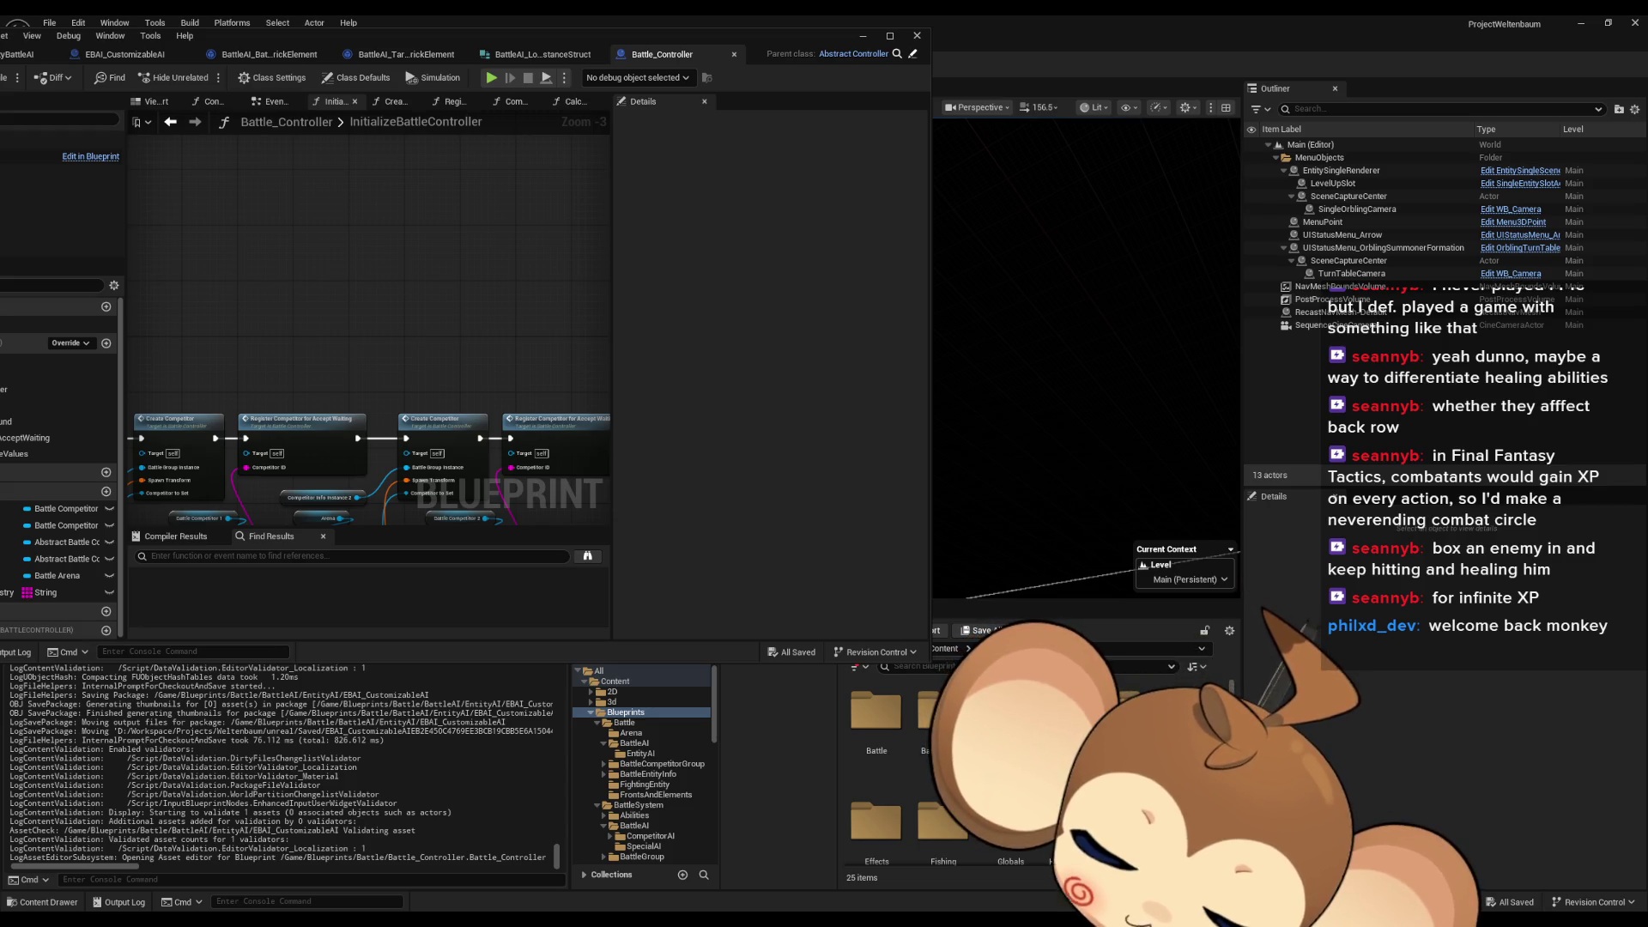
pyautogui.click(639, 805)
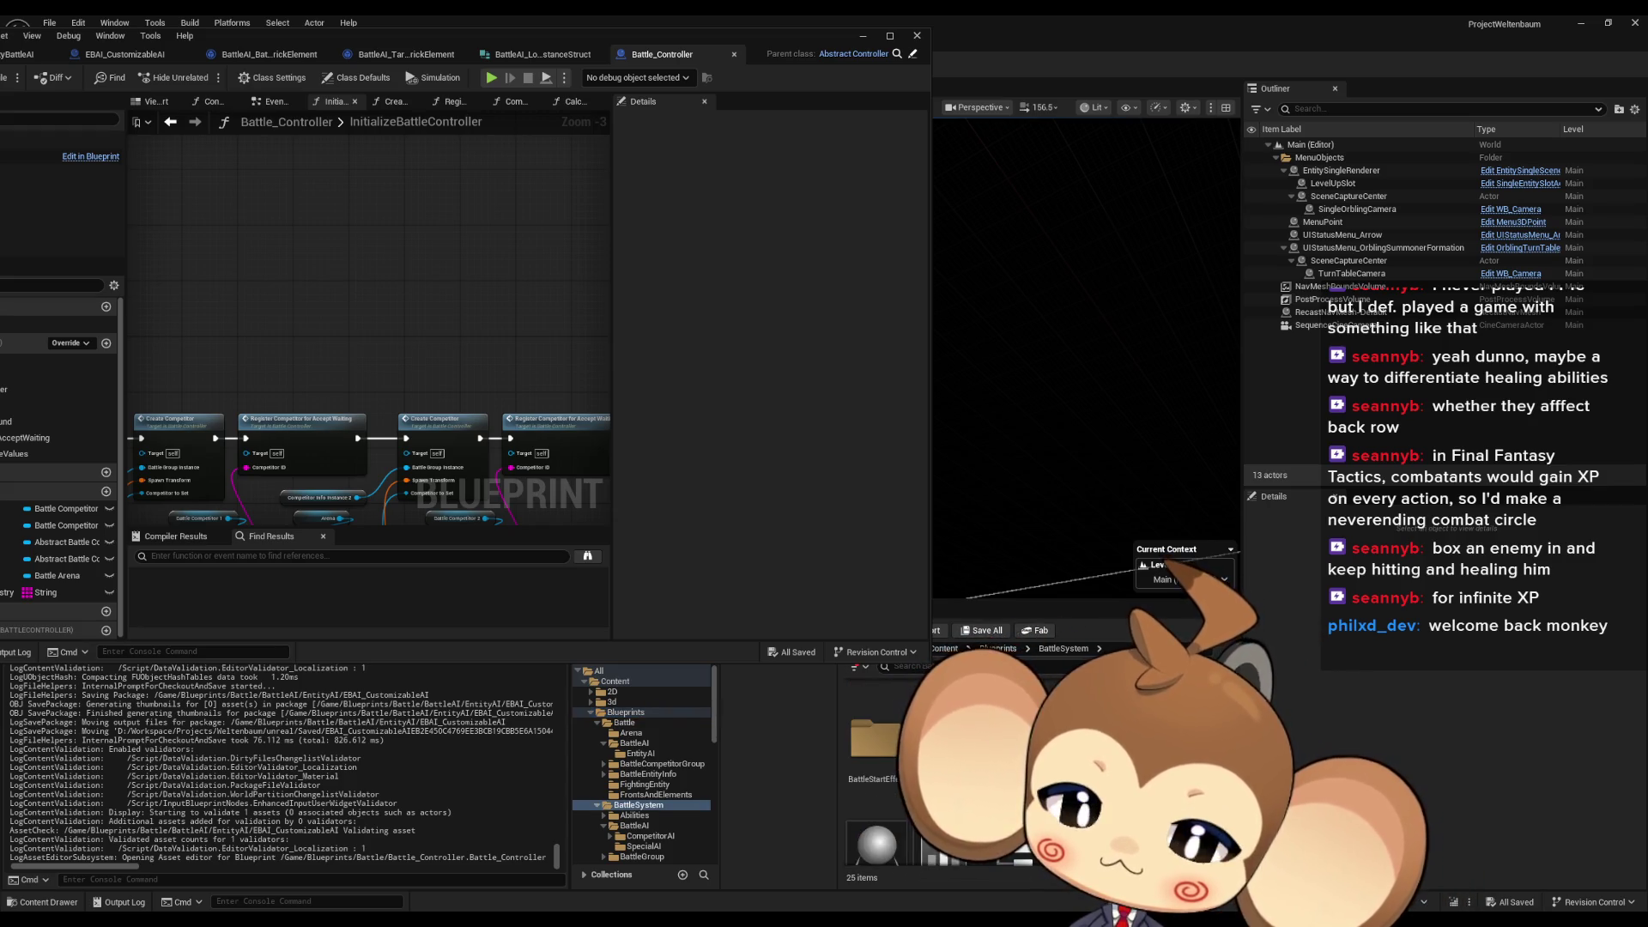
pyautogui.click(876, 730)
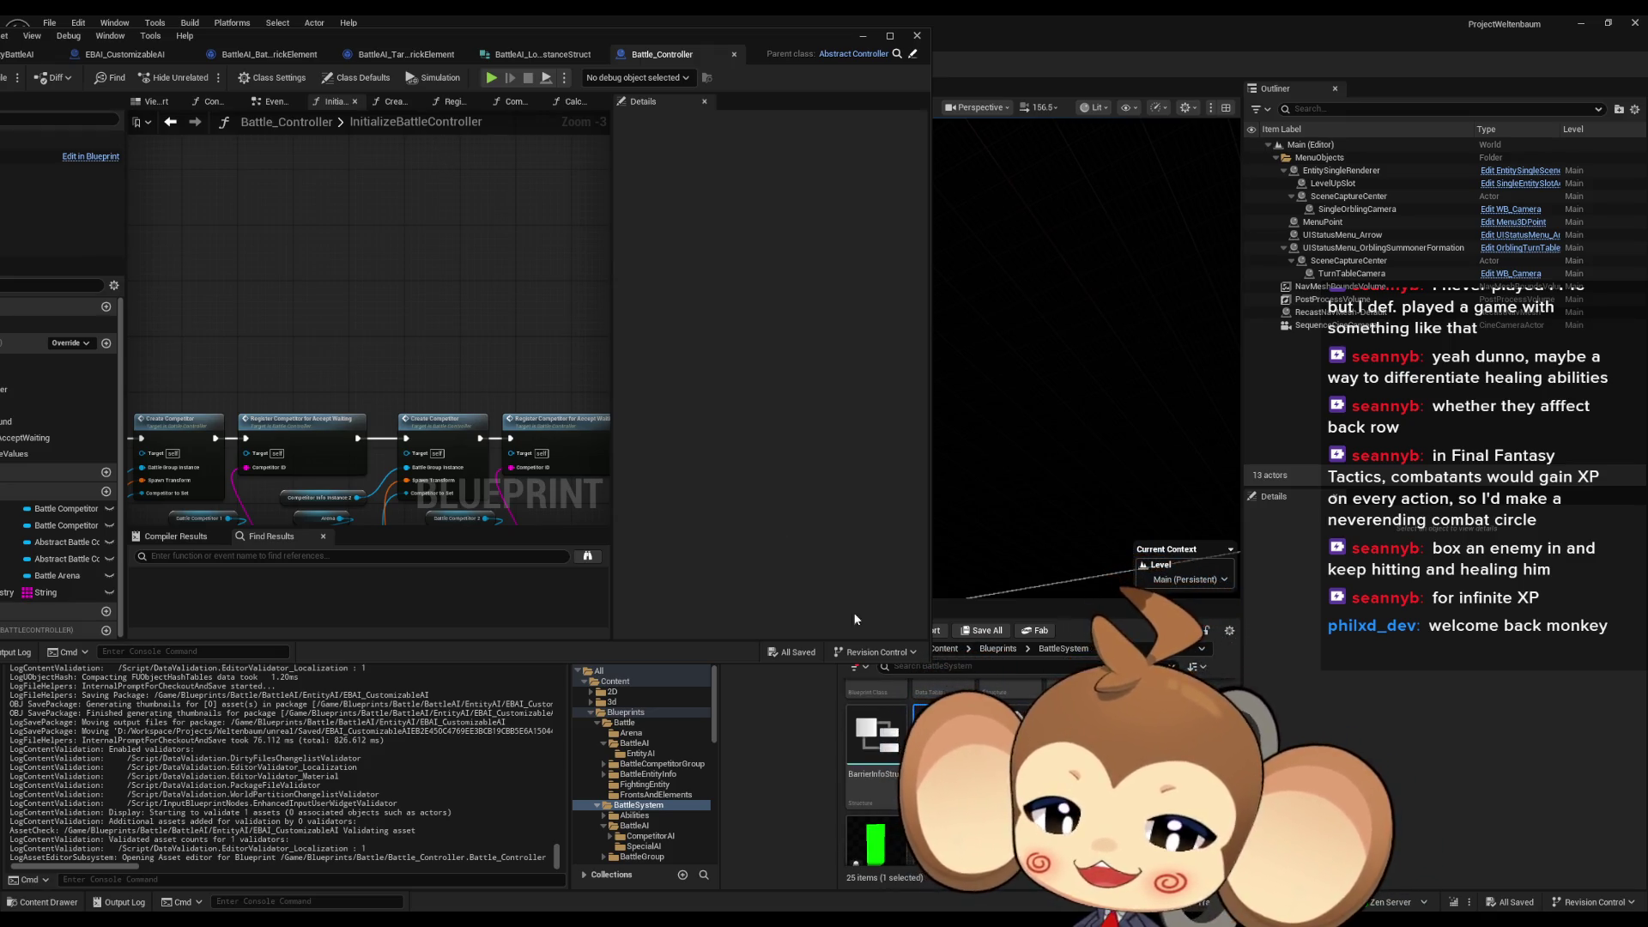
pyautogui.click(549, 33)
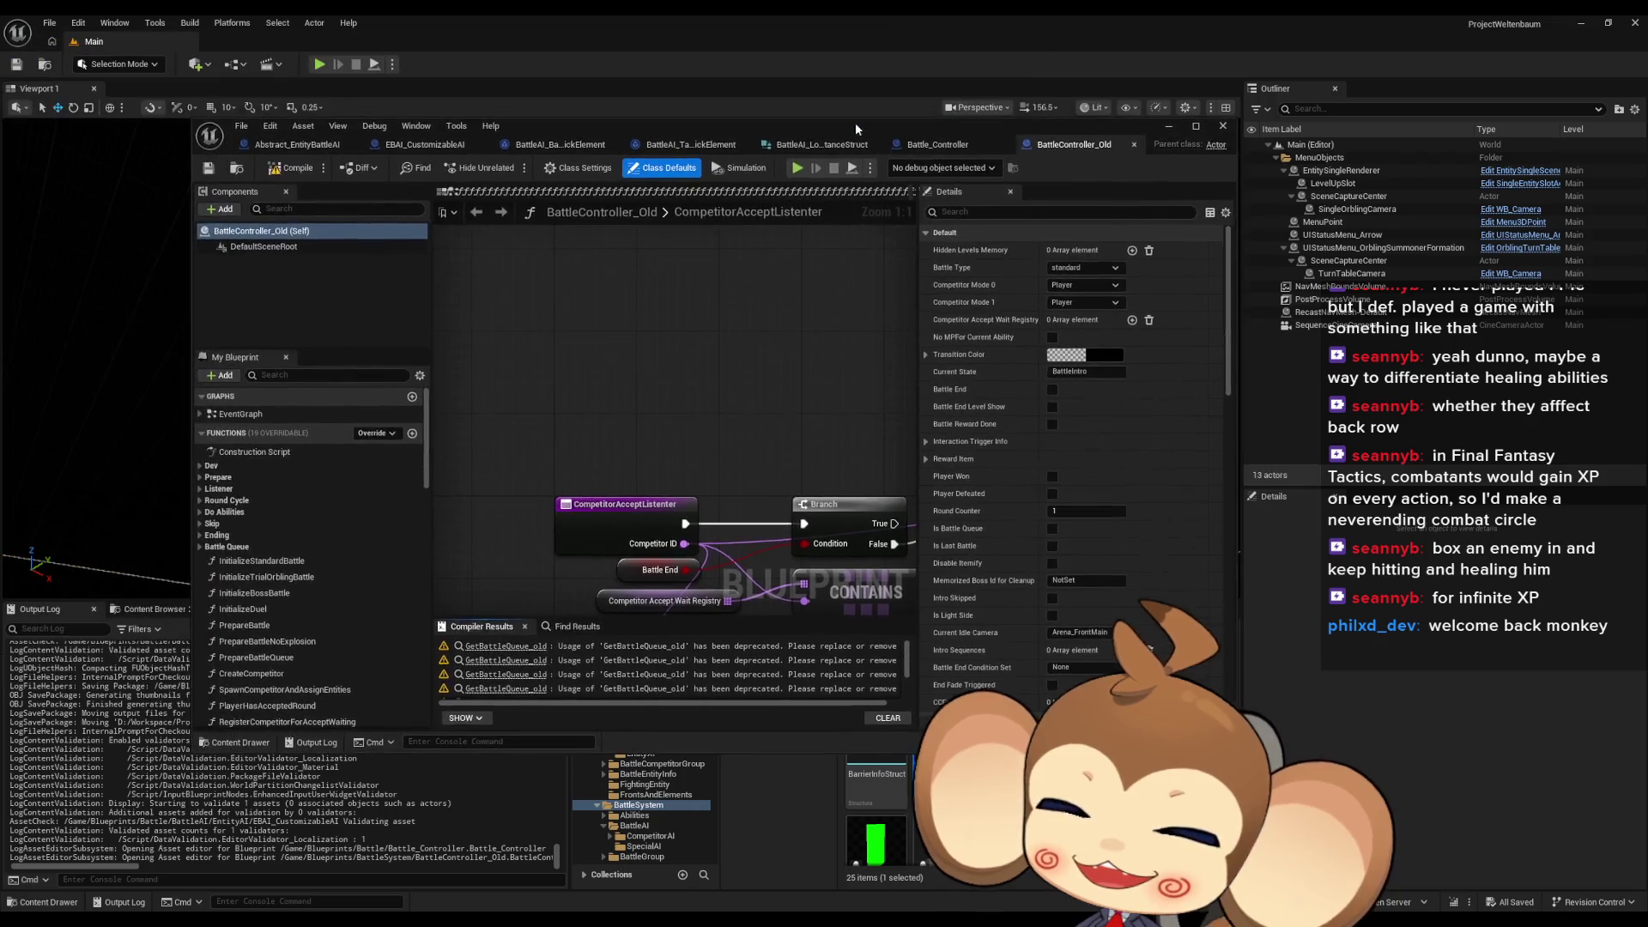
# Open 1_ExplosionDoneListener from the Prepare group and jump into its Create Competitor AI call
pyautogui.scroll(-5, 817, 515)
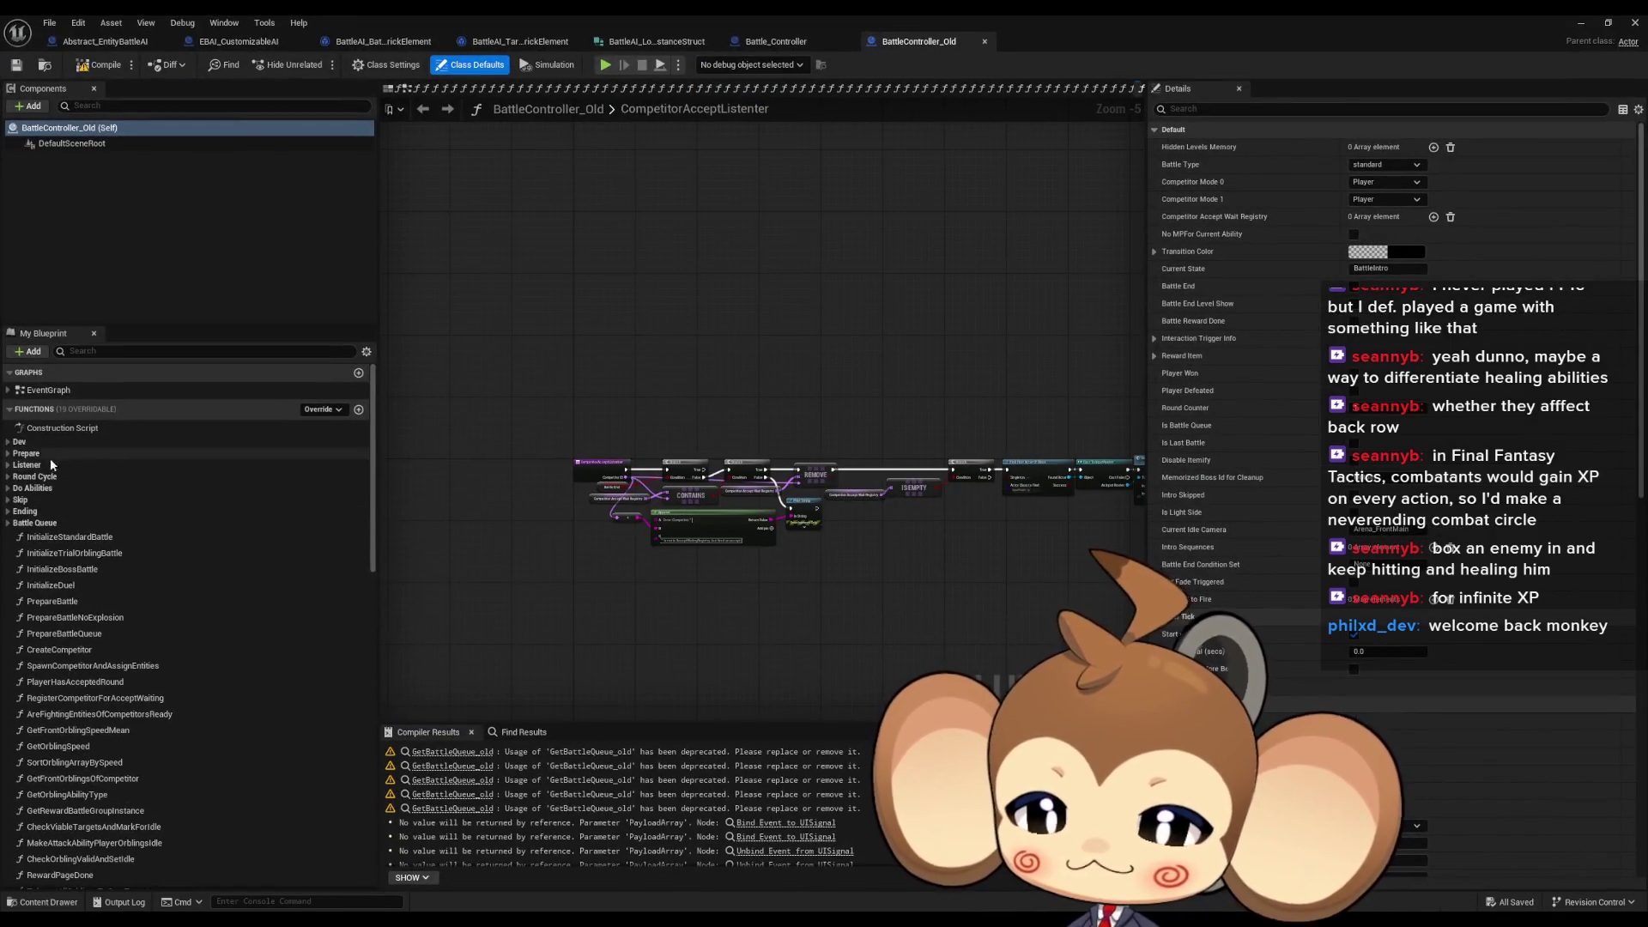
pyautogui.click(9, 453)
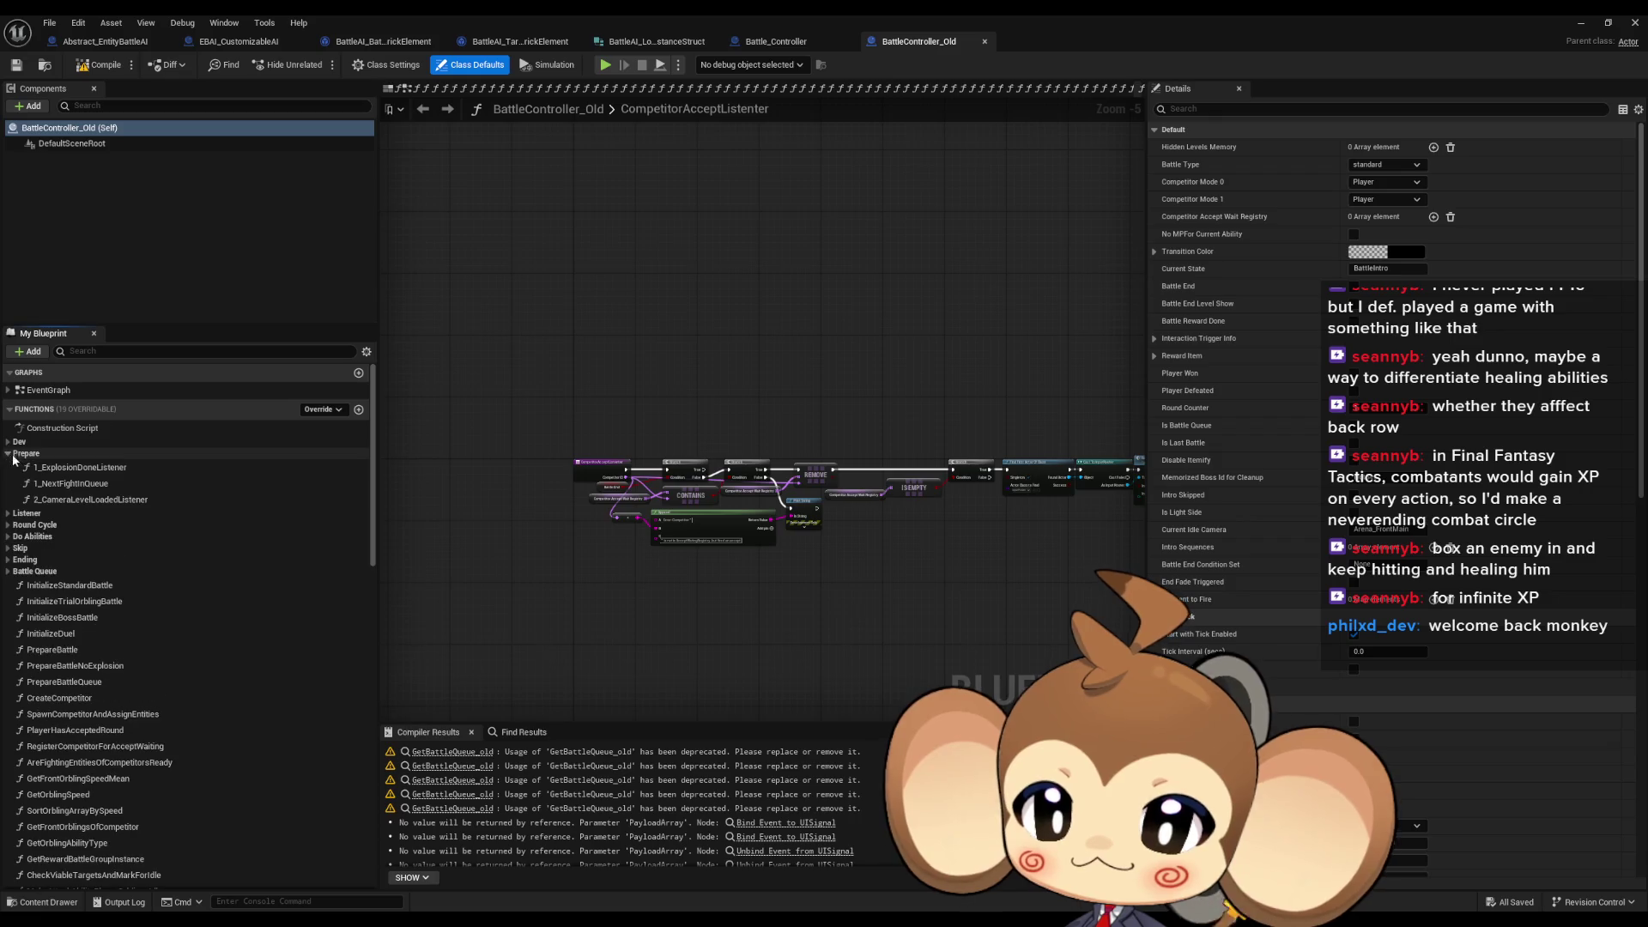
pyautogui.click(71, 468)
pyautogui.doubleClick(72, 468)
pyautogui.scroll(-4, 780, 538)
pyautogui.scroll(3, 780, 539)
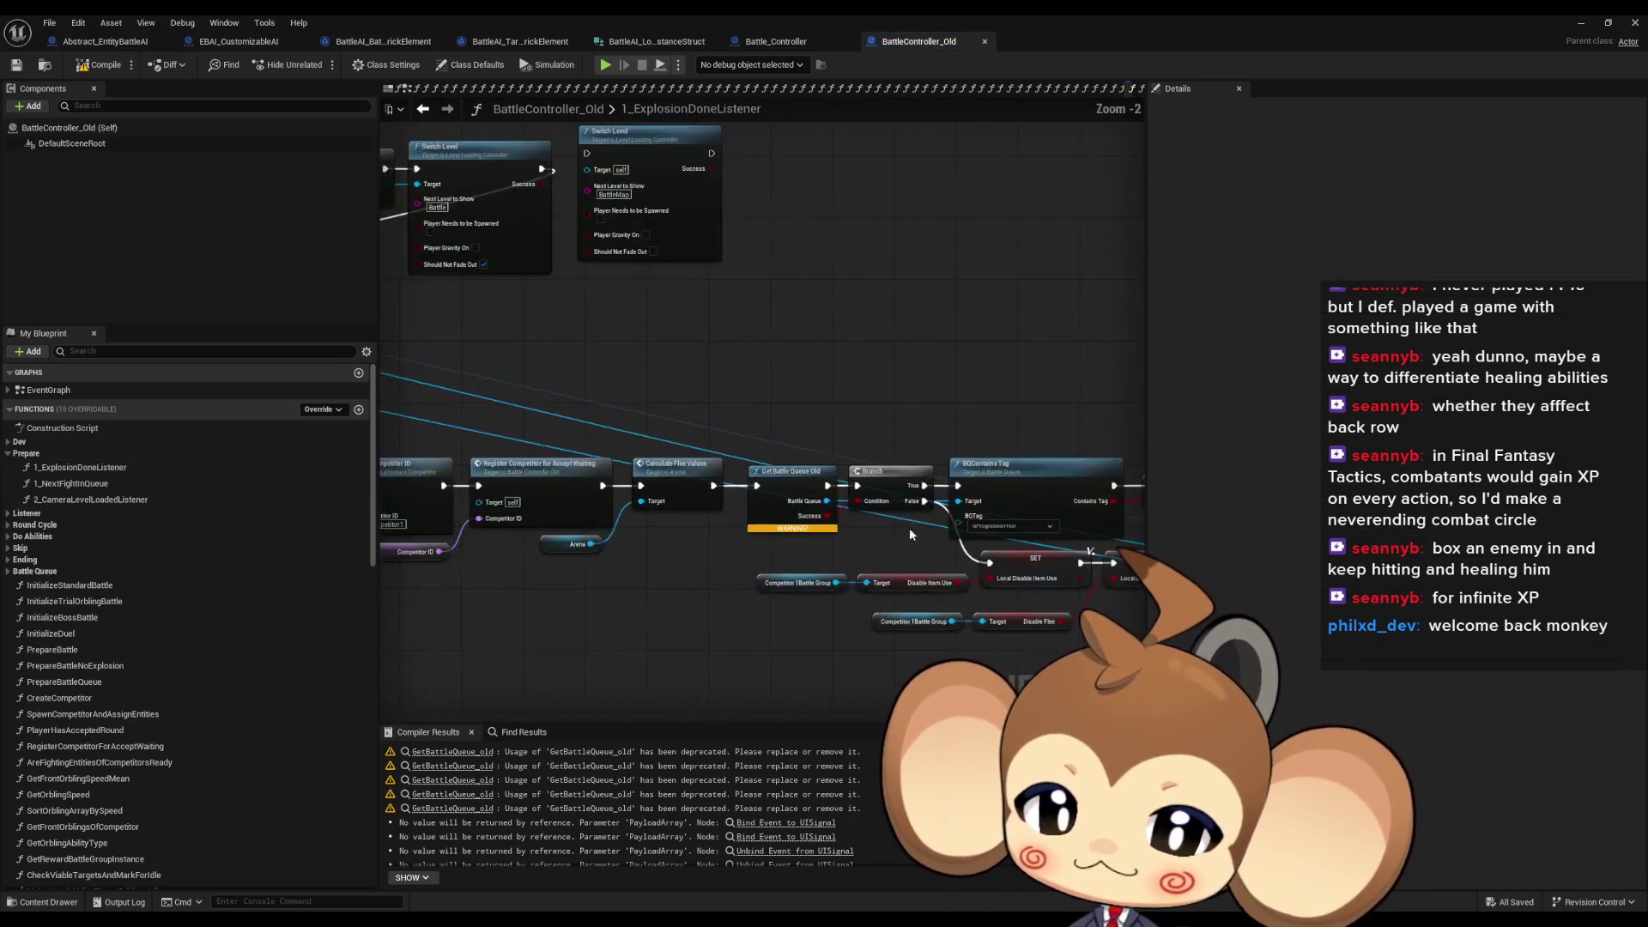
pyautogui.moveTo(779, 440)
pyautogui.mouseDown()
pyautogui.moveTo(613, 402)
pyautogui.moveTo(714, 430)
pyautogui.mouseUp()
pyautogui.click(881, 487)
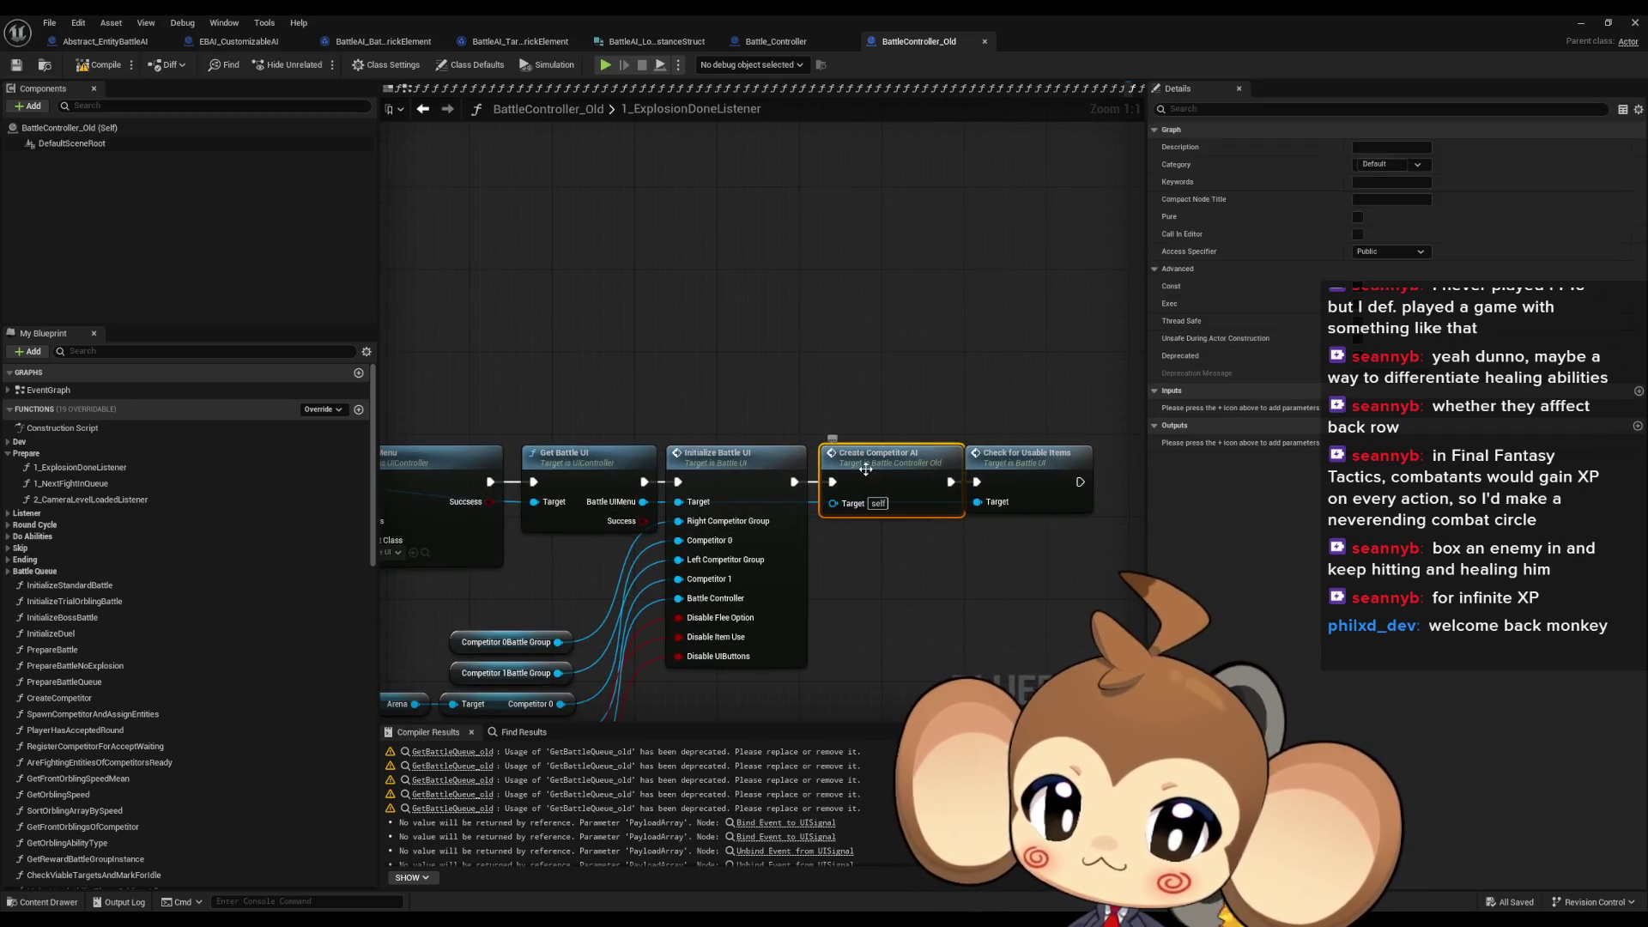
pyautogui.doubleClick(881, 487)
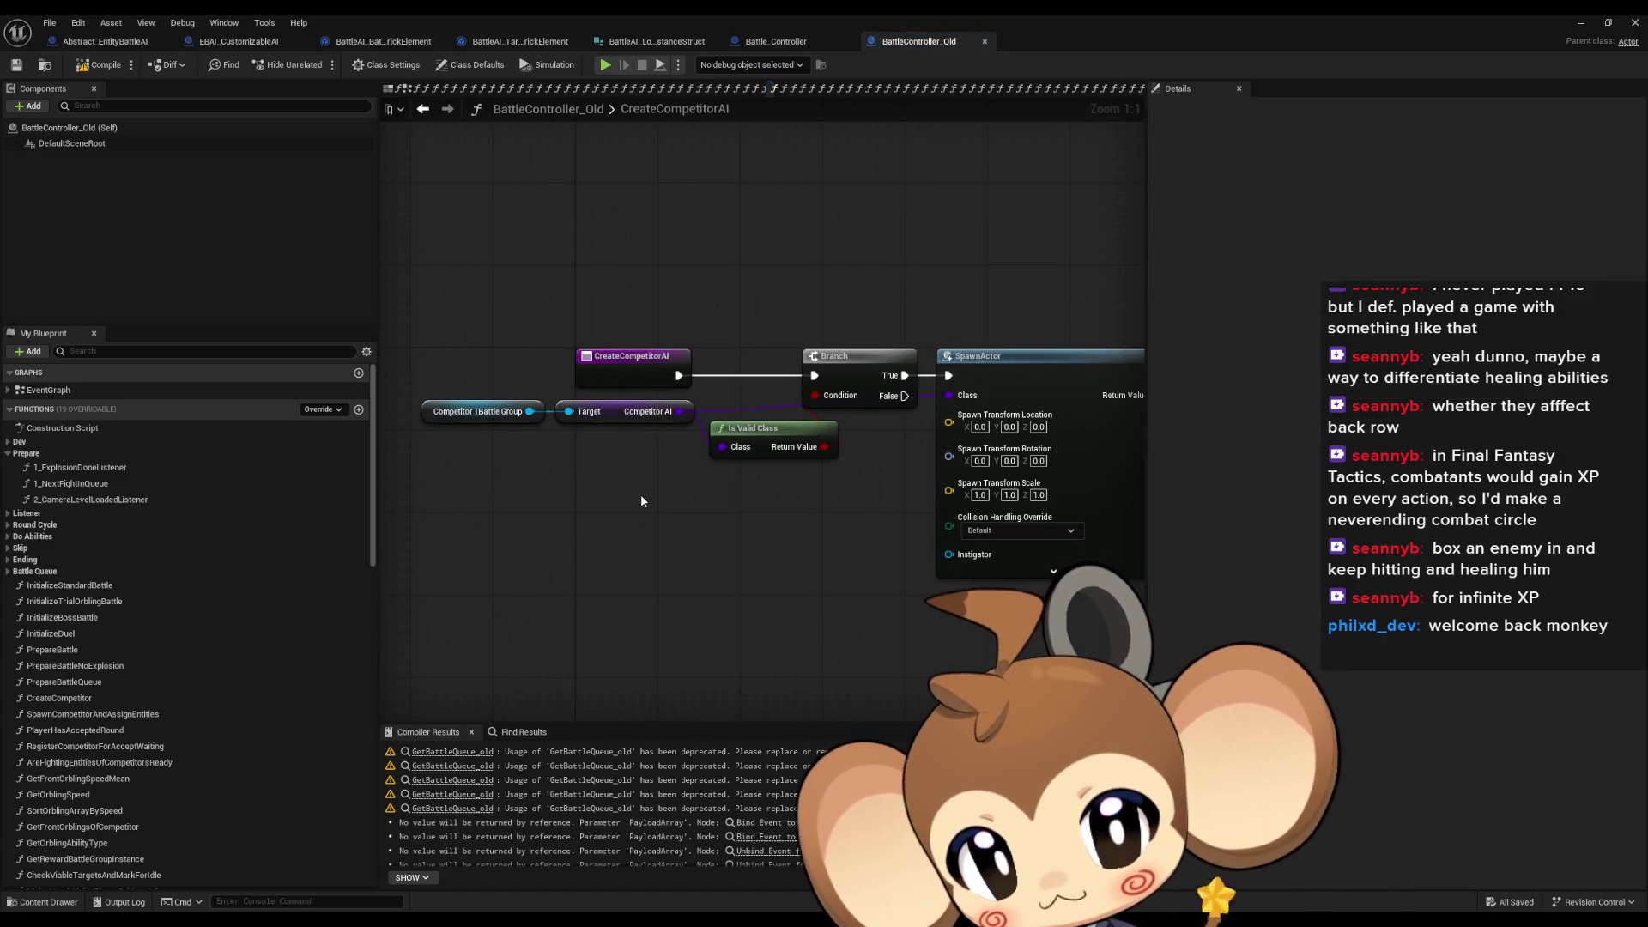
pyautogui.moveTo(640, 493); pyautogui.dragTo(260, 485)
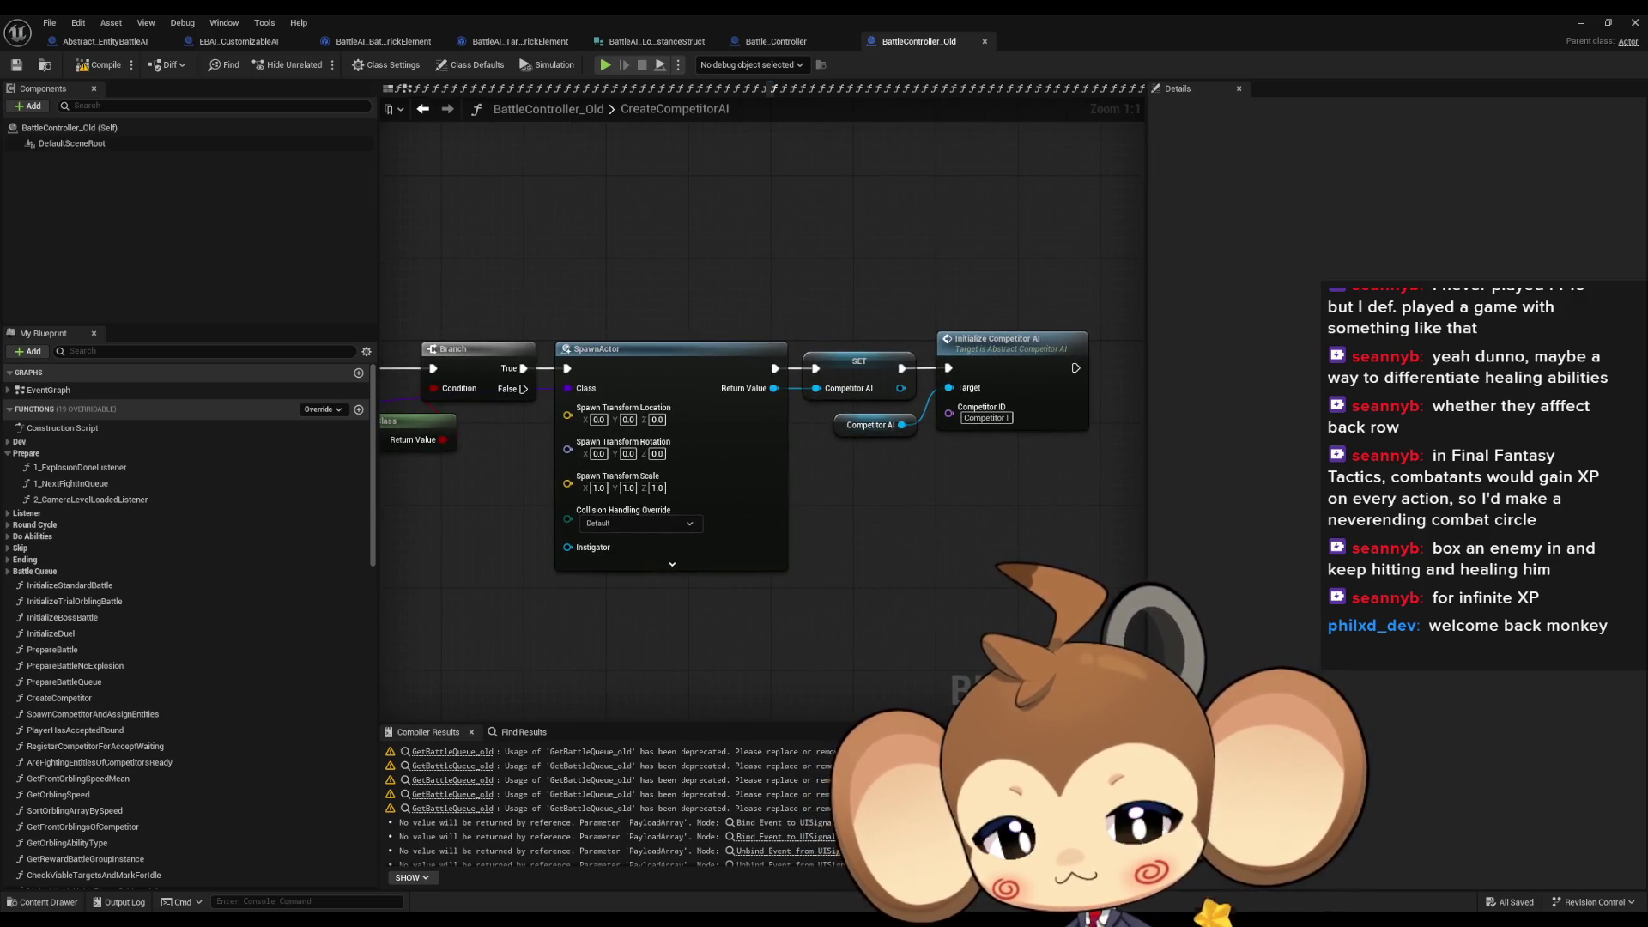
pyautogui.moveTo(764, 515); pyautogui.dragTo(766, 518)
pyautogui.moveTo(494, 515)
pyautogui.mouseDown()
pyautogui.moveTo(945, 539)
pyautogui.moveTo(658, 563)
pyautogui.mouseUp()
pyautogui.scroll(-2, 657, 563)
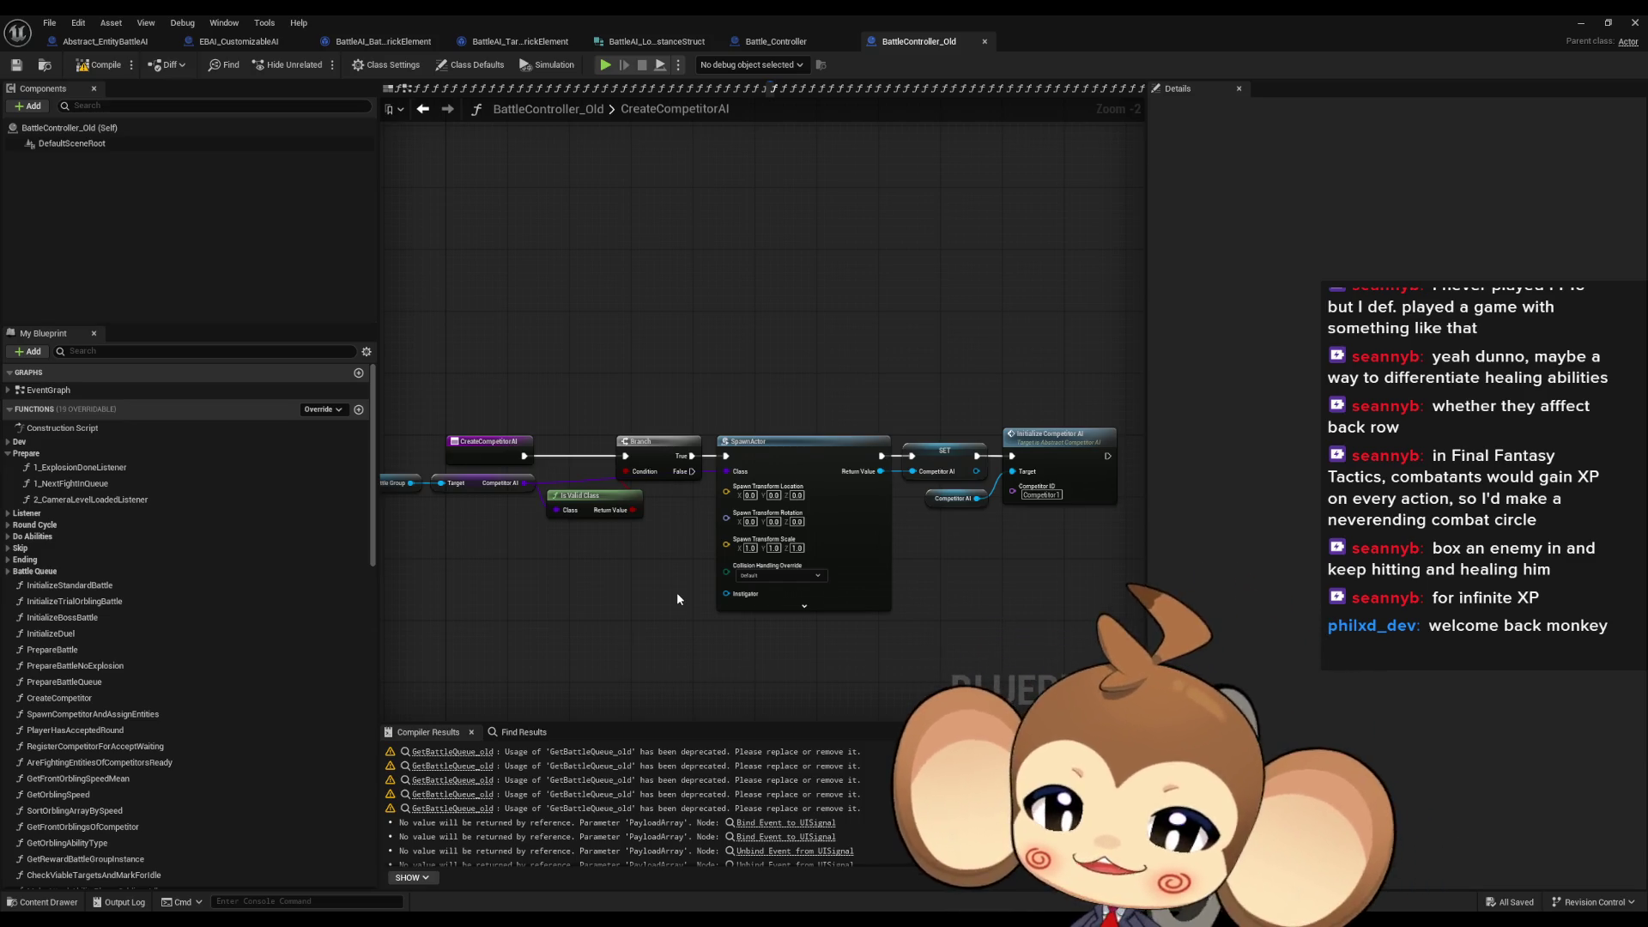
# Bring the level editor forward and browse the Content Browser to Blueprints > Battle > BattleAI
pyautogui.doubleClick(1537, 15)
pyautogui.click(1565, 30)
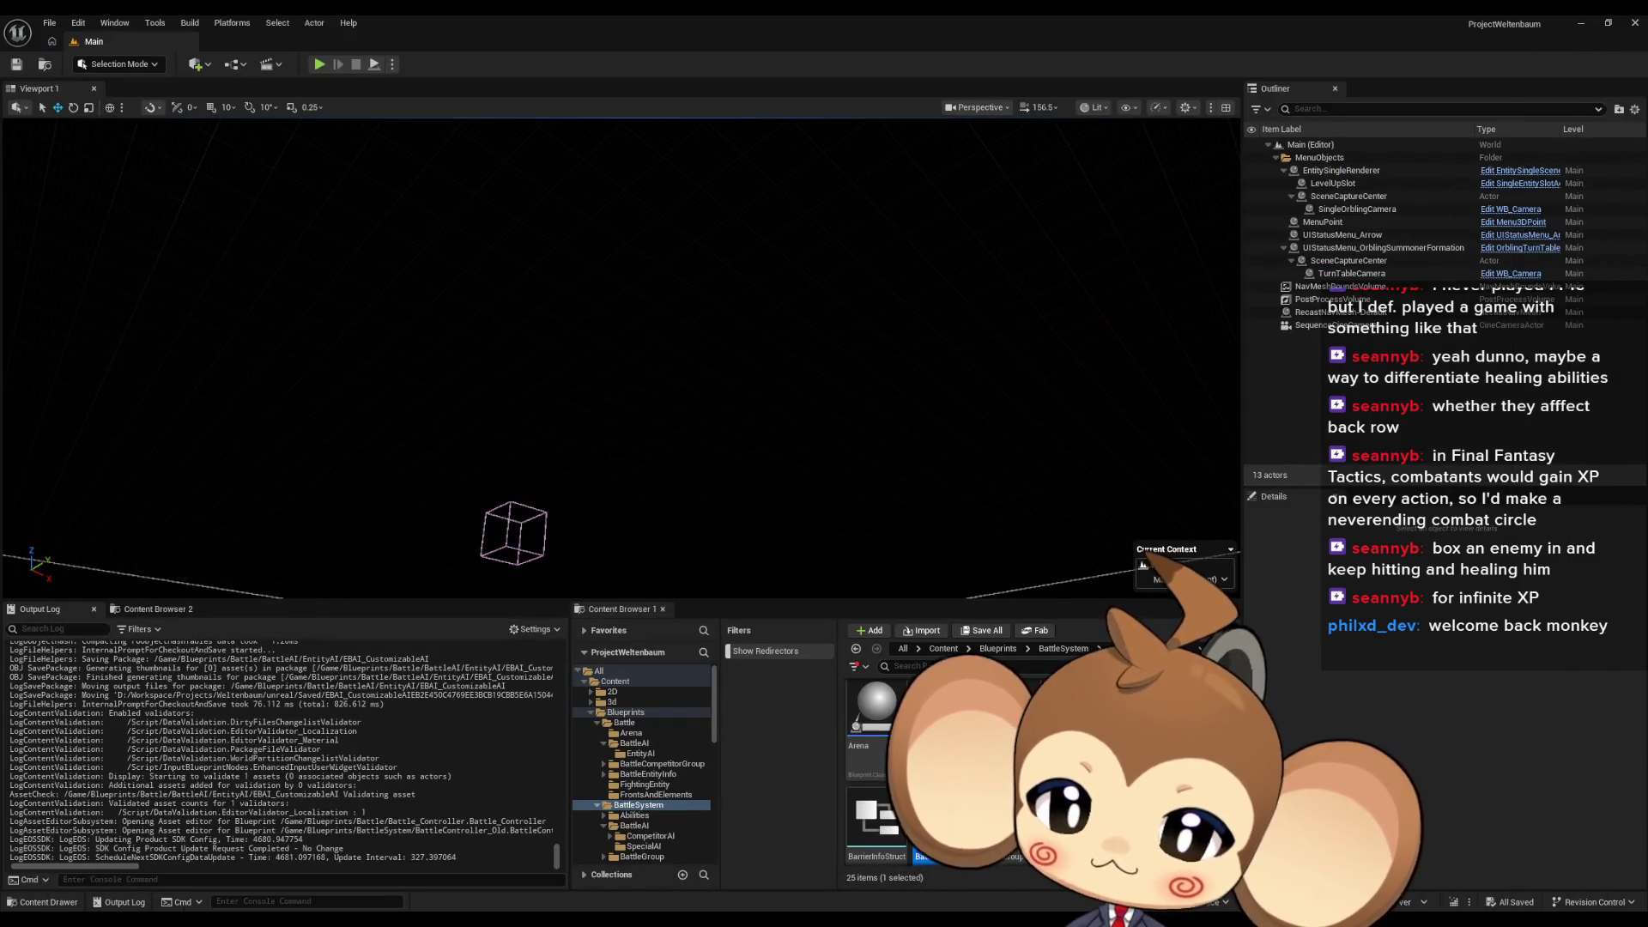
pyautogui.click(856, 649)
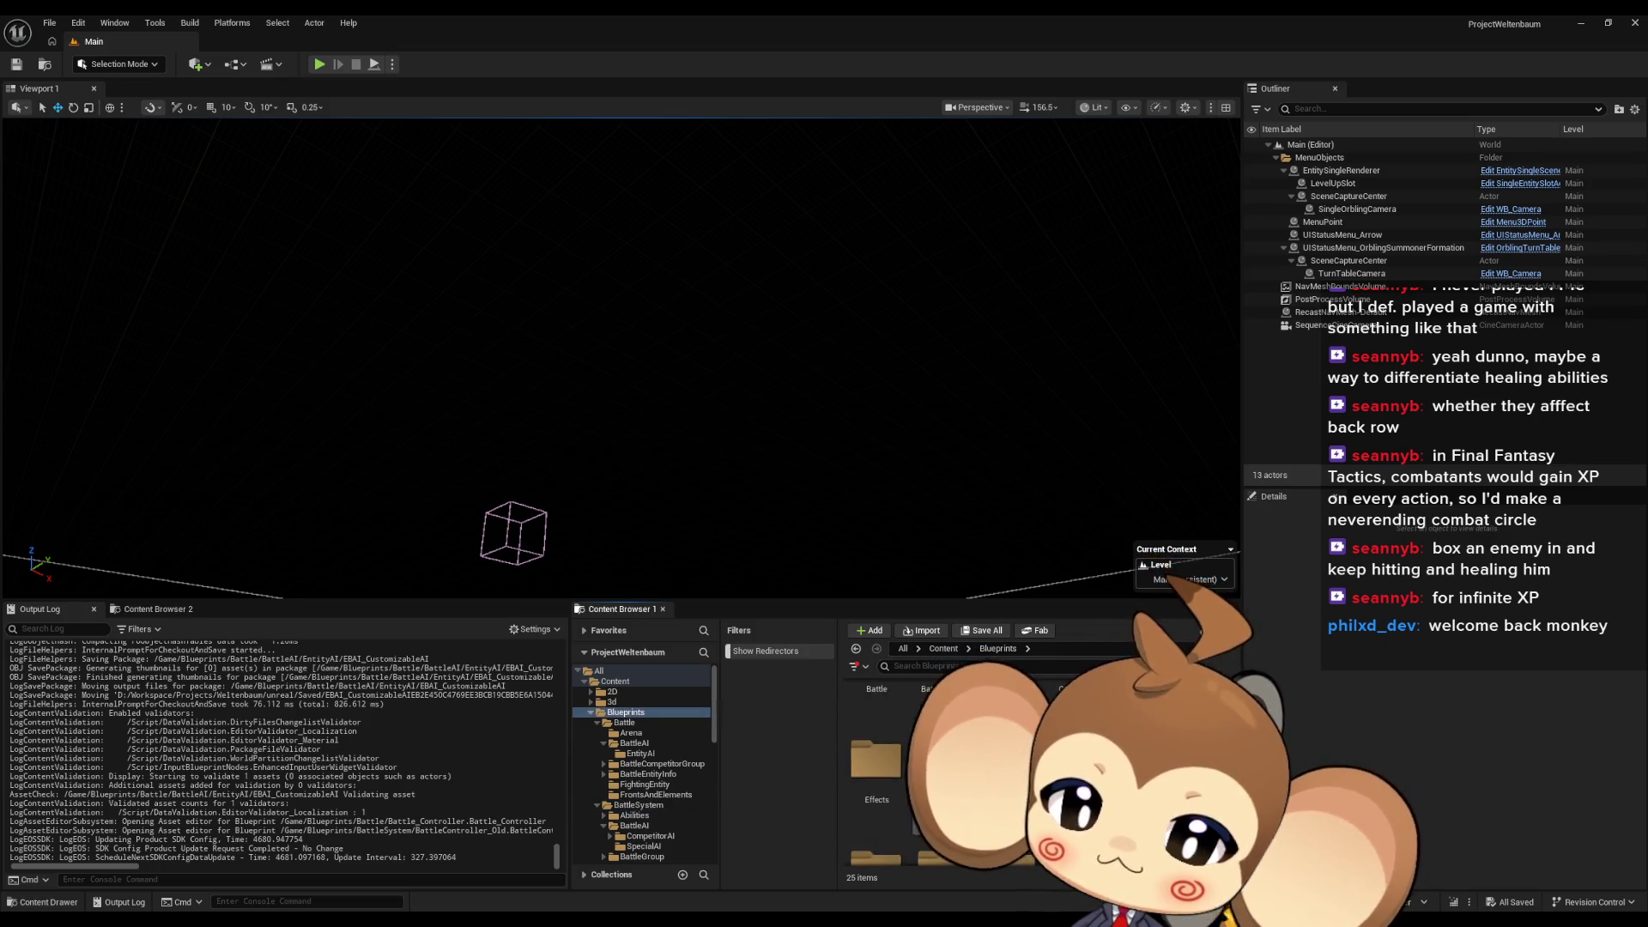
pyautogui.doubleClick(1047, 697)
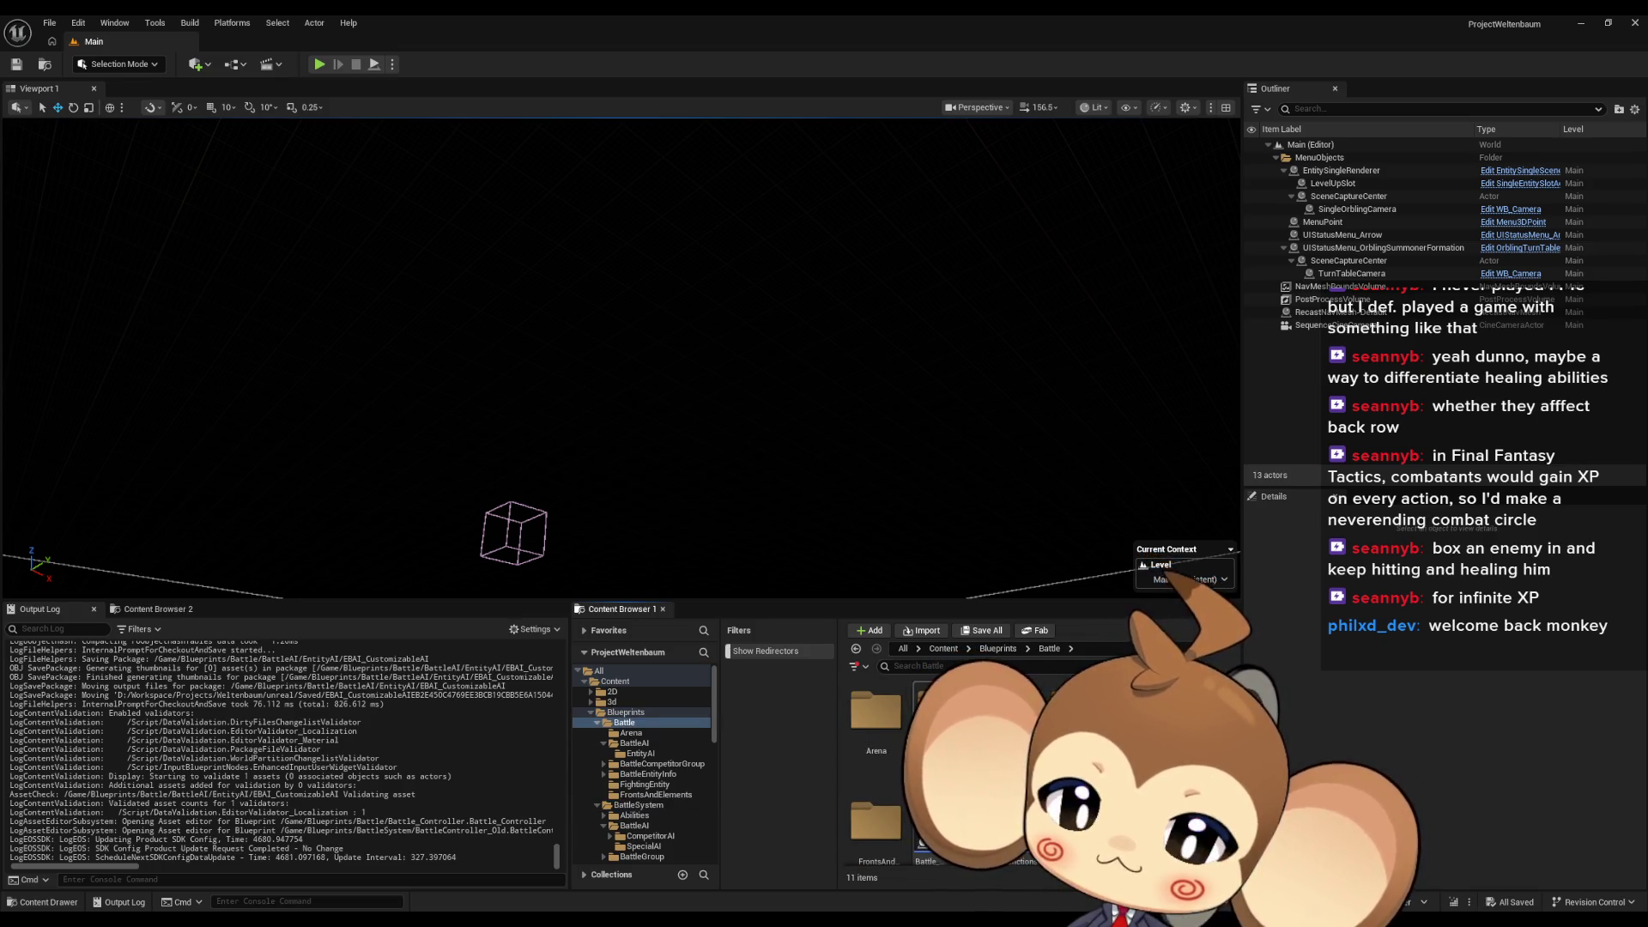
pyautogui.doubleClick(940, 712)
pyautogui.click(896, 718)
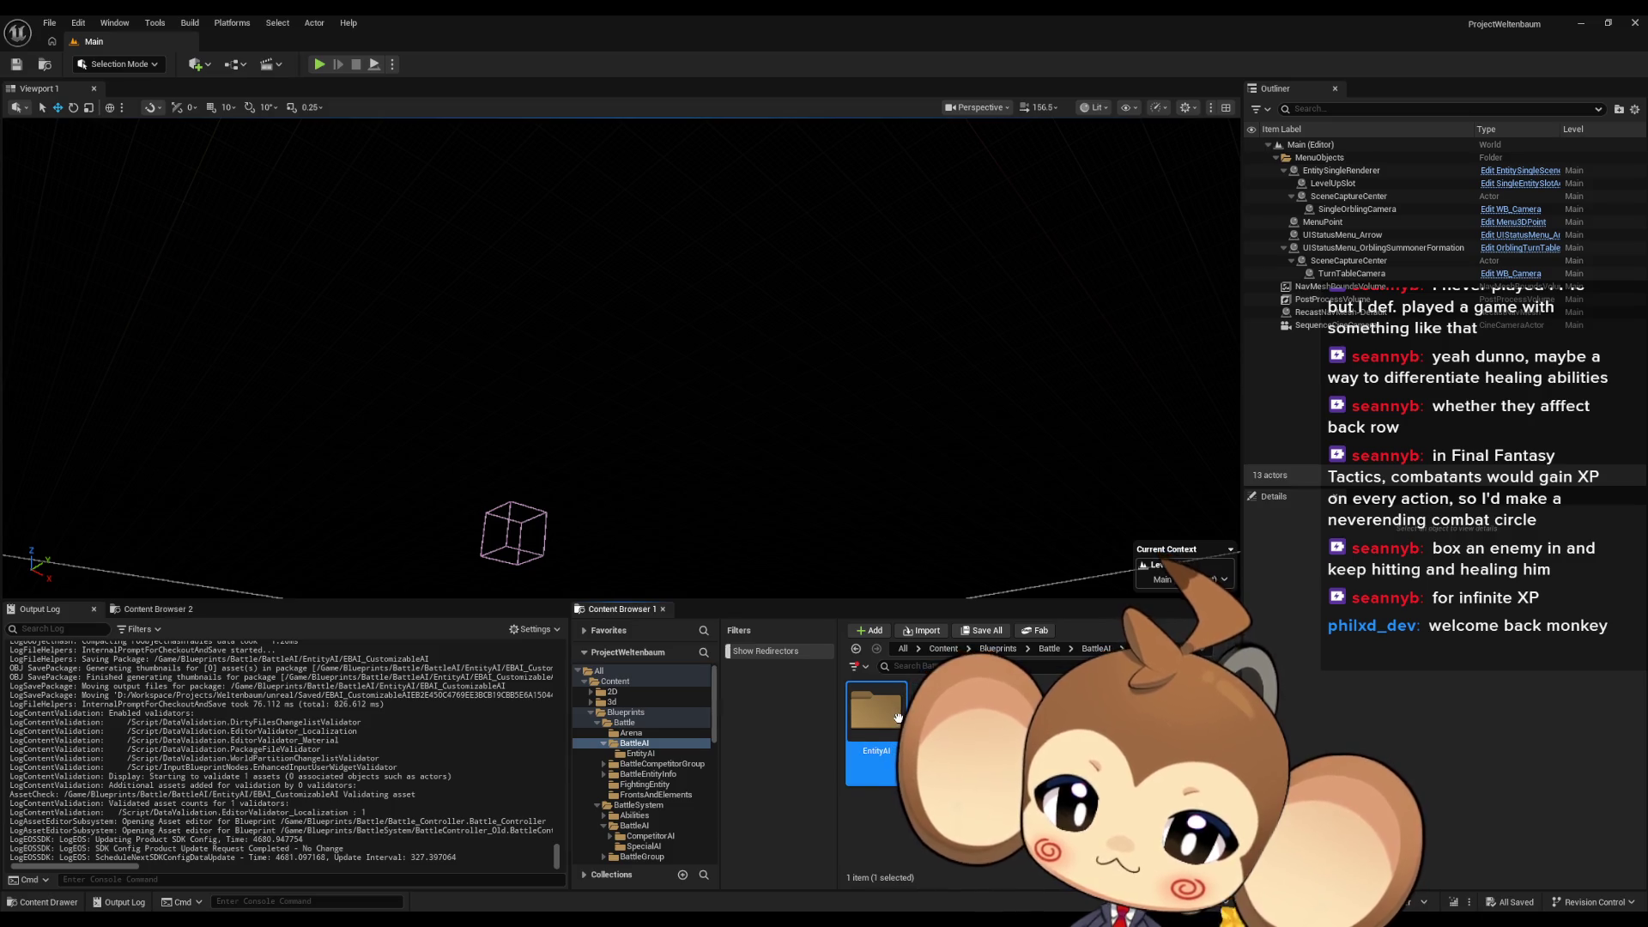
# Open BattleEntityInfo, peek into its Presets folder, and select the second asset
pyautogui.click(1040, 650)
pyautogui.doubleClick(1077, 713)
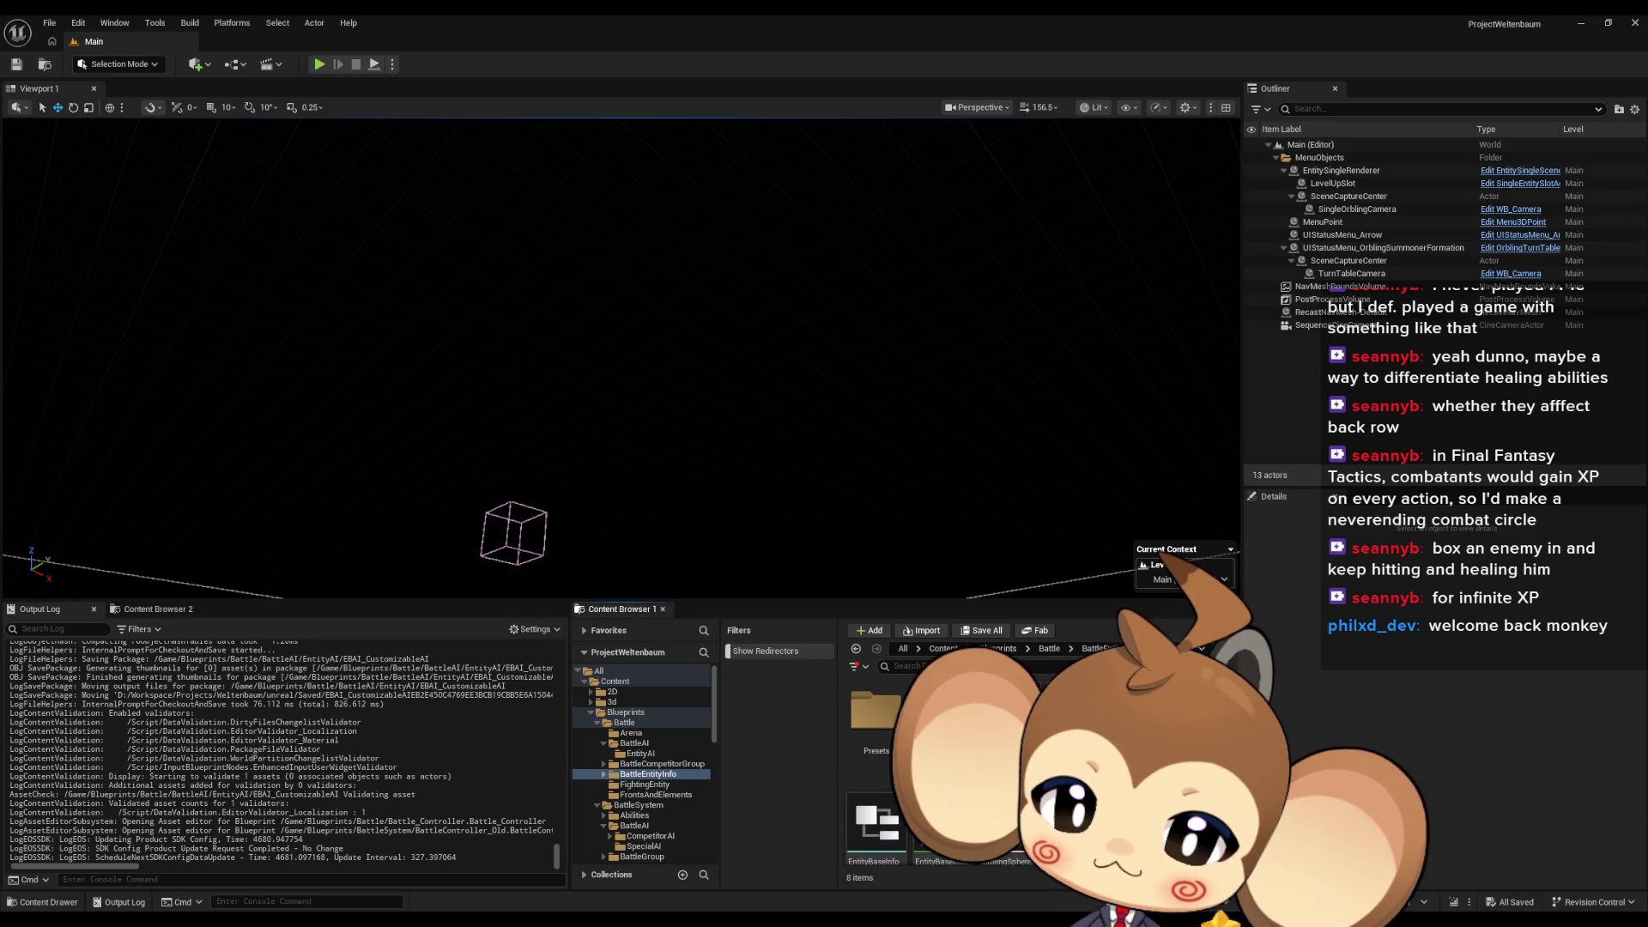
pyautogui.click(1005, 722)
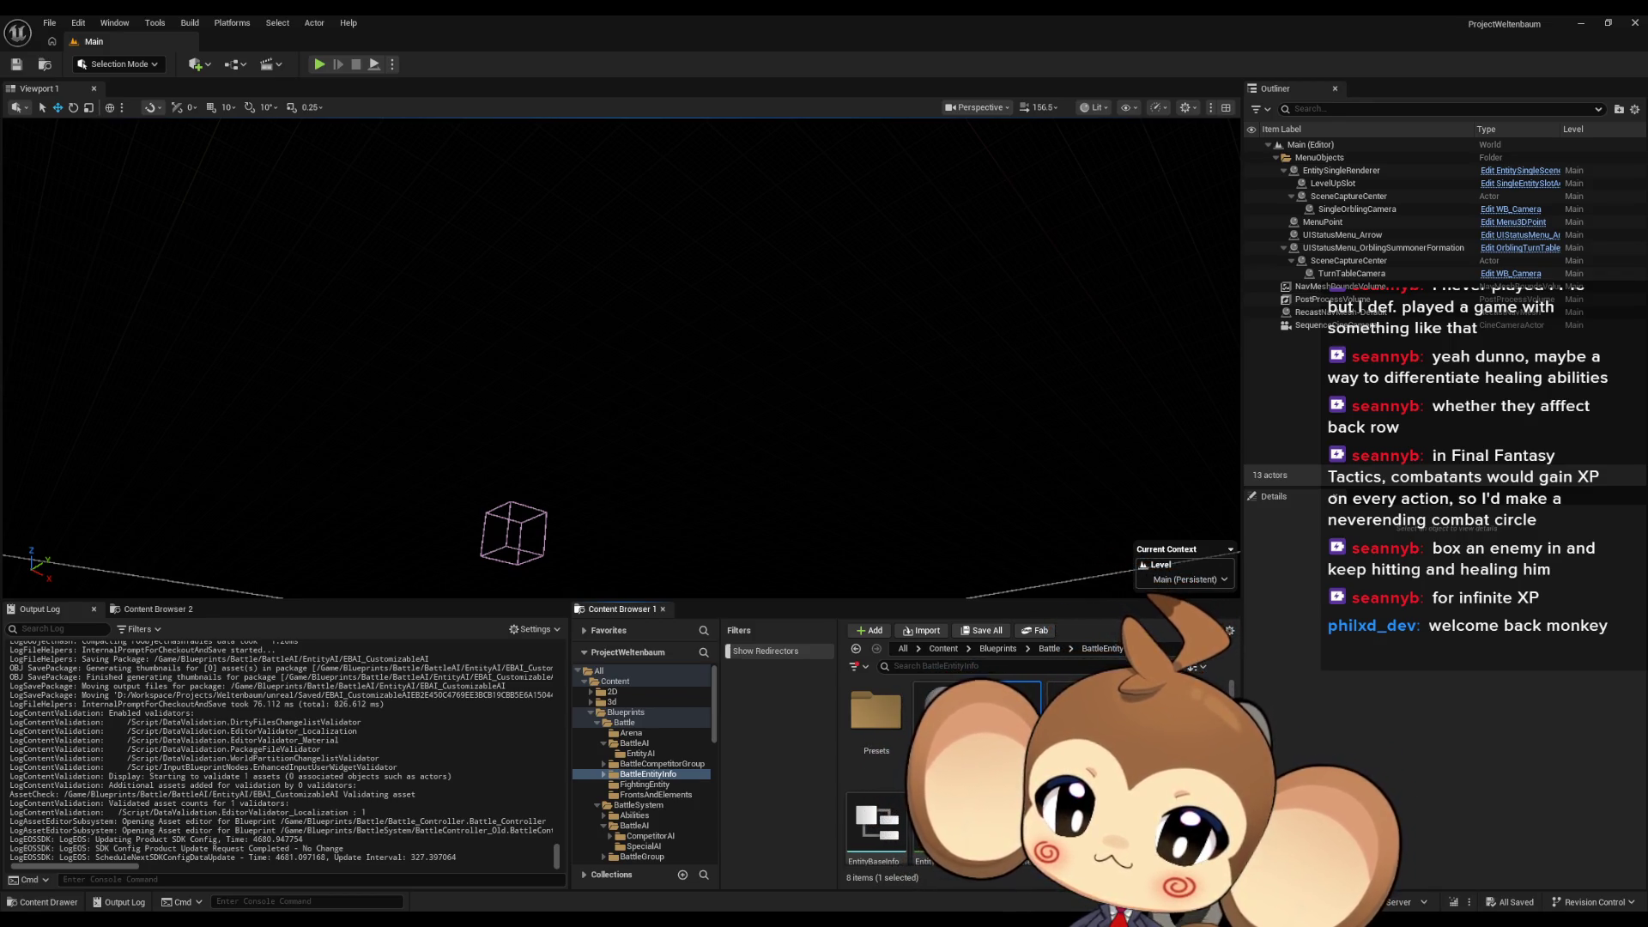
pyautogui.doubleClick(875, 711)
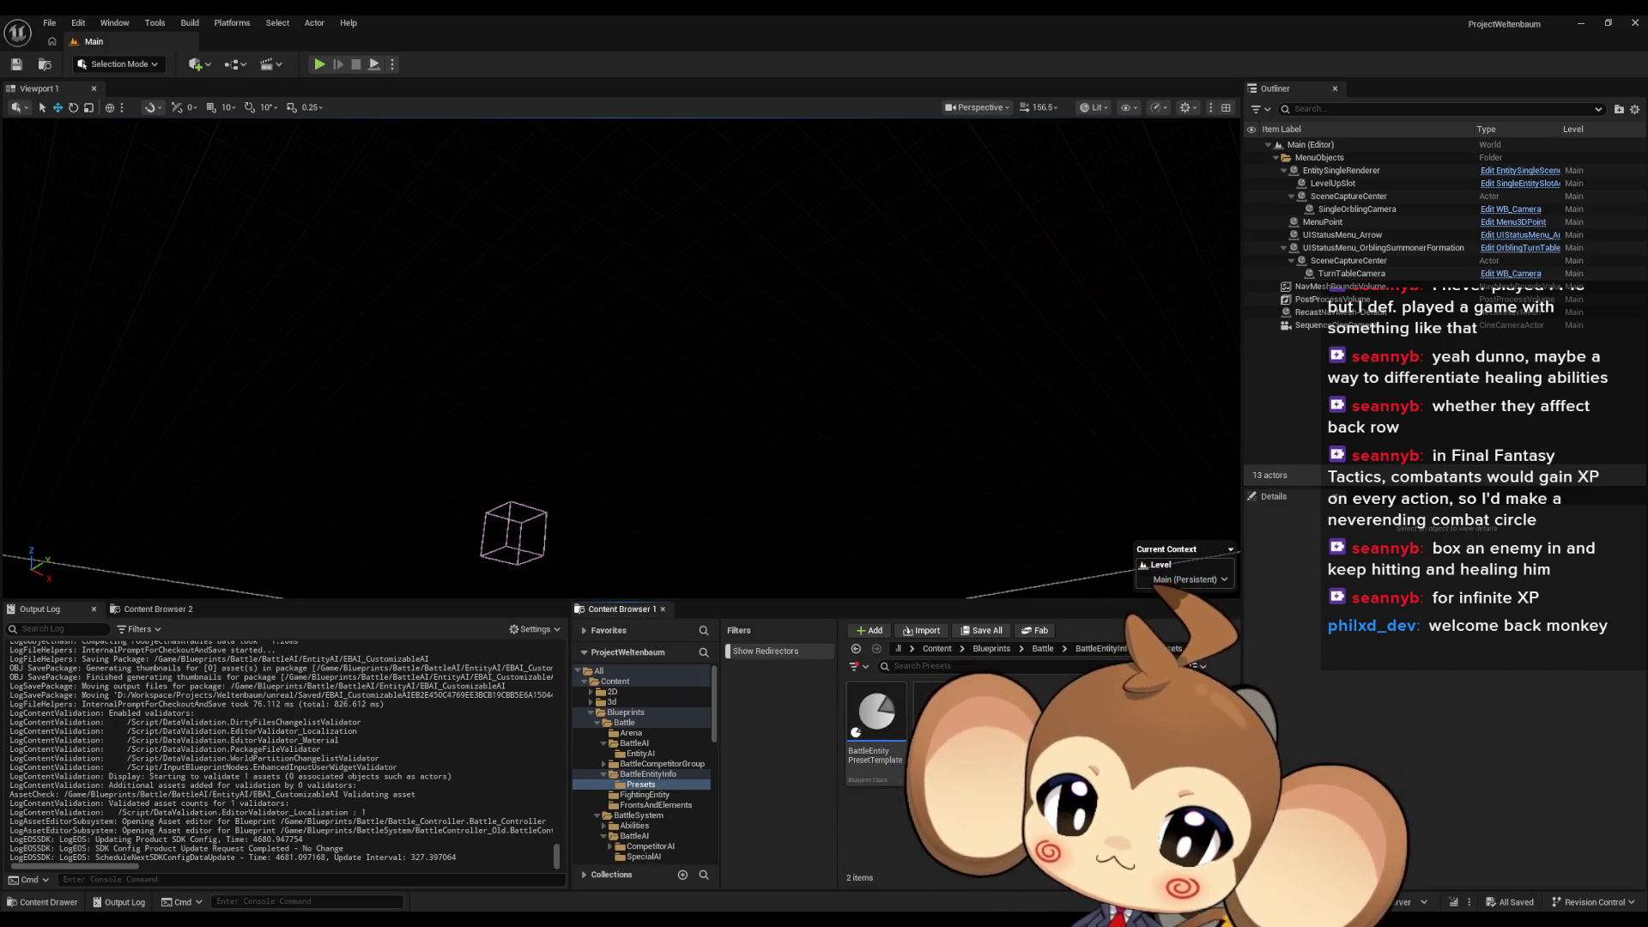
pyautogui.click(1101, 650)
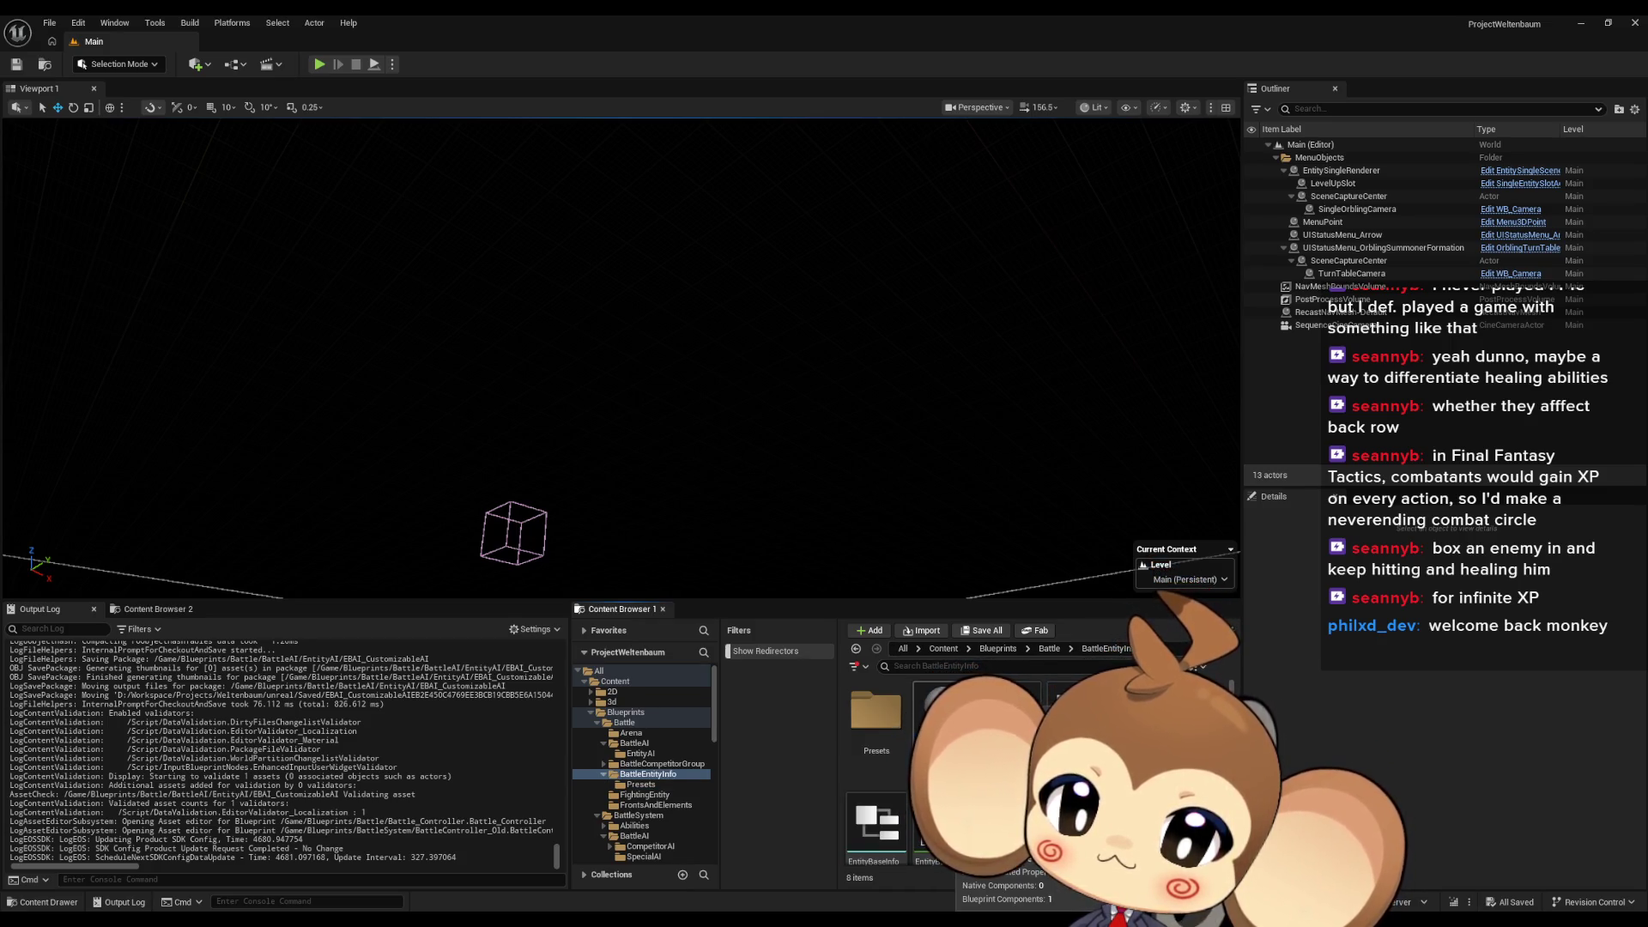
pyautogui.click(976, 734)
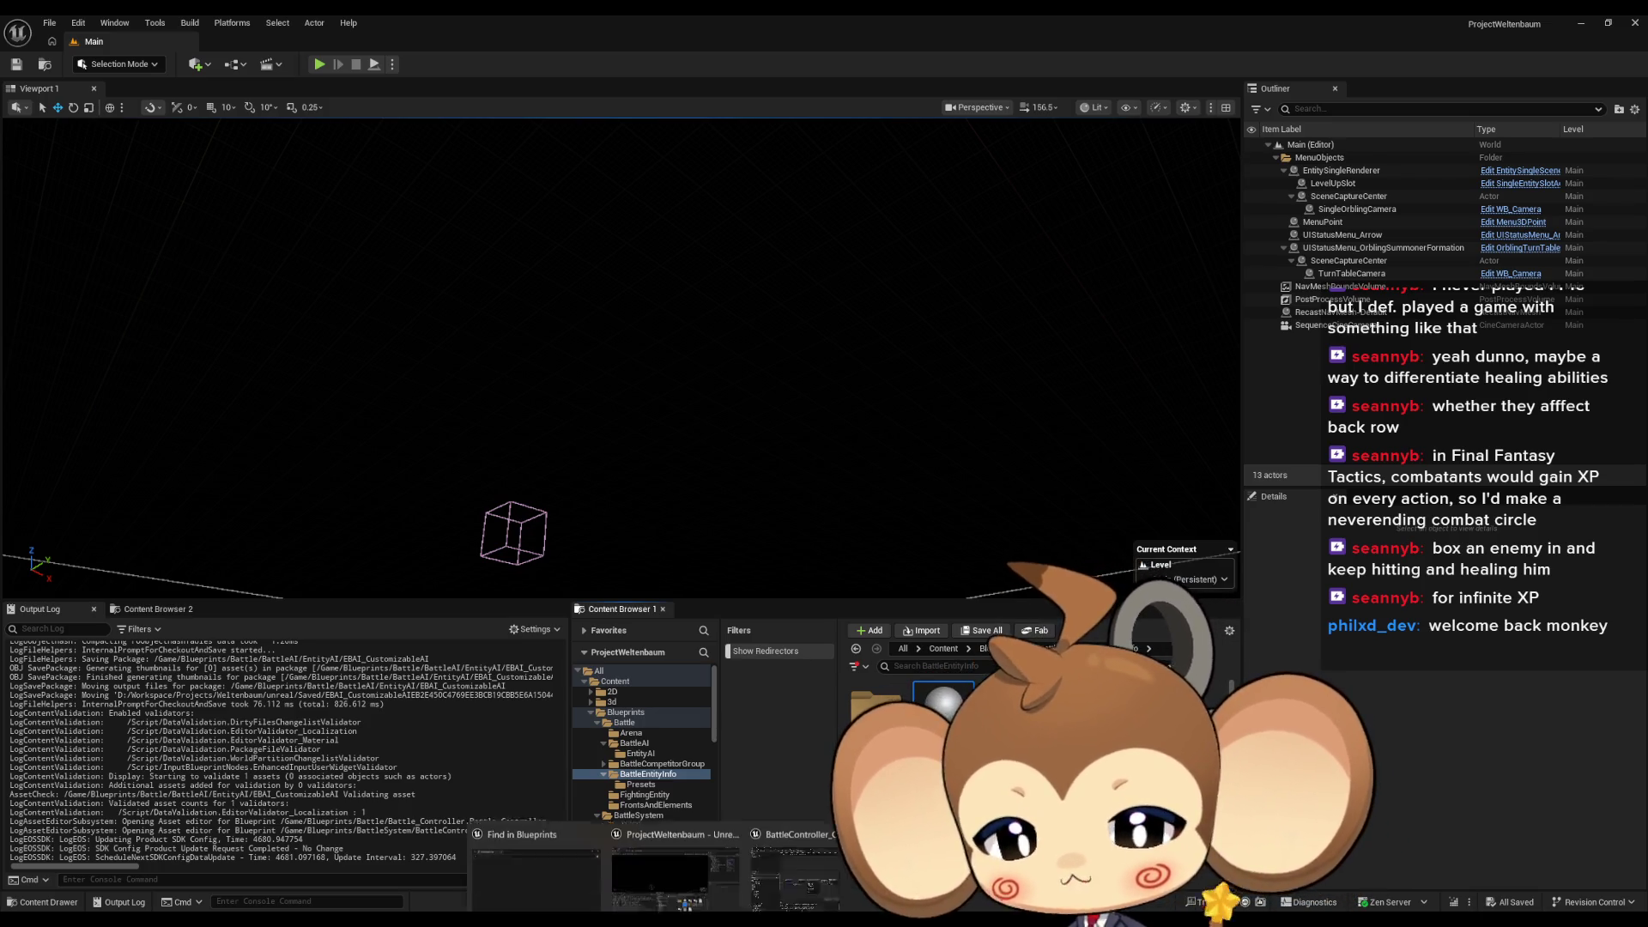
# Bring the BattleController_Old Blueprint's CreateCompetitorAI graph back to the front
pyautogui.click(848, 865)
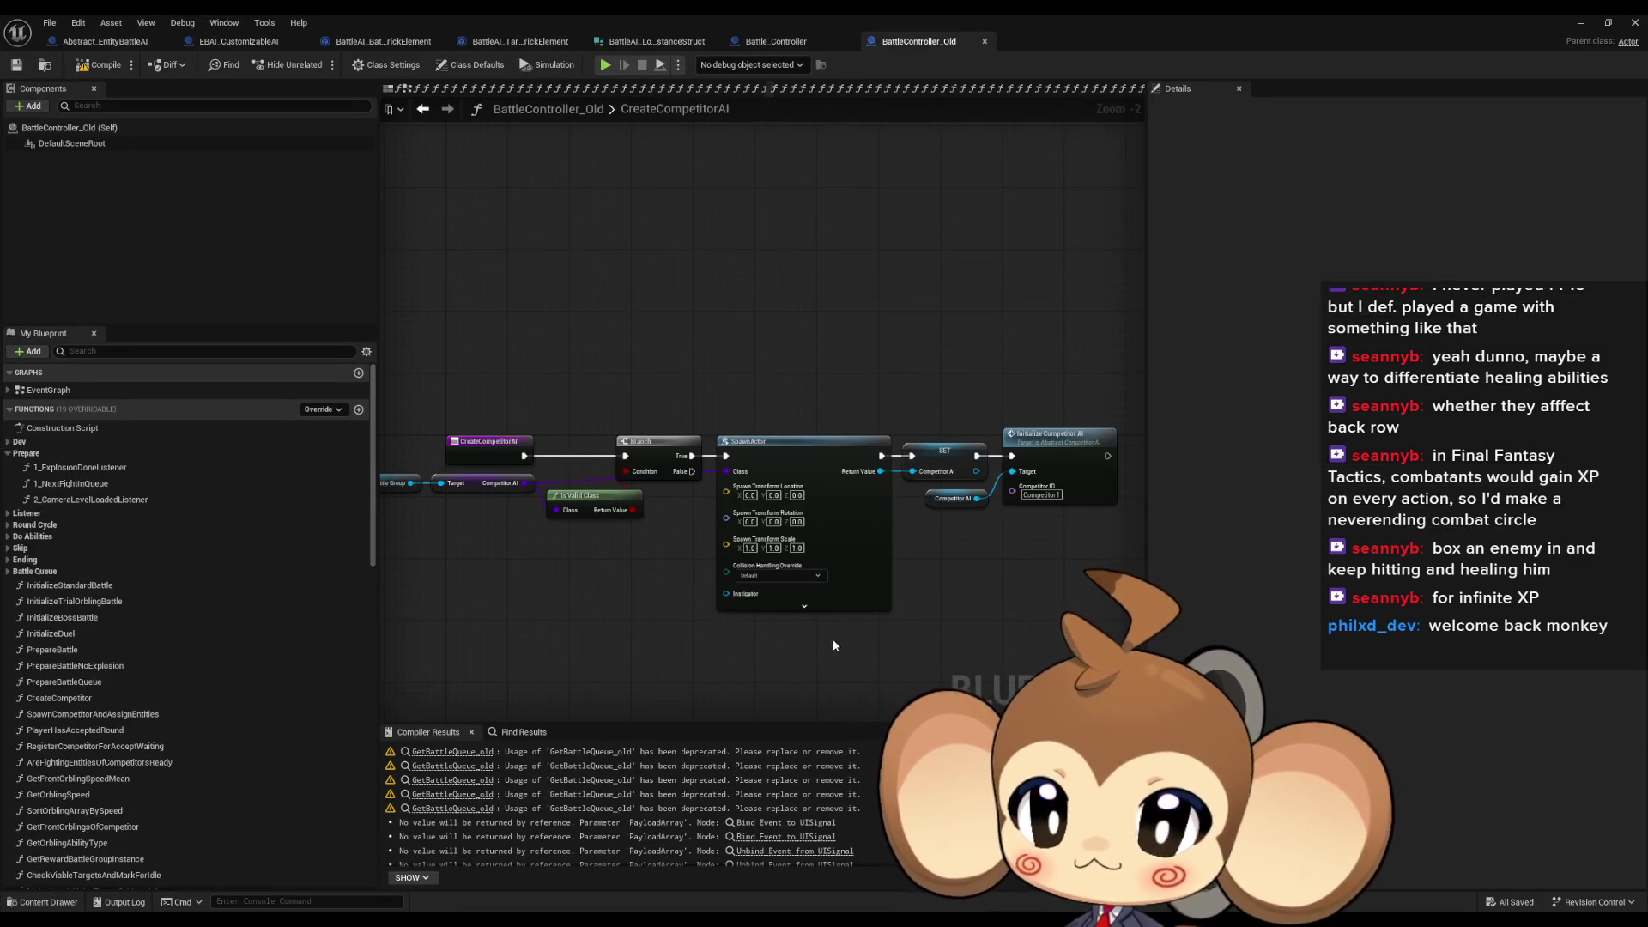